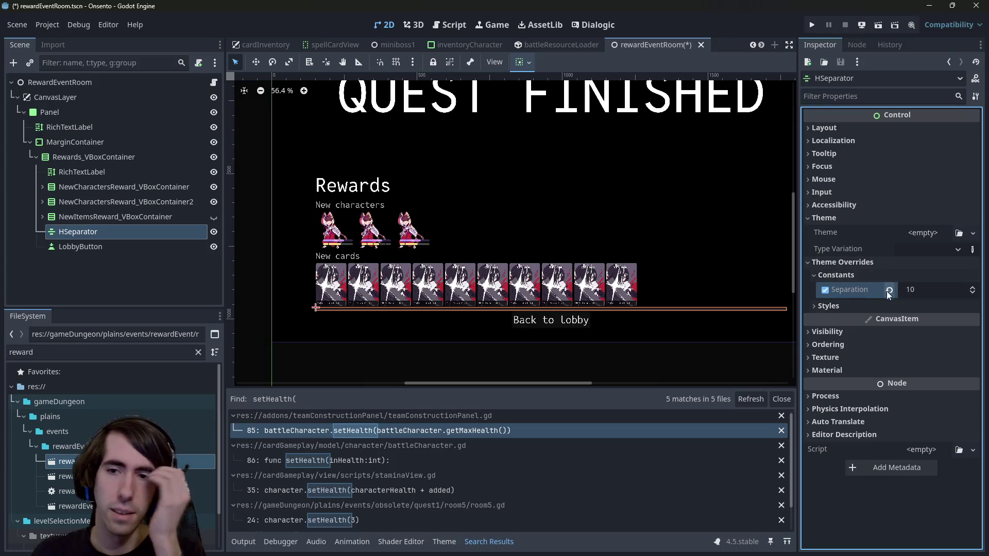
Give the HSeparator an empty StyleBoxEmpty separator style so no line shows, and save
{"action": "left_click", "coordinate": [872, 307]}
{"action": "left_click", "coordinate": [973, 321]}
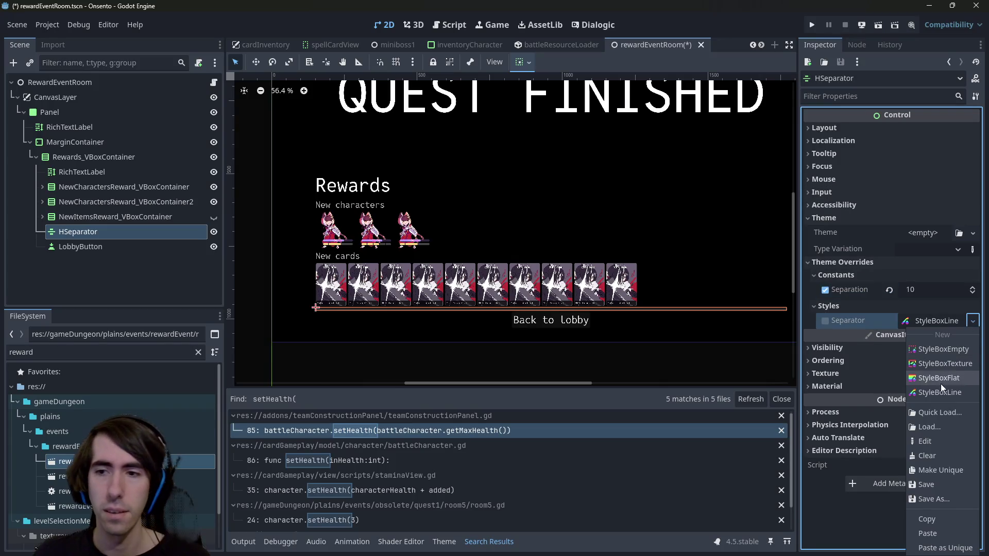
{"action": "left_click", "coordinate": [947, 352]}
{"action": "key", "text": "ctrl+s"}
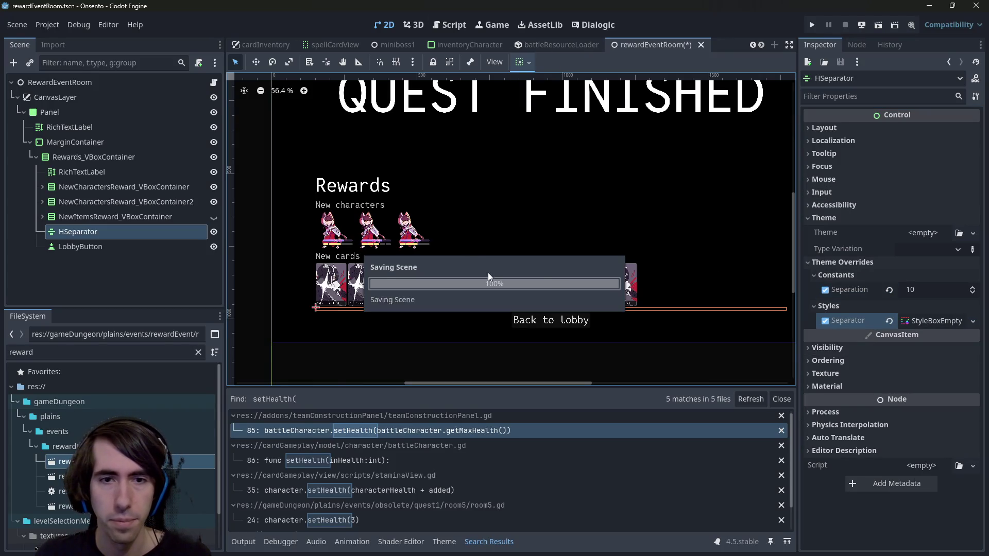
{"action": "left_click", "coordinate": [504, 360]}
{"action": "scroll", "coordinate": [534, 351], "scroll_direction": "up", "scroll_amount": 5}
{"action": "scroll", "coordinate": [547, 290], "scroll_direction": "down", "scroll_amount": 2}
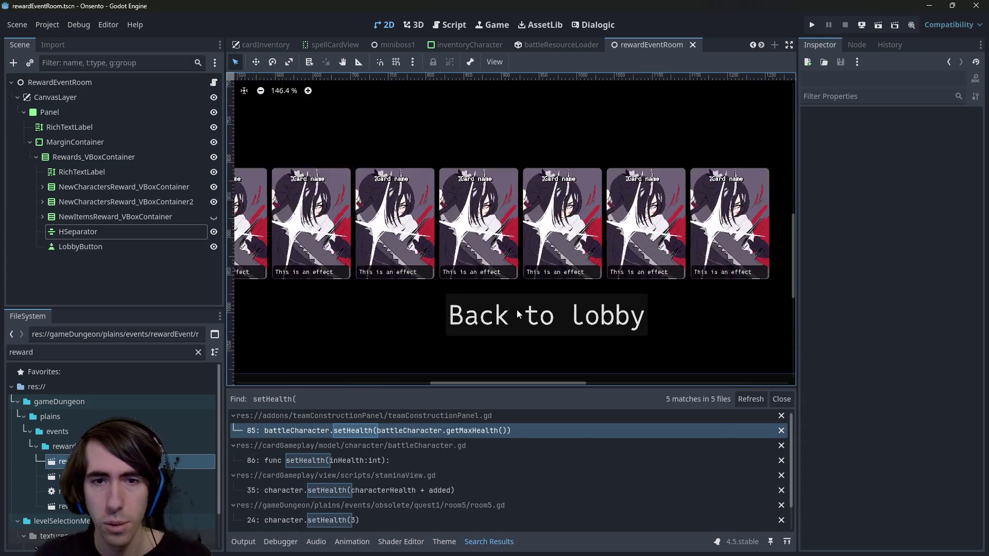
Set the HSeparator's separation to 20 and save the scene
{"action": "left_click", "coordinate": [90, 236]}
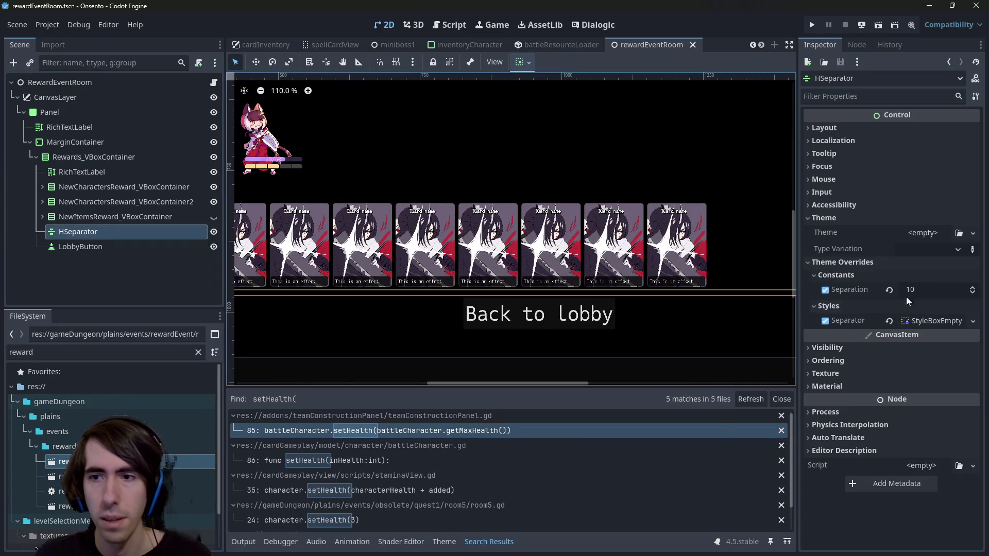
{"action": "left_click", "coordinate": [947, 291]}
{"action": "type", "text": "20"}
{"action": "key", "text": "Return"}
{"action": "key", "text": "ctrl+s"}
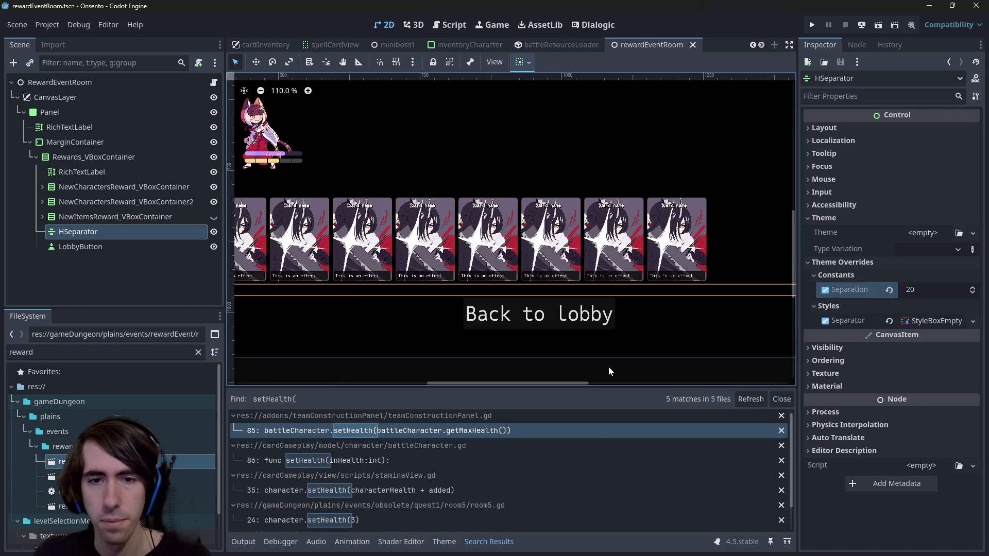
{"action": "left_click", "coordinate": [608, 367]}
{"action": "scroll", "coordinate": [607, 367], "scroll_direction": "down", "scroll_amount": 5}
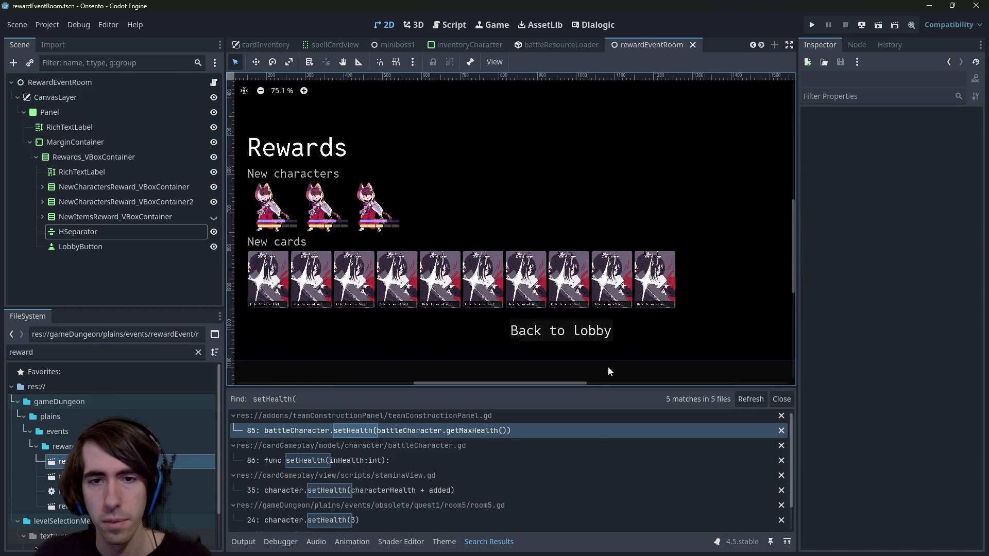
{"action": "left_click", "coordinate": [129, 218]}
Show the New items reward row of four swords below the cards
{"action": "left_click", "coordinate": [214, 217]}
{"action": "scroll", "coordinate": [428, 325], "scroll_direction": "down", "scroll_amount": 4}
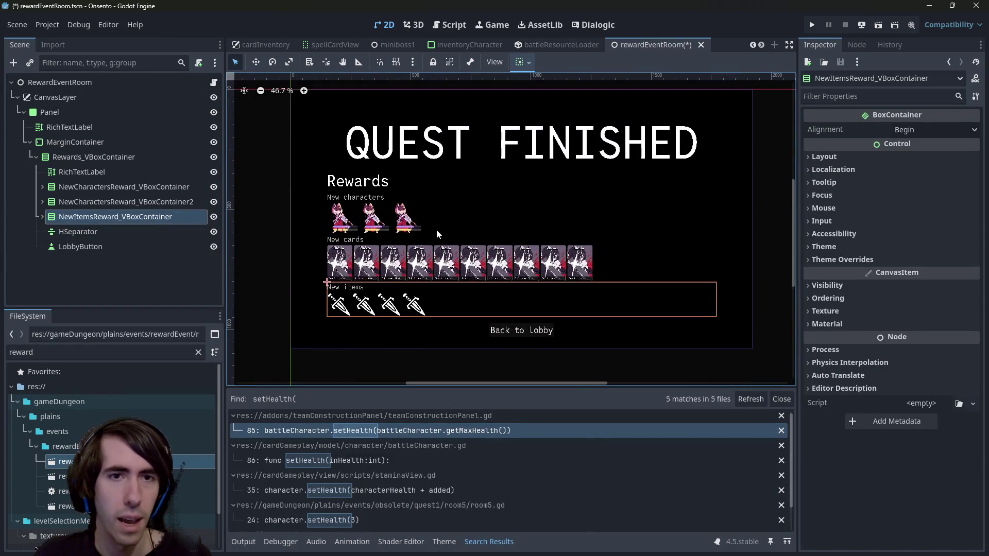
{"action": "scroll", "coordinate": [519, 220], "scroll_direction": "up", "scroll_amount": 3}
Move the QUEST FINISHED title up to y position 50 and save
{"action": "left_click", "coordinate": [510, 206]}
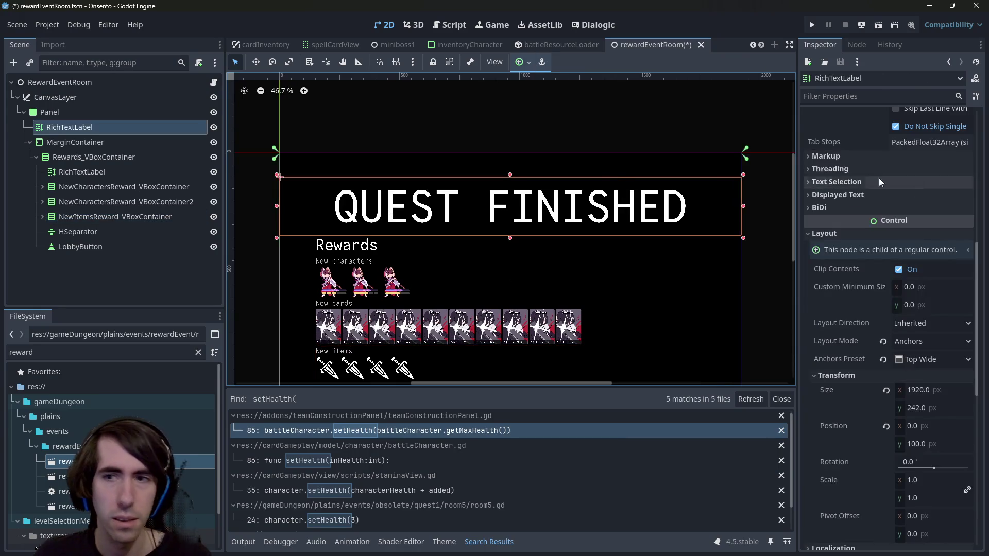
{"action": "left_click", "coordinate": [939, 443]}
{"action": "type", "text": "50"}
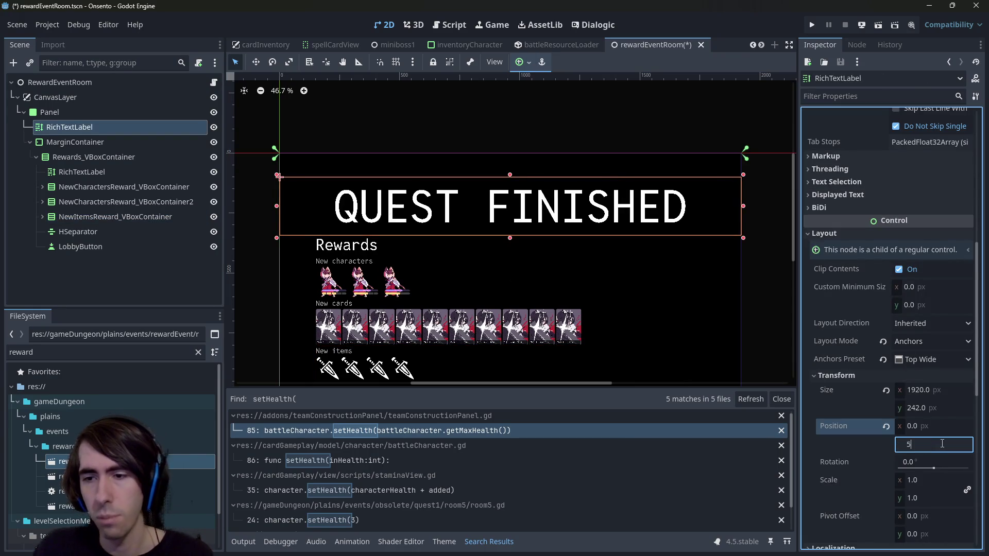
{"action": "key", "text": "Return"}
{"action": "key", "text": "ctrl+s"}
Toggle the New items row off and back on to check the layout
{"action": "left_click", "coordinate": [627, 320]}
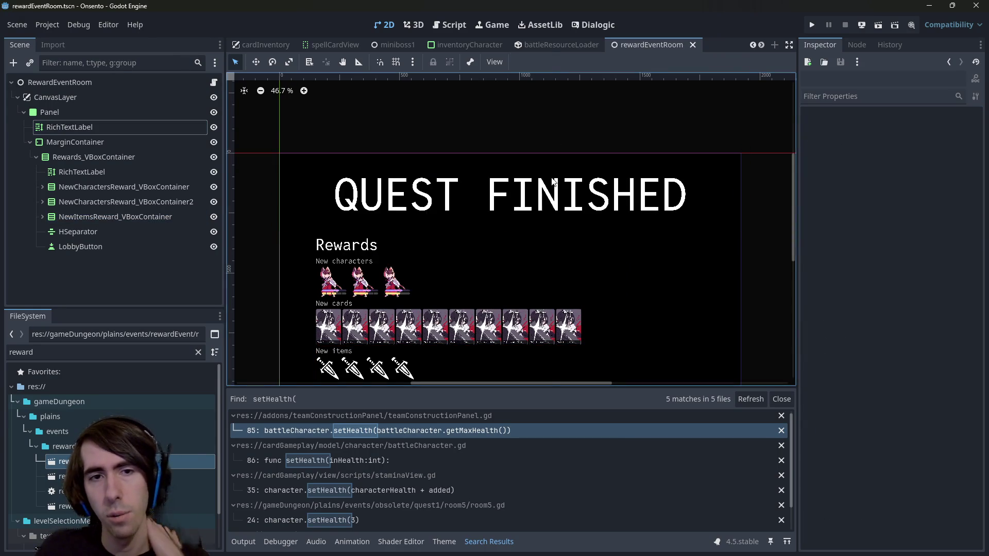
{"action": "scroll", "coordinate": [519, 201], "scroll_direction": "down", "scroll_amount": 2}
{"action": "scroll", "coordinate": [497, 299], "scroll_direction": "down", "scroll_amount": 2}
{"action": "scroll", "coordinate": [497, 298], "scroll_direction": "up", "scroll_amount": 4}
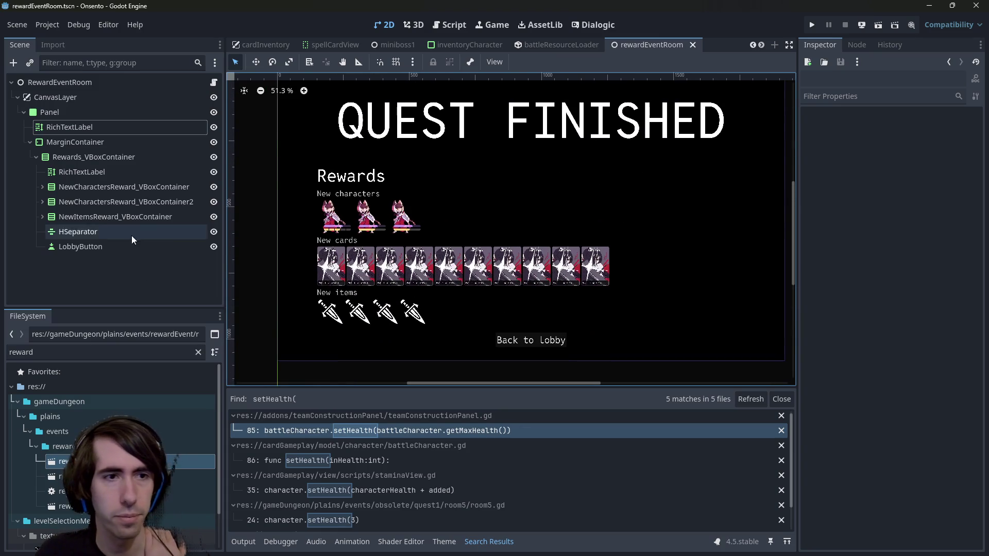
{"action": "left_click", "coordinate": [210, 219]}
{"action": "left_click", "coordinate": [210, 219]}
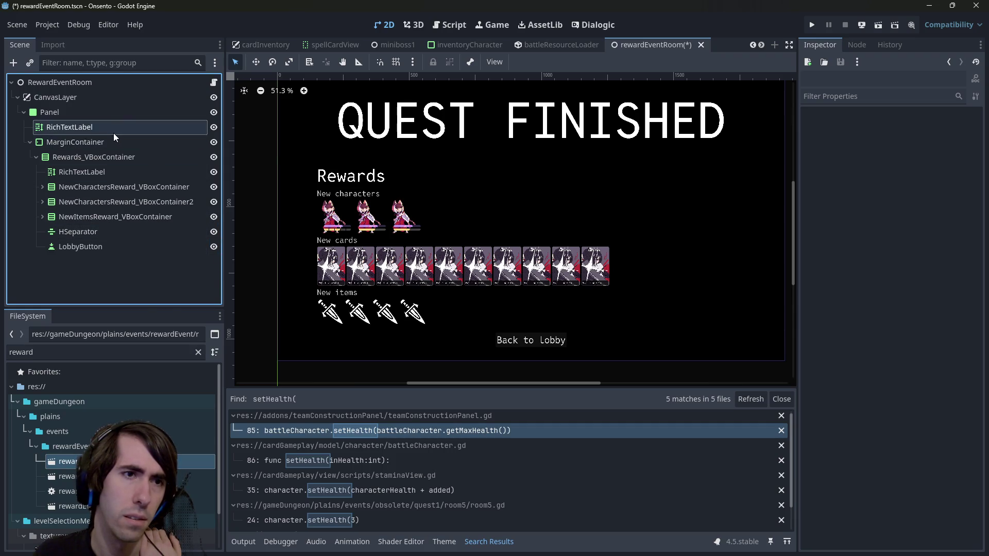
Move the QUEST FINISHED label into Rewards_VBoxContainer and hide the New items row
{"action": "left_click_drag", "start_coordinate": [111, 132], "coordinate": [101, 165]}
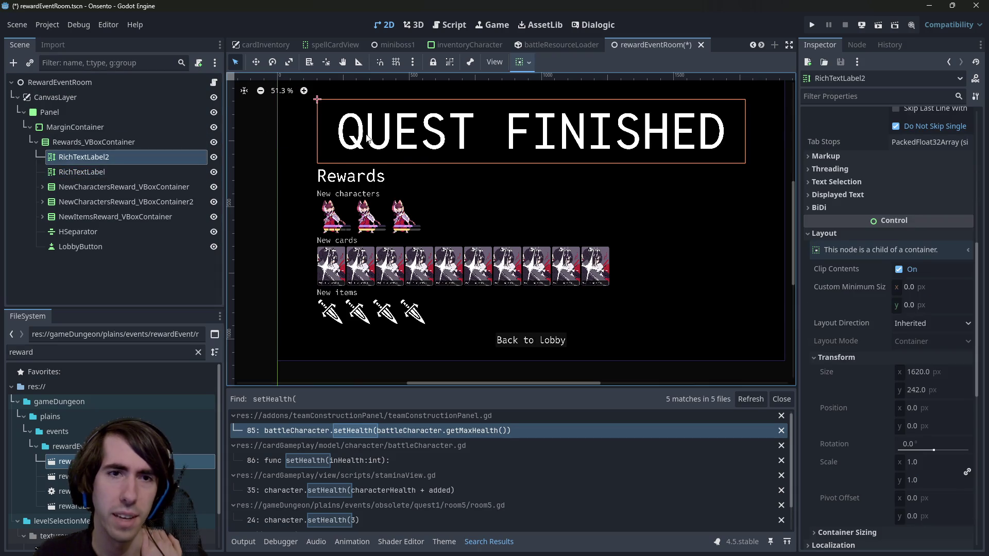
{"action": "scroll", "coordinate": [526, 327], "scroll_direction": "down", "scroll_amount": 2}
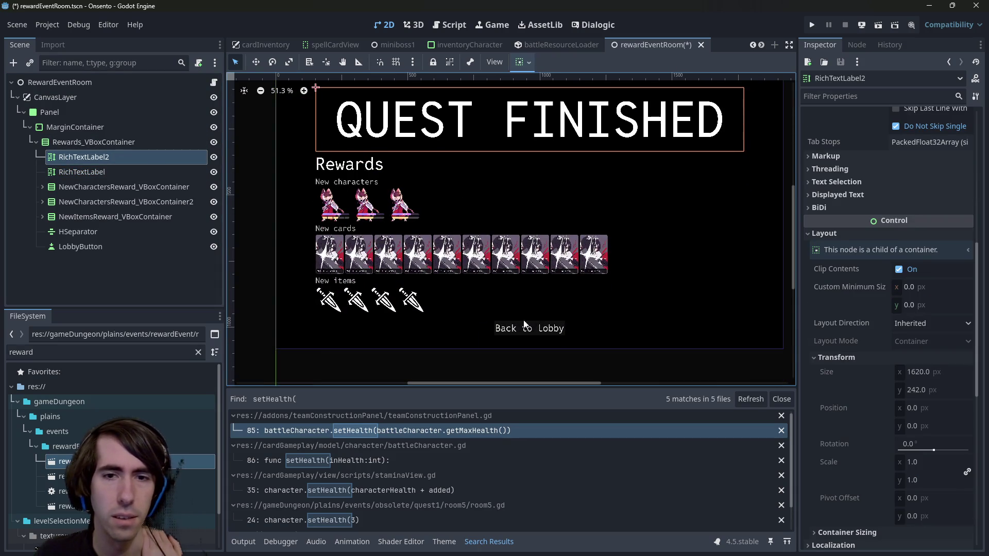
{"action": "left_click", "coordinate": [213, 218]}
{"action": "scroll", "coordinate": [428, 197], "scroll_direction": "down", "scroll_amount": 2}
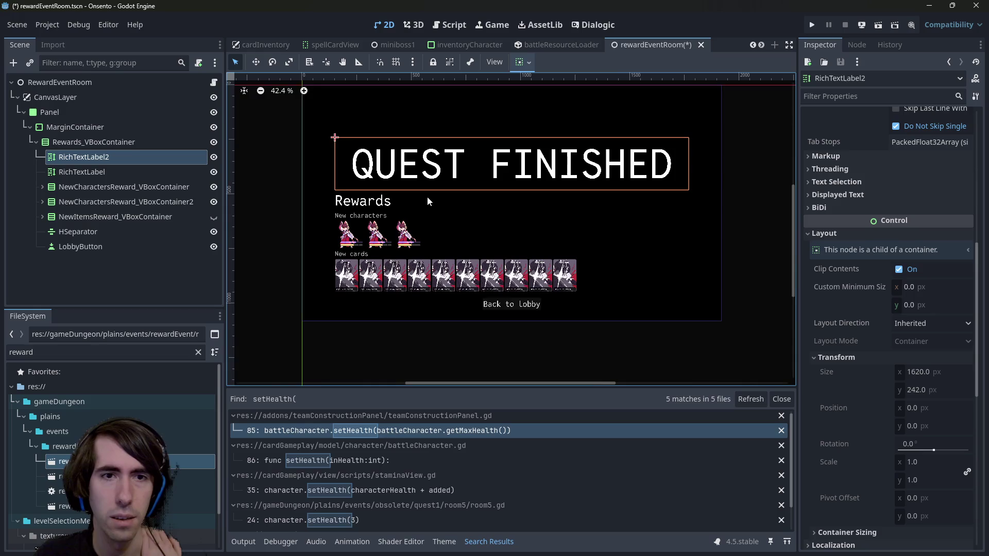
Make the QUEST FINISHED label fill horizontally and fill and expand vertically
{"action": "left_click", "coordinate": [115, 171]}
{"action": "left_click", "coordinate": [110, 159]}
{"action": "left_click", "coordinate": [523, 62]}
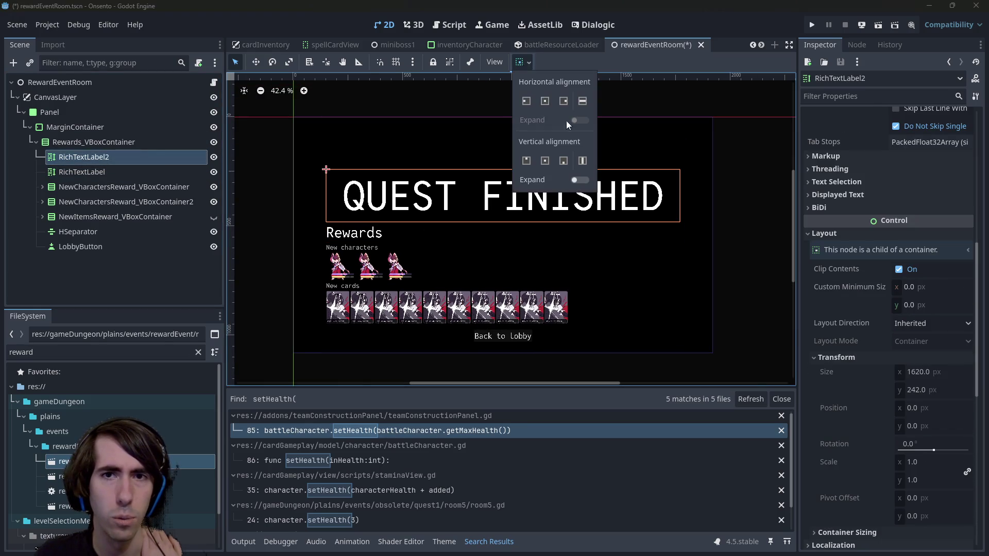
{"action": "left_click", "coordinate": [545, 101]}
{"action": "left_click", "coordinate": [583, 101]}
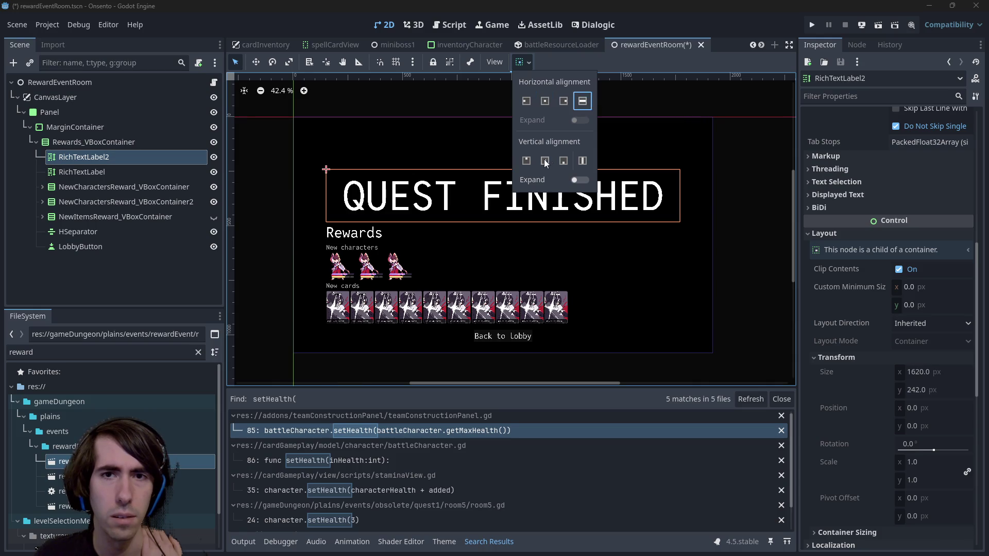
{"action": "left_click", "coordinate": [579, 179]}
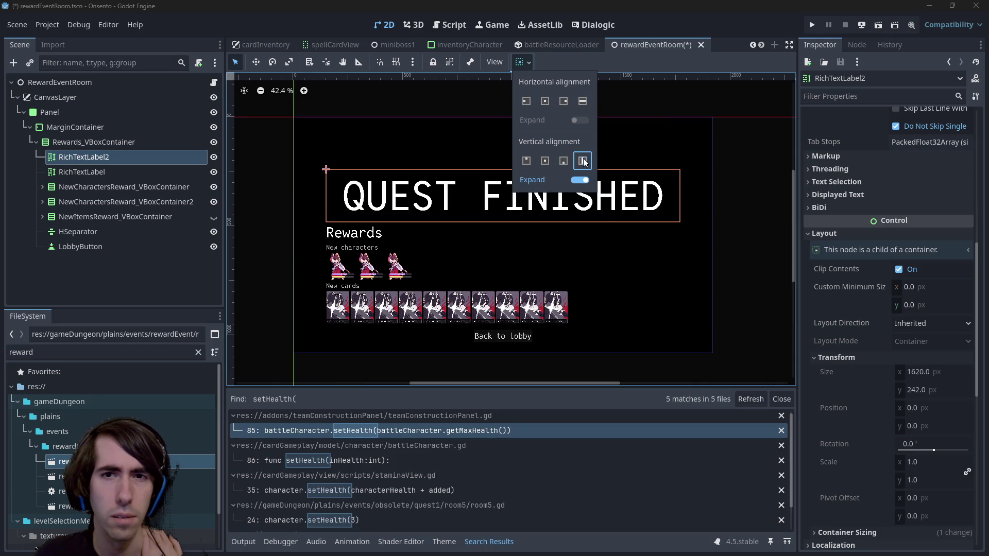
{"action": "left_click", "coordinate": [583, 100]}
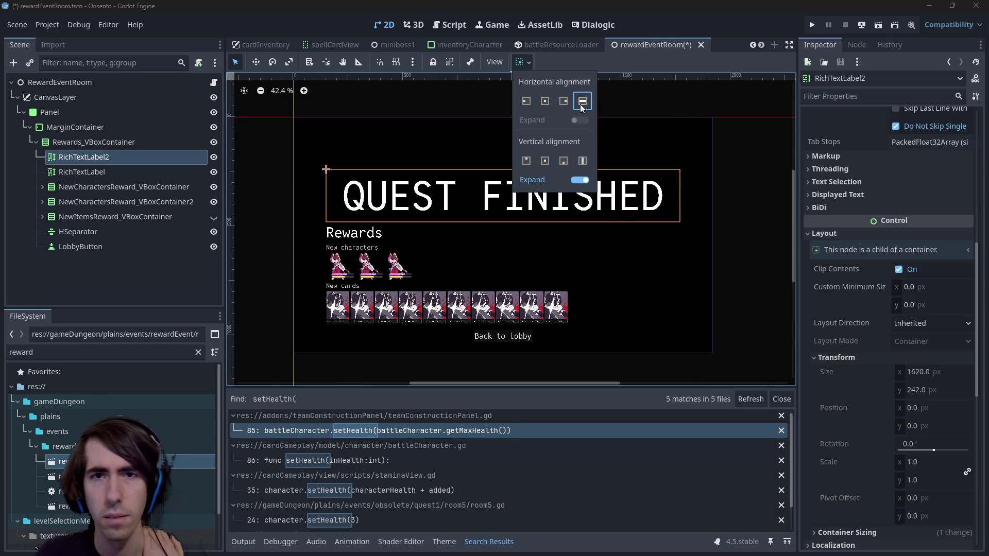
Set Rewards_VBoxContainer's alignment to End
{"action": "left_click", "coordinate": [93, 142]}
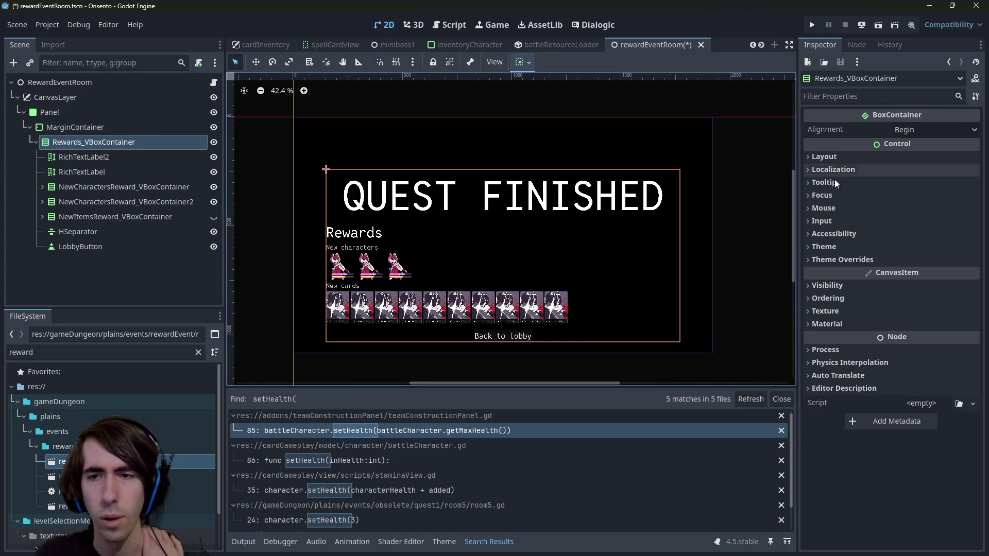
{"action": "left_click", "coordinate": [919, 129]}
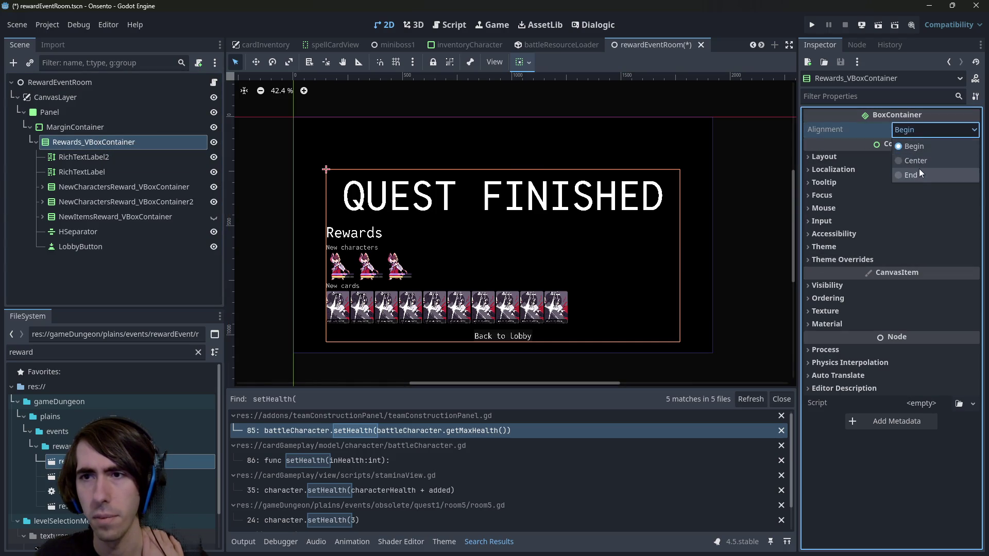
{"action": "left_click", "coordinate": [919, 169]}
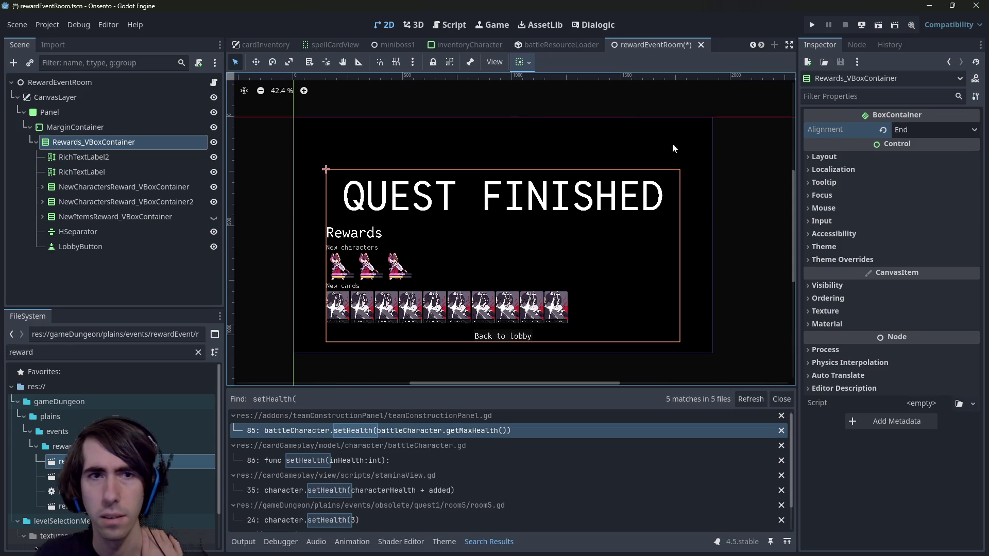
{"action": "left_click", "coordinate": [118, 127]}
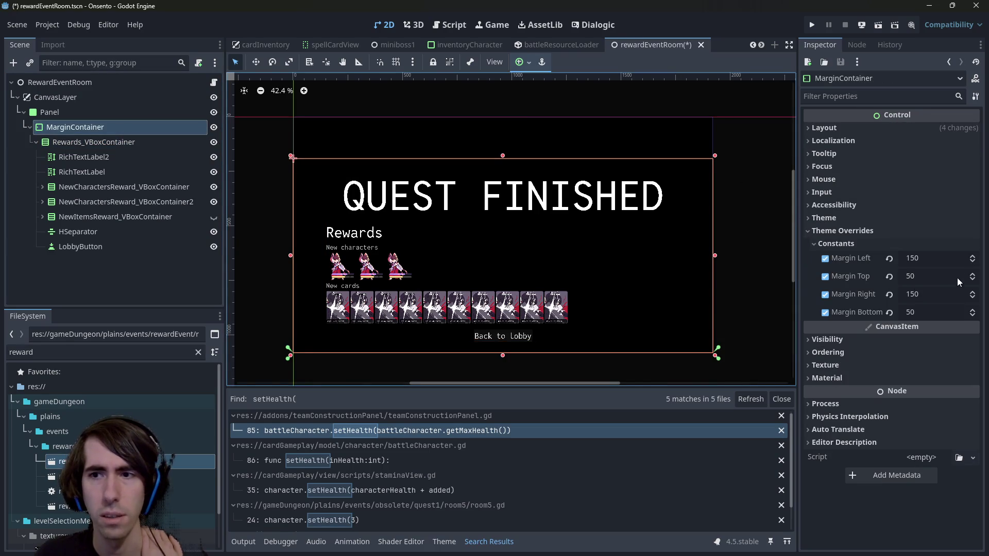
Anchor the MarginContainer with the Full Rect preset so it covers the panel, and save
{"action": "left_click", "coordinate": [939, 258]}
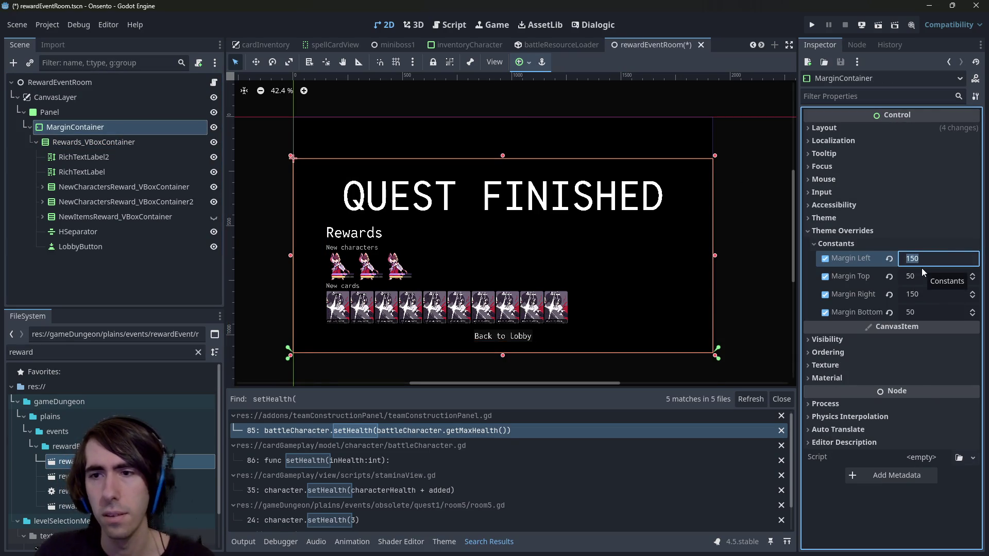
{"action": "left_click", "coordinate": [46, 114]}
{"action": "left_click", "coordinate": [119, 129]}
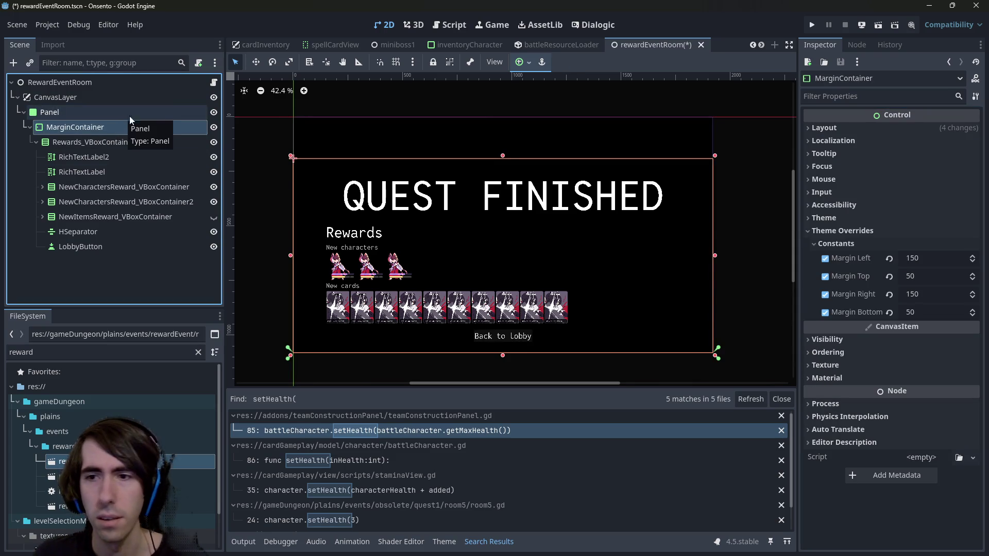
{"action": "left_click", "coordinate": [858, 128]}
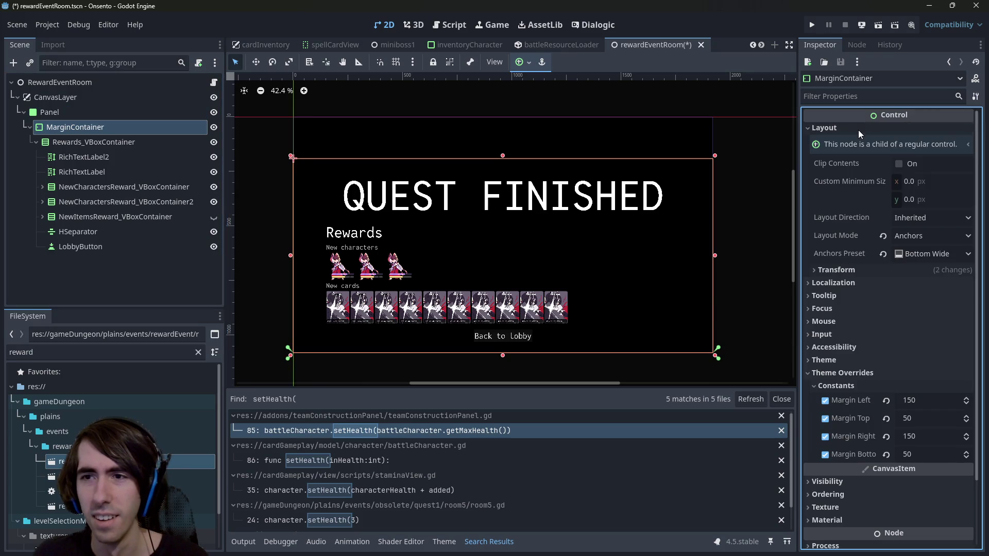
{"action": "left_click", "coordinate": [518, 62]}
{"action": "left_click", "coordinate": [578, 162]}
{"action": "key", "text": "ctrl+s"}
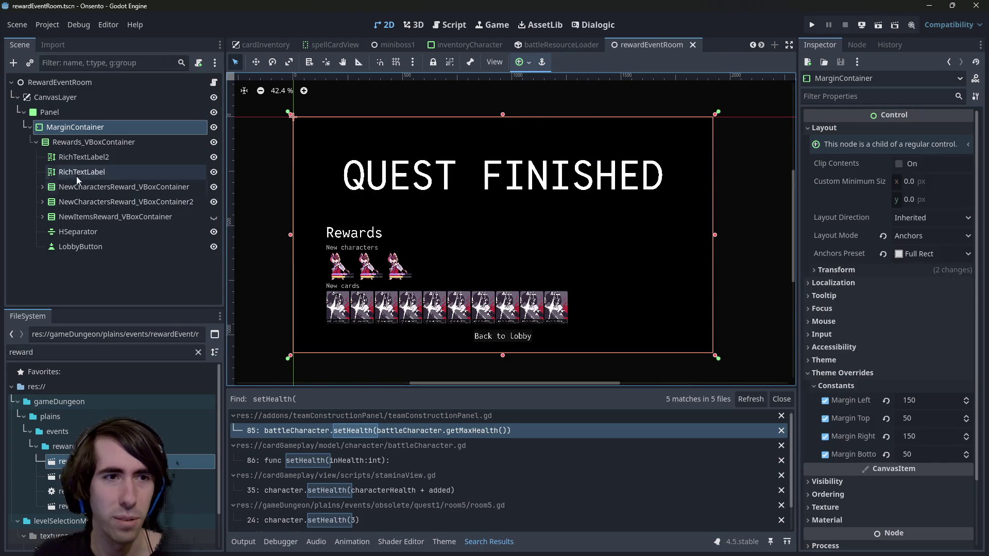
{"action": "left_click", "coordinate": [85, 141]}
{"action": "left_click", "coordinate": [125, 156]}
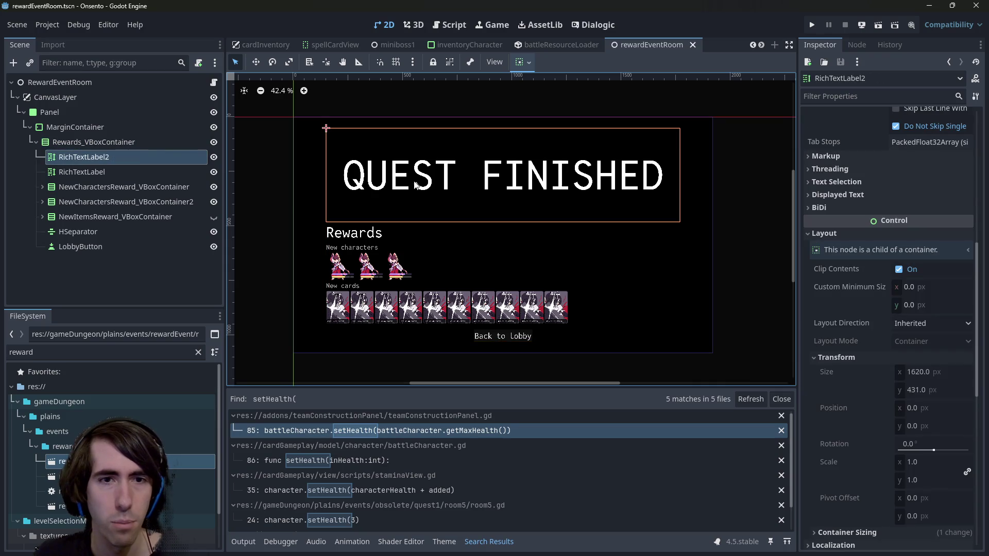
Toggle the New items, New cards and New characters rows on and off to preview the screen
{"action": "scroll", "coordinate": [410, 323], "scroll_direction": "up", "scroll_amount": 2}
{"action": "left_click", "coordinate": [81, 171]}
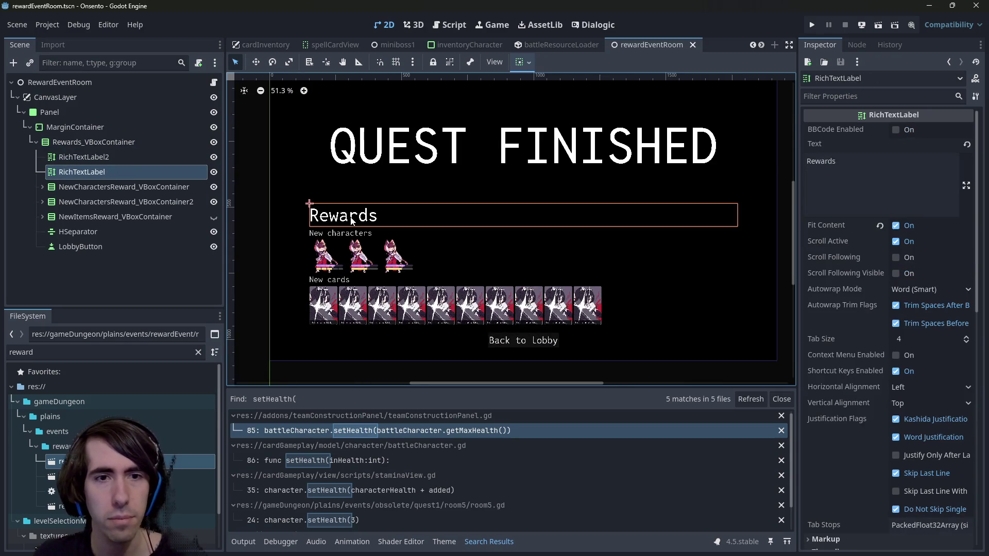
{"action": "left_click", "coordinate": [214, 217]}
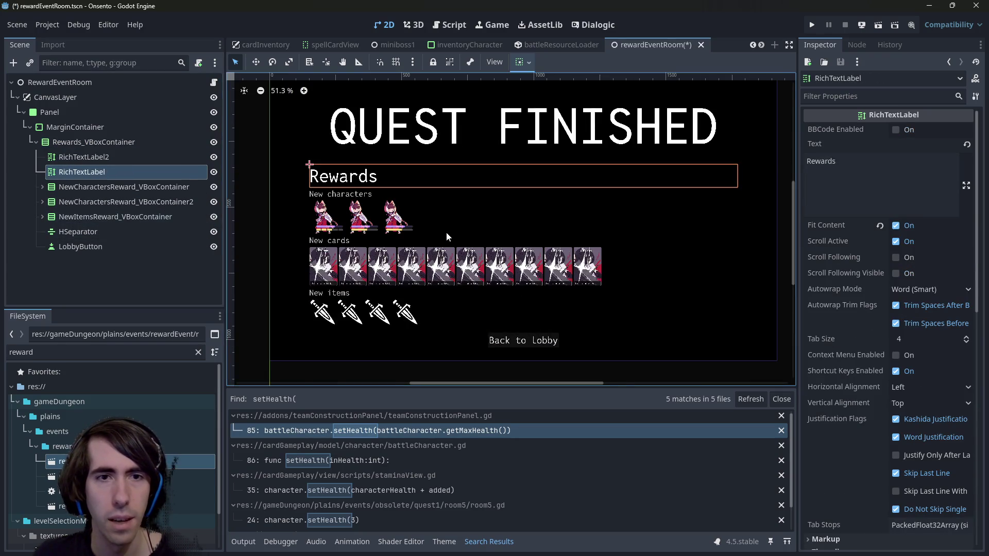
{"action": "scroll", "coordinate": [466, 233], "scroll_direction": "down", "scroll_amount": 3}
{"action": "scroll", "coordinate": [466, 233], "scroll_direction": "up", "scroll_amount": 1}
{"action": "left_click", "coordinate": [213, 218]}
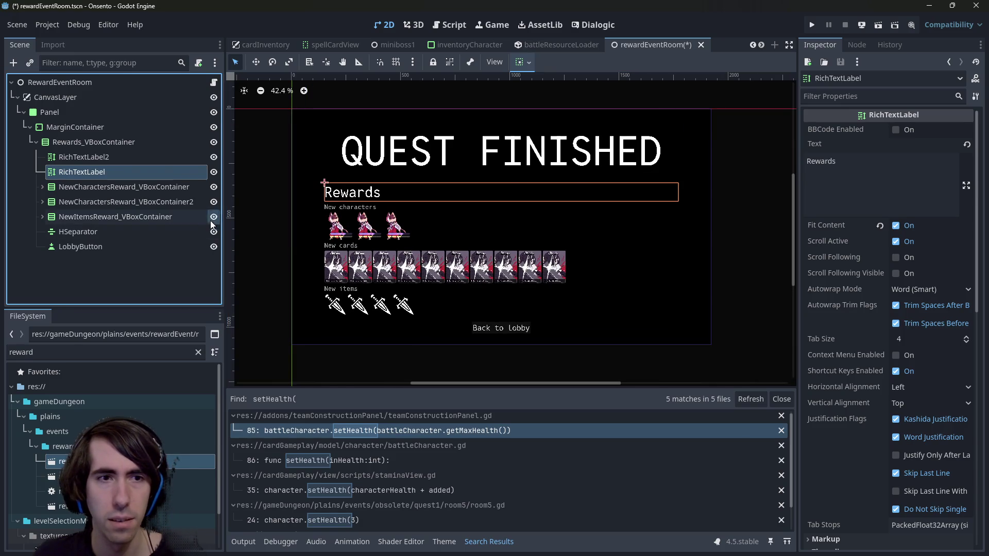
{"action": "left_click", "coordinate": [213, 218]}
{"action": "left_click", "coordinate": [212, 219]}
{"action": "left_click", "coordinate": [213, 219]}
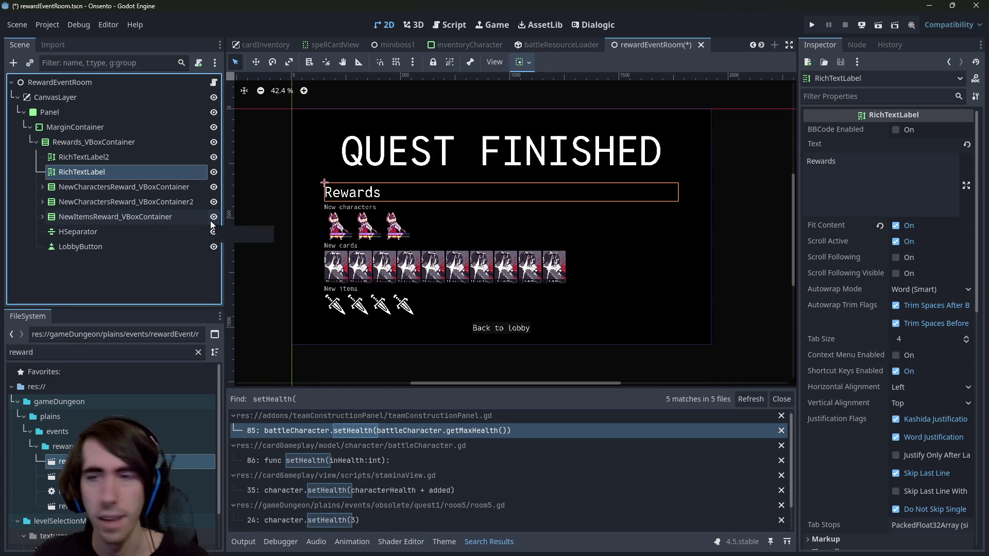
{"action": "left_click", "coordinate": [211, 220]}
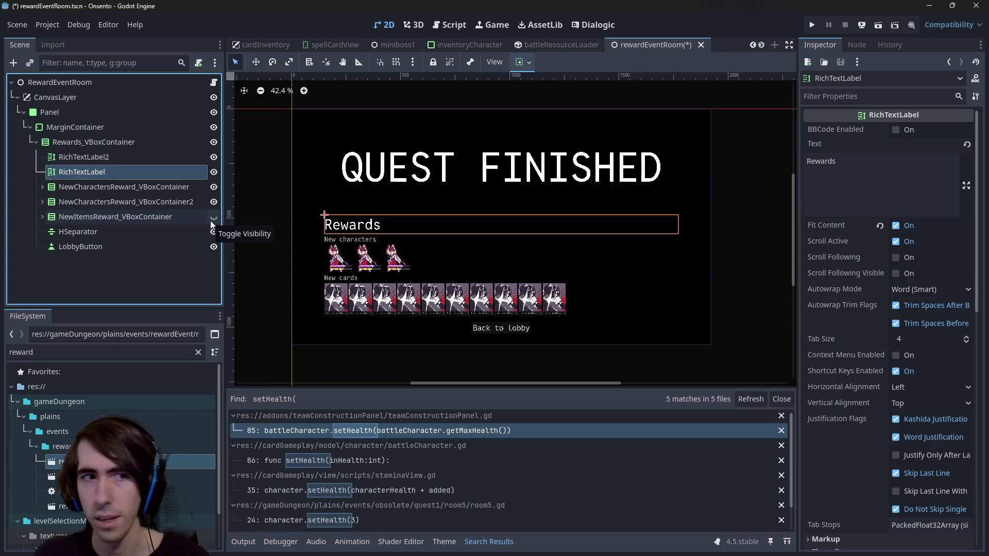
{"action": "left_click", "coordinate": [211, 201]}
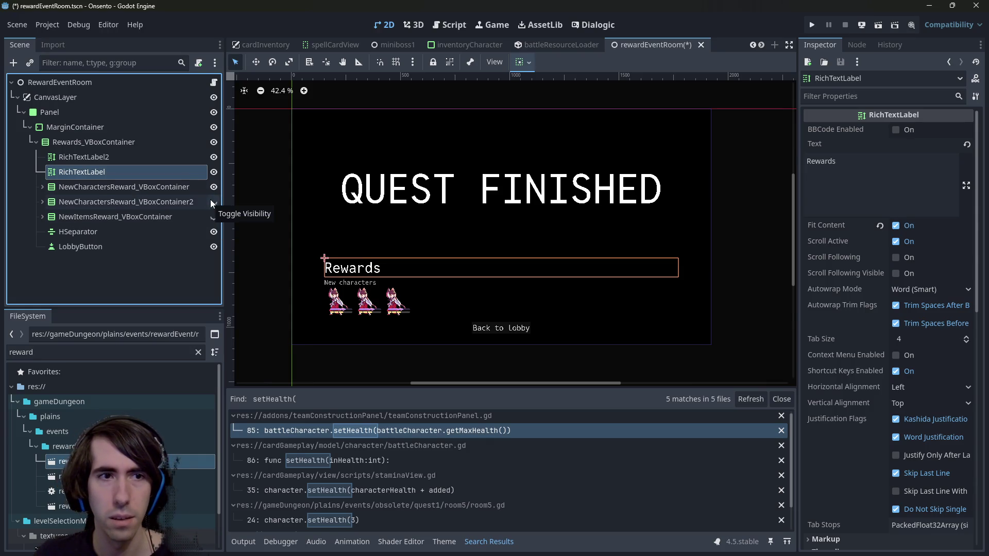
{"action": "left_click", "coordinate": [211, 188]}
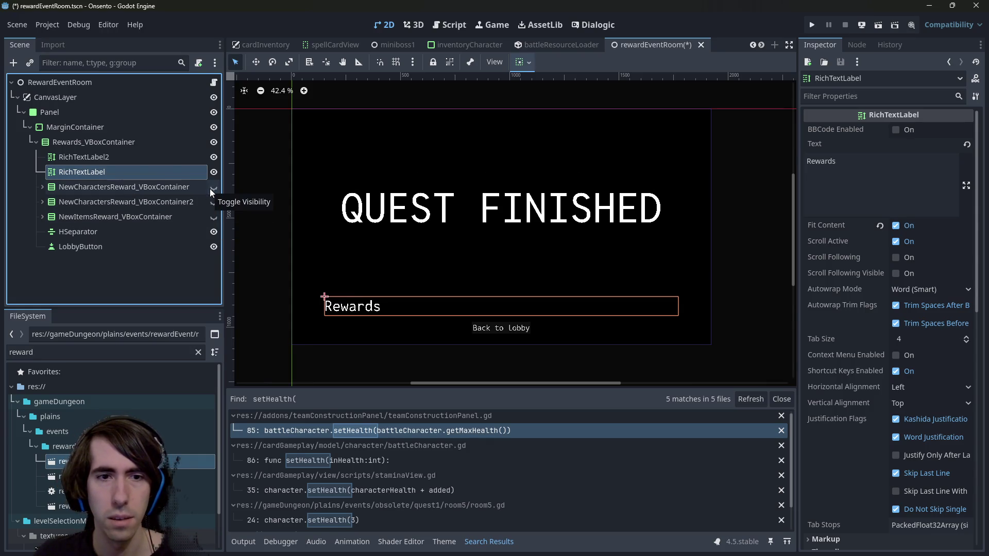
{"action": "left_click", "coordinate": [210, 188]}
{"action": "left_click", "coordinate": [212, 189]}
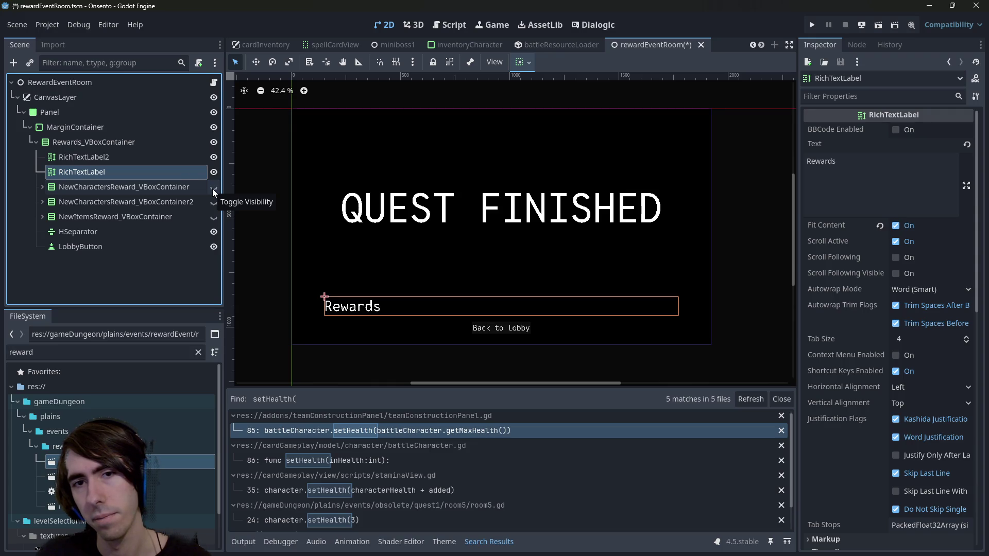
Show New characters and New cards, keep New items hidden, save, and open rewardEvent.gd
{"action": "left_click", "coordinate": [213, 189]}
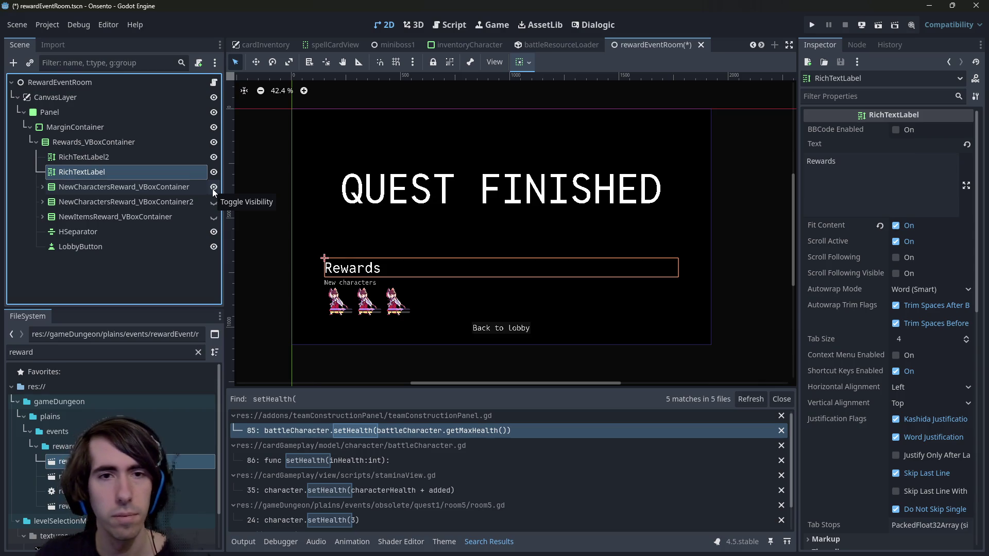
{"action": "left_click", "coordinate": [213, 202]}
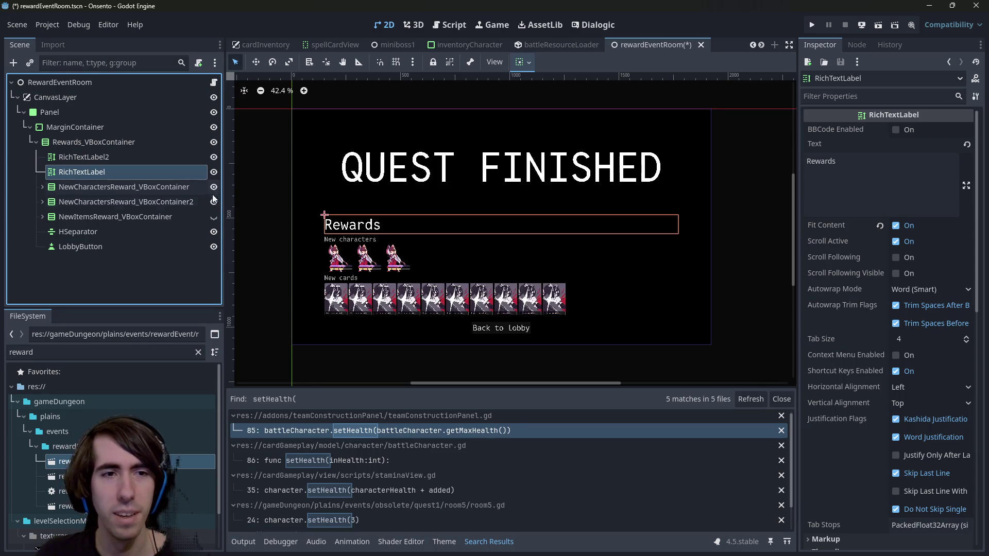
{"action": "left_click", "coordinate": [214, 217]}
{"action": "left_click", "coordinate": [214, 217]}
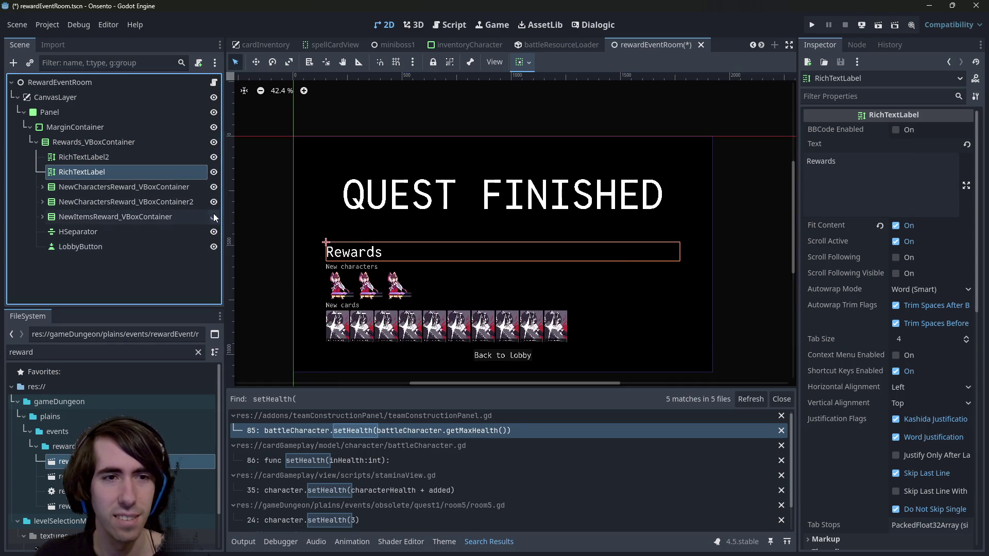
{"action": "key", "text": "ctrl+s"}
{"action": "scroll", "coordinate": [450, 336], "scroll_direction": "down", "scroll_amount": 1}
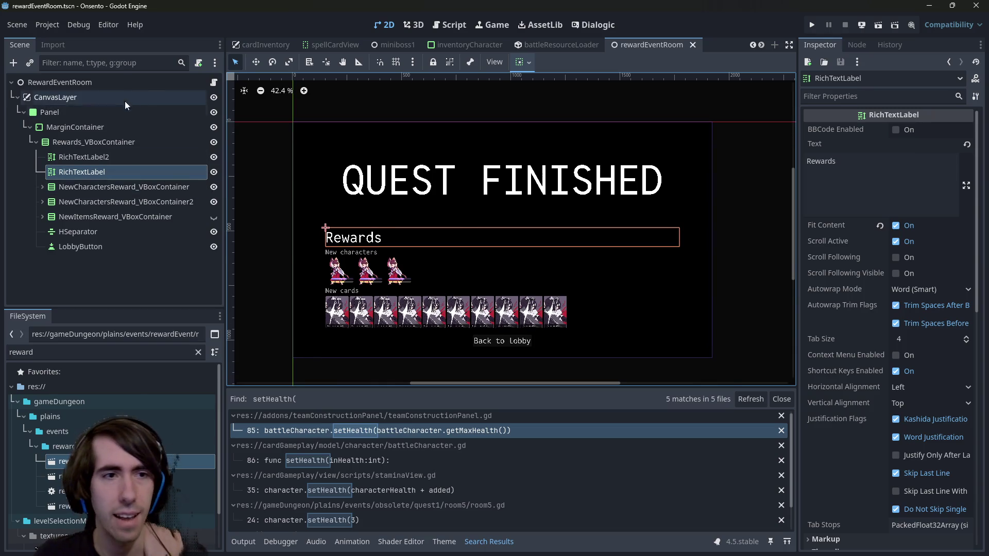
{"action": "left_click", "coordinate": [215, 82]}
{"action": "scroll", "coordinate": [590, 193], "scroll_direction": "up", "scroll_amount": 5}
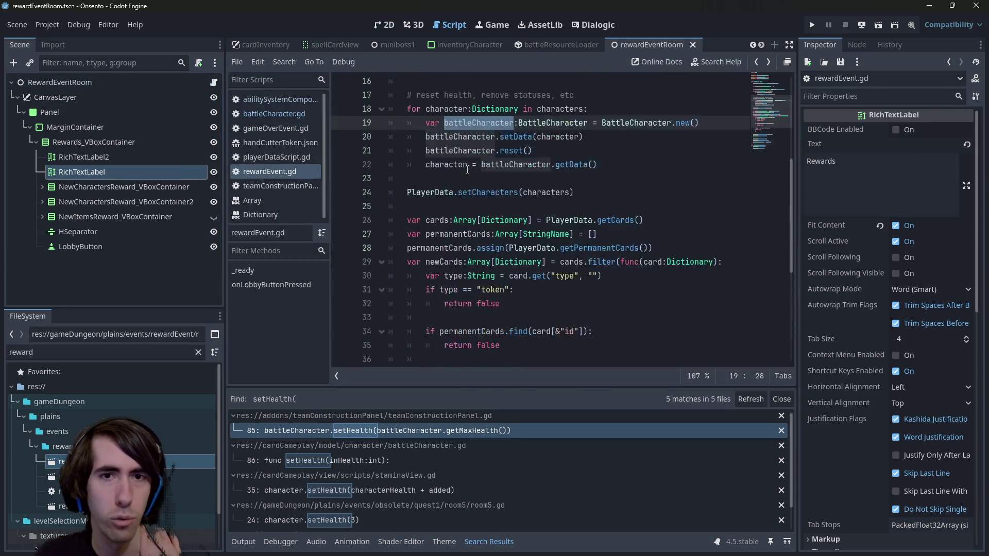
{"action": "scroll", "coordinate": [591, 193], "scroll_direction": "up", "scroll_amount": 1}
{"action": "left_click", "coordinate": [601, 150]}
{"action": "key", "text": "Return"}
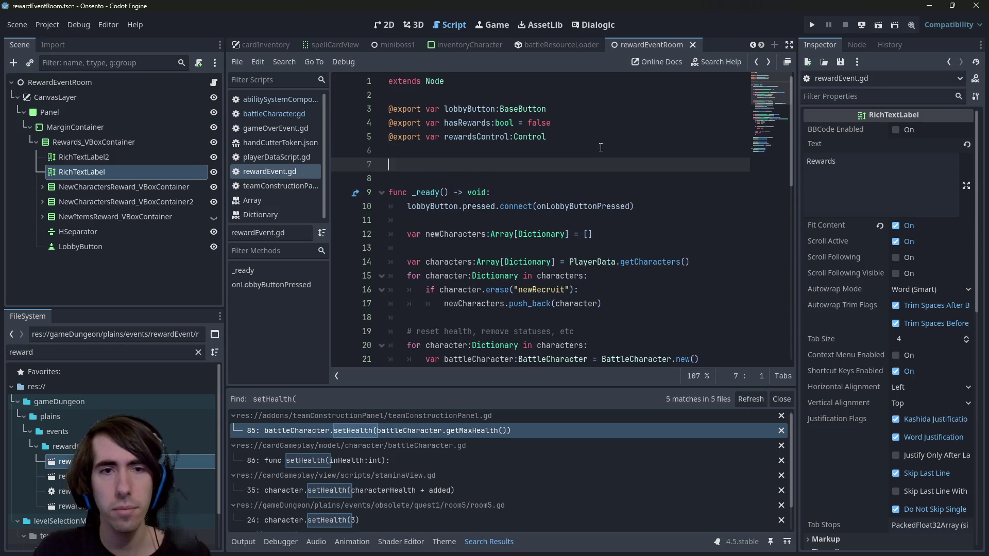
{"action": "type", "text": "@export var "}
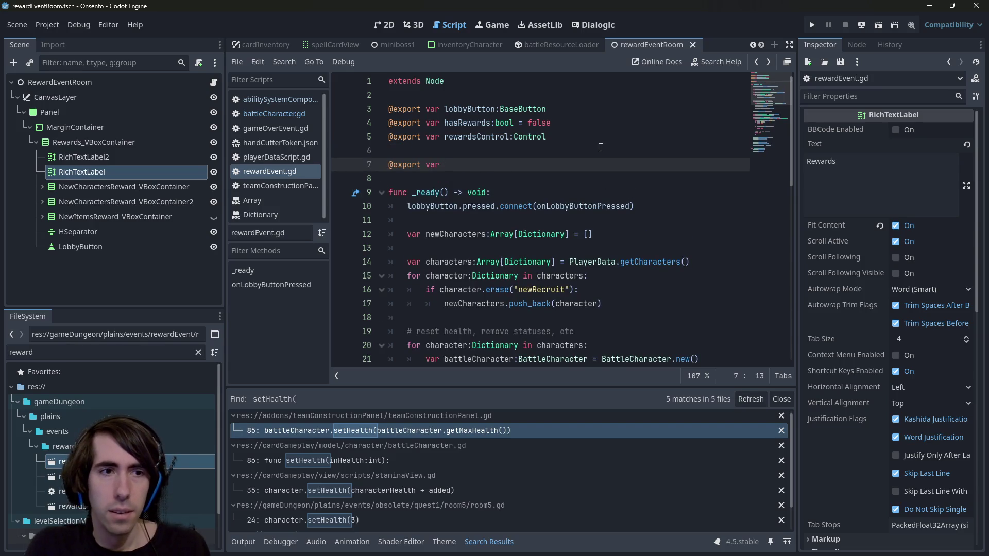
{"action": "type", "text": "newCh"}
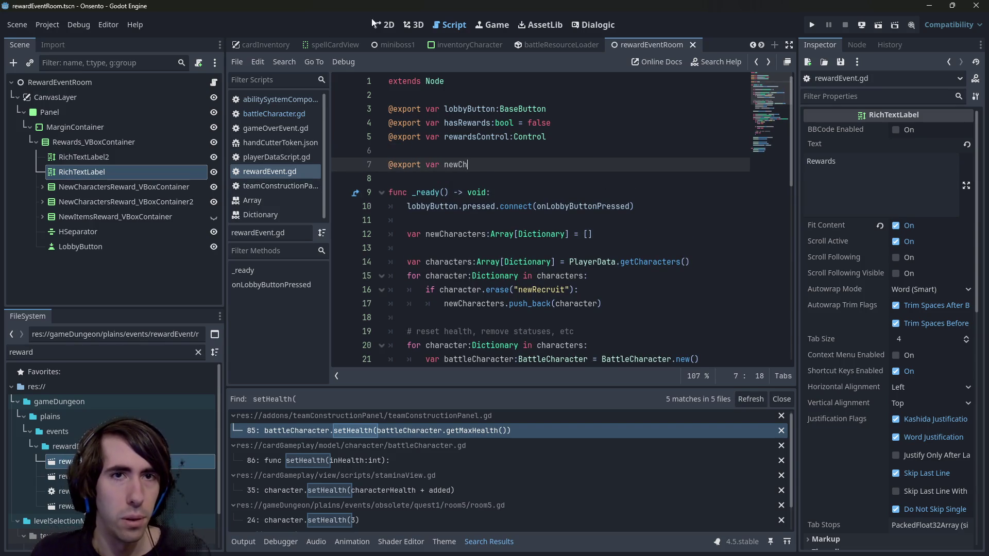
Rename NewCharactersReward_VBoxContainer2 to NewCardsReward_VBoxContainer2
{"action": "left_click", "coordinate": [384, 24]}
{"action": "scroll", "coordinate": [378, 246], "scroll_direction": "up", "scroll_amount": 1}
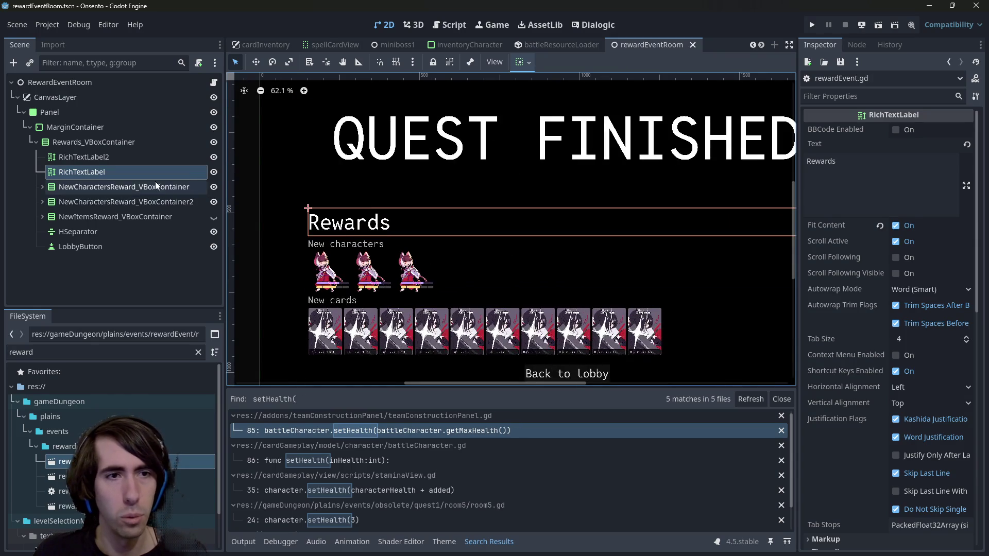
{"action": "left_click", "coordinate": [153, 202]}
{"action": "left_click", "coordinate": [151, 202]}
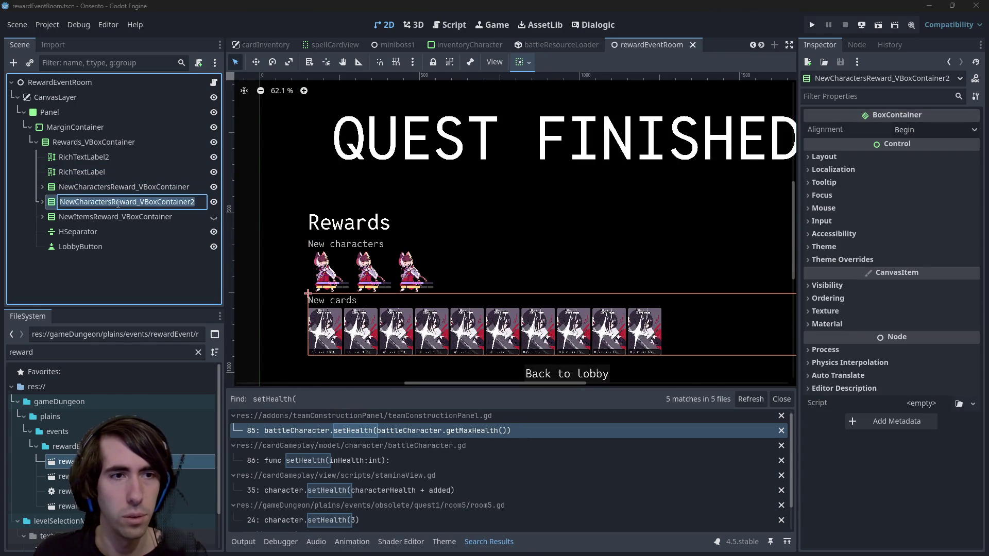
{"action": "left_click", "coordinate": [118, 203]}
{"action": "key", "text": "BackSpace"}
{"action": "key", "text": "BackSpace"}
{"action": "key", "text": "BackSpace"}
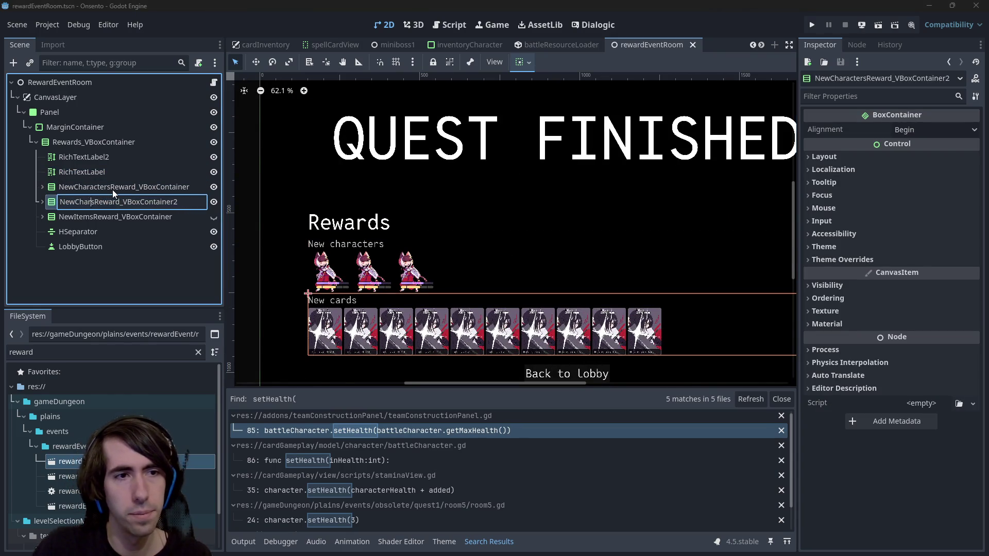
{"action": "type", "text": "ards"}
{"action": "key", "text": "Return"}
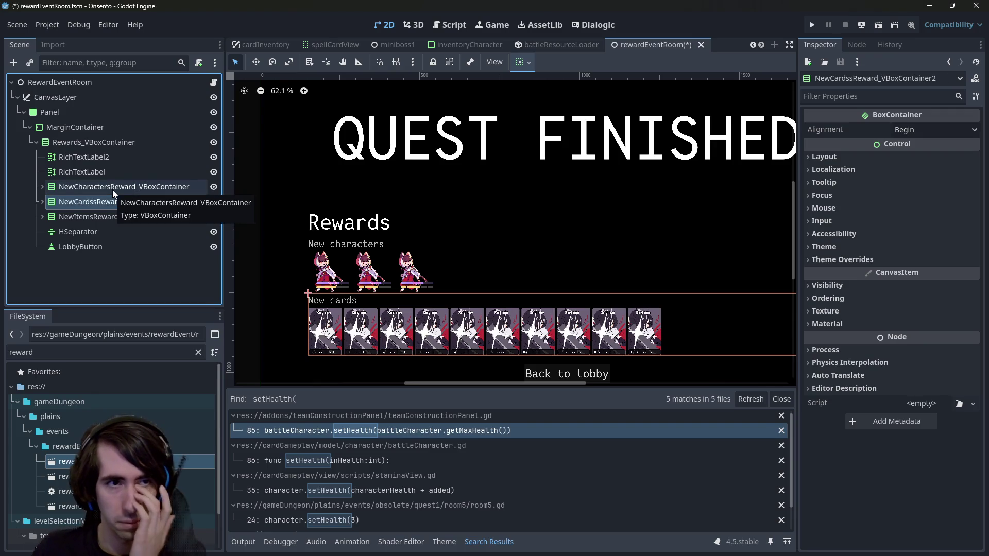
{"action": "key", "text": "F2"}
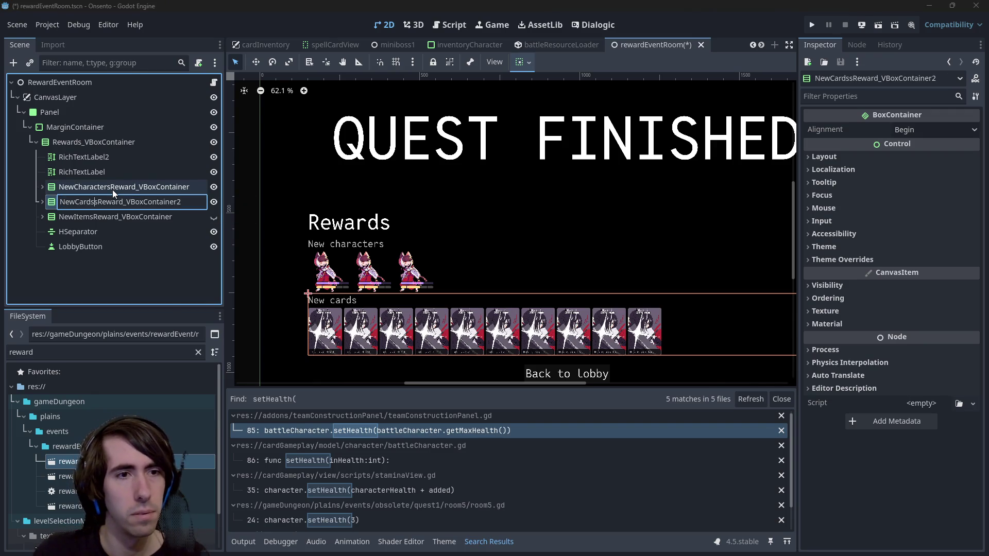
{"action": "key", "text": "Delete"}
{"action": "key", "text": "Return"}
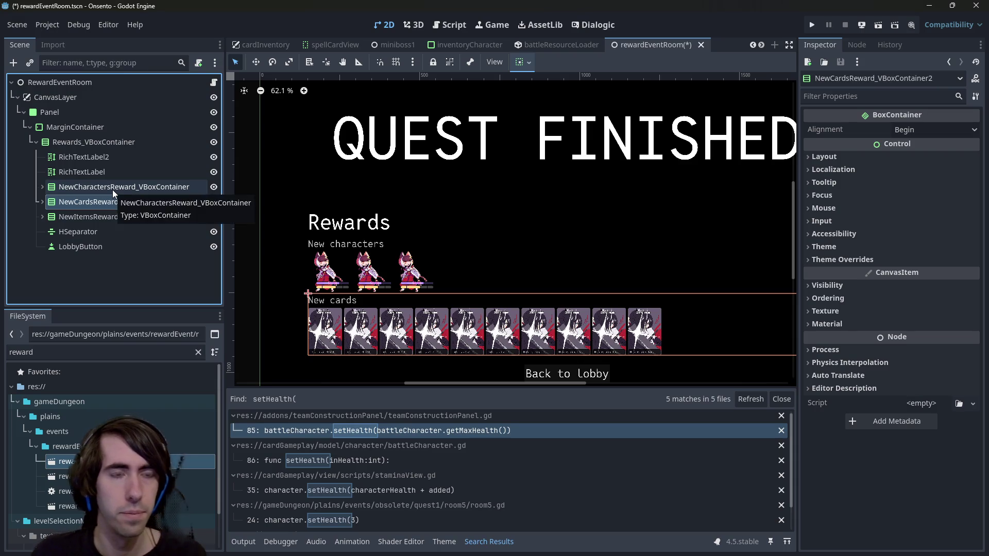
Drop the trailing 2 to make it NewCardsReward_VBoxContainer and save the scene
{"action": "double_click", "coordinate": [170, 205]}
{"action": "left_click", "coordinate": [182, 203]}
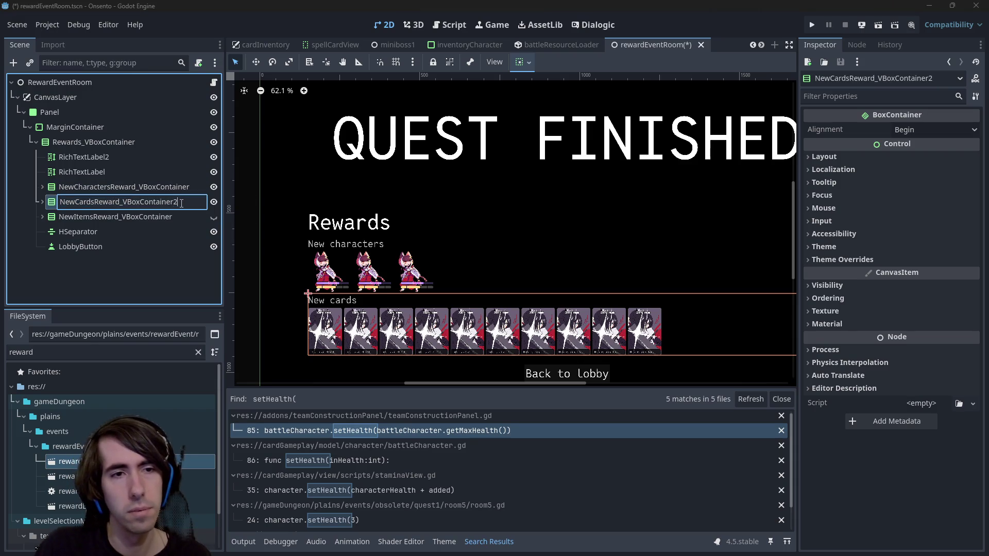
{"action": "key", "text": "BackSpace"}
{"action": "key", "text": "Return"}
{"action": "key", "text": "ctrl+s"}
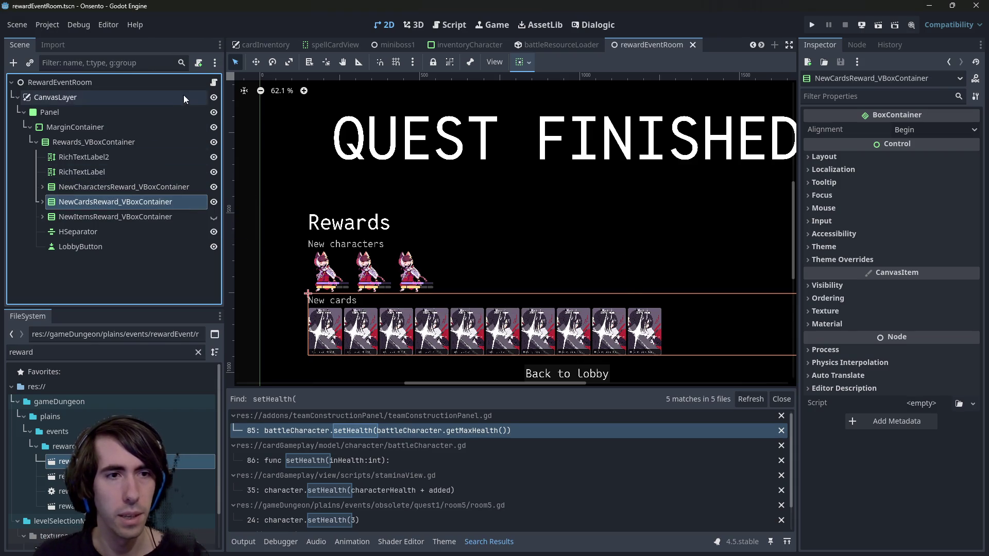
{"action": "left_click", "coordinate": [214, 83]}
{"action": "left_click", "coordinate": [505, 154]}
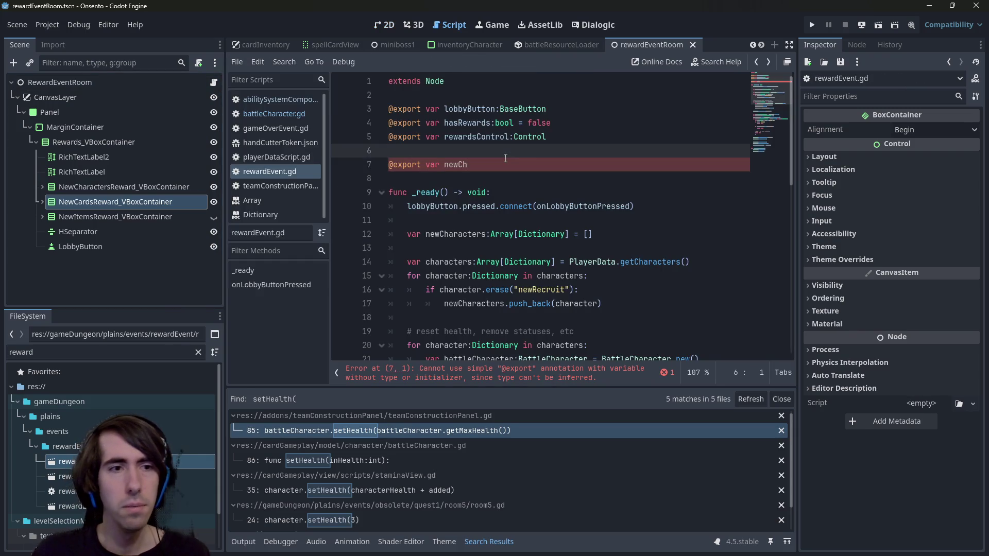
{"action": "left_click", "coordinate": [551, 162]}
{"action": "type", "text": "aractersPanel"}
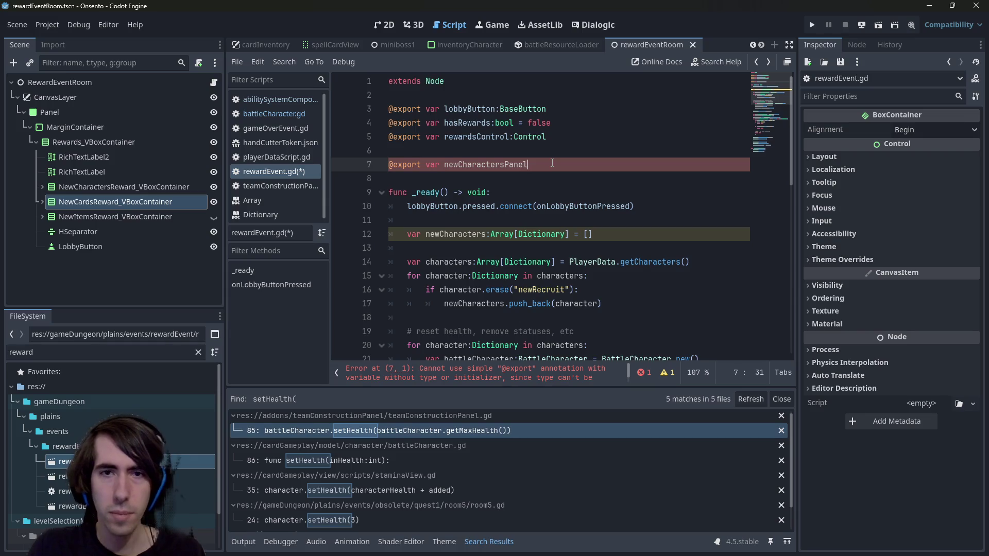
{"action": "type", "text": ":Control"}
{"action": "key", "text": "ctrl+shift+Left"}
{"action": "key", "text": "ctrl+shift+Left"}
{"action": "key", "text": "ctrl+shift+Left"}
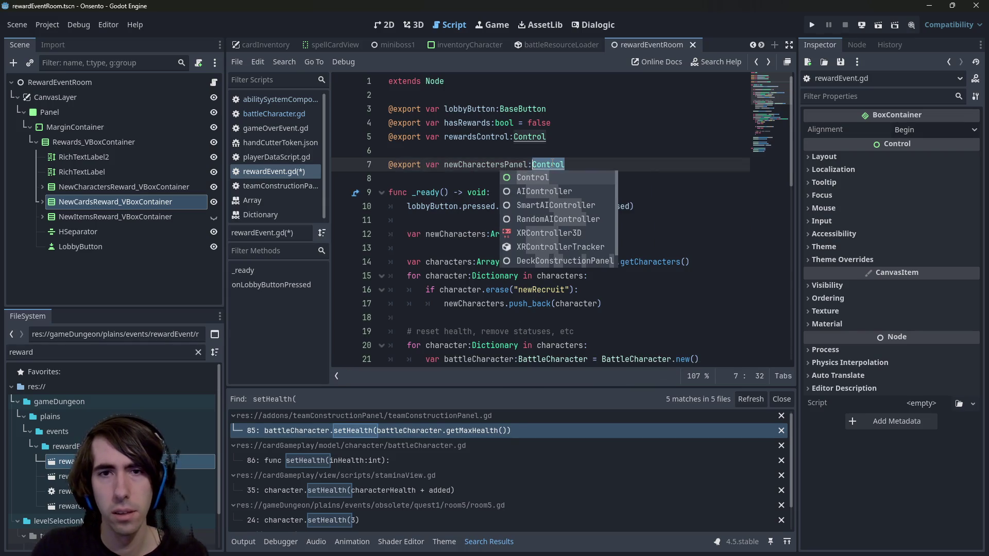
{"action": "key", "text": "End"}
{"action": "key", "text": "ctrl+shift+d"}
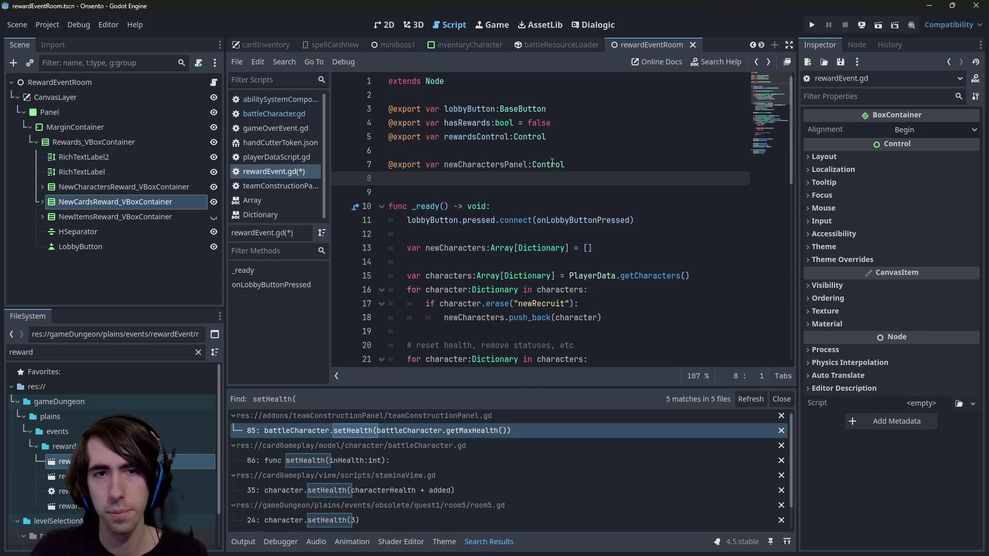
{"action": "key", "text": "ctrl+shift+d"}
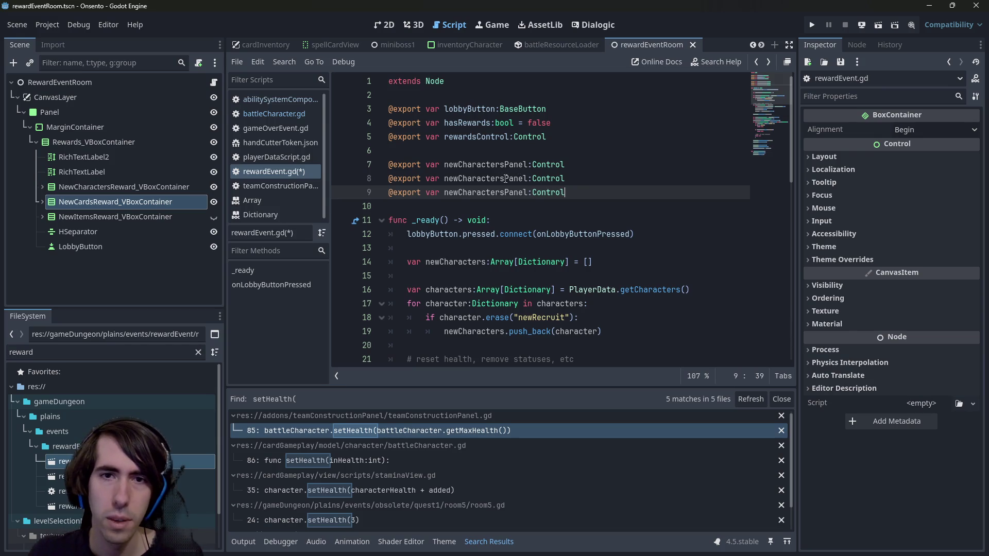
Rename the copies to newCardsPanel and newItemsPanel and save the script
{"action": "left_click", "coordinate": [505, 178]}
{"action": "key", "text": "BackSpace"}
{"action": "key", "text": "BackSpace"}
{"action": "key", "text": "BackSpace"}
{"action": "type", "text": "ards"}
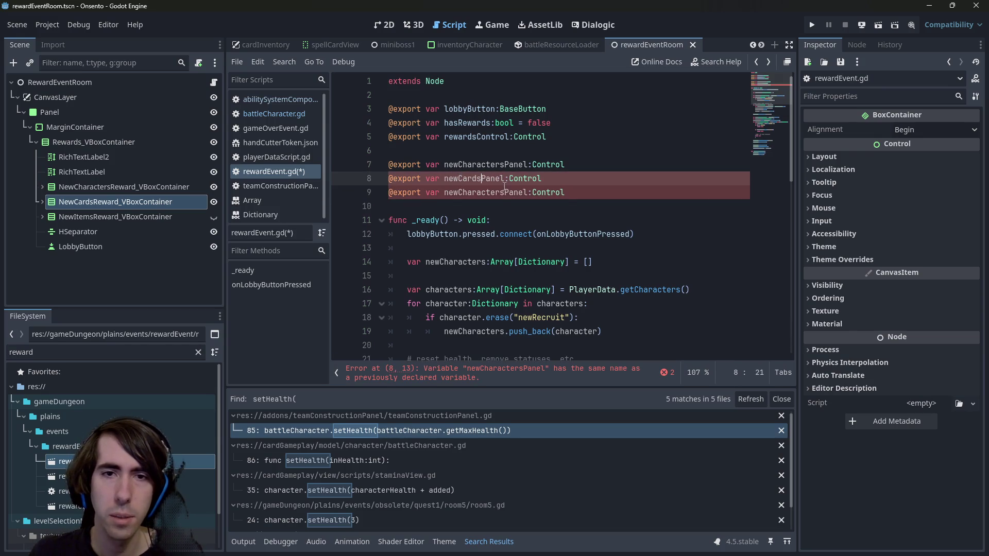
{"action": "left_click", "coordinate": [507, 193]}
{"action": "left_click_drag", "start_coordinate": [507, 193], "coordinate": [459, 192]}
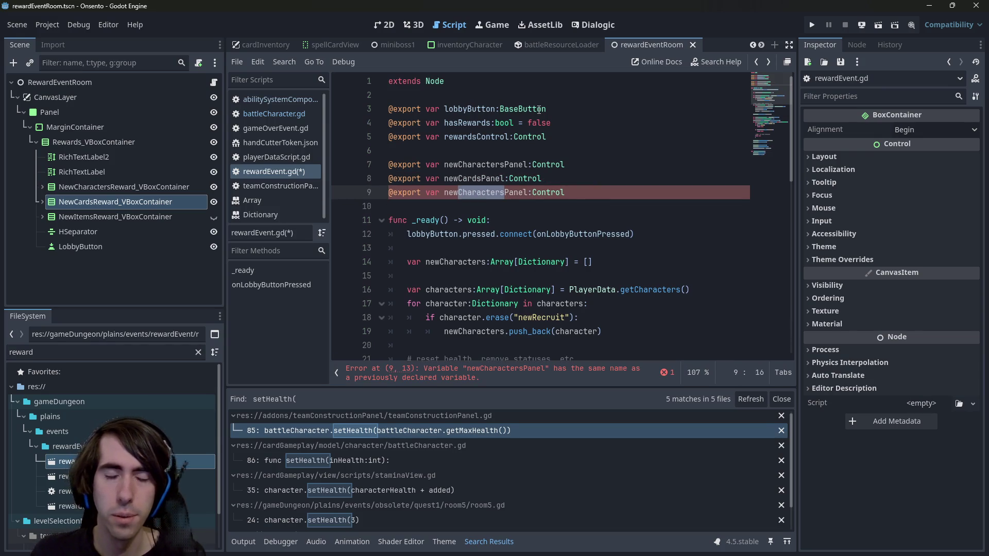
{"action": "type", "text": "Items"}
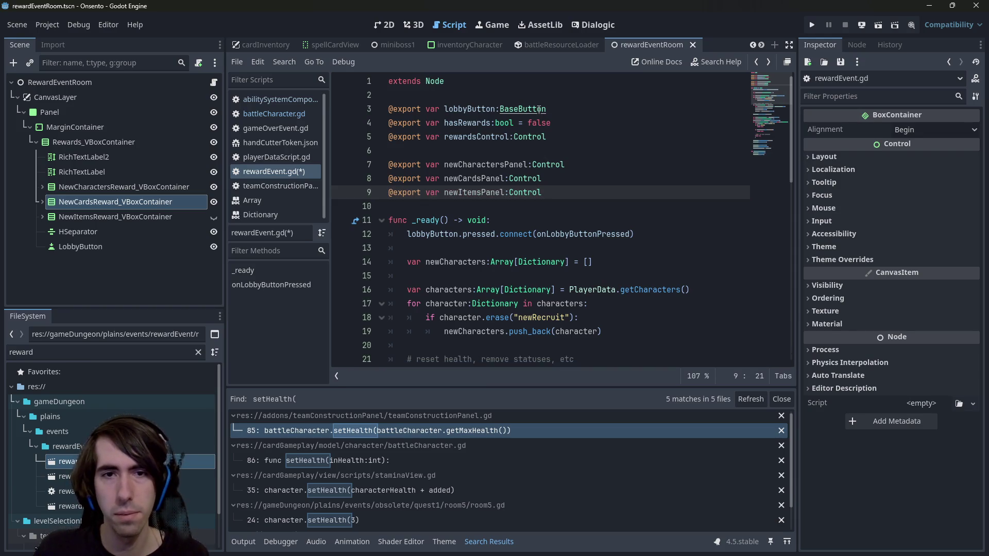
{"action": "key", "text": "ctrl+s"}
{"action": "double_click", "coordinate": [474, 191]}
{"action": "scroll", "coordinate": [544, 222], "scroll_direction": "down", "scroll_amount": 12}
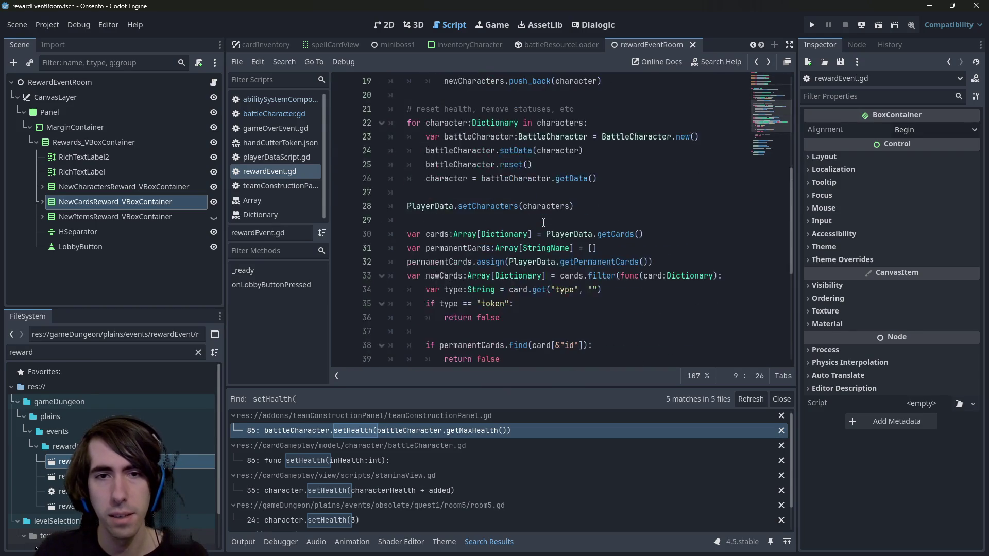
Add 'newItemsPanel.visible = false' after the rewardsControl line, with a blank line above it
{"action": "scroll", "coordinate": [544, 223], "scroll_direction": "up", "scroll_amount": 5}
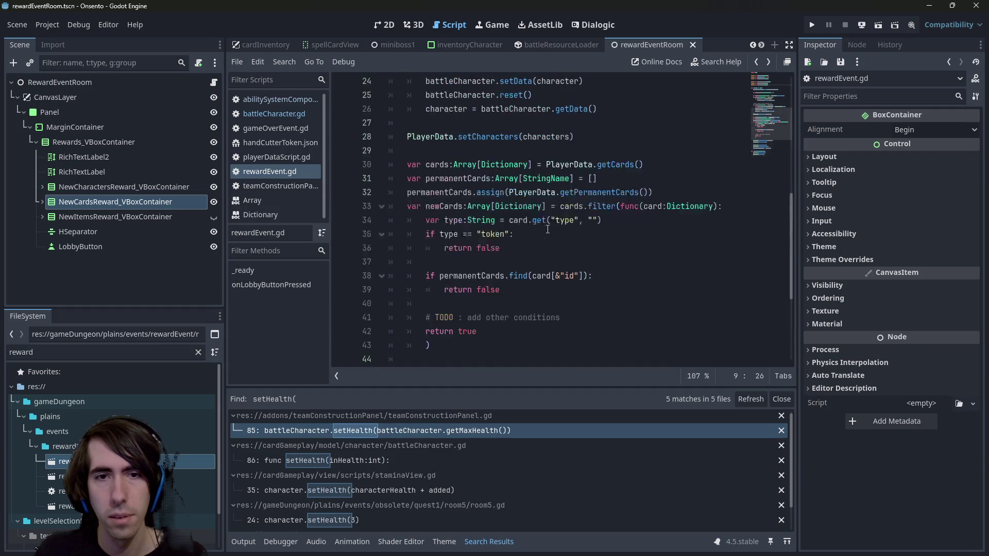
{"action": "scroll", "coordinate": [557, 242], "scroll_direction": "down", "scroll_amount": 5}
{"action": "scroll", "coordinate": [567, 258], "scroll_direction": "up", "scroll_amount": 5}
{"action": "scroll", "coordinate": [582, 279], "scroll_direction": "down", "scroll_amount": 5}
{"action": "left_click", "coordinate": [581, 278]}
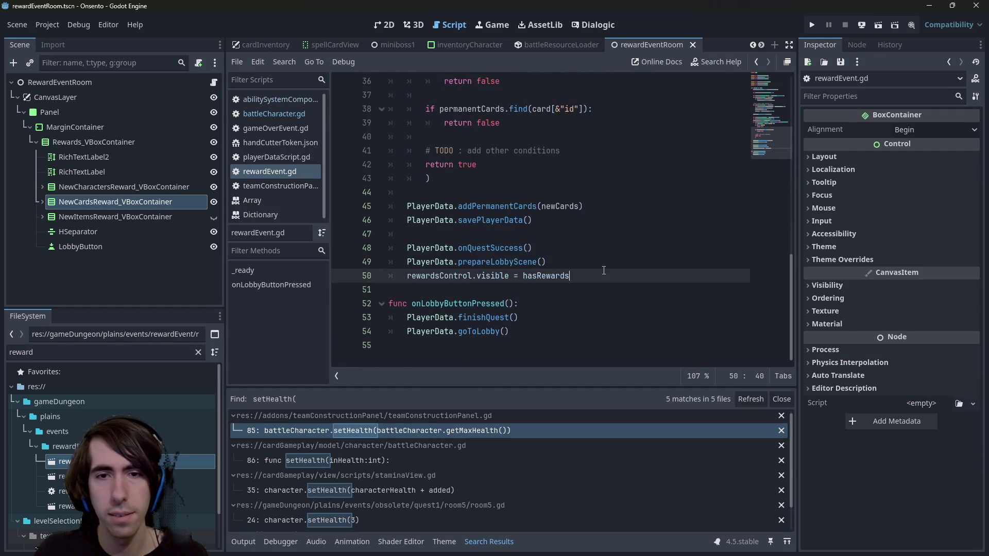
{"action": "key", "text": "Return"}
{"action": "key", "text": "Return"}
{"action": "key", "text": "BackSpace"}
{"action": "key", "text": "BackSpace"}
{"action": "key", "text": "Up"}
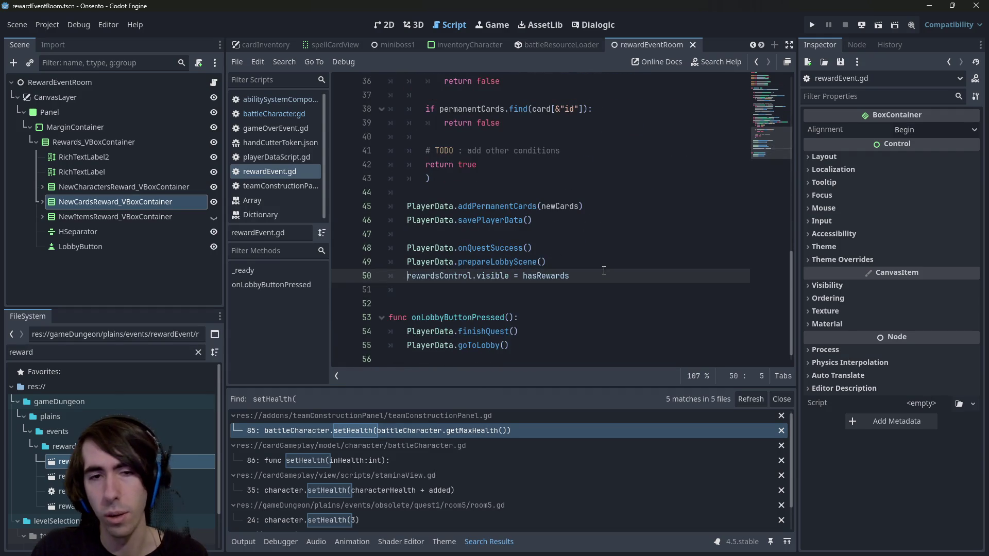
{"action": "key", "text": "Return"}
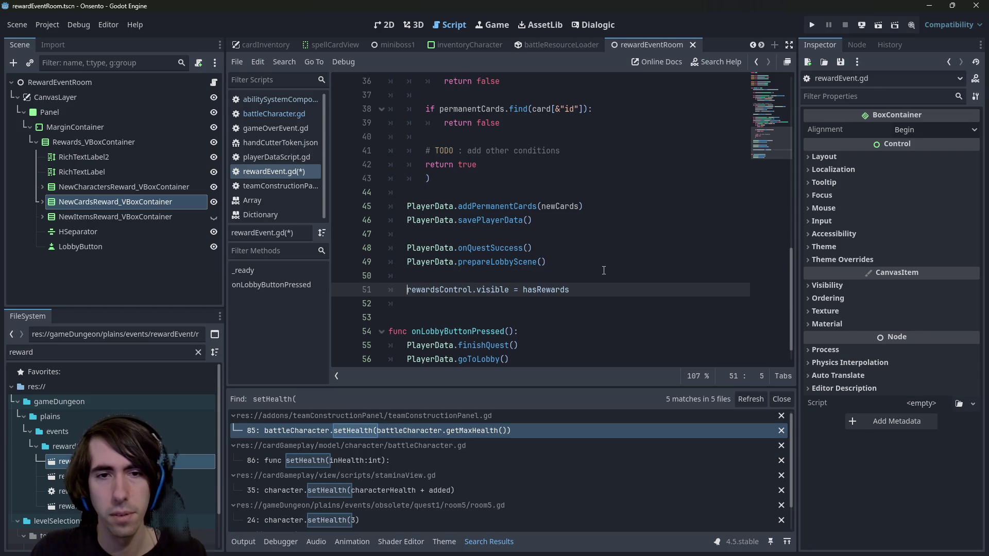
{"action": "key", "text": "Down"}
{"action": "type", "text": "newItemsPanel."}
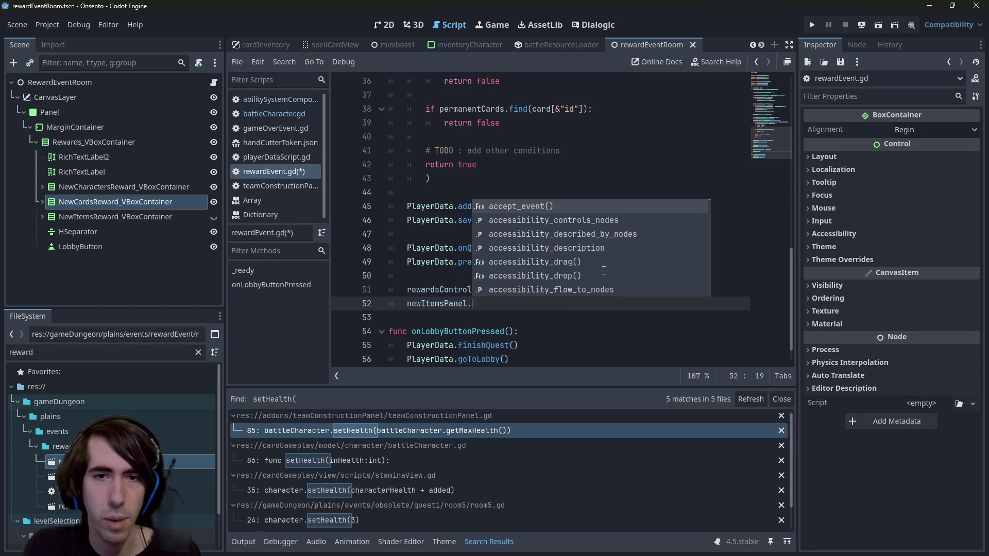
{"action": "type", "text": "visible = "}
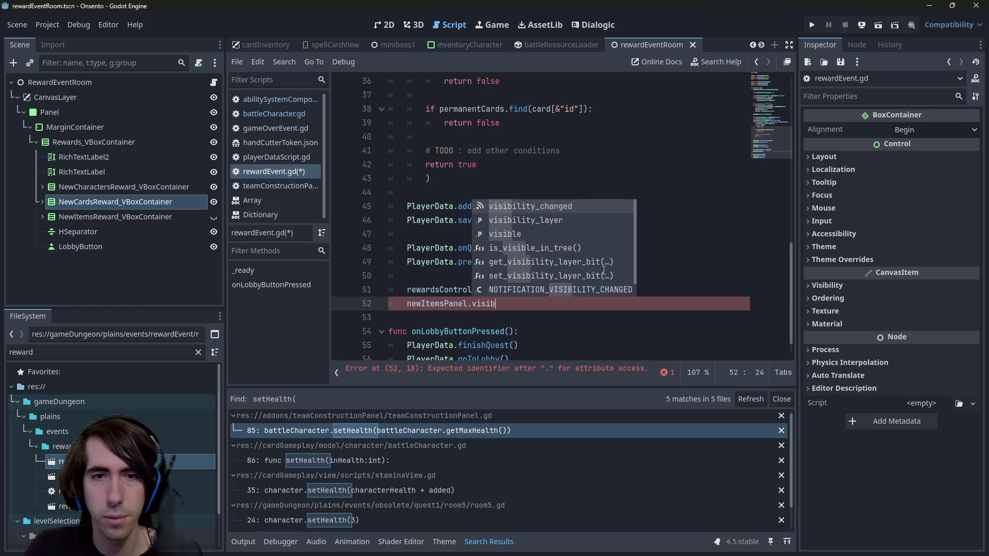
{"action": "type", "text": "false"}
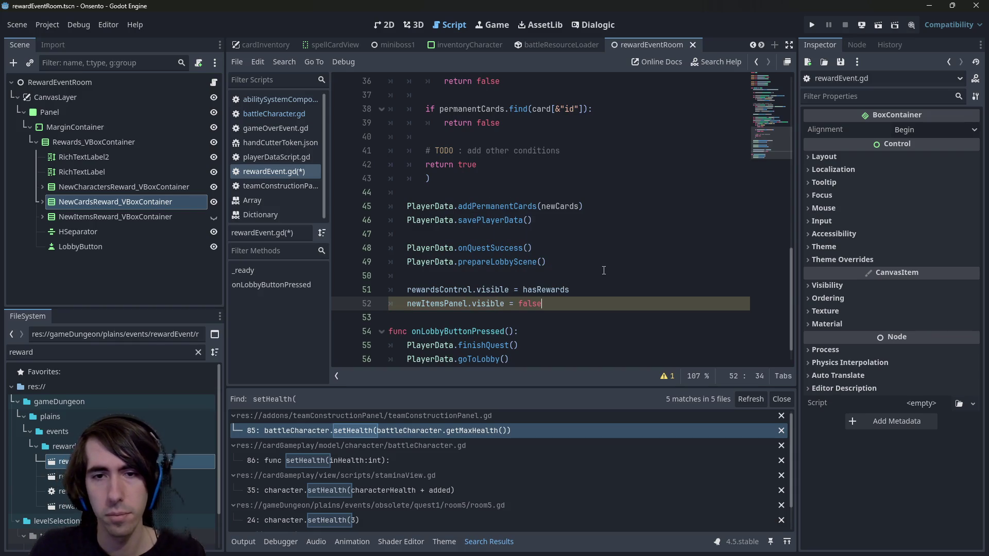
{"action": "key", "text": "Up"}
{"action": "key", "text": "Return"}
{"action": "key", "text": "Return"}
Select the newCardsPanel variable name and place the cursor on empty line 53
{"action": "scroll", "coordinate": [584, 265], "scroll_direction": "up", "scroll_amount": 10}
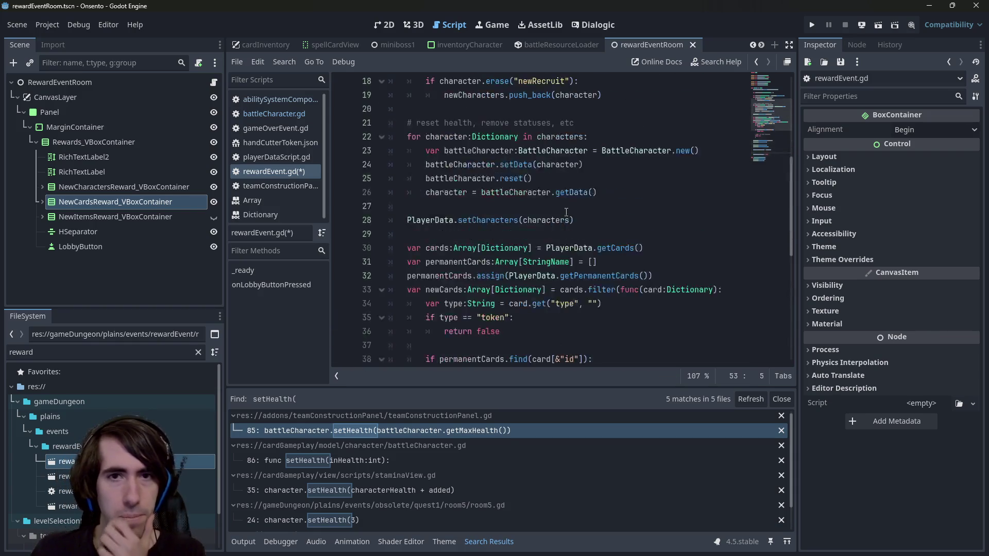
{"action": "double_click", "coordinate": [471, 184]}
{"action": "key", "text": "ctrl+c"}
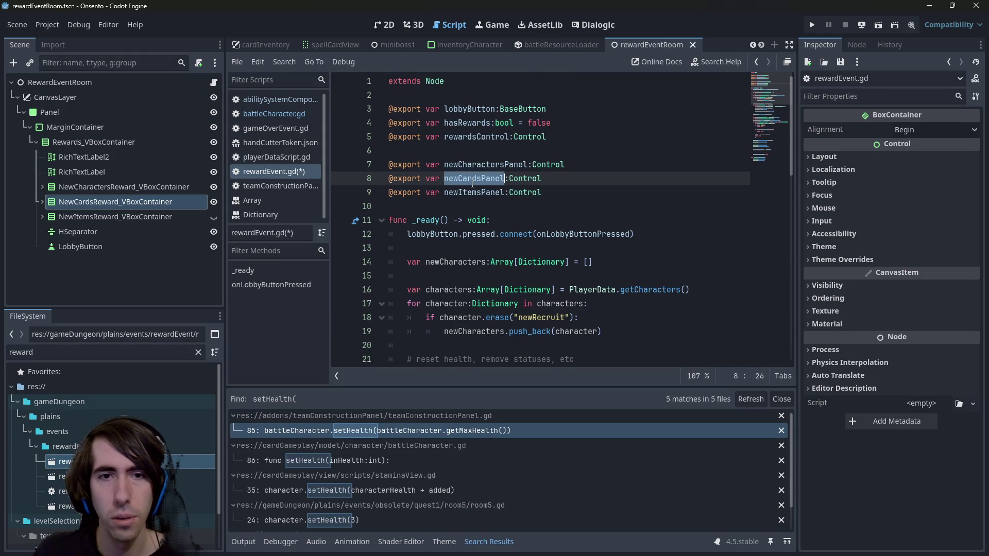
{"action": "scroll", "coordinate": [513, 313], "scroll_direction": "down", "scroll_amount": 10}
{"action": "left_click", "coordinate": [470, 304]}
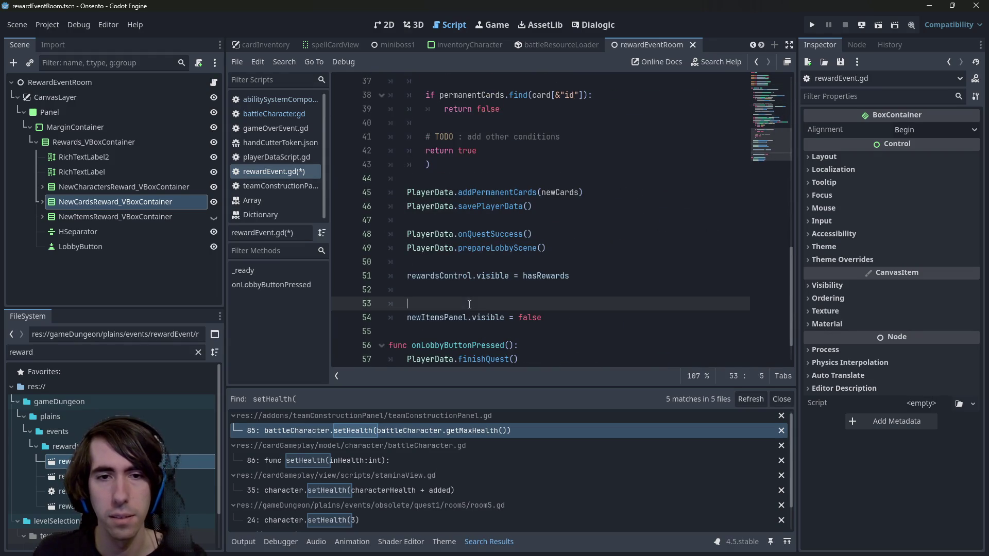
Write newCardsPanel.visible = !newCards.is_empty() and save the script
{"action": "key", "text": "ctrl+v"}
{"action": "type", "text": ".visible"}
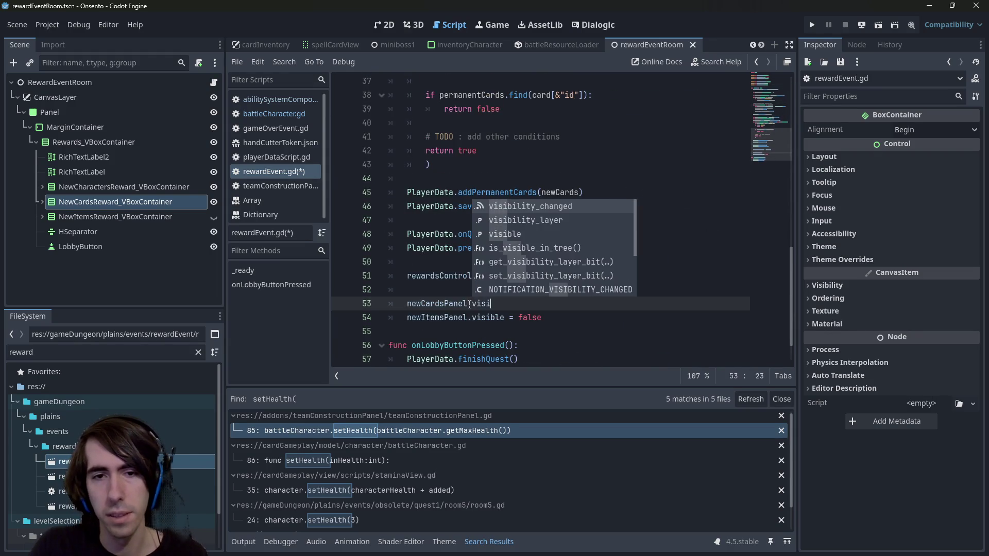
{"action": "scroll", "coordinate": [470, 304], "scroll_direction": "up", "scroll_amount": 10}
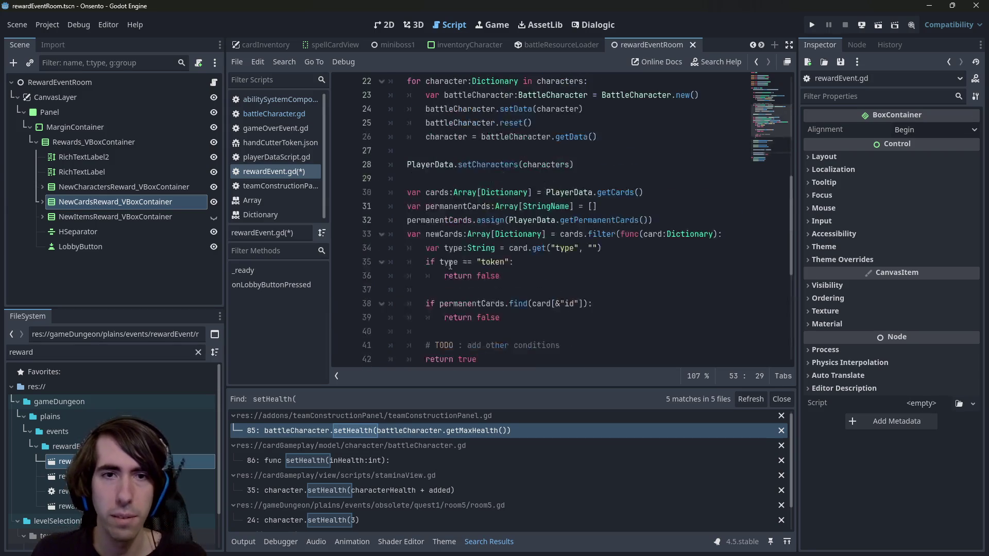
{"action": "type", "text": "newCardsPanel.visible = new"}
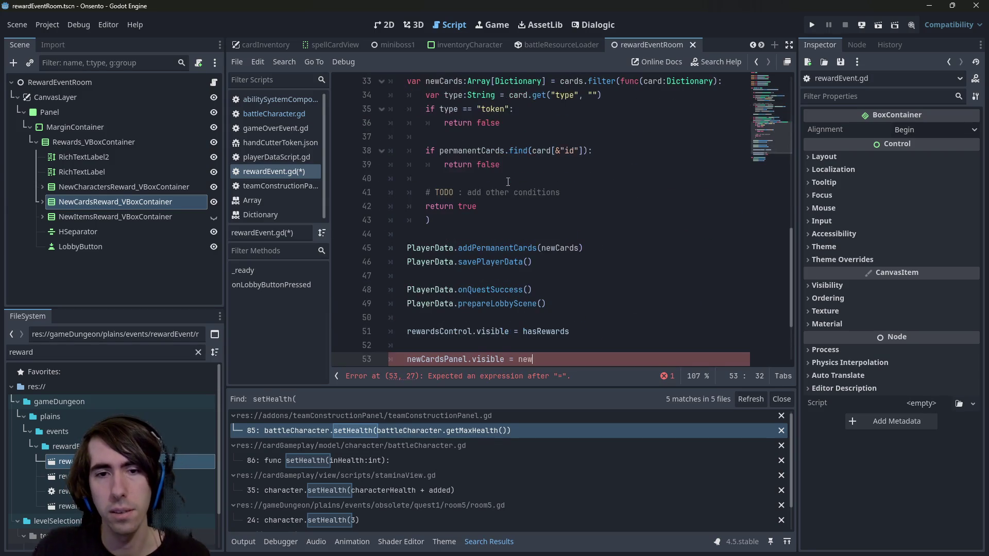
{"action": "type", "text": "."}
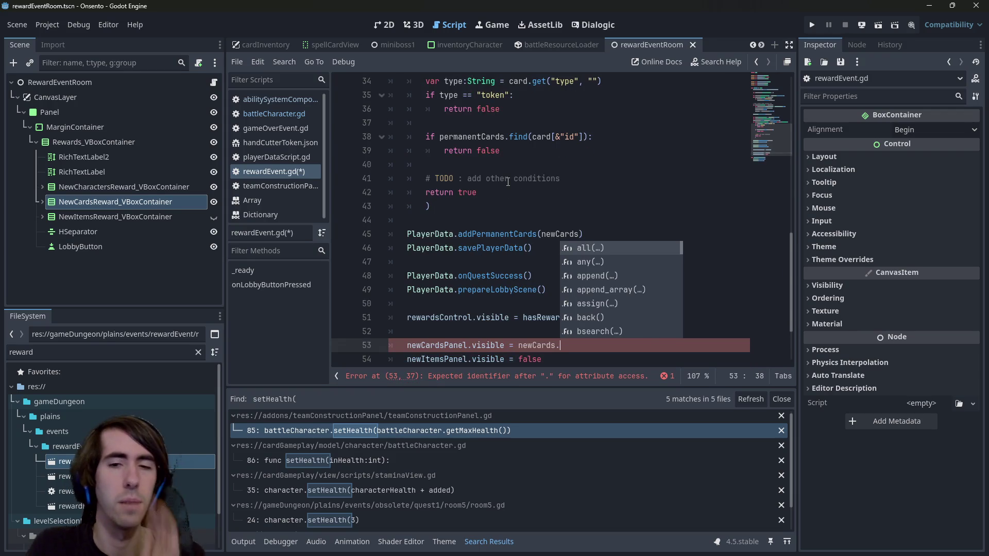
{"action": "type", "text": "is_e"}
{"action": "key", "text": "Return"}
{"action": "key", "text": "ctrl+Left"}
{"action": "key", "text": "ctrl+Left"}
{"action": "key", "text": "ctrl+Left"}
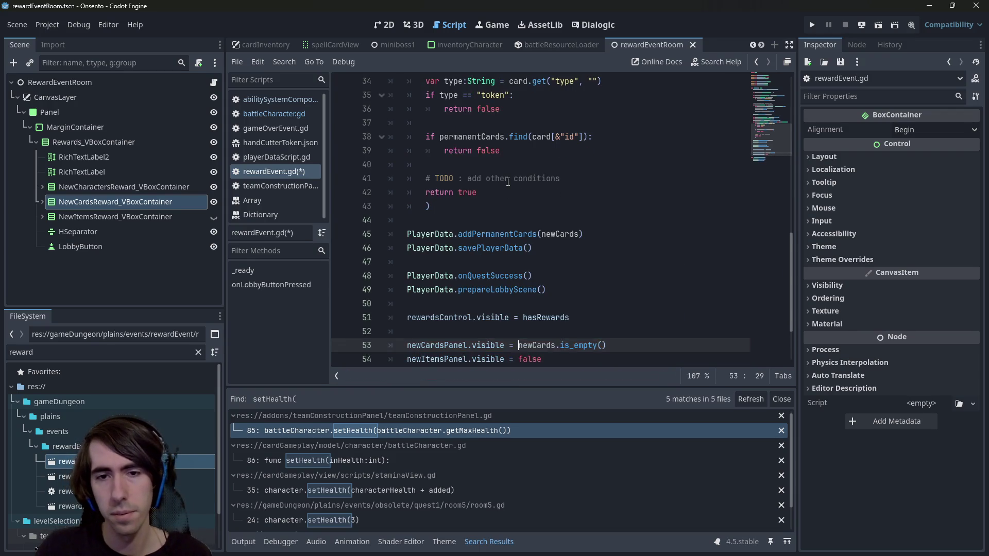
{"action": "type", "text": "!"}
{"action": "key", "text": "ctrl+s"}
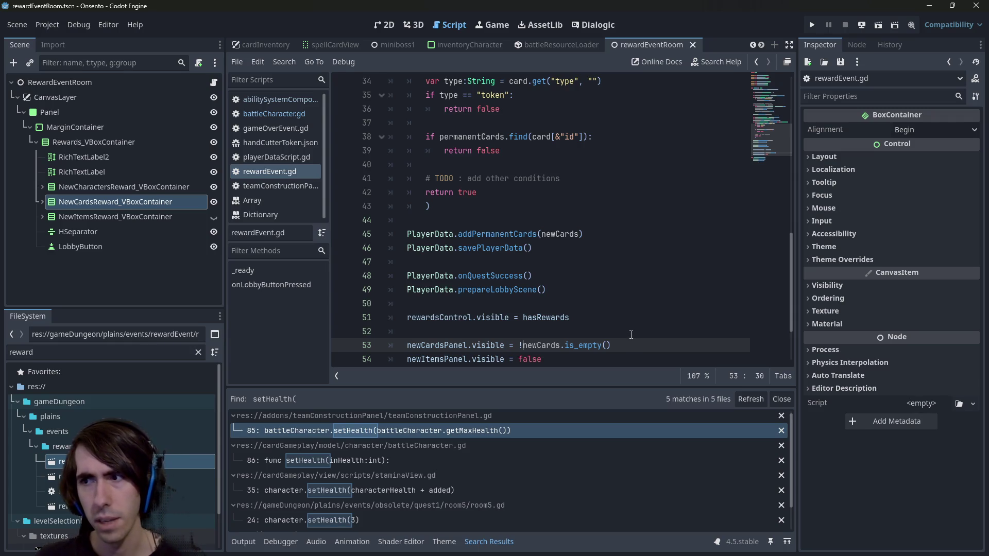
Duplicate that line as newCharactersPanel.visible = !newCharacters.is_empty() and save
{"action": "triple_click", "coordinate": [628, 346]}
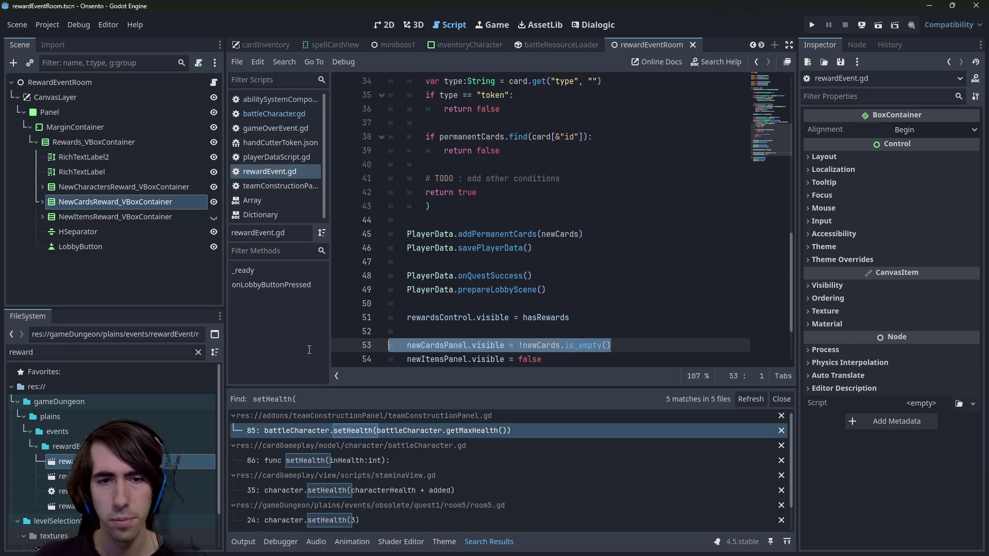
{"action": "key", "text": "ctrl+shift+d"}
{"action": "key", "text": "Tab"}
{"action": "key", "text": "shift+Tab"}
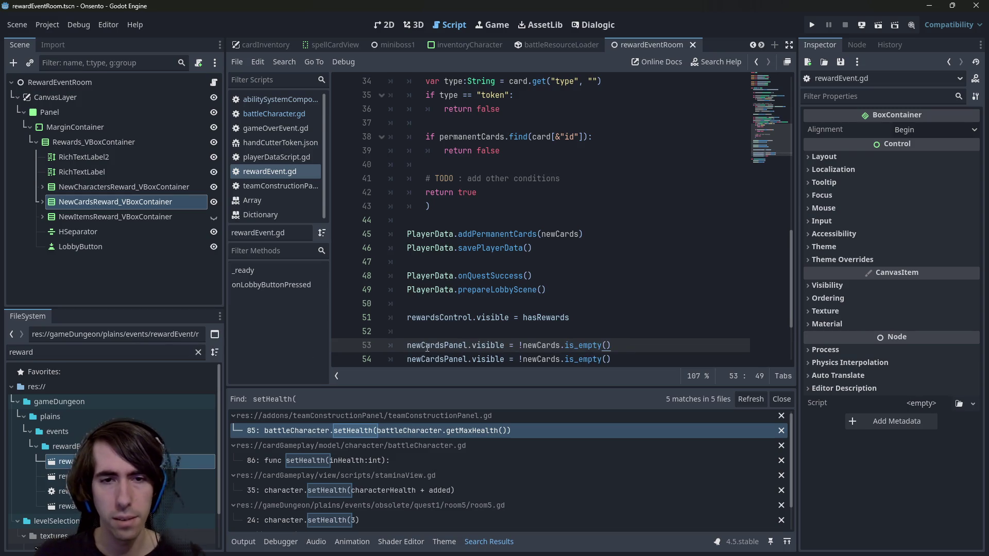
{"action": "double_click", "coordinate": [440, 342]}
{"action": "type", "text": "newC"}
{"action": "type", "text": "haracters"}
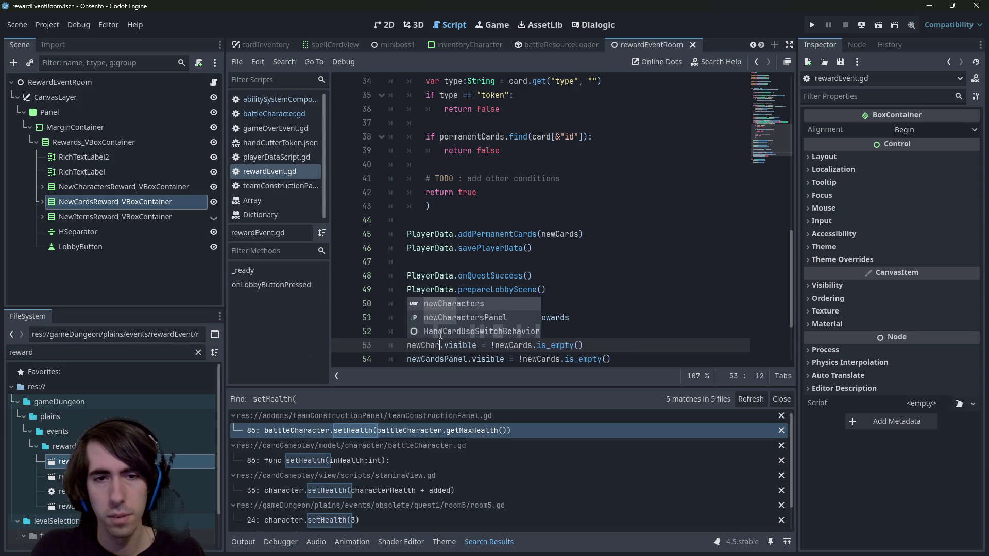
{"action": "key", "text": "Return"}
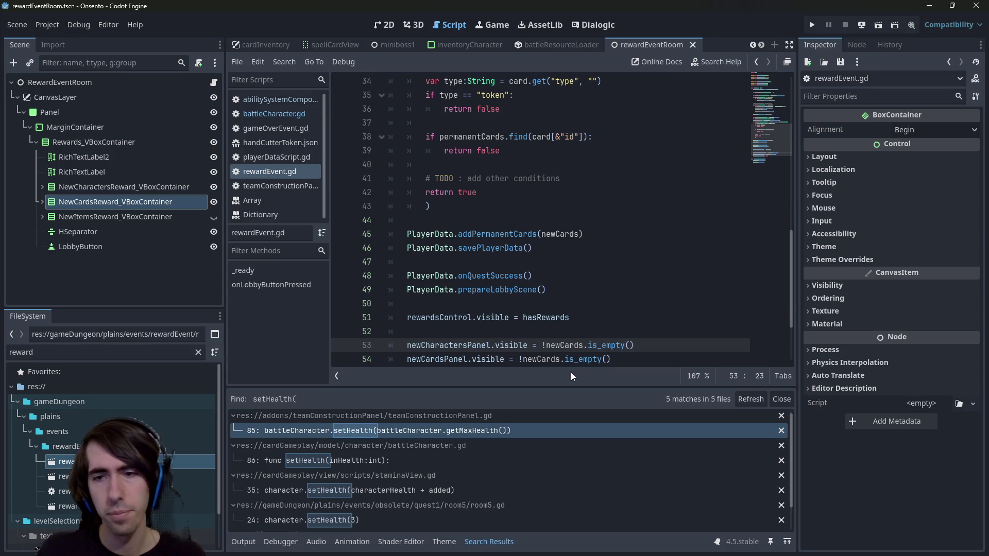
{"action": "double_click", "coordinate": [565, 345]}
{"action": "scroll", "coordinate": [566, 315], "scroll_direction": "down", "scroll_amount": 1}
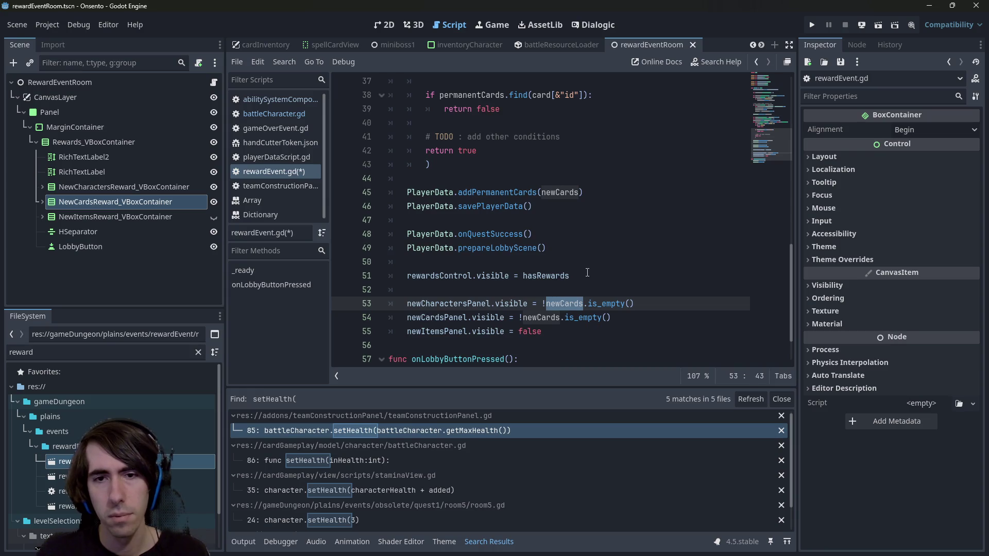
{"action": "type", "text": "newChara"}
{"action": "key", "text": "Return"}
{"action": "key", "text": "ctrl+s"}
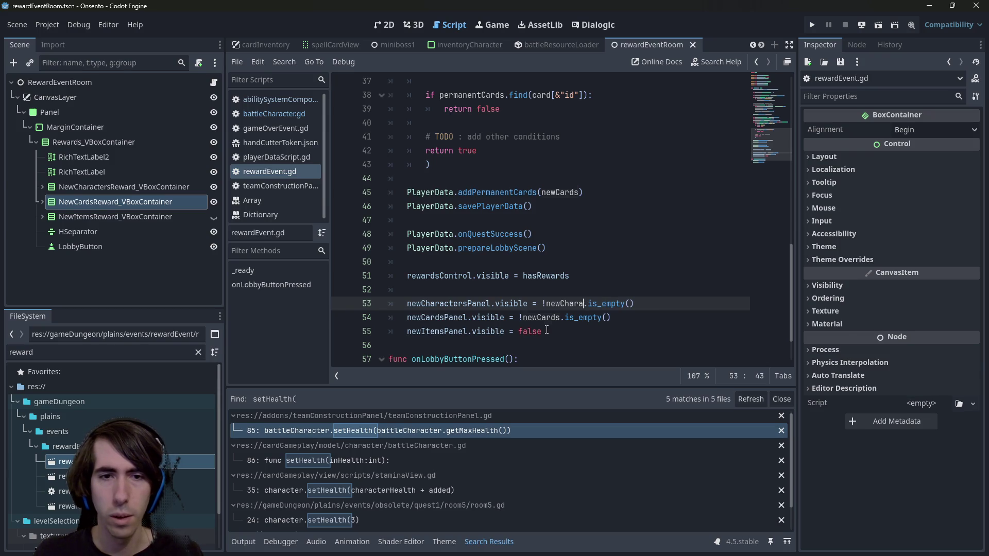
Move the rewardsControl.visible = hasRewards line below newItemsPanel.visible = false
{"action": "key", "text": "ctrl+z"}
{"action": "key", "text": "ctrl+z"}
{"action": "key", "text": "ctrl+z"}
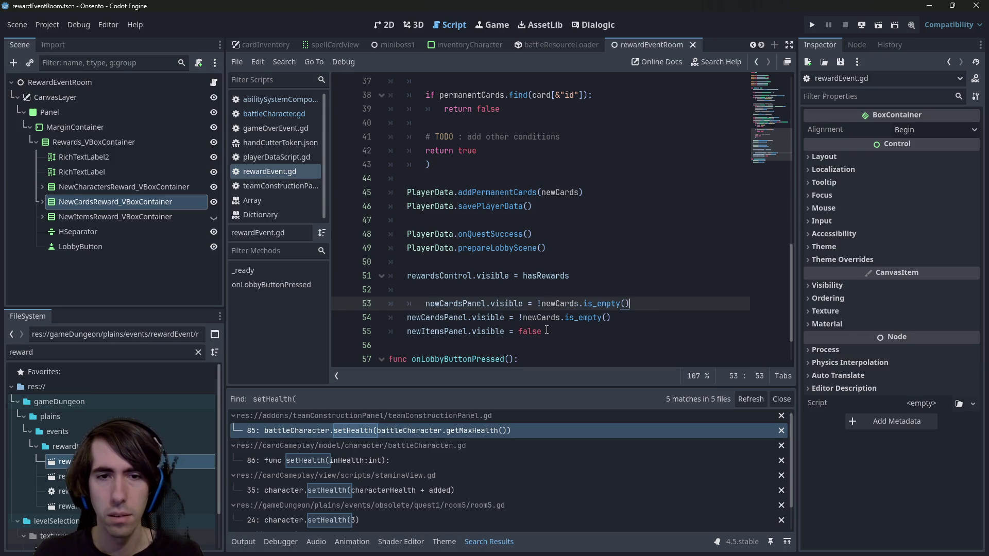
{"action": "key", "text": "ctrl+y"}
{"action": "key", "text": "ctrl+y"}
{"action": "key", "text": "ctrl+y"}
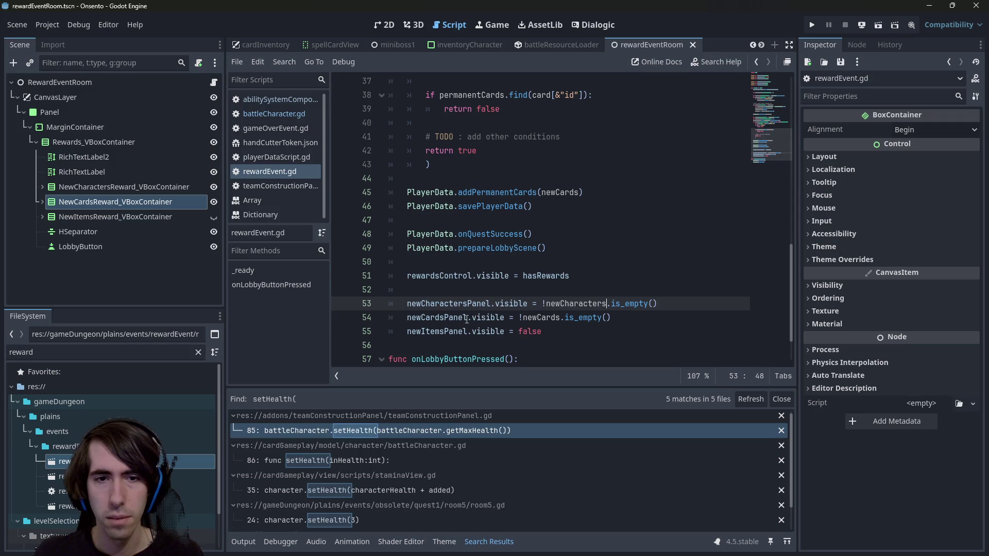
{"action": "key", "text": "Down"}
{"action": "key", "text": "Down"}
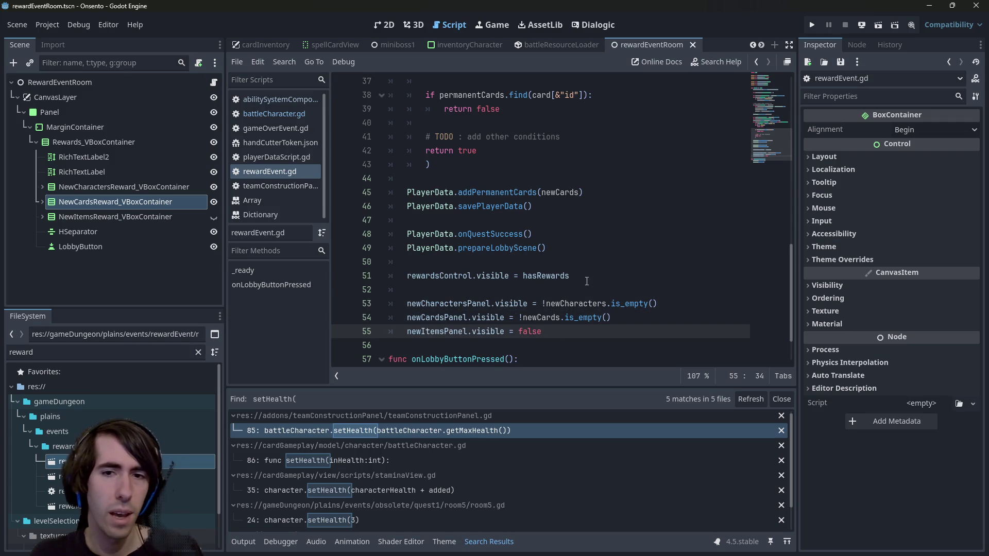
{"action": "left_click_drag", "start_coordinate": [587, 282], "coordinate": [372, 274]}
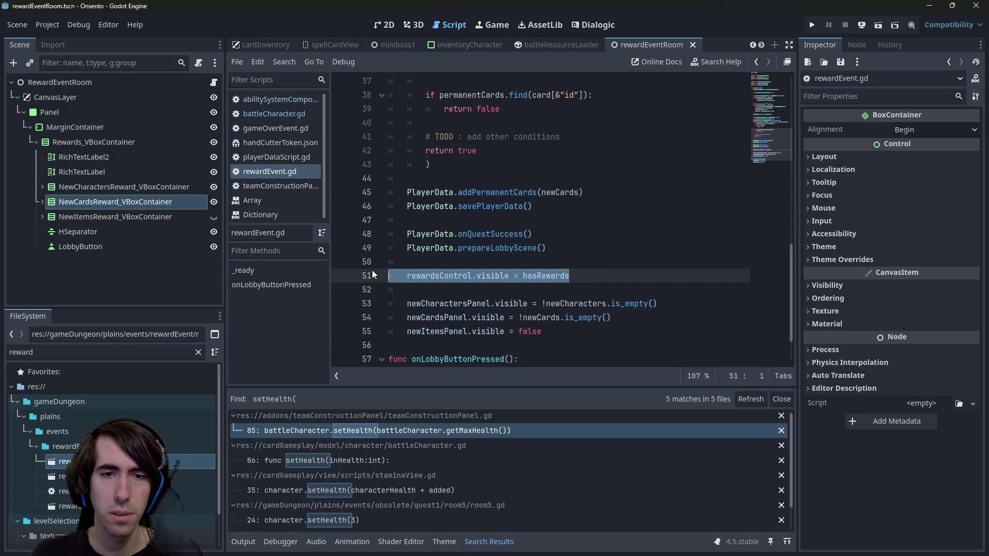
{"action": "key", "text": "BackSpace"}
{"action": "key", "text": "BackSpace"}
{"action": "key", "text": "BackSpace"}
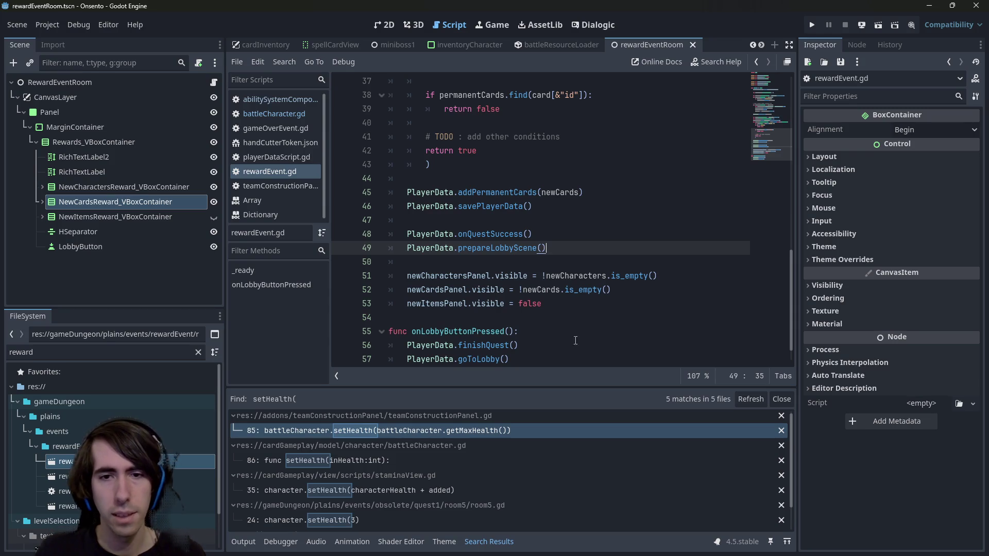
{"action": "left_click", "coordinate": [577, 304]}
{"action": "key", "text": "Return"}
{"action": "key", "text": "ctrl+v"}
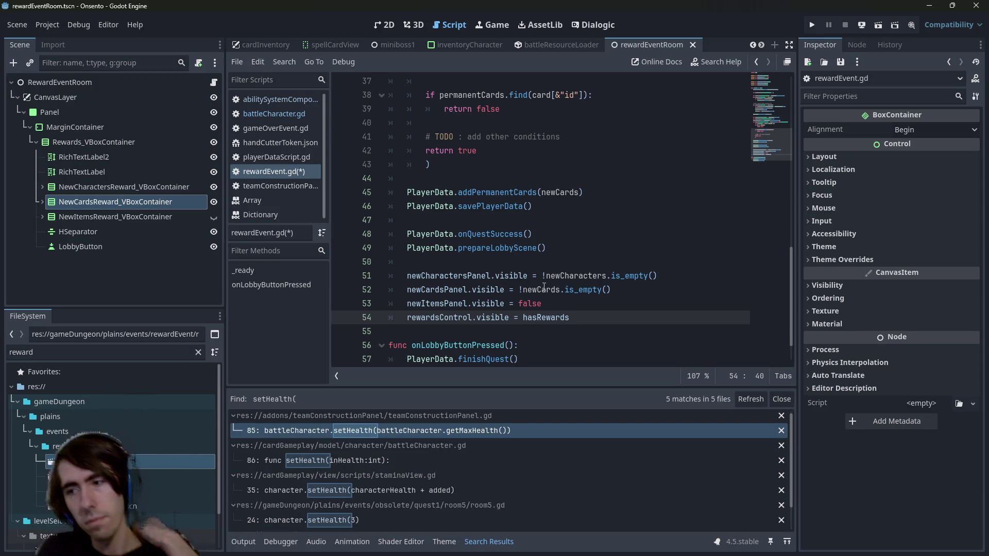
Replace hasRewards on line 54 with 'newCharactersPanel.visible or'
{"action": "mouse_move", "coordinate": [544, 287]}
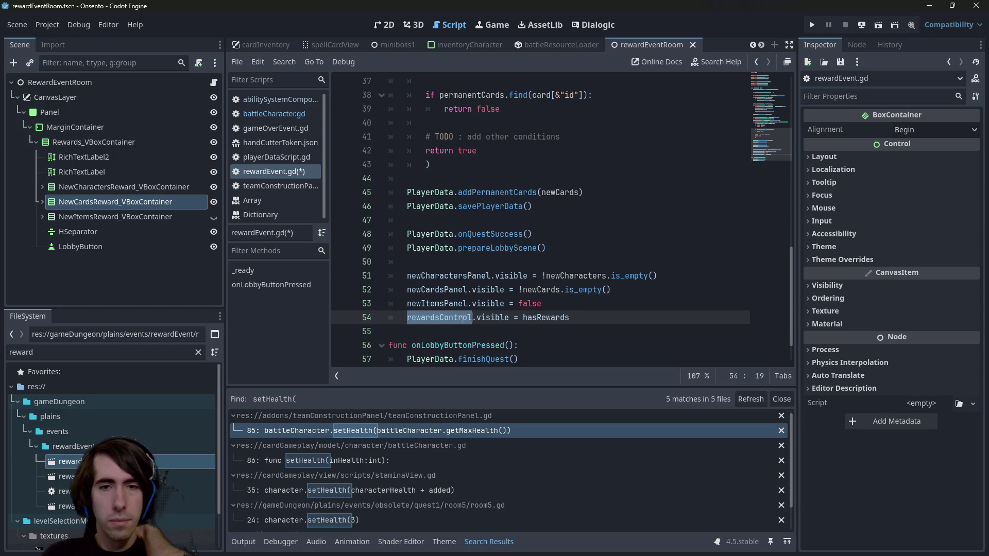
{"action": "left_click_drag", "start_coordinate": [408, 276], "coordinate": [528, 272]}
{"action": "key", "text": "ctrl+c"}
{"action": "double_click", "coordinate": [544, 317]}
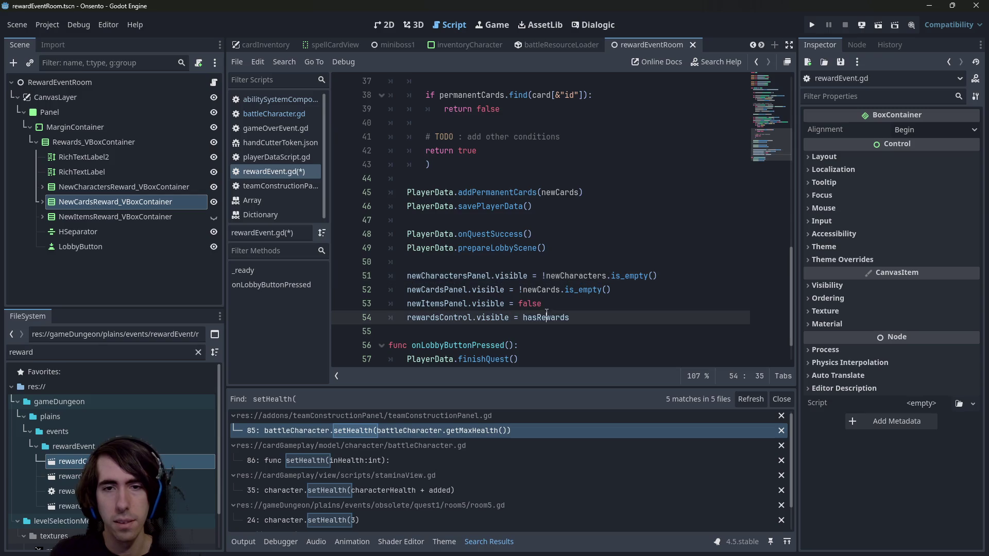
{"action": "key", "text": "ctrl+v"}
{"action": "type", "text": "or"}
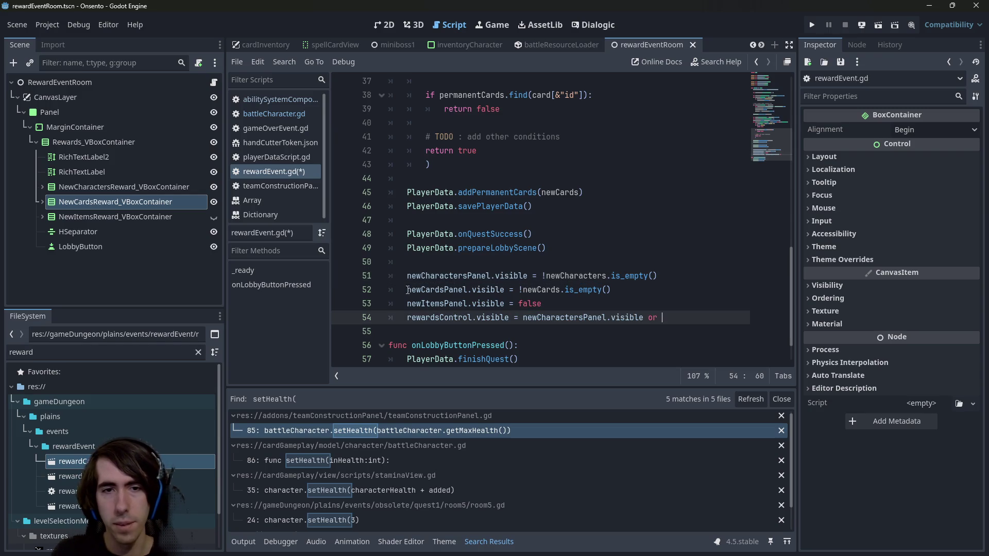
Append newCardsPanel.visible and 'or newItemsPanel.visible' to the condition and save
{"action": "left_click_drag", "start_coordinate": [408, 290], "coordinate": [509, 290]}
{"action": "key", "text": "ctrl+c"}
{"action": "left_click", "coordinate": [670, 318]}
{"action": "key", "text": "ctrl+v"}
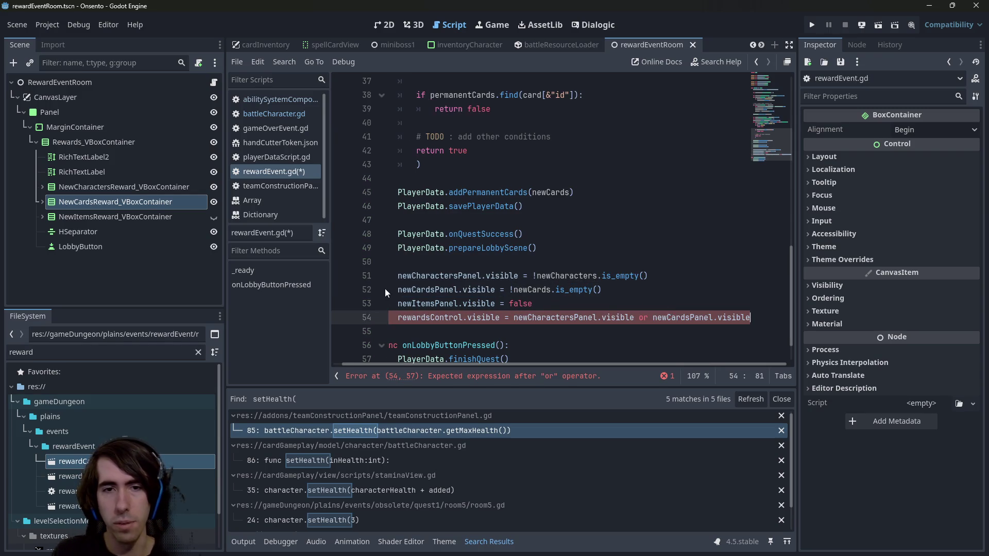
{"action": "mouse_move", "coordinate": [393, 304]}
{"action": "left_mouse_down"}
{"action": "mouse_move", "coordinate": [500, 303]}
{"action": "mouse_move", "coordinate": [491, 303]}
{"action": "left_mouse_up"}
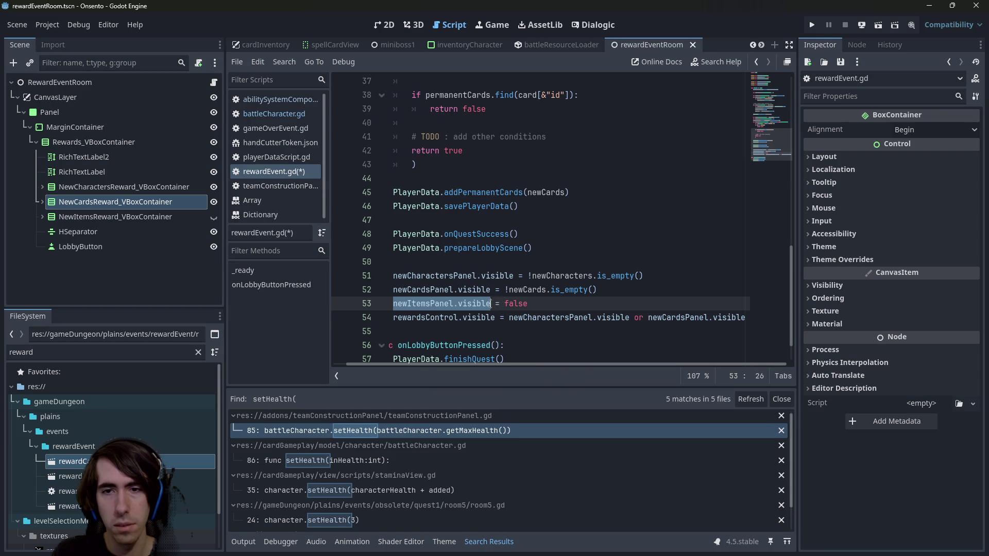
{"action": "key", "text": "Down"}
{"action": "key", "text": "Down"}
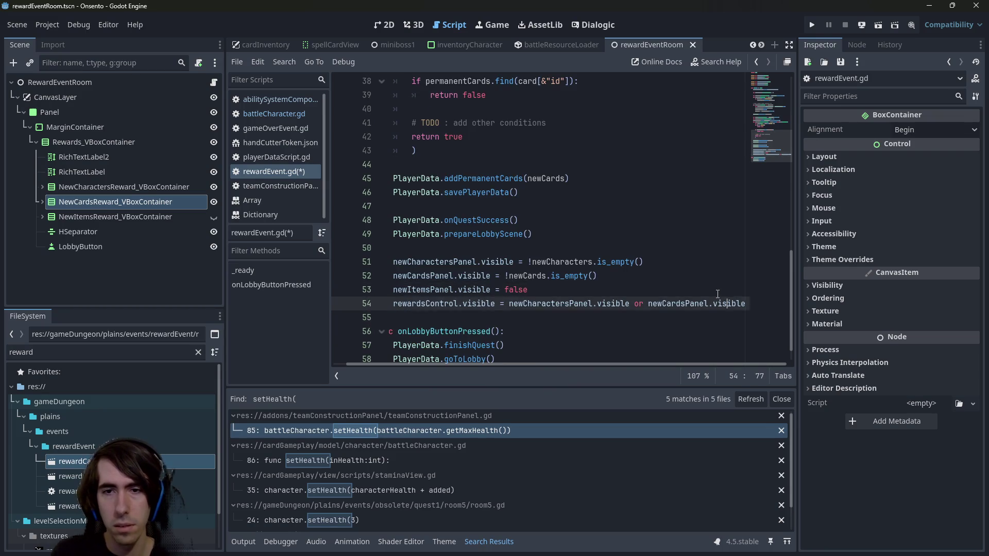
{"action": "key", "text": "Left"}
{"action": "type", "text": "or newItemsPanel.visible"}
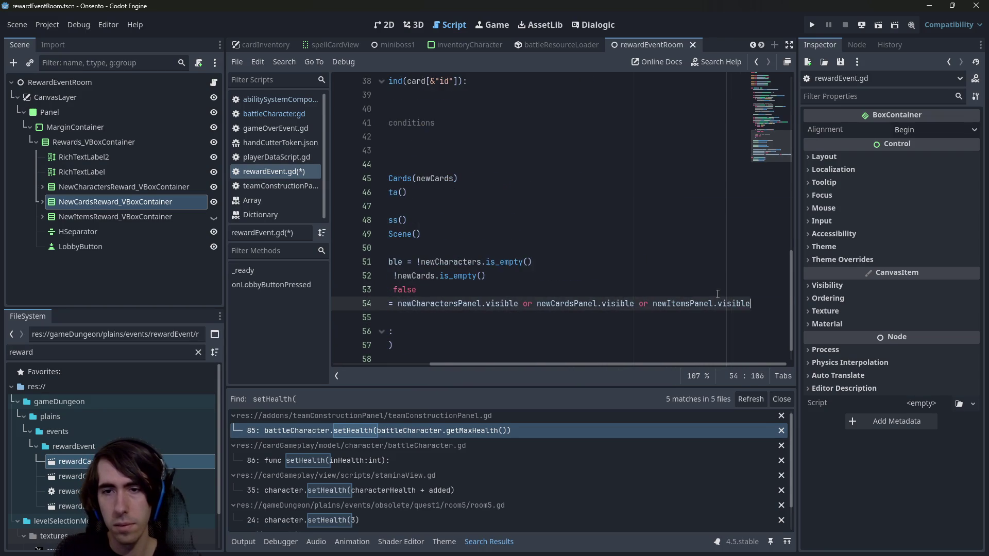
{"action": "key", "text": "ctrl+s"}
Wrap the condition onto an indented continuation line with a backslash, then add a blank line above it
{"action": "left_click", "coordinate": [649, 303]}
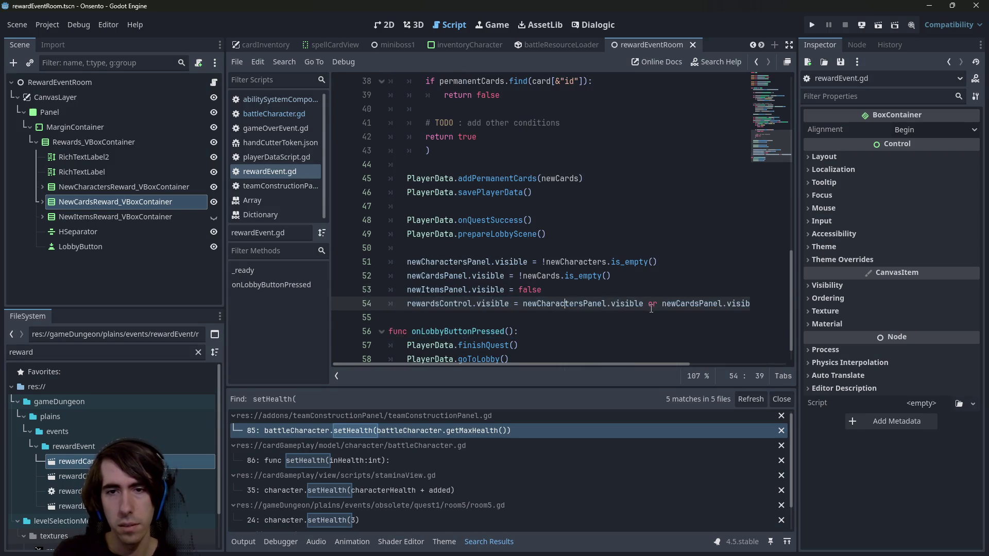
{"action": "type", "text": "\\"}
{"action": "key", "text": "Return"}
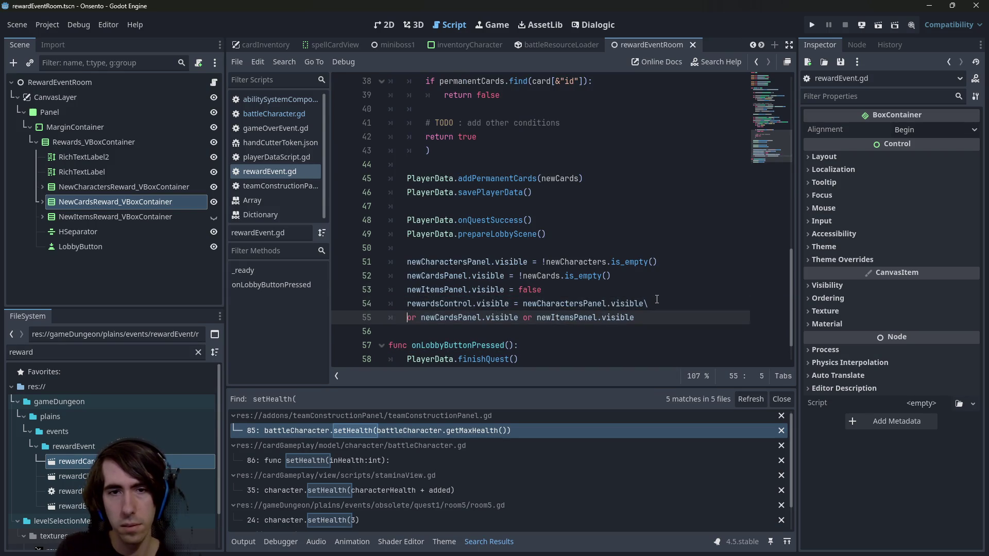
{"action": "key", "text": "Tab"}
{"action": "key", "text": "ctrl+s"}
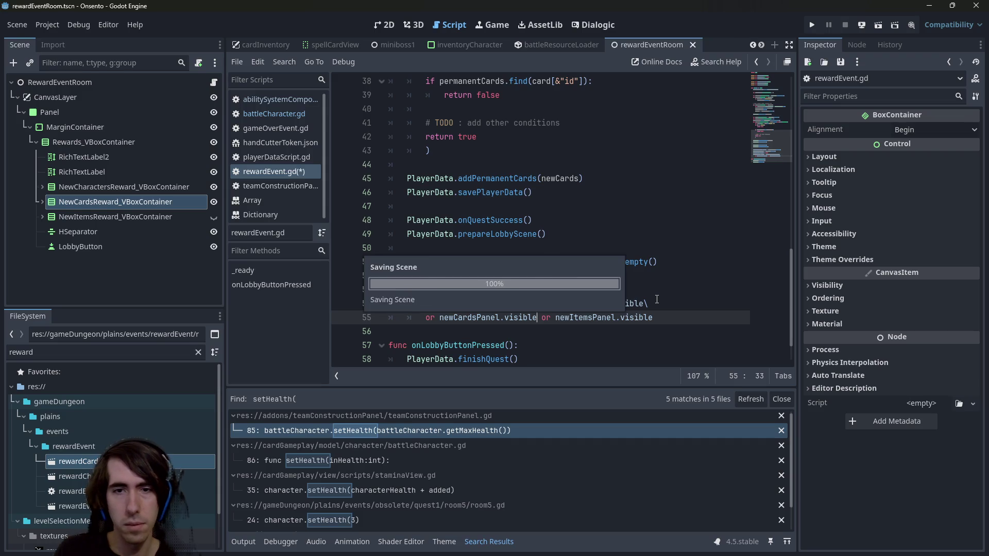
{"action": "left_click", "coordinate": [565, 286]}
{"action": "key", "text": "Down"}
{"action": "key", "text": "Home"}
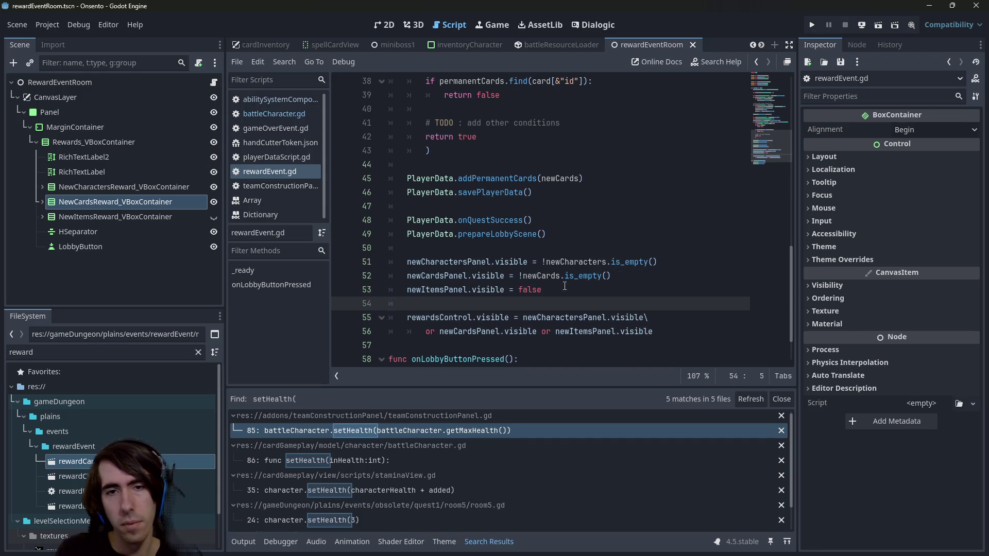
{"action": "scroll", "coordinate": [567, 273], "scroll_direction": "up", "scroll_amount": 3}
{"action": "scroll", "coordinate": [617, 232], "scroll_direction": "up", "scroll_amount": 2}
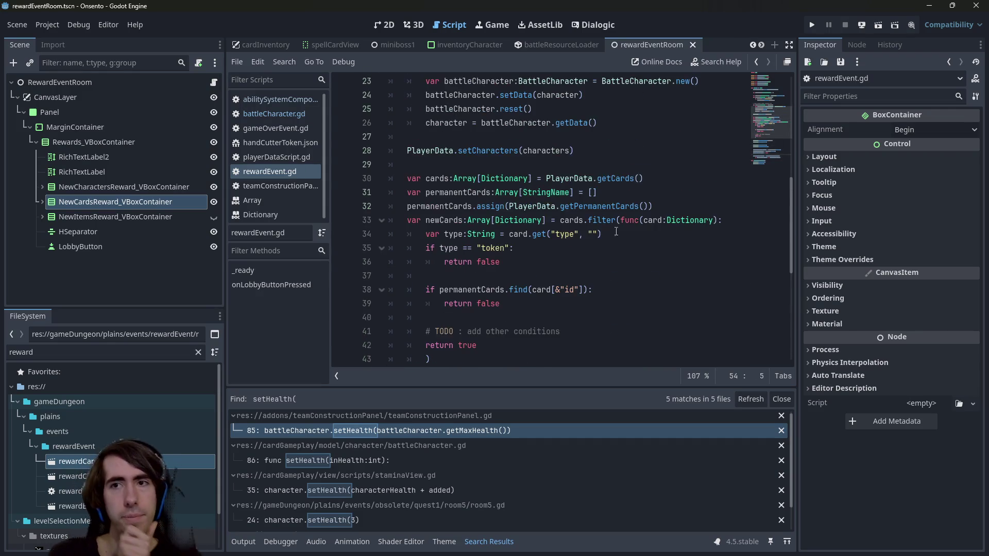
After the test run errors, declare 'var cards:Array', fill it with cards.assign(PlayerData.getCards()), then rerun
{"action": "left_click", "coordinate": [880, 25]}
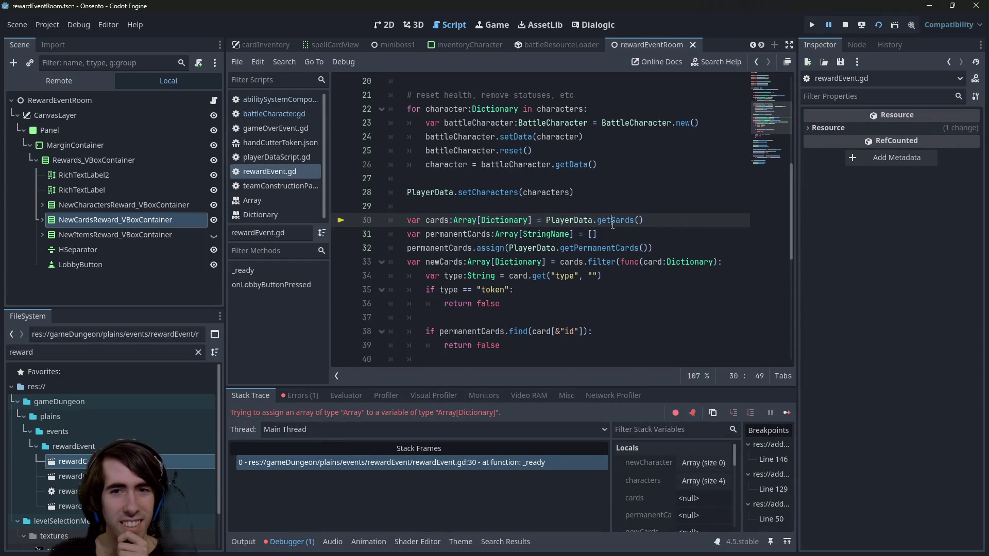
{"action": "left_click", "coordinate": [550, 220]}
{"action": "key", "text": "ctrl+shift+Left"}
{"action": "key", "text": "ctrl+shift+Left"}
{"action": "key", "text": "ctrl+shift+Left"}
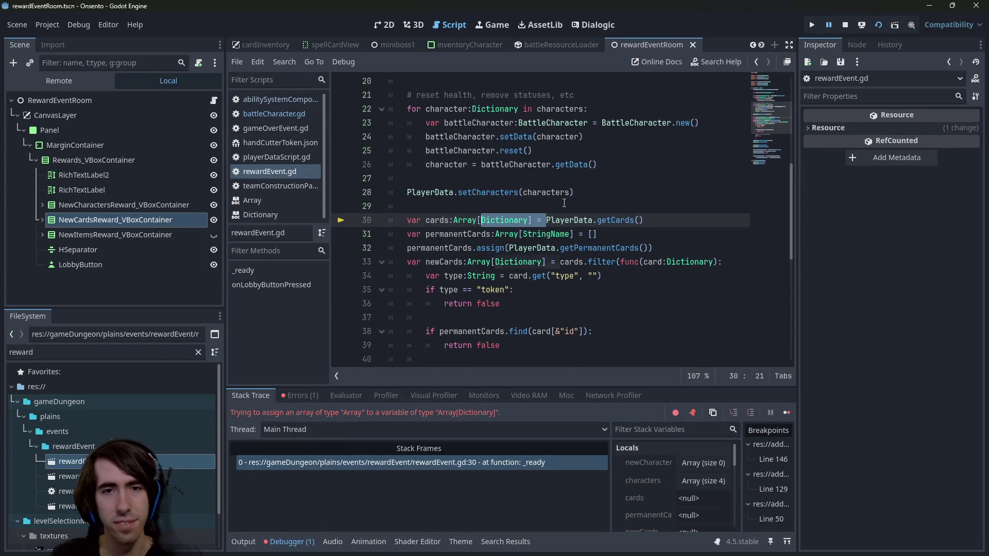
{"action": "key", "text": "ctrl+shift+Left"}
{"action": "key", "text": "ctrl+shift+Right"}
{"action": "key", "text": "Return"}
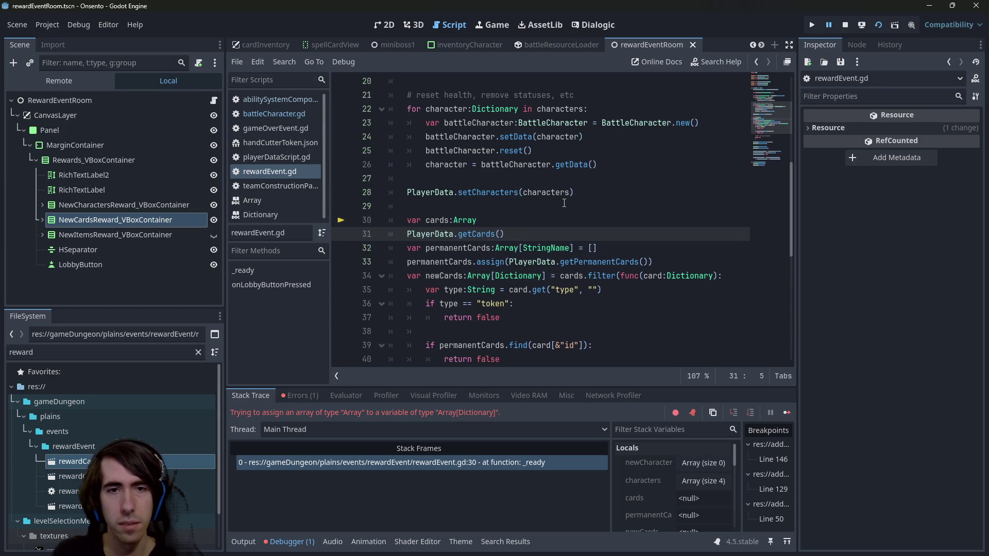
{"action": "type", "text": "cards.assign("}
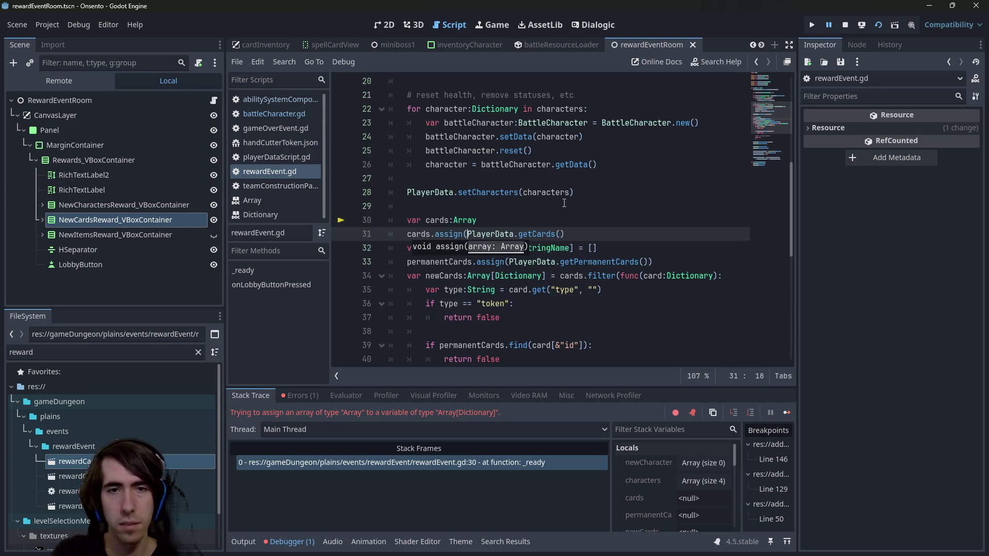
{"action": "type", "text": ")"}
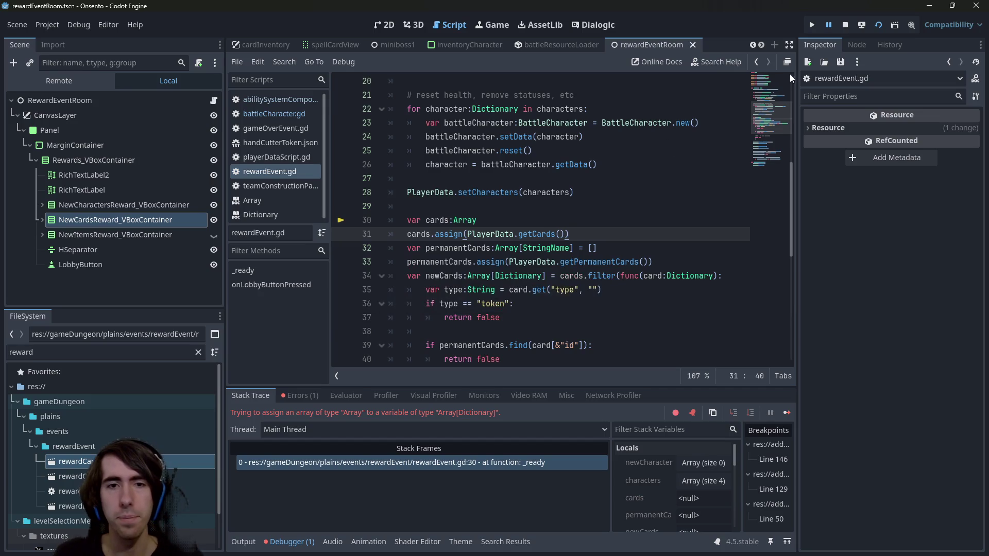
{"action": "left_click", "coordinate": [844, 24]}
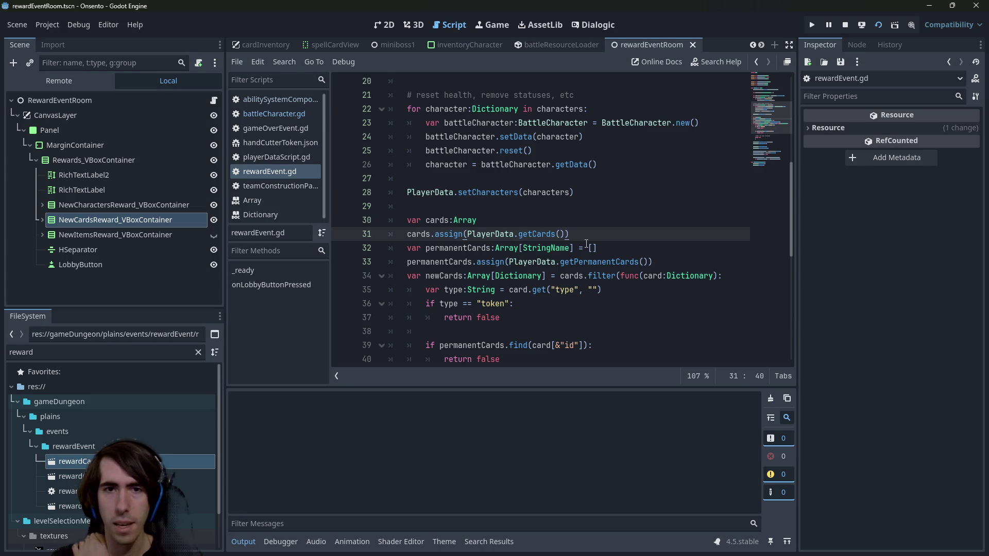
{"action": "key", "text": "F5"}
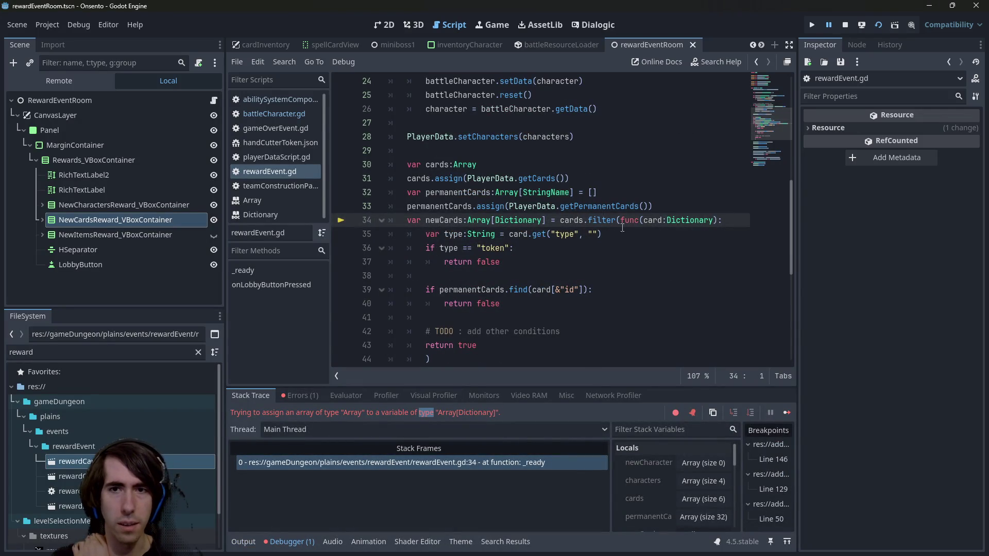
Inspect cards on line 34 and retype line 30 as 'var cards:Array[Dictionary]'
{"action": "mouse_move", "coordinate": [606, 217]}
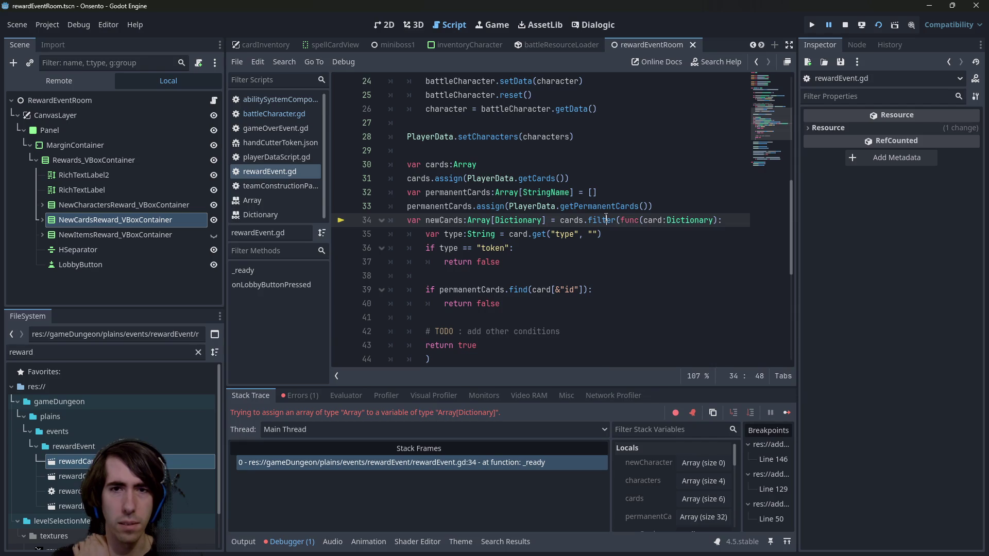
{"action": "double_click", "coordinate": [566, 220]}
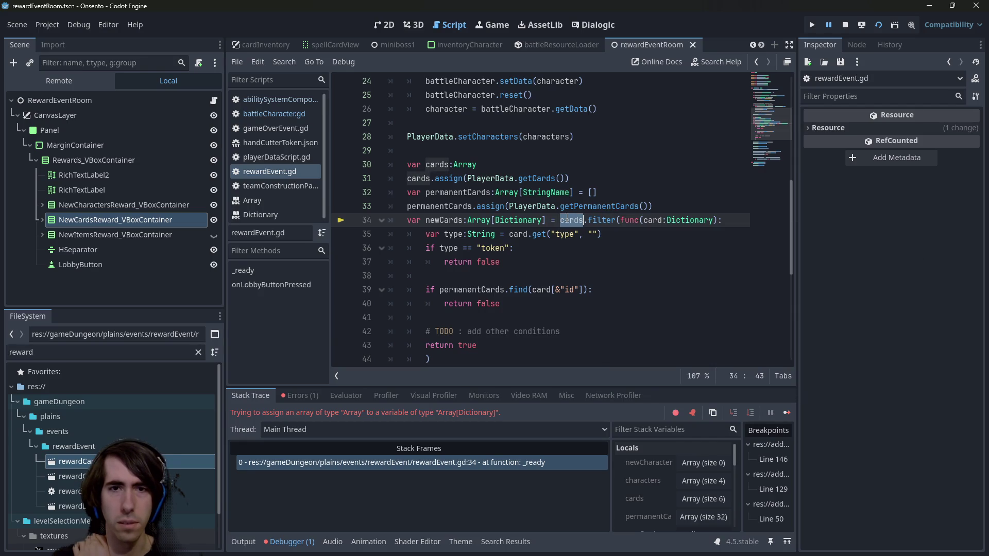
{"action": "left_click", "coordinate": [494, 164]}
{"action": "type", "text": "["}
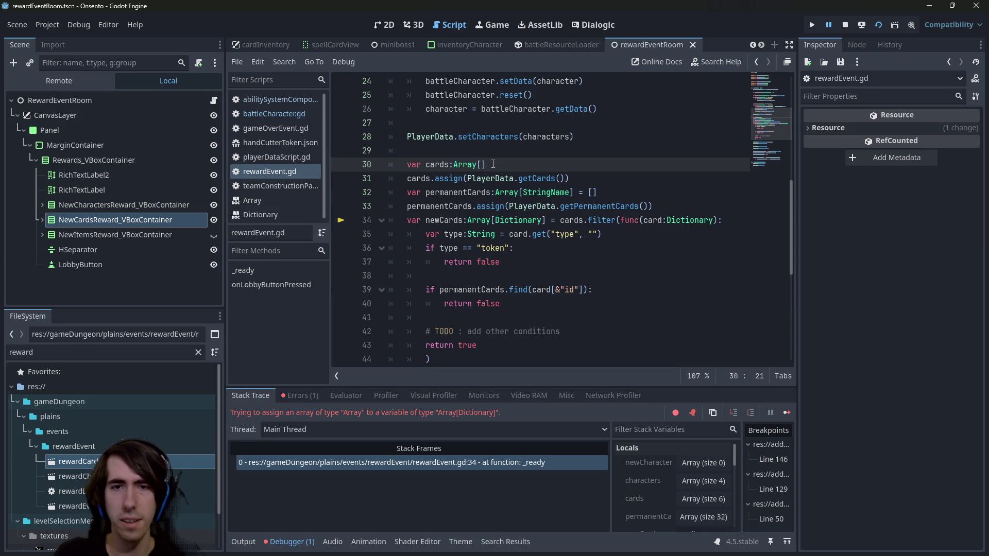
{"action": "scroll", "coordinate": [493, 164], "scroll_direction": "up", "scroll_amount": 2}
{"action": "type", "text": "Diction"}
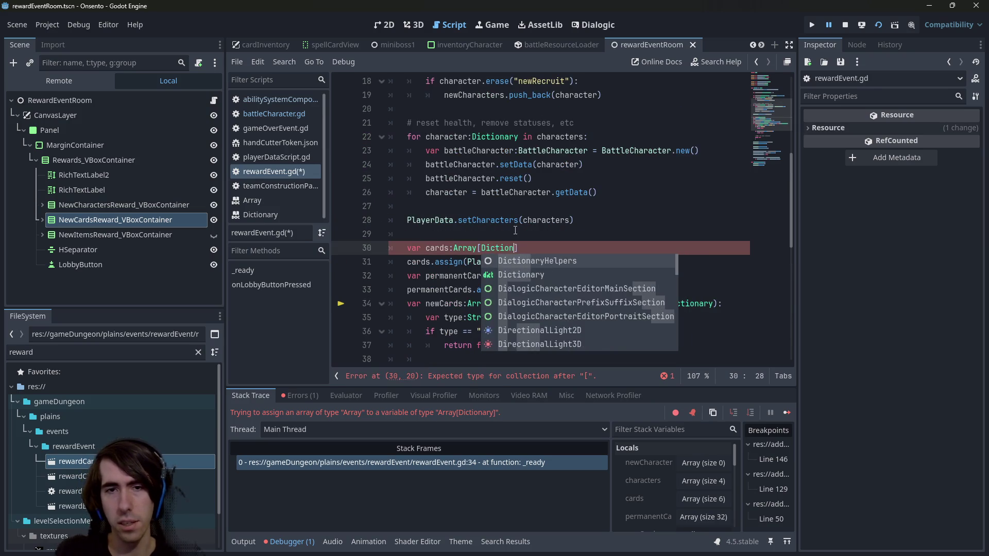
{"action": "key", "text": "Right"}
{"action": "key", "text": "ctrl+space"}
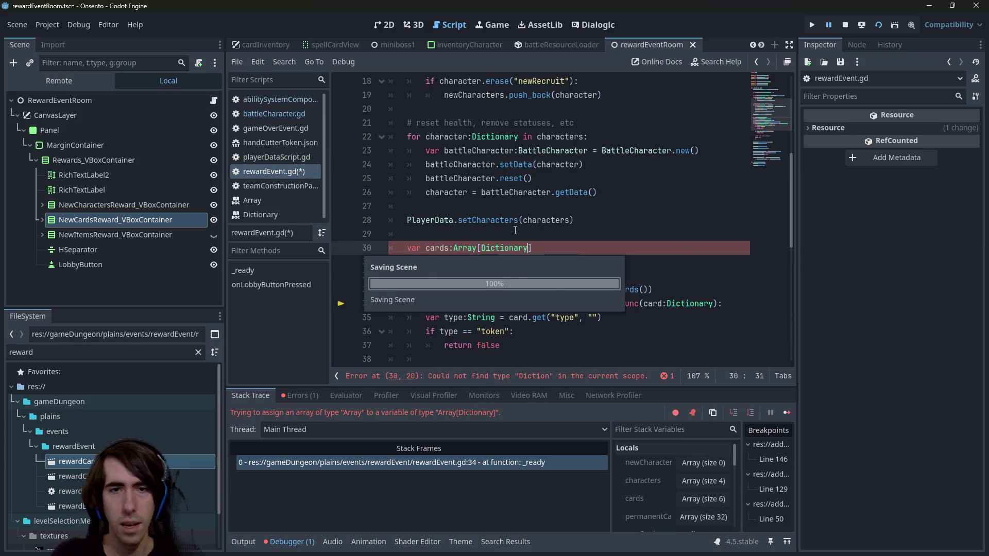
{"action": "key", "text": "Return"}
Stop the running debug session
{"action": "left_click", "coordinate": [516, 231]}
{"action": "scroll", "coordinate": [542, 239], "scroll_direction": "up", "scroll_amount": 1}
{"action": "scroll", "coordinate": [542, 239], "scroll_direction": "up", "scroll_amount": 2}
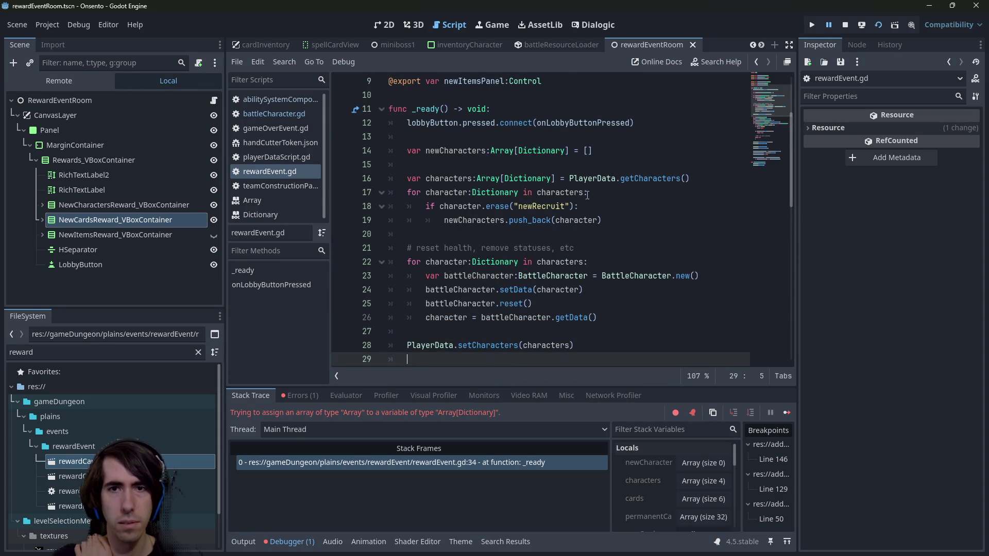
{"action": "scroll", "coordinate": [587, 194], "scroll_direction": "down", "scroll_amount": 3}
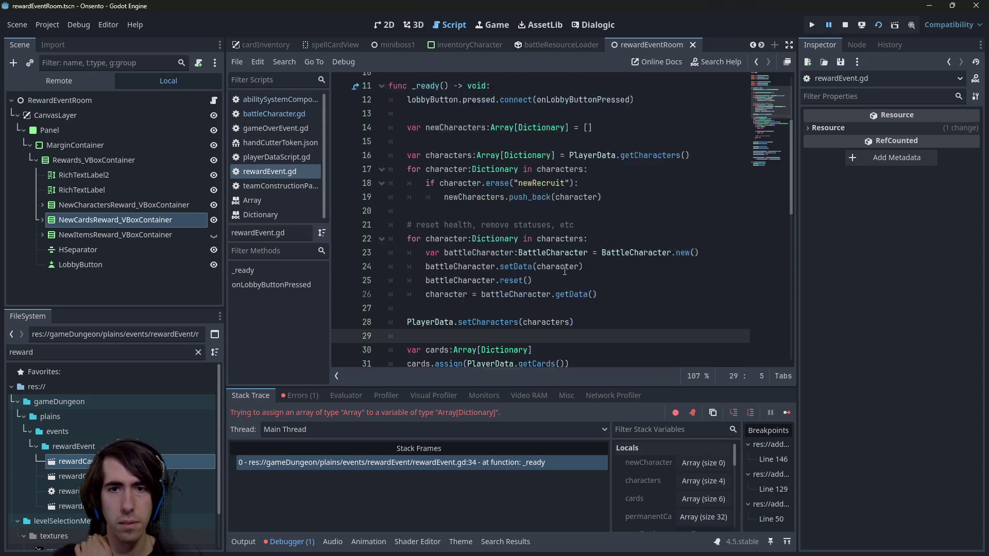
{"action": "left_click", "coordinate": [846, 25]}
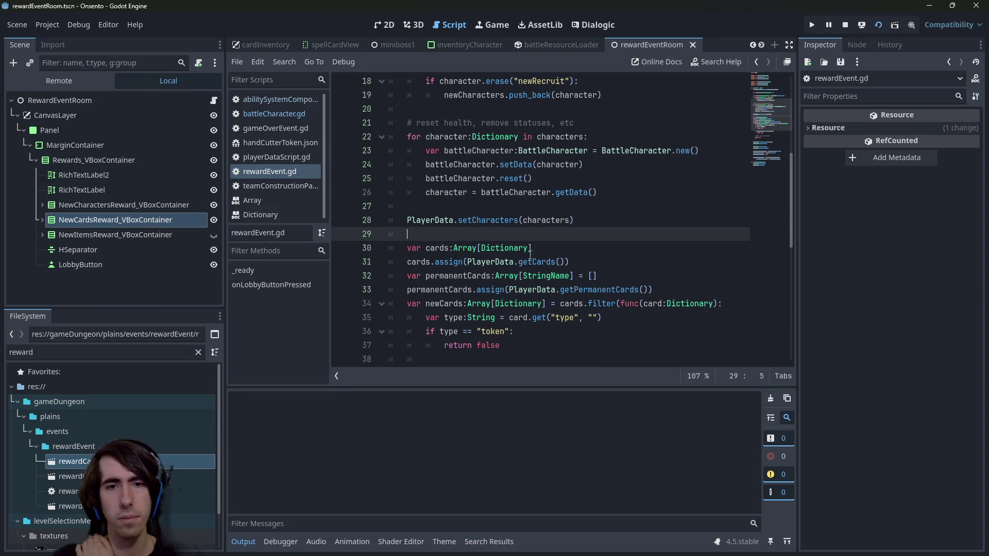
{"action": "left_click", "coordinate": [843, 24]}
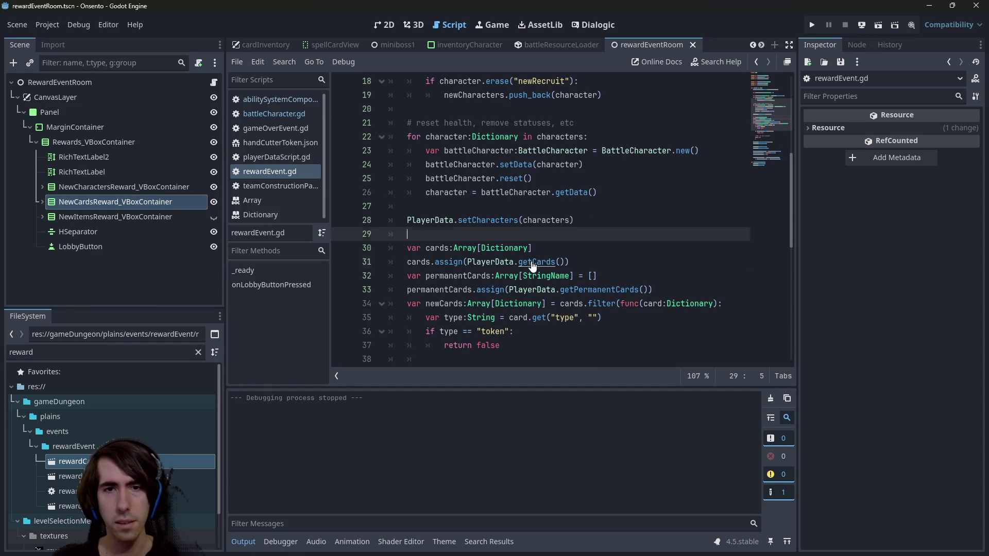
Check the getCards() definition in playerDataScript.gd, then run and stop the reward scene
{"action": "left_click", "coordinate": [532, 263], "text": "ctrl"}
{"action": "key", "text": "alt+Left"}
{"action": "key", "text": "alt+Left"}
{"action": "key", "text": "alt+Left"}
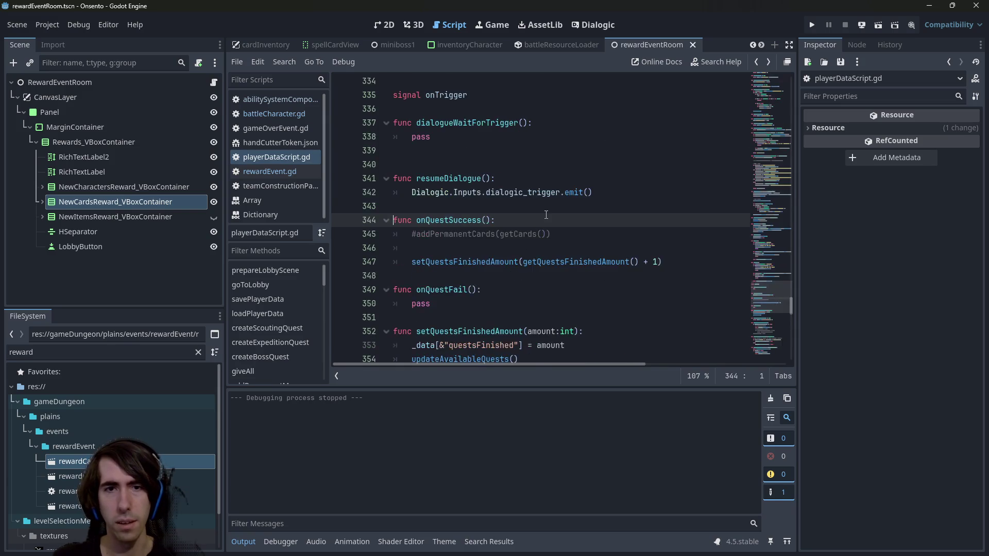
{"action": "left_click", "coordinate": [876, 24]}
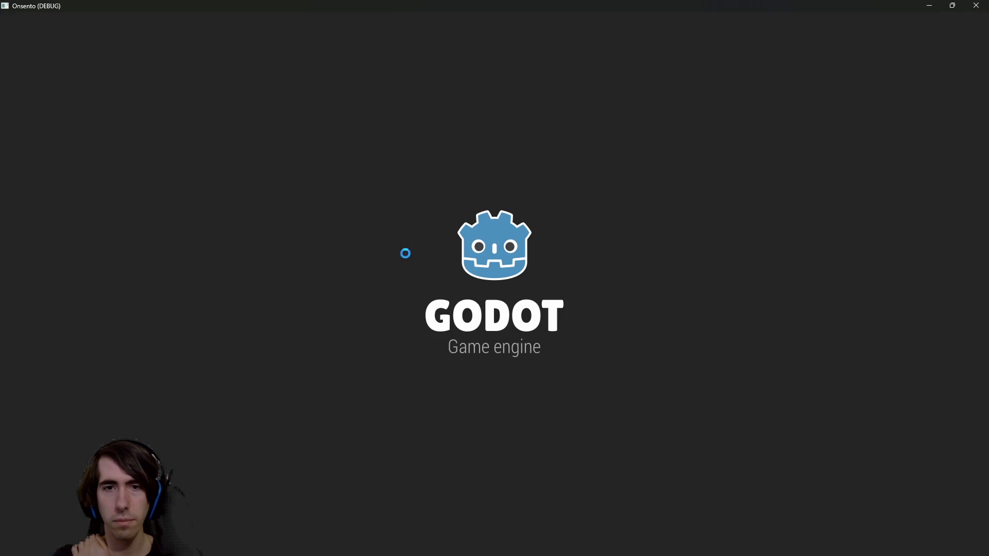
{"action": "scroll", "coordinate": [504, 261], "scroll_direction": "up", "scroll_amount": 1}
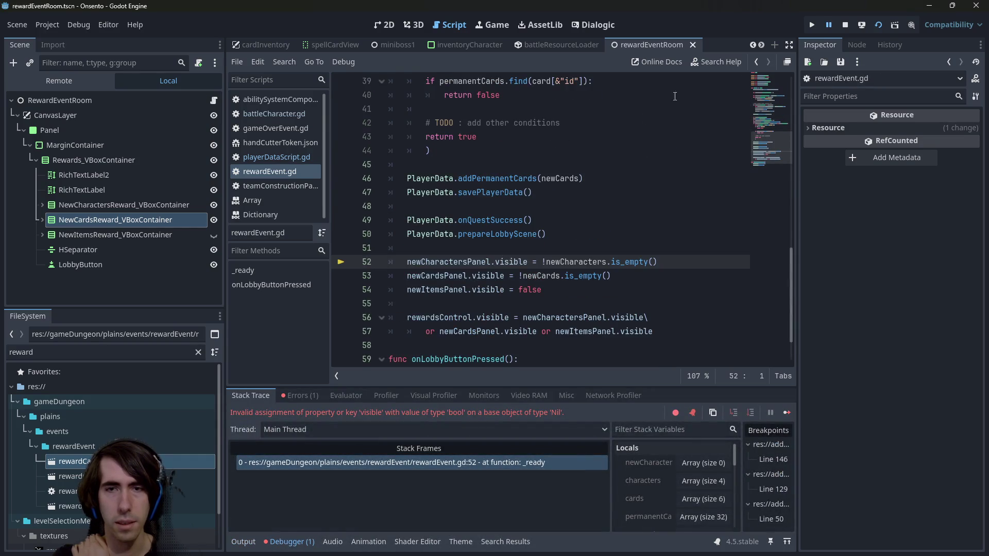
{"action": "left_click", "coordinate": [845, 24]}
In the 2D view, link NewCharactersReward_VBoxContainer to RewardEventRoom's New Characters Panel export
{"action": "left_click", "coordinate": [72, 83]}
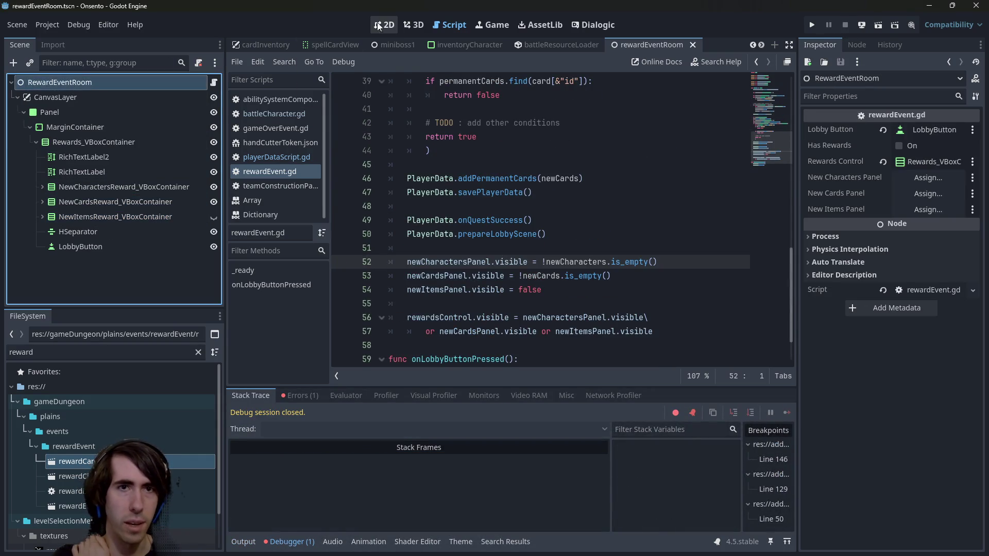
{"action": "left_click", "coordinate": [384, 25]}
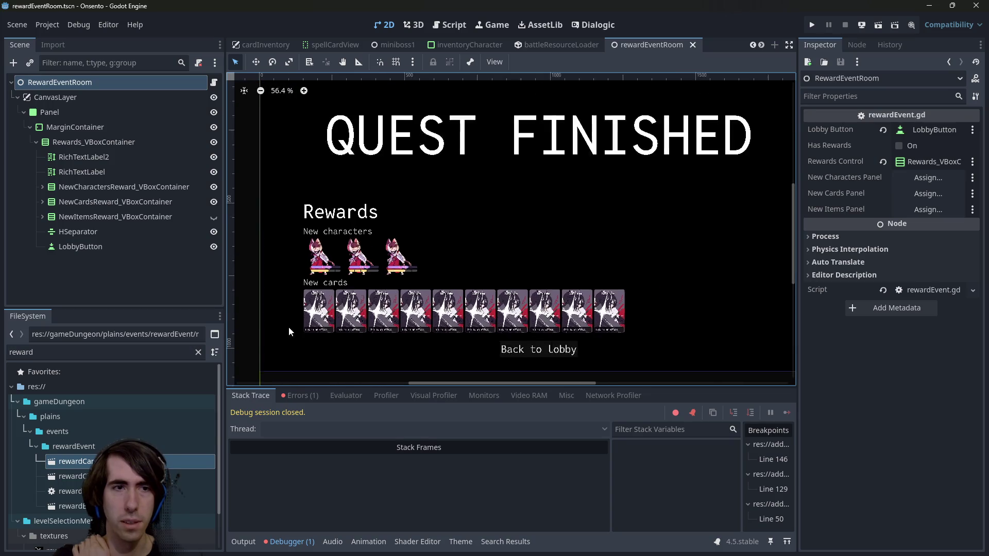
{"action": "mouse_move", "coordinate": [126, 185]}
{"action": "left_mouse_down"}
{"action": "mouse_move", "coordinate": [639, 173]}
{"action": "mouse_move", "coordinate": [919, 179]}
{"action": "left_mouse_up"}
Link the New Cards and New Items Panel exports to their containers, then test-run and close the game
{"action": "left_click_drag", "start_coordinate": [115, 201], "coordinate": [900, 197]}
{"action": "mouse_move", "coordinate": [115, 217]}
{"action": "left_mouse_down"}
{"action": "mouse_move", "coordinate": [873, 221]}
{"action": "mouse_move", "coordinate": [902, 210]}
{"action": "left_mouse_up"}
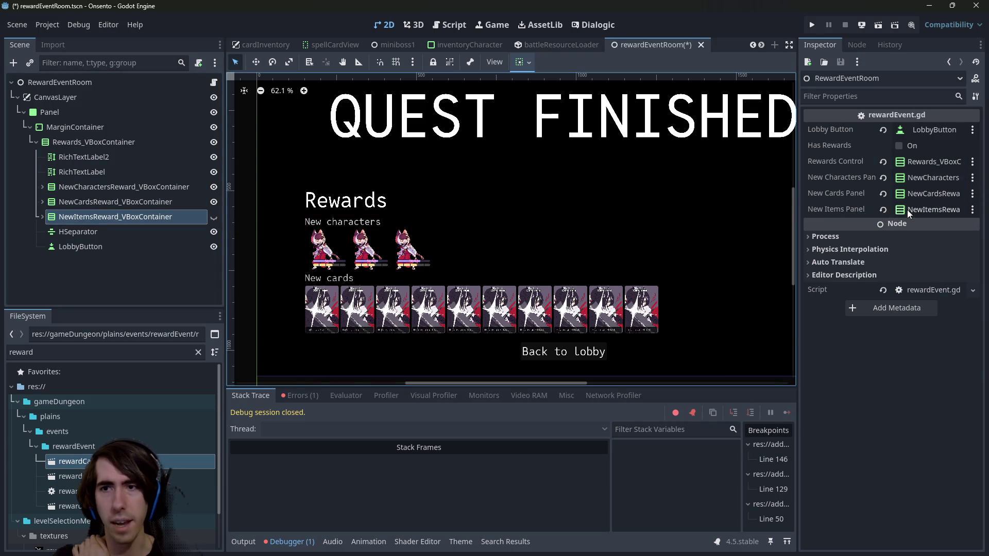
{"action": "left_click", "coordinate": [879, 25]}
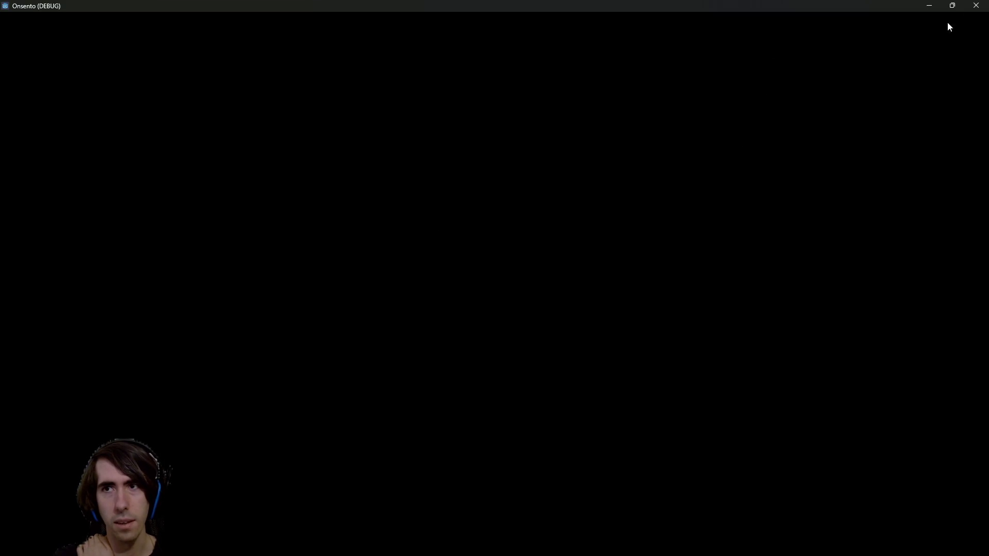
{"action": "key", "text": "alt+F4"}
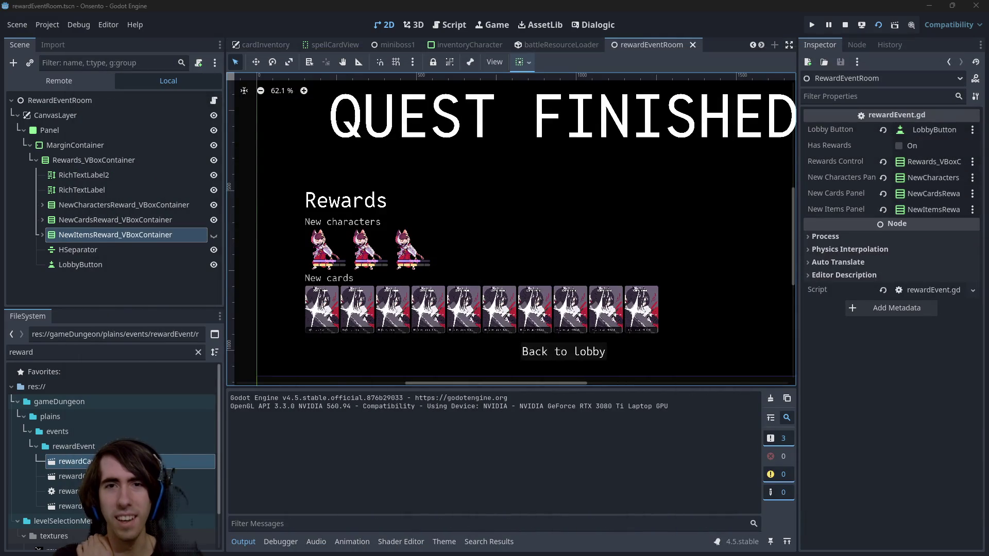
Inspect the title and Rewards labels and toggle the characters and cards containers' visibility
{"action": "scroll", "coordinate": [499, 218], "scroll_direction": "down", "scroll_amount": 2}
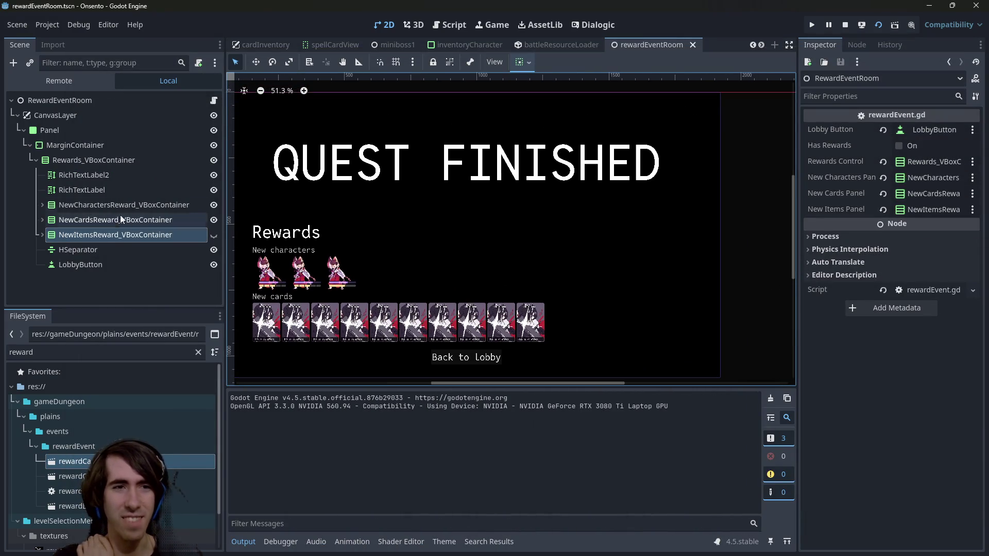
{"action": "left_click", "coordinate": [123, 177]}
{"action": "left_click", "coordinate": [119, 190]}
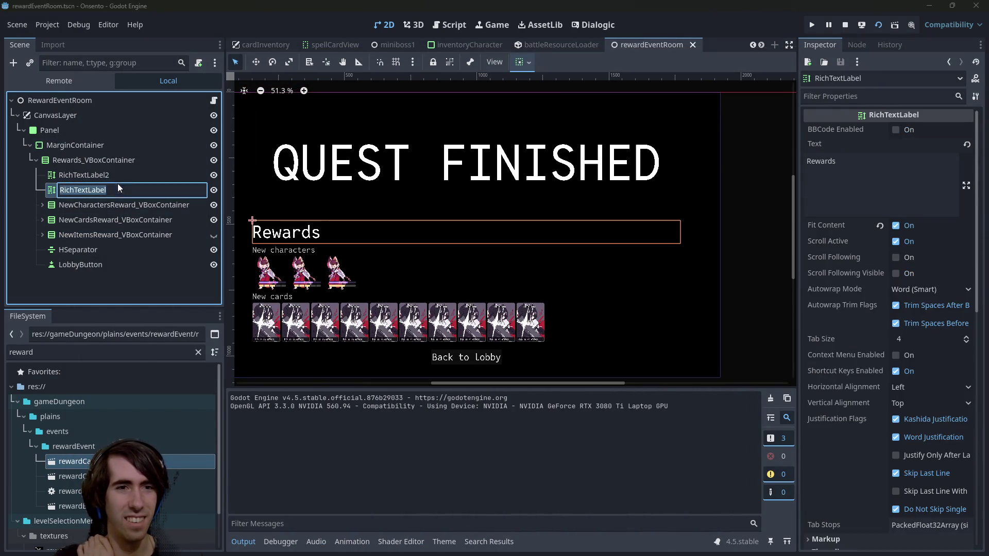
{"action": "left_click", "coordinate": [104, 205]}
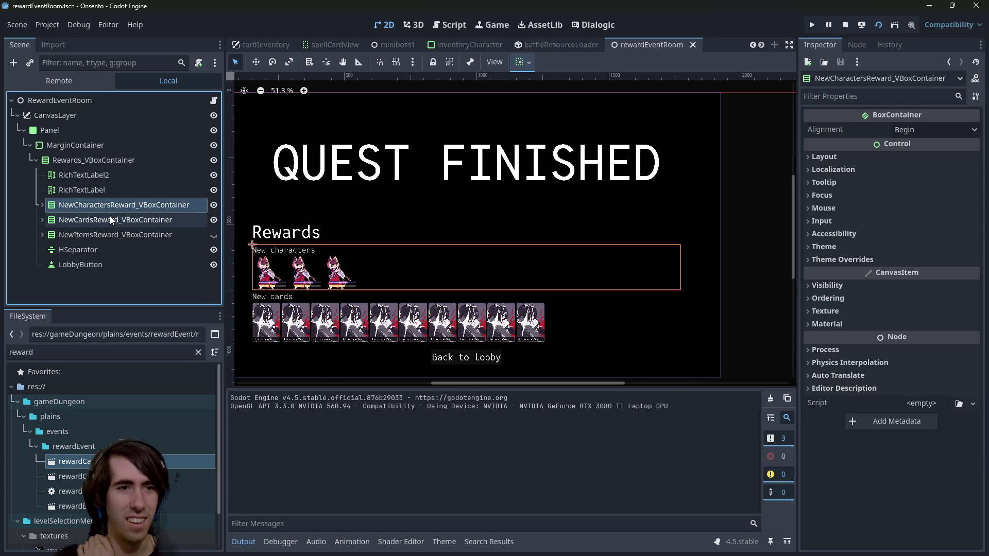
{"action": "left_click", "coordinate": [214, 205]}
{"action": "left_click", "coordinate": [213, 220]}
{"action": "left_click", "coordinate": [213, 220]}
{"action": "left_click", "coordinate": [213, 205]}
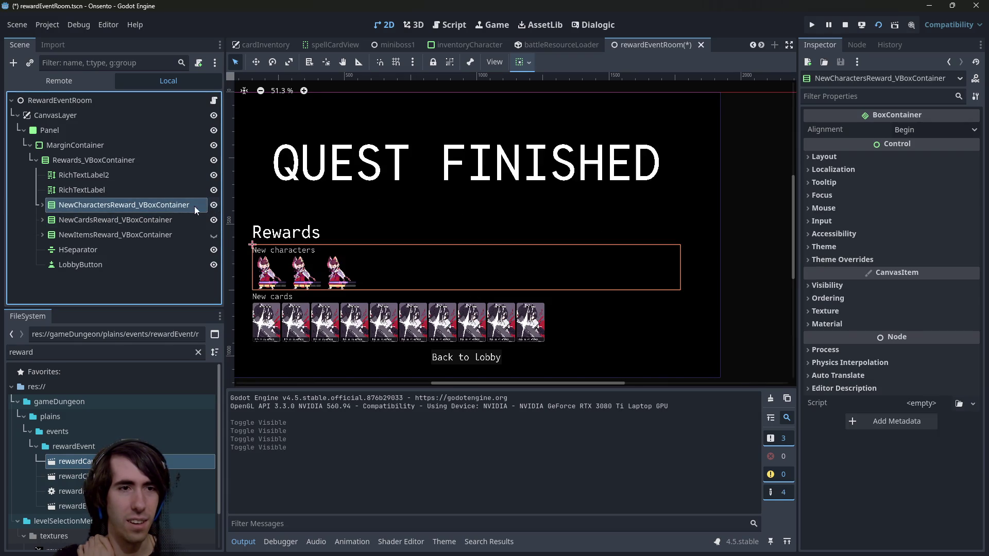
Add a child VBoxContainer named Rewards_VBoxContainer below RichTextLabel
{"action": "double_click", "coordinate": [88, 160]}
{"action": "key", "text": "ctrl+c"}
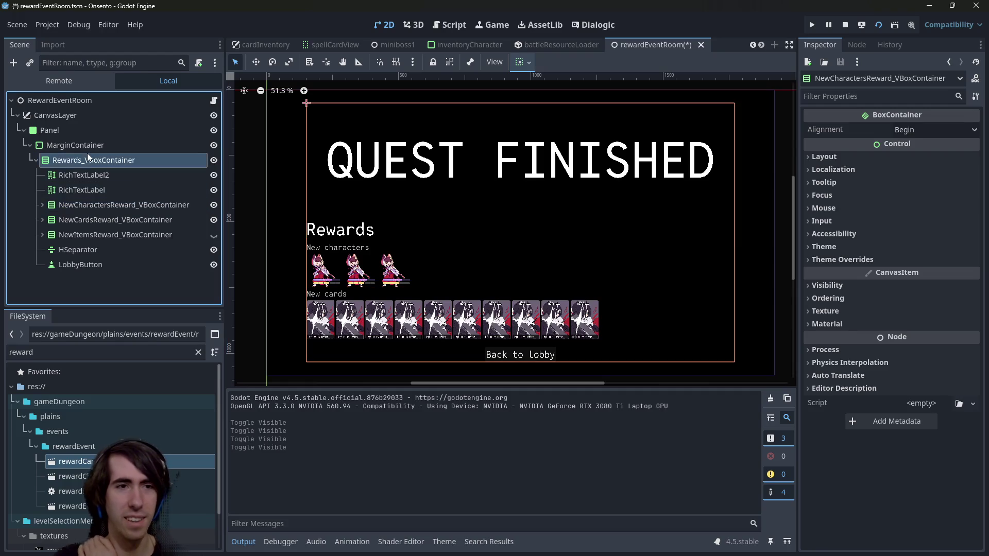
{"action": "left_click", "coordinate": [86, 160]}
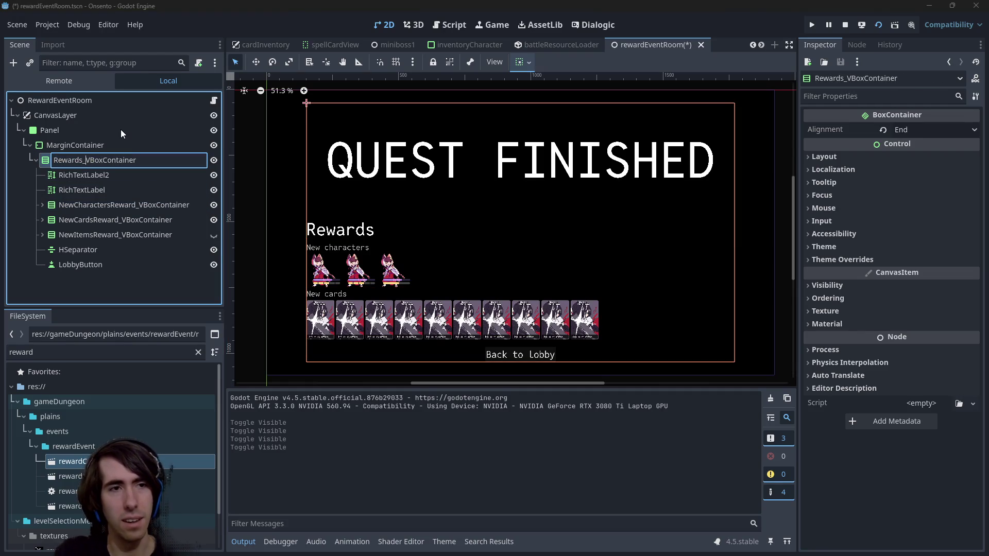
{"action": "key", "text": "BackSpace"}
{"action": "key", "text": "BackSpace"}
{"action": "key", "text": "BackSpace"}
{"action": "key", "text": "Return"}
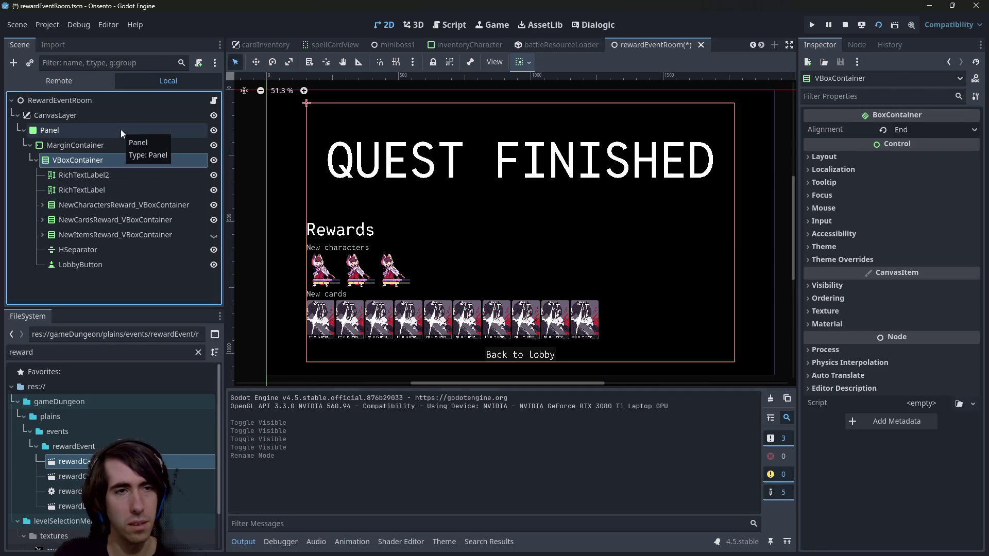
{"action": "key", "text": "ctrl+z"}
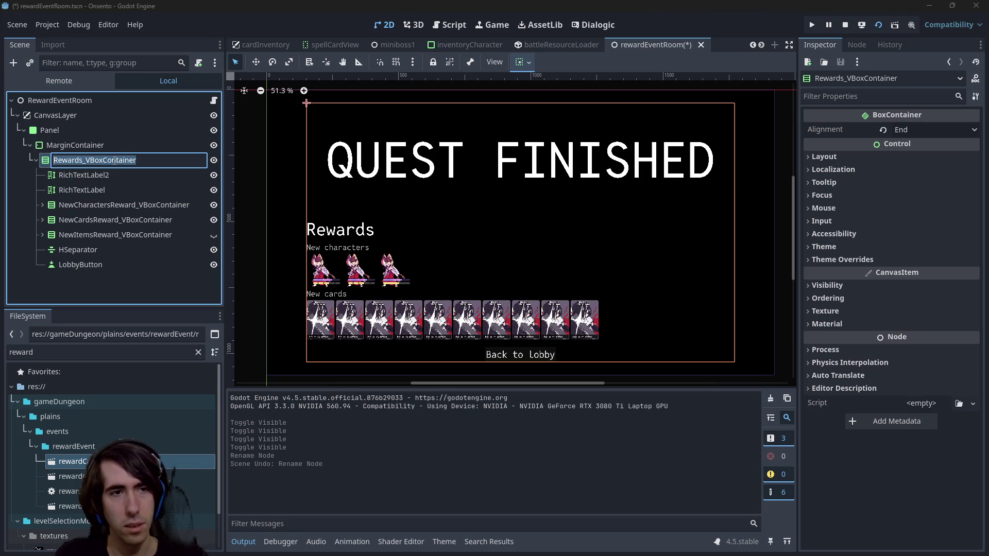
{"action": "right_click", "coordinate": [109, 159]}
{"action": "left_click", "coordinate": [127, 163]}
{"action": "type", "text": "vbox"}
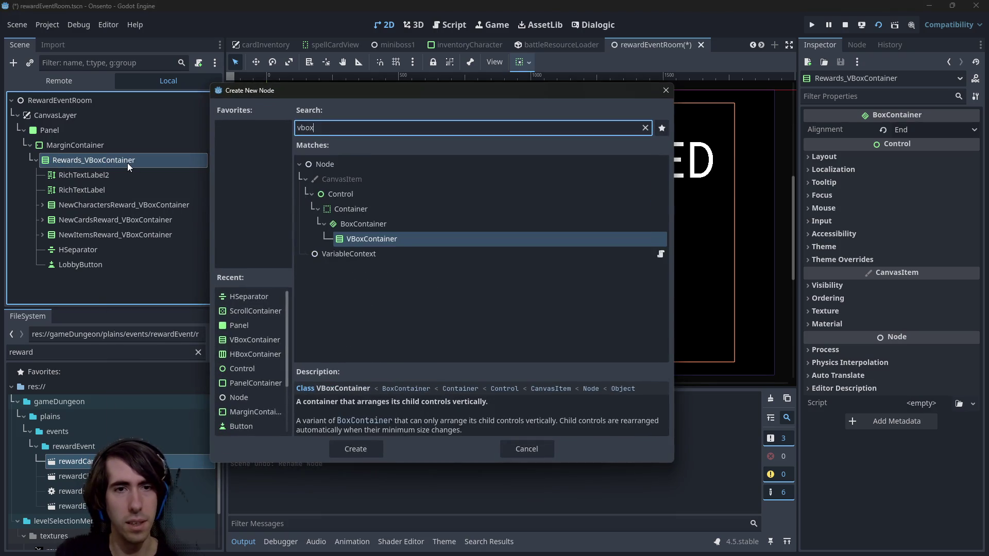
{"action": "key", "text": "Return"}
{"action": "left_click_drag", "start_coordinate": [70, 274], "coordinate": [89, 197]}
{"action": "key", "text": "ctrl+v"}
{"action": "key", "text": "Return"}
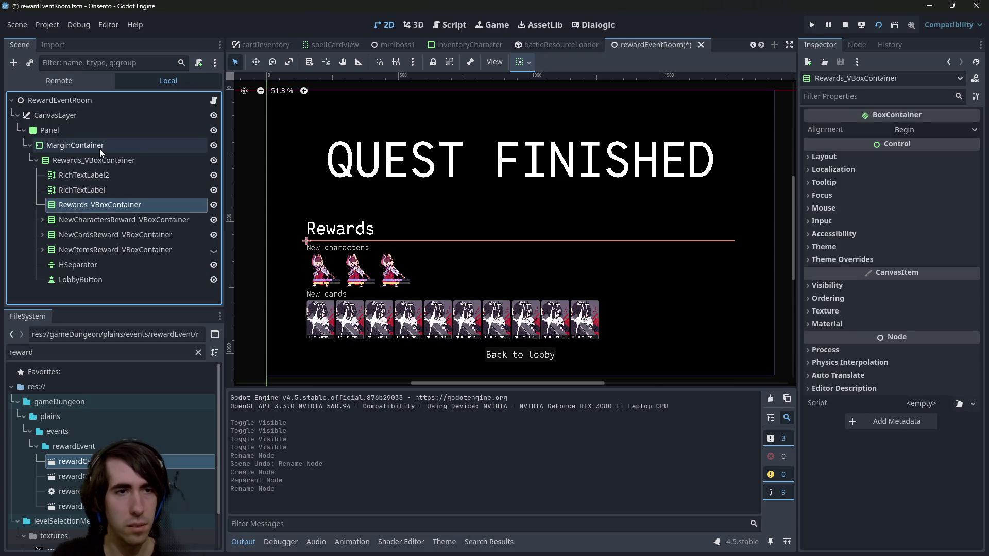
Rename the outer container to VBoxContainer and move Rewards_VBoxContainer above RichTextLabel
{"action": "double_click", "coordinate": [82, 160]}
{"action": "type", "text": "VBoxContainer"}
{"action": "key", "text": "Return"}
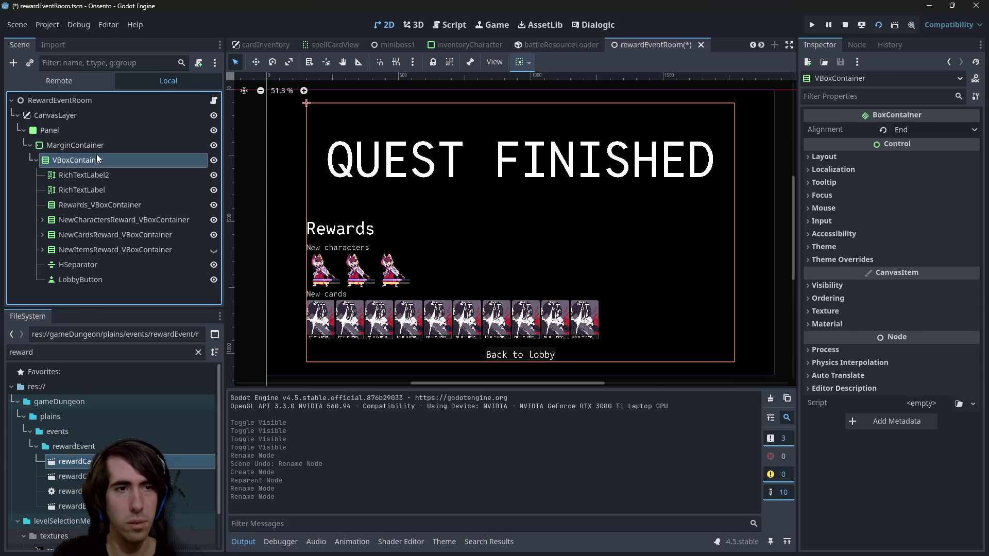
{"action": "left_click", "coordinate": [94, 200]}
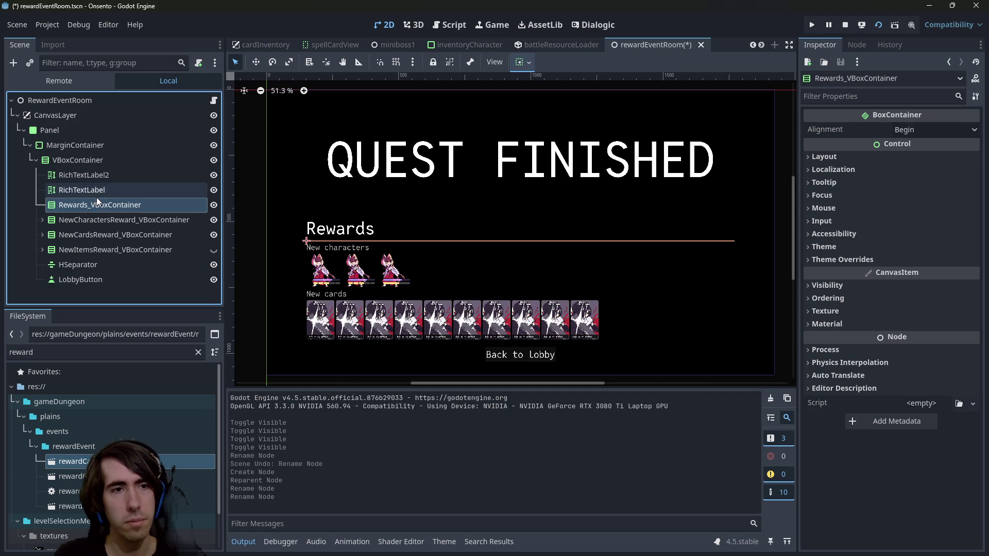
{"action": "left_click", "coordinate": [94, 222]}
{"action": "left_click_drag", "start_coordinate": [91, 207], "coordinate": [78, 182]}
Reparent the Rewards label and three reward containers into Rewards_VBoxContainer and save
{"action": "left_click", "coordinate": [79, 205]}
{"action": "left_click", "coordinate": [81, 249], "text": "shift"}
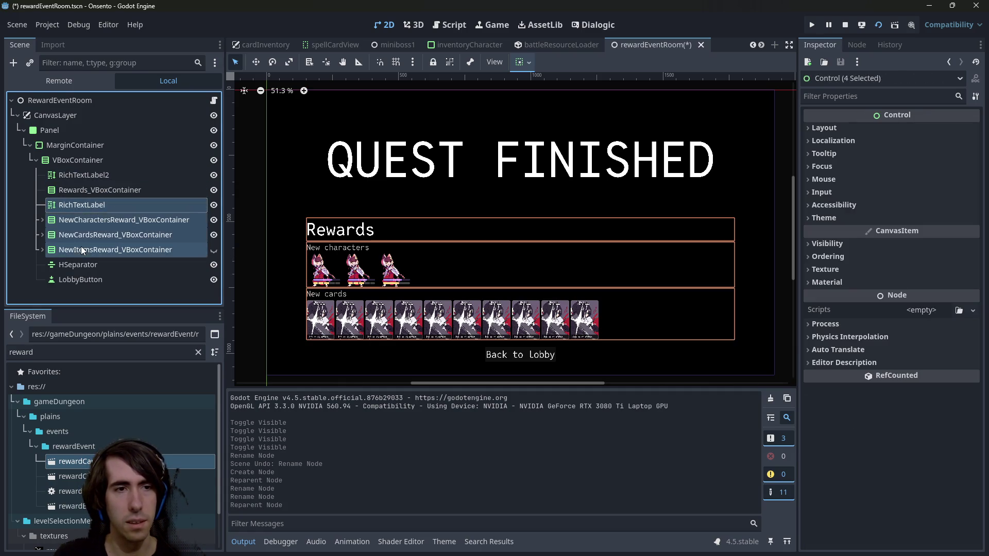
{"action": "left_click_drag", "start_coordinate": [81, 247], "coordinate": [90, 191]}
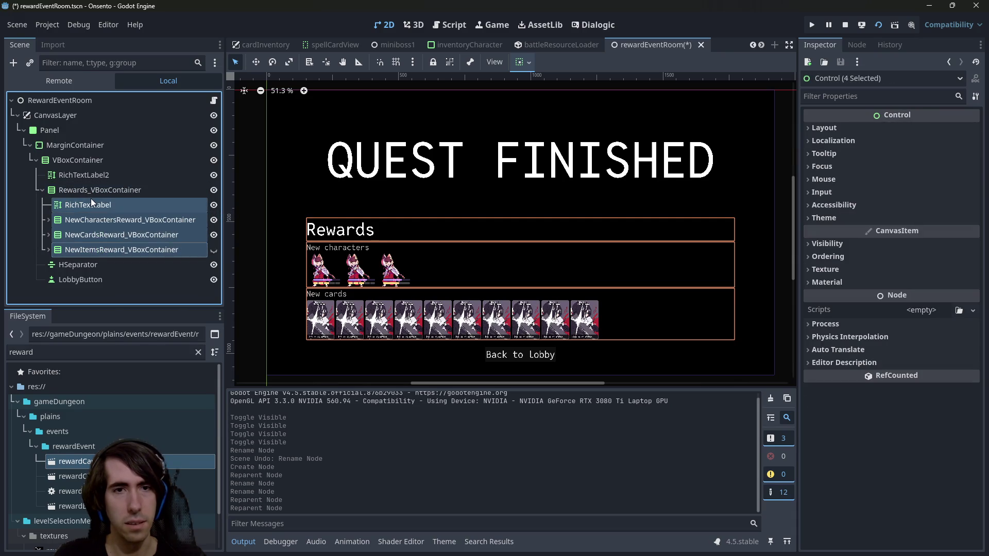
{"action": "key", "text": "ctrl+z"}
{"action": "key", "text": "ctrl+shift+z"}
{"action": "key", "text": "ctrl+s"}
Assign Rewards_VBoxContainer as the root script's Rewards Control, save, and stop the game
{"action": "left_click", "coordinate": [91, 186]}
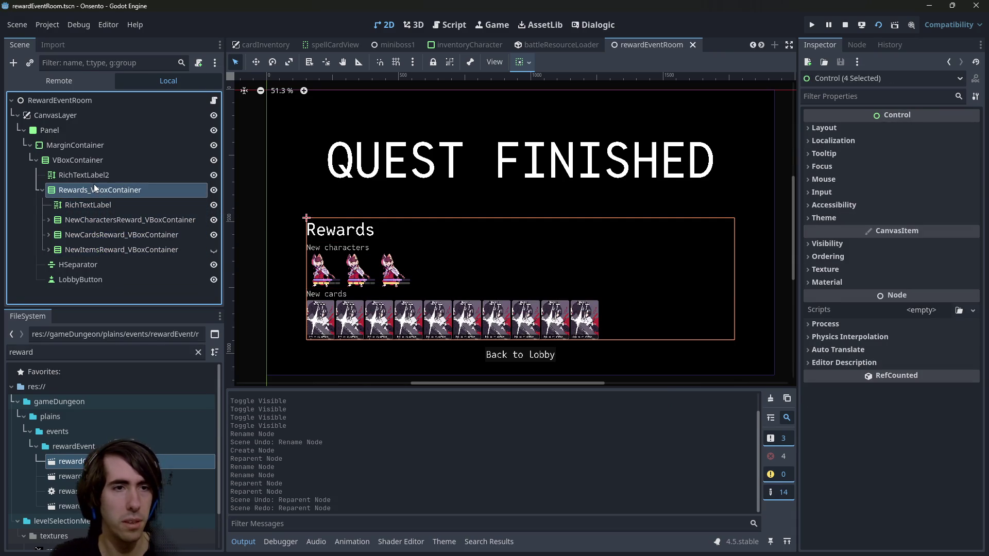
{"action": "left_click", "coordinate": [61, 102]}
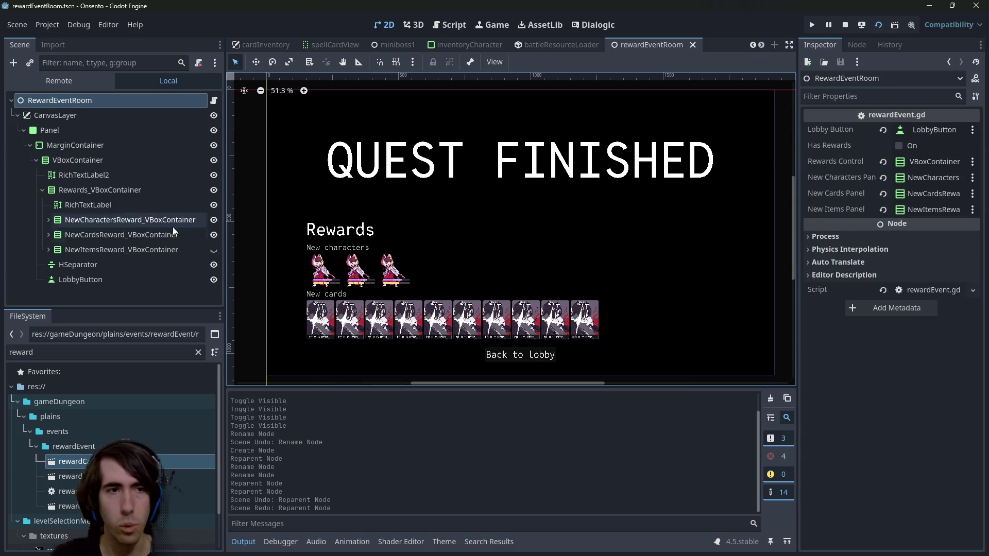
{"action": "left_click_drag", "start_coordinate": [135, 190], "coordinate": [936, 162]}
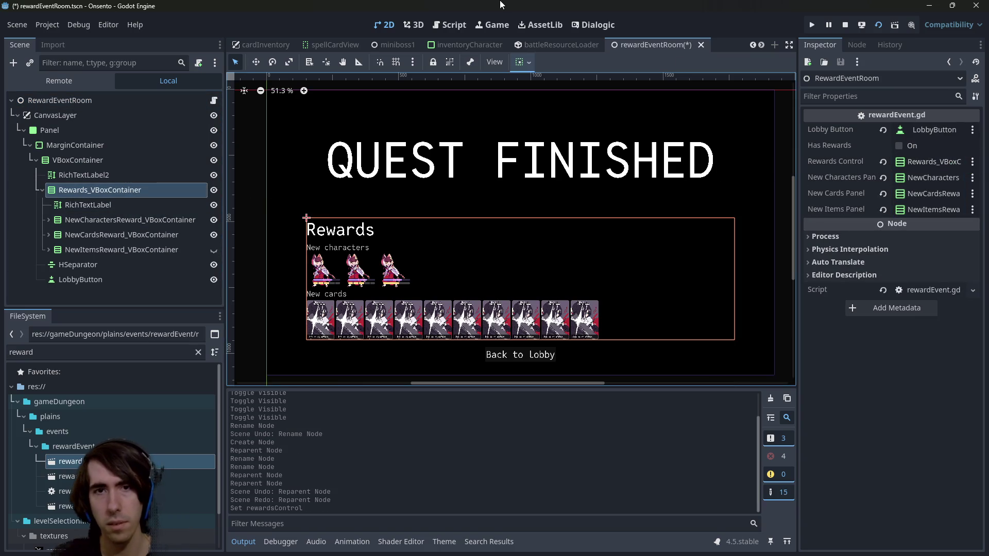
{"action": "key", "text": "ctrl+s"}
{"action": "key", "text": "F8"}
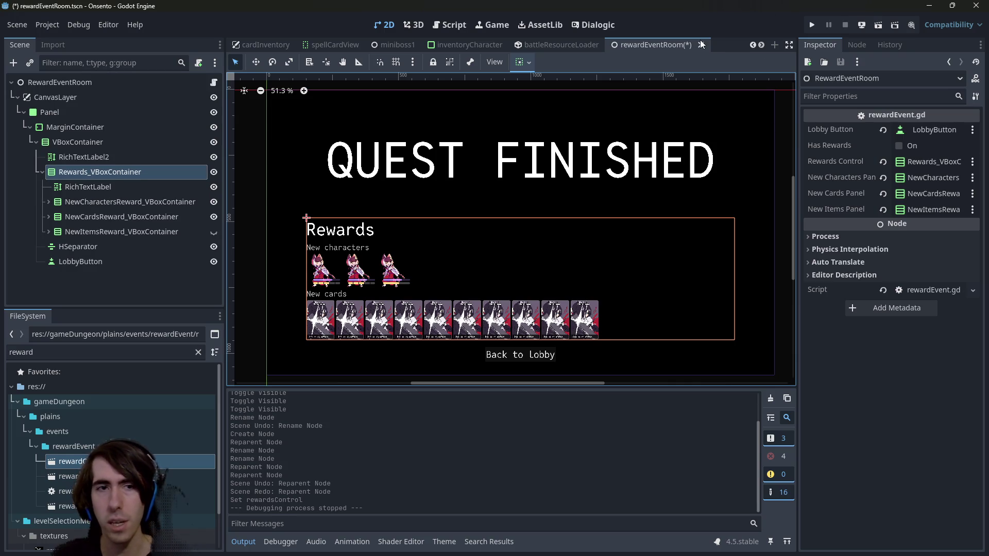
{"action": "left_click", "coordinate": [59, 143]}
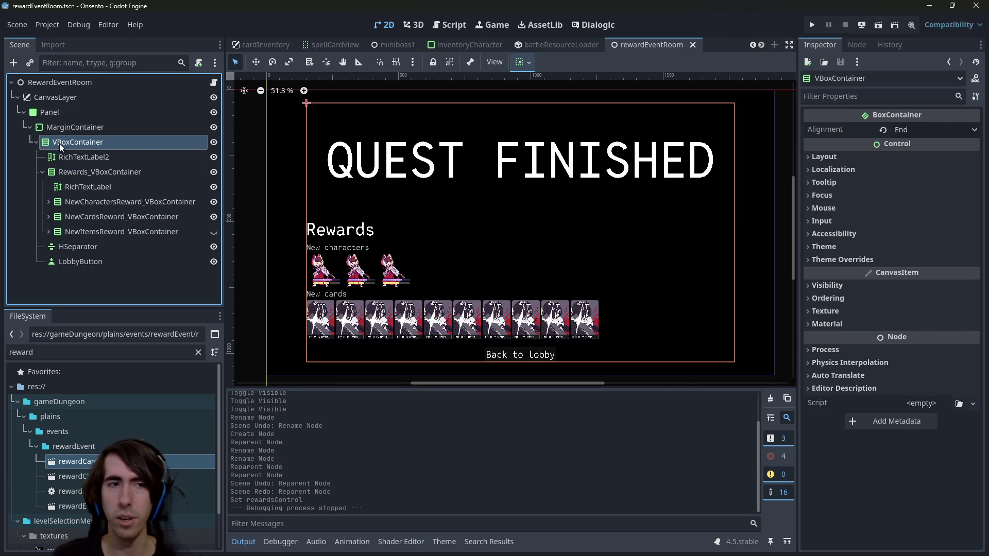
{"action": "left_click", "coordinate": [67, 157]}
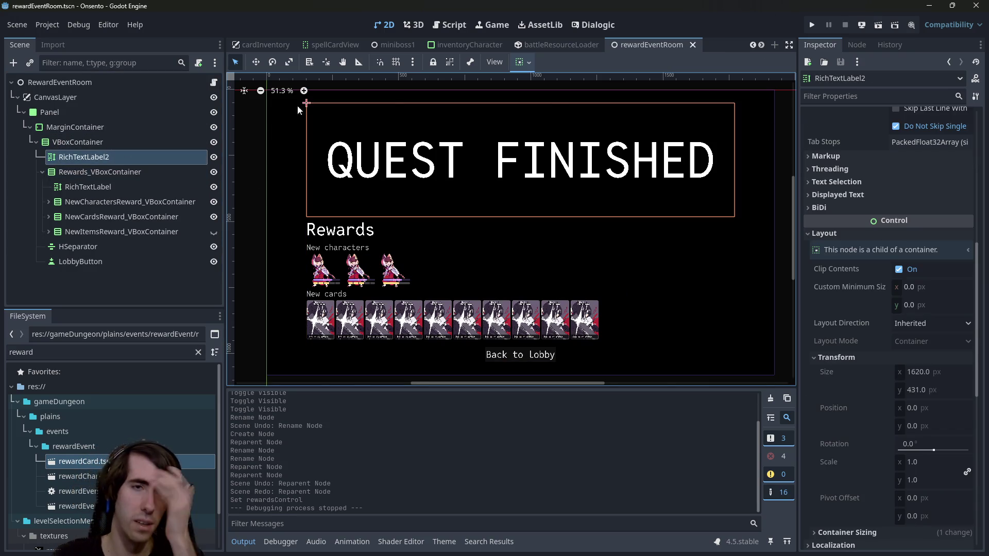
{"action": "left_click", "coordinate": [51, 261]}
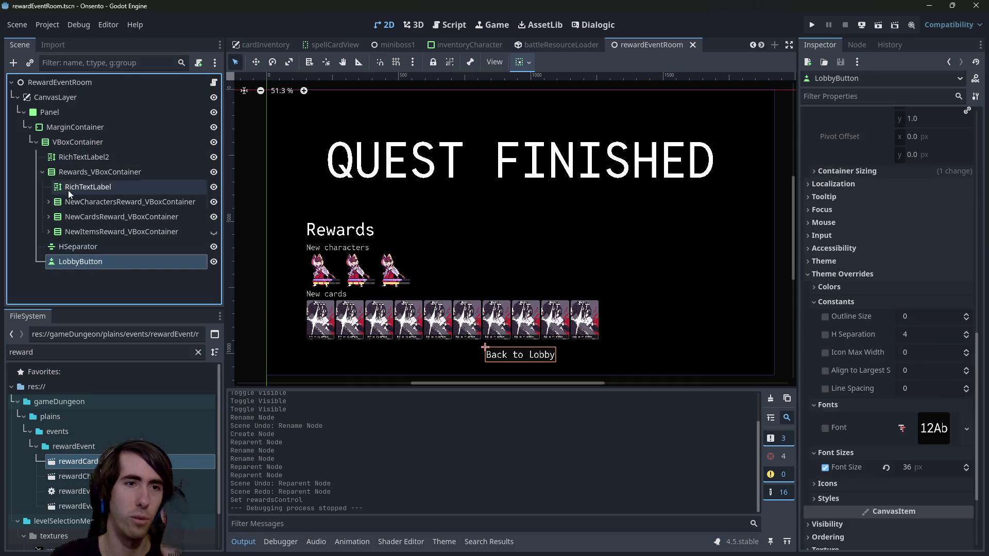
{"action": "left_click", "coordinate": [43, 172]}
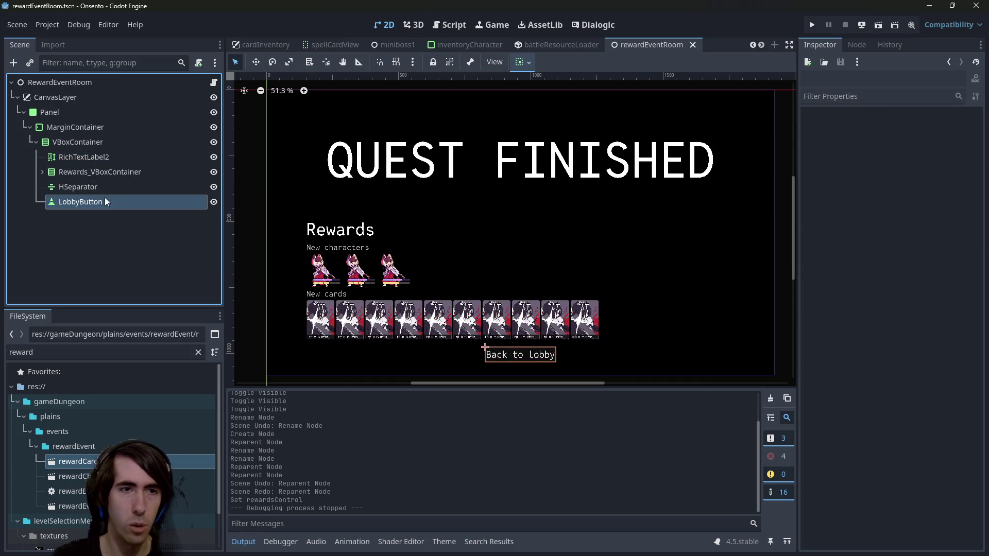
{"action": "left_click", "coordinate": [879, 26]}
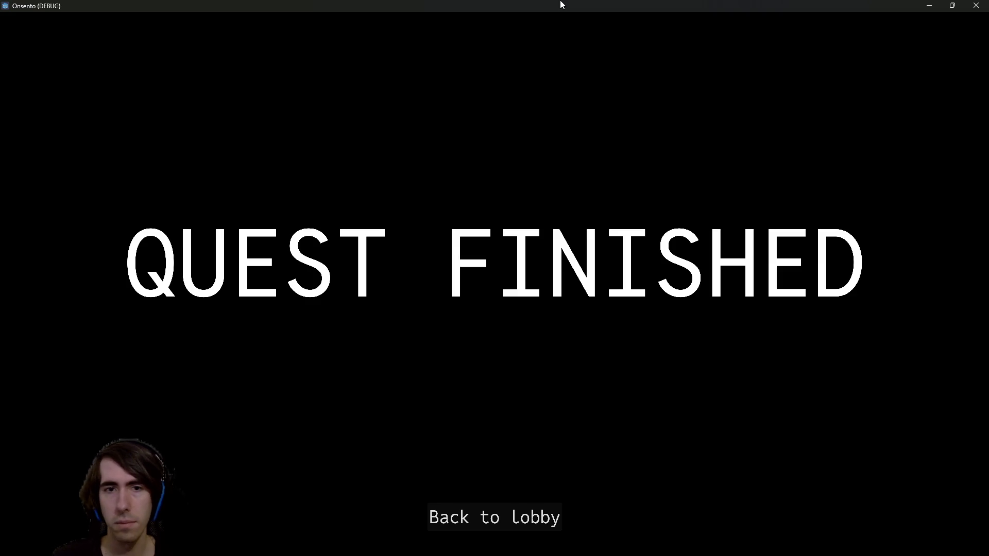
{"action": "left_click", "coordinate": [976, 5]}
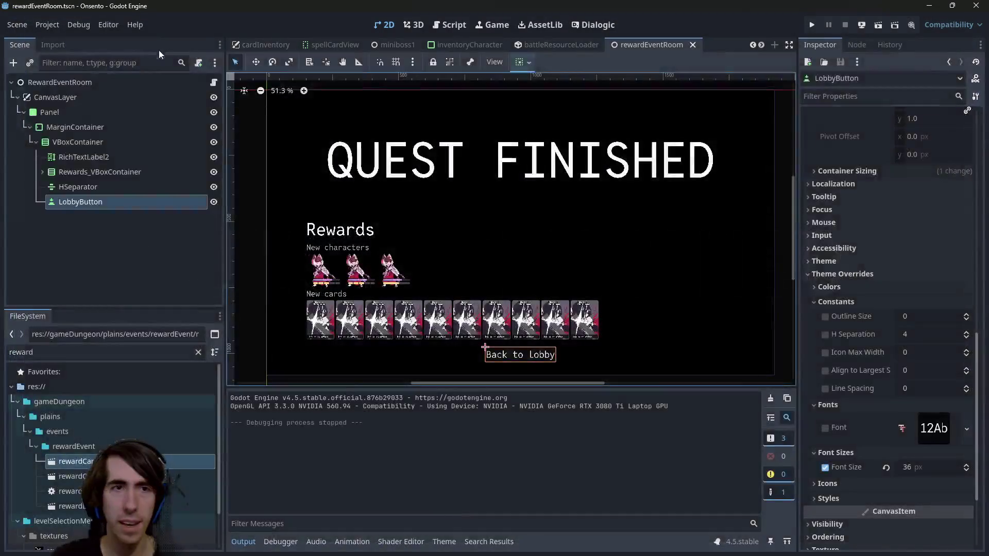
Open rewardEvent.gd and highlight where cards, permanentCards and newCards are used
{"action": "left_click", "coordinate": [214, 82]}
{"action": "scroll", "coordinate": [568, 224], "scroll_direction": "up", "scroll_amount": 1}
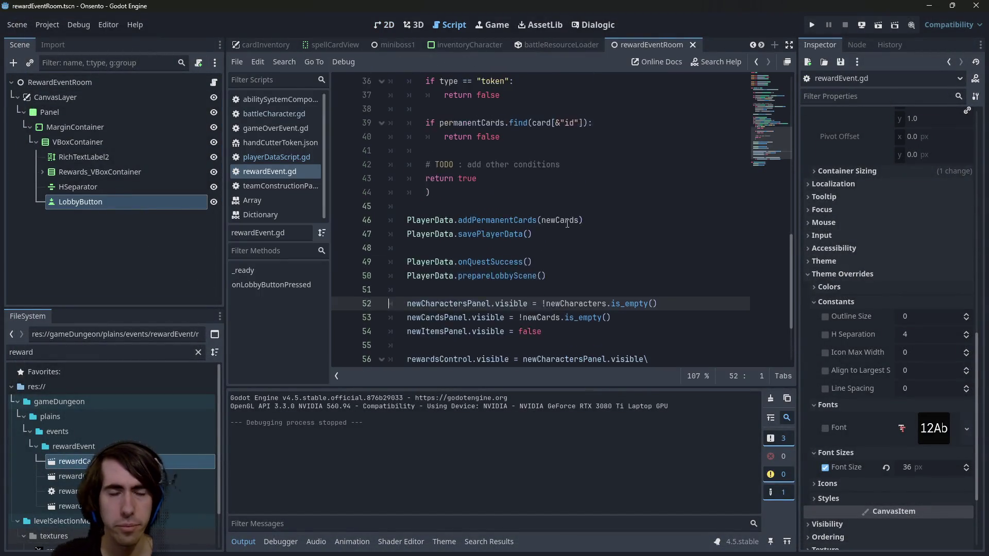
{"action": "scroll", "coordinate": [567, 223], "scroll_direction": "up", "scroll_amount": 2}
{"action": "scroll", "coordinate": [508, 227], "scroll_direction": "up", "scroll_amount": 2}
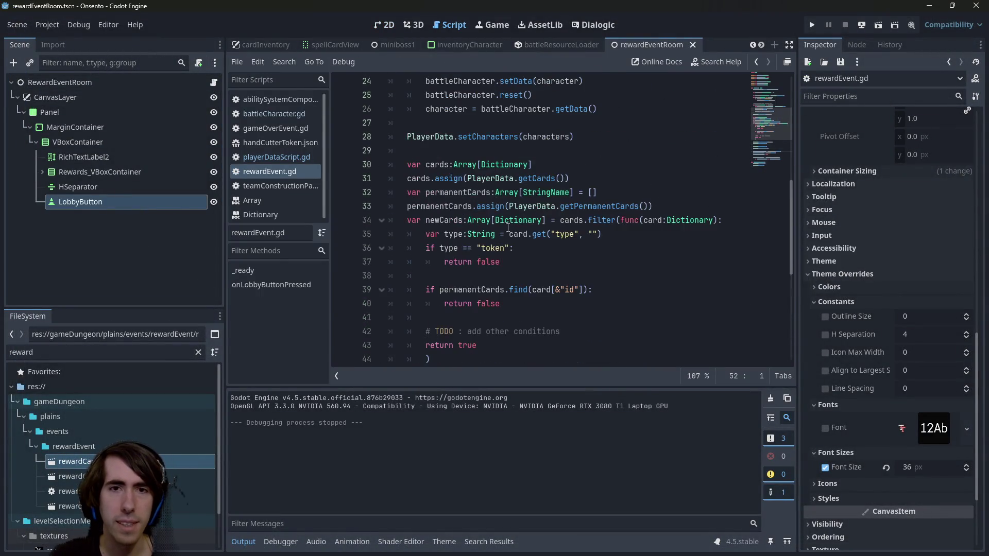
{"action": "double_click", "coordinate": [446, 165]}
{"action": "double_click", "coordinate": [456, 192]}
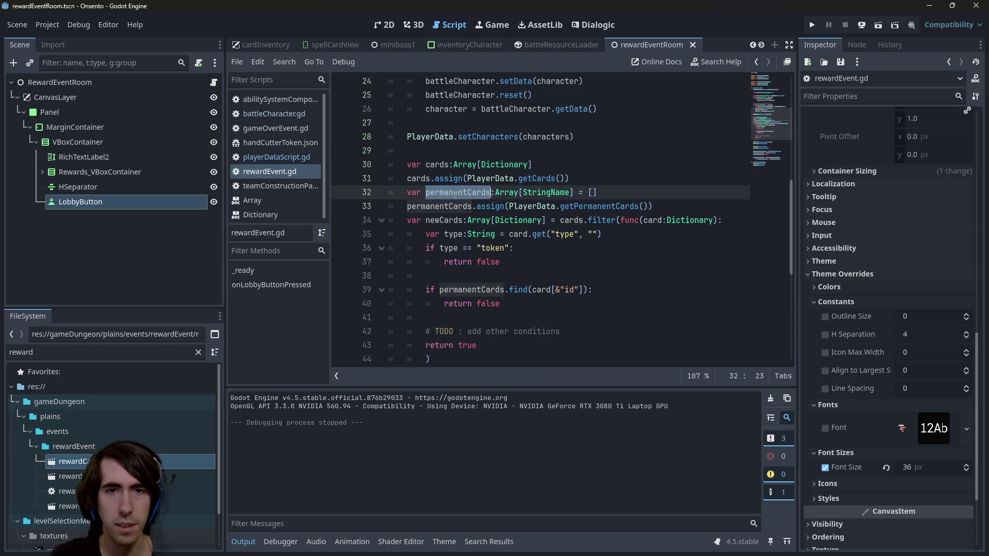
{"action": "double_click", "coordinate": [447, 221]}
{"action": "scroll", "coordinate": [521, 249], "scroll_direction": "down", "scroll_amount": 2}
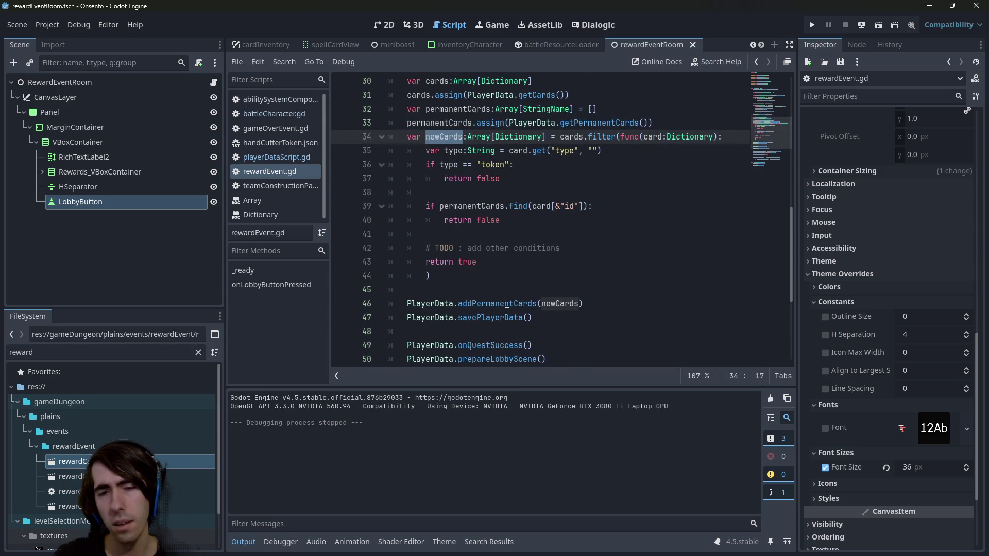
Add newCards.push_back(&"ShieldBoost") on line 46, save, and run the reward scene
{"action": "left_click", "coordinate": [496, 285]}
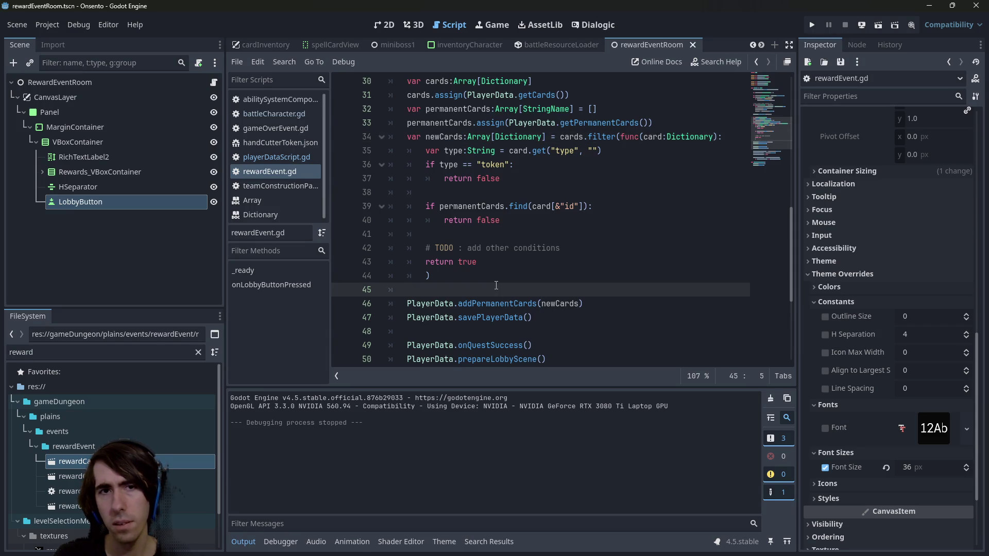
{"action": "key", "text": "Return"}
{"action": "key", "text": "Return"}
{"action": "key", "text": "Up"}
{"action": "type", "text": "newCards.p"}
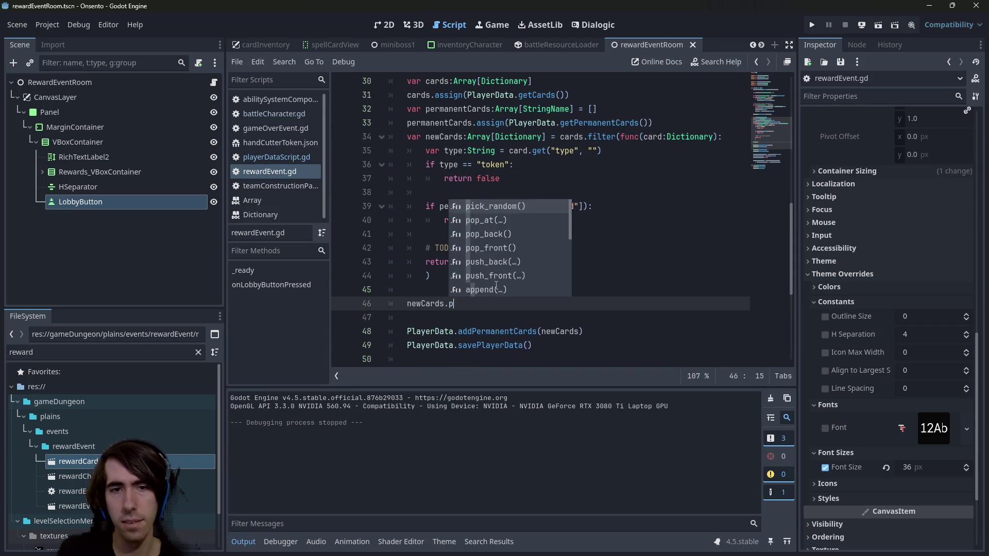
{"action": "type", "text": "ush"}
{"action": "key", "text": "Return"}
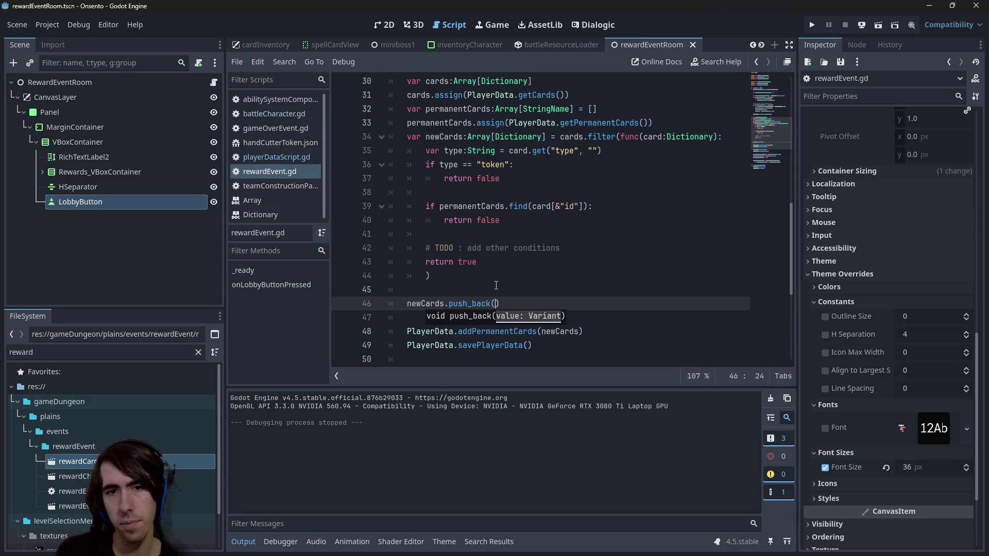
{"action": "type", "text": "&\""}
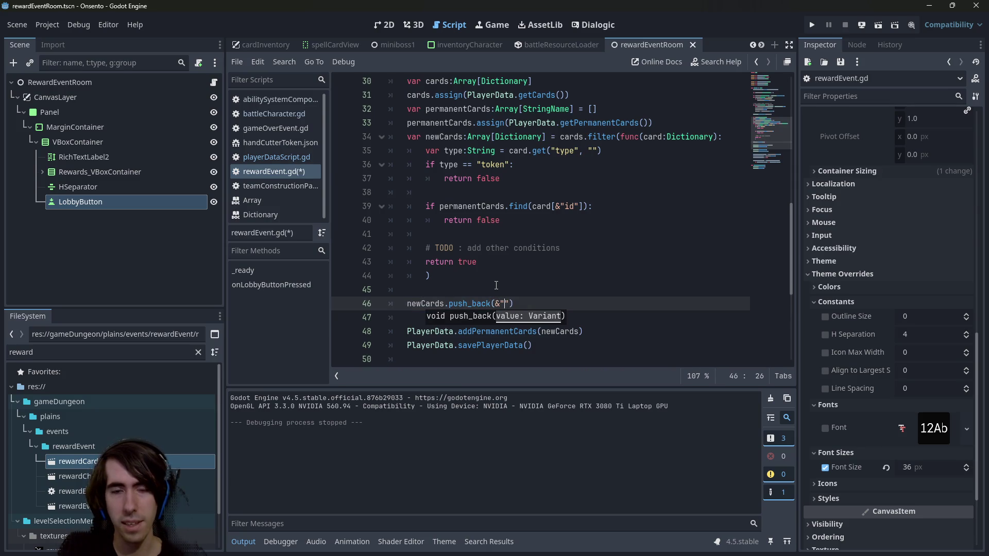
{"action": "type", "text": "ShieldBoost"}
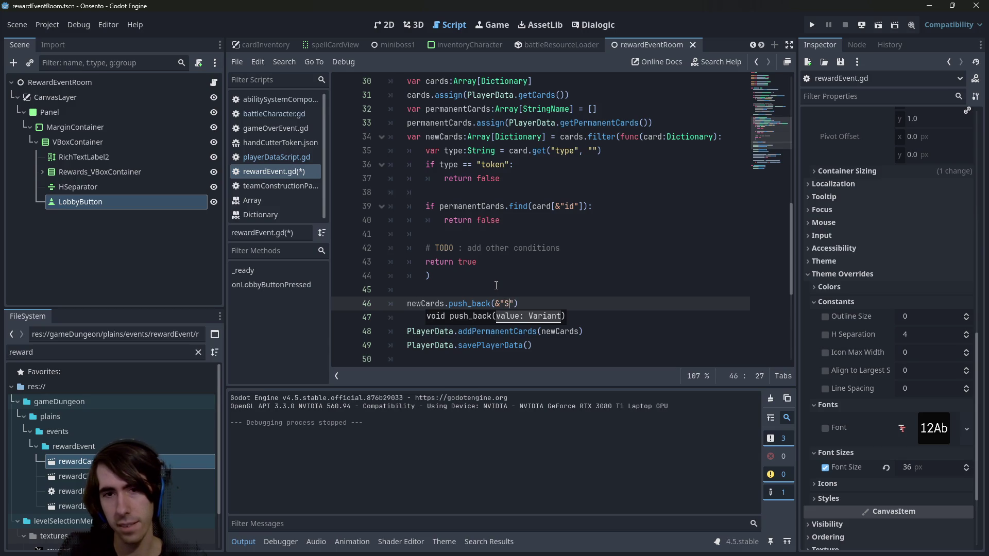
{"action": "key", "text": "ctrl+s"}
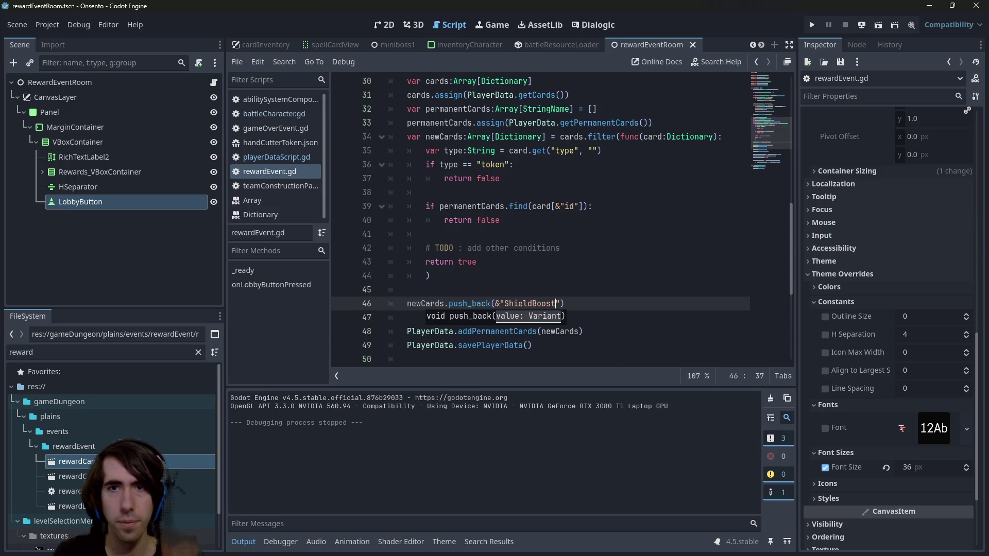
{"action": "left_click", "coordinate": [879, 25]}
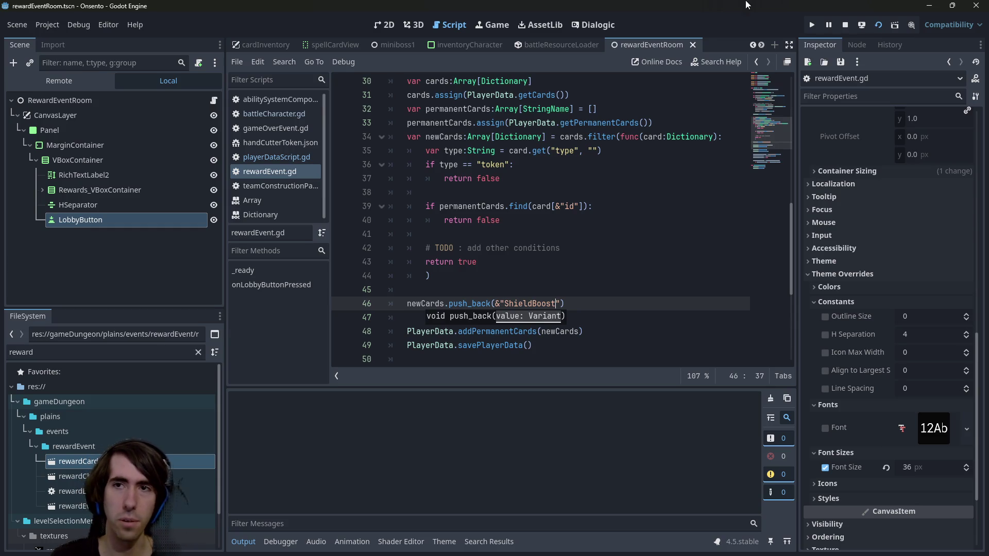
Restart the reward scene, see QUEST FINISHED with no rewards, and close the game window
{"action": "left_click", "coordinate": [839, 29]}
{"action": "left_click", "coordinate": [875, 23]}
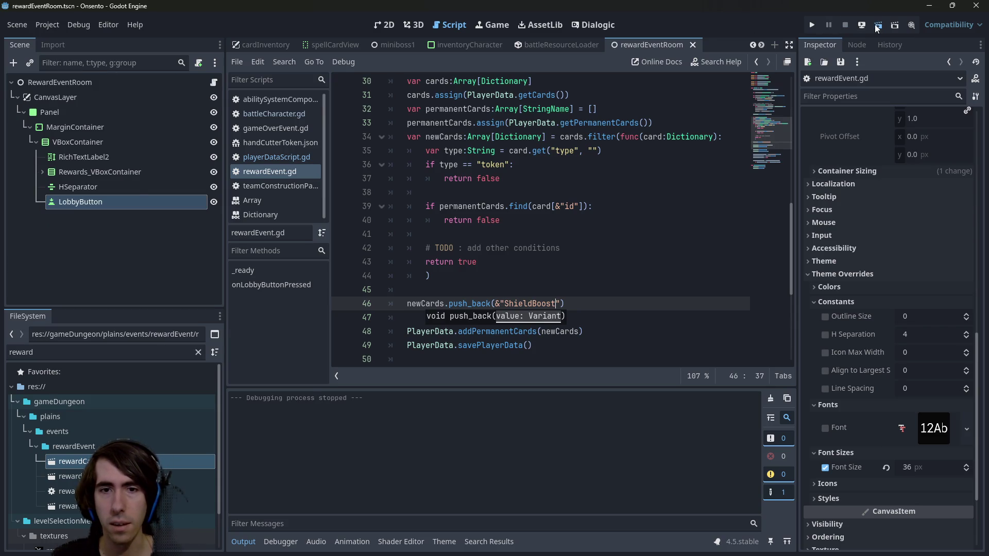
{"action": "scroll", "coordinate": [509, 270], "scroll_direction": "down", "scroll_amount": 4}
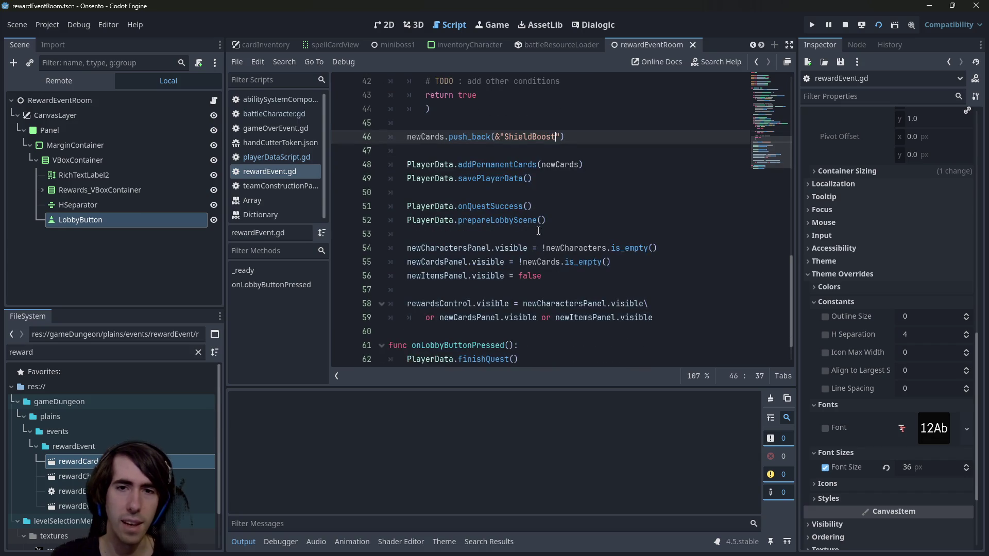
{"action": "scroll", "coordinate": [544, 226], "scroll_direction": "up", "scroll_amount": 1}
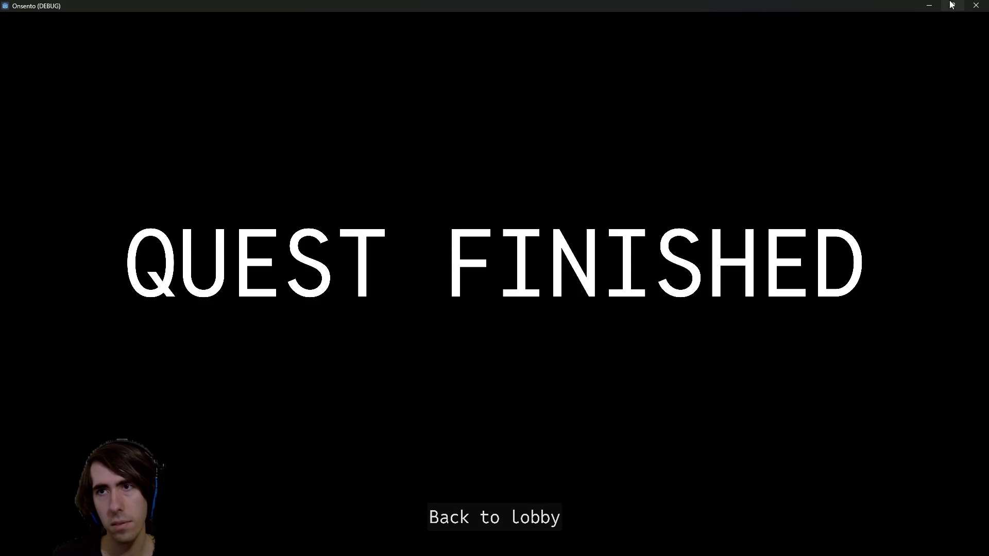
{"action": "left_click", "coordinate": [977, 5]}
{"action": "double_click", "coordinate": [426, 178]}
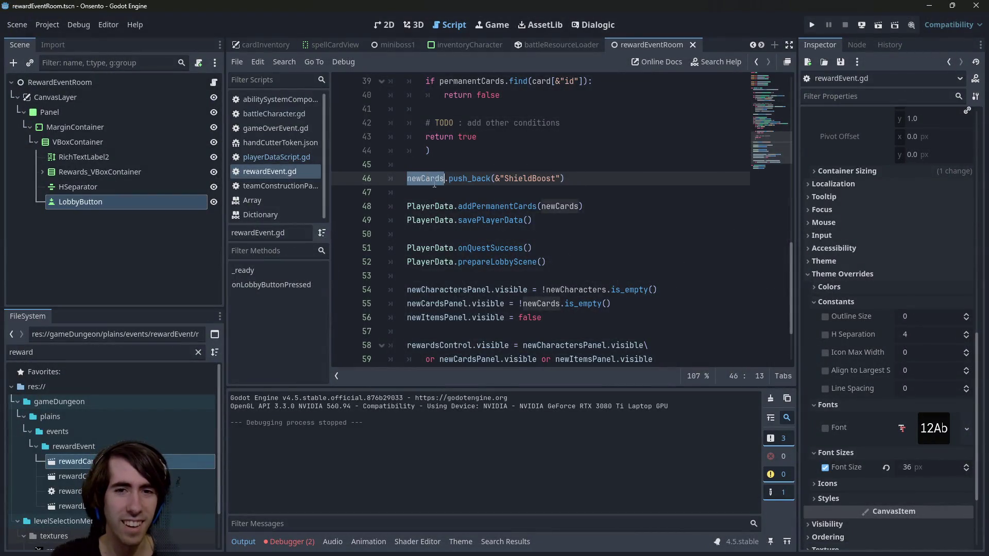
Read the type error about newCards in the Debugger's Errors list
{"action": "scroll", "coordinate": [428, 185], "scroll_direction": "down", "scroll_amount": 1}
{"action": "double_click", "coordinate": [442, 262]}
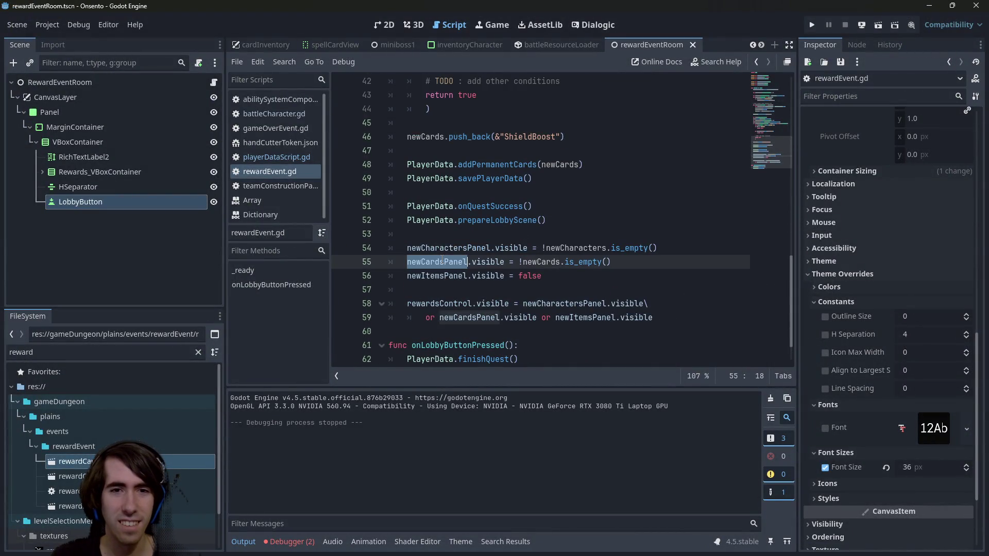
{"action": "left_click", "coordinate": [289, 542]}
{"action": "left_click", "coordinate": [304, 396]}
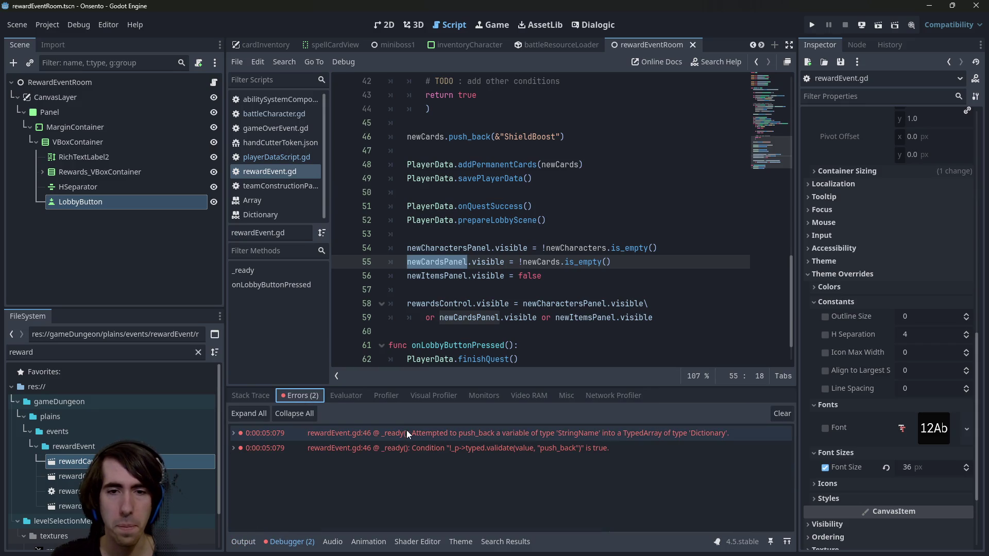
{"action": "mouse_move", "coordinate": [406, 431]}
{"action": "scroll", "coordinate": [530, 262], "scroll_direction": "up", "scroll_amount": 10}
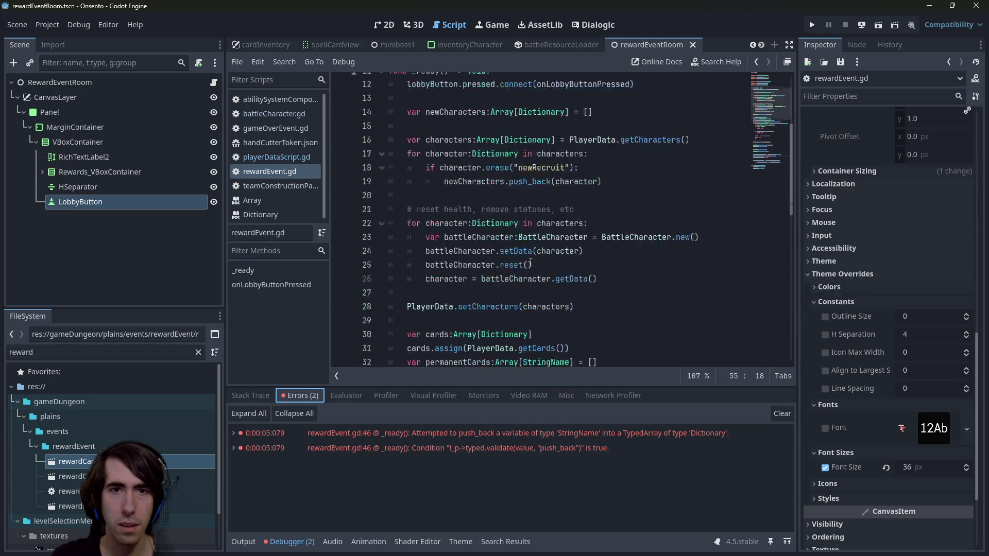
{"action": "scroll", "coordinate": [531, 262], "scroll_direction": "down", "scroll_amount": 6}
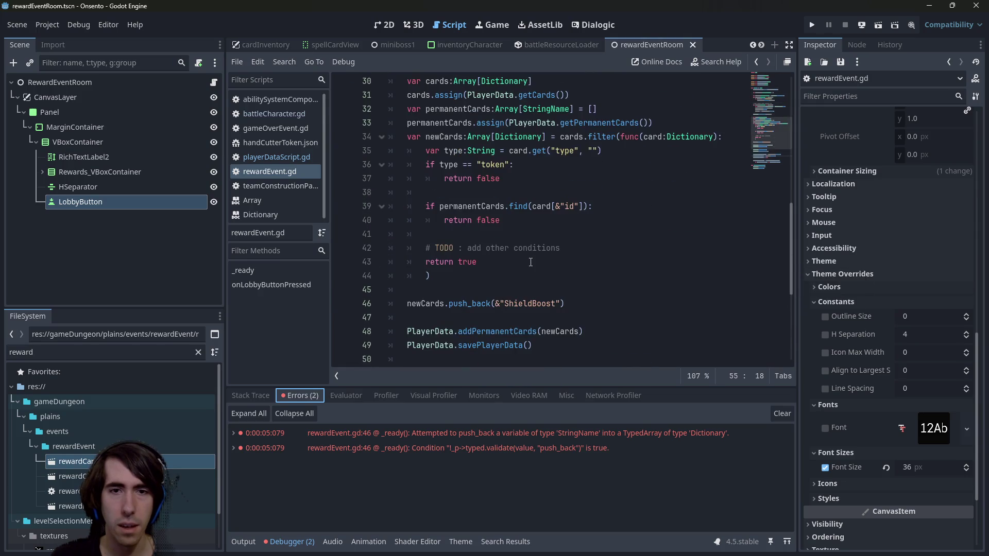
Wrap the argument as {"id": &"ShieldBoost"}, save, and rerun the reward scene
{"action": "left_click", "coordinate": [495, 296]}
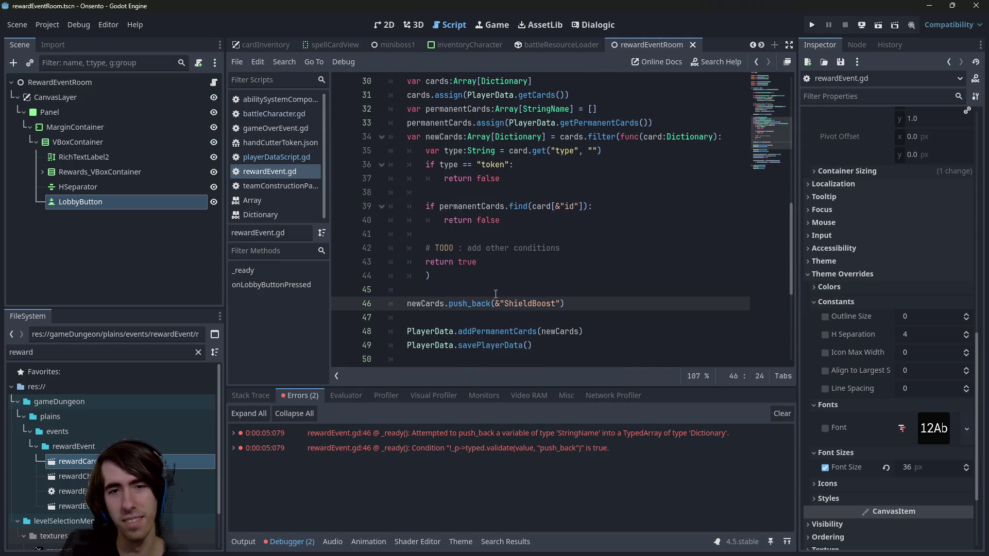
{"action": "type", "text": "{"}
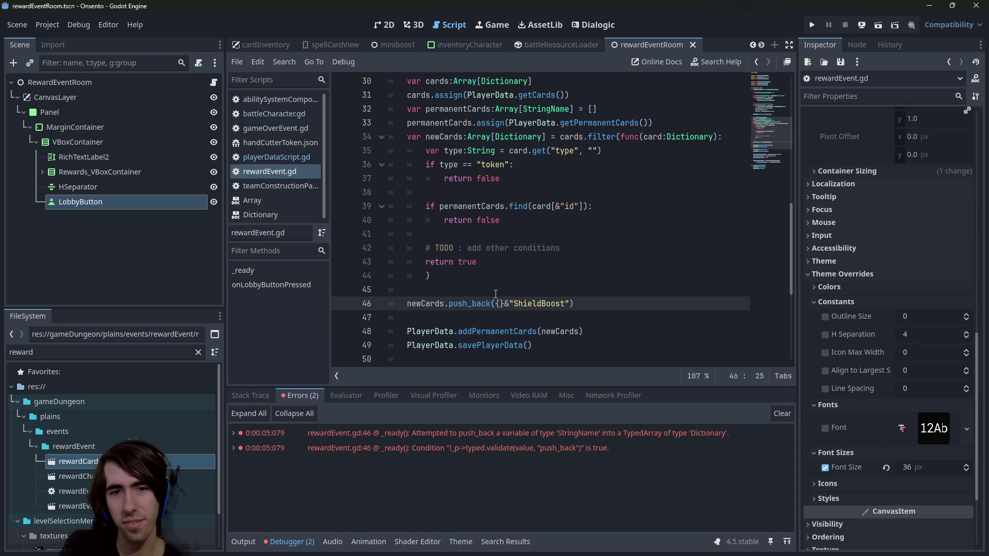
{"action": "key", "text": "Delete"}
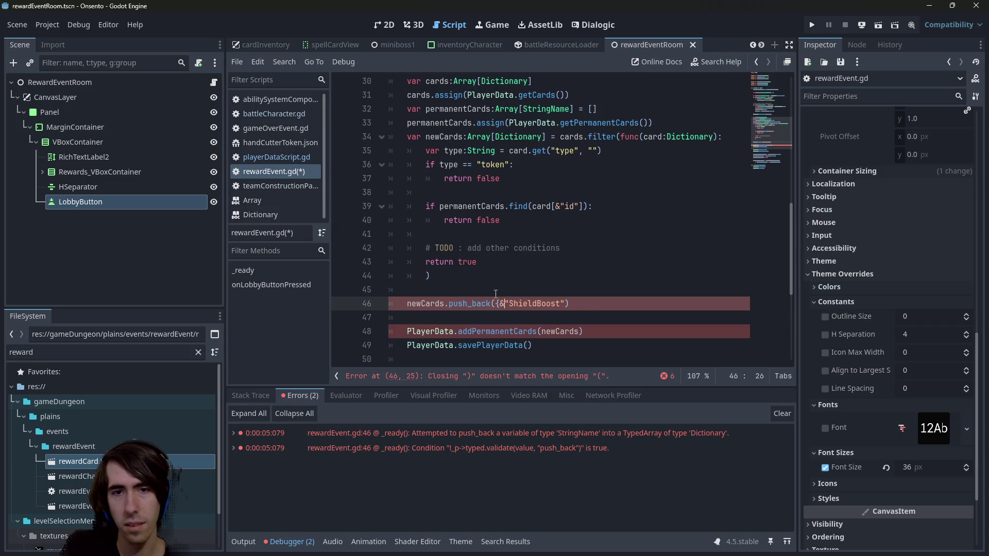
{"action": "key", "text": "Right"}
{"action": "key", "text": "Right"}
{"action": "key", "text": "Right"}
{"action": "type", "text": "}"}
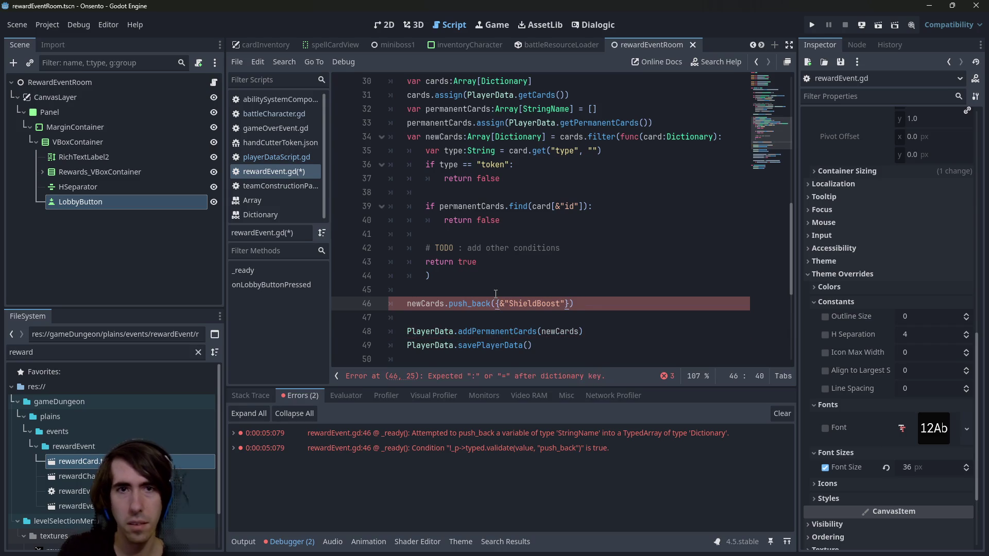
{"action": "double_click", "coordinate": [422, 308]}
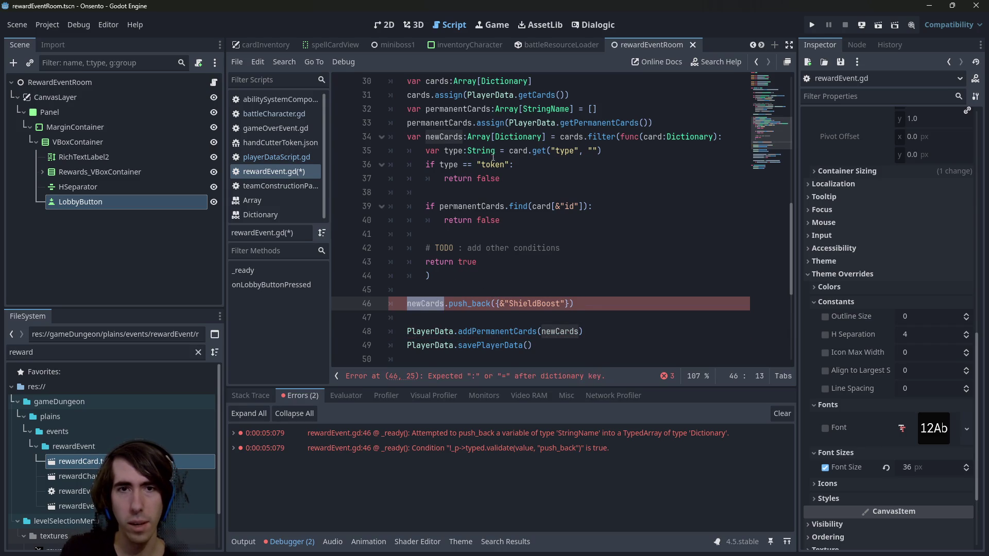
{"action": "left_click", "coordinate": [498, 304]}
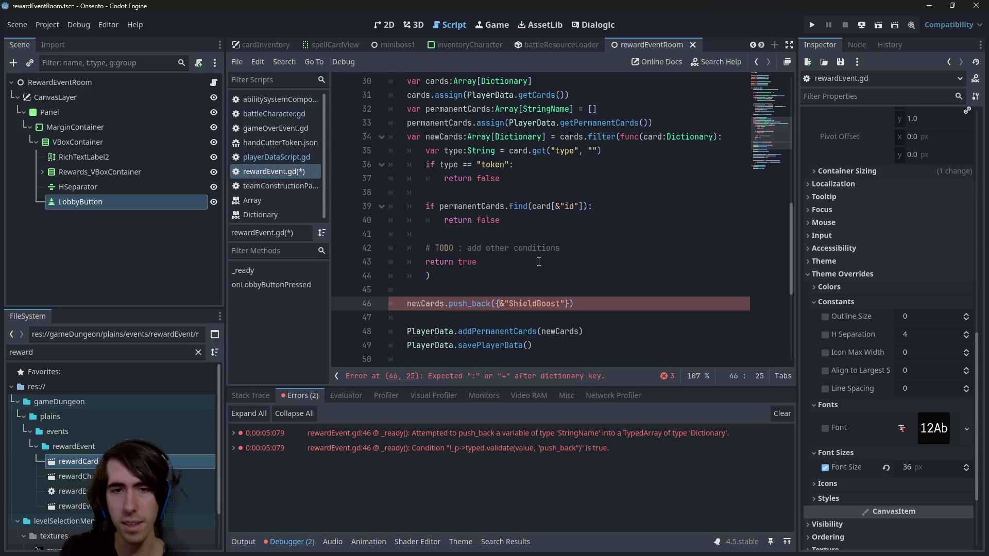
{"action": "type", "text": "\"id\""}
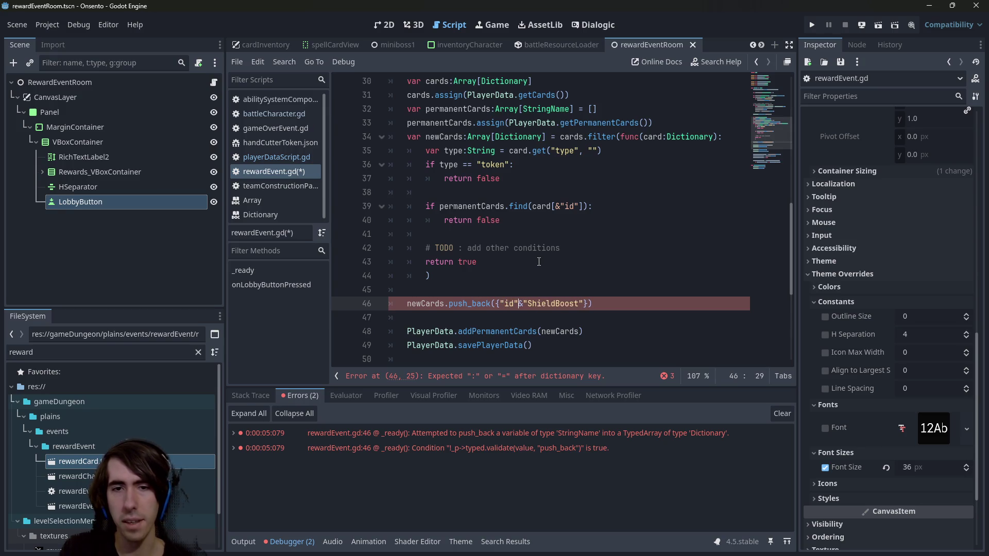
{"action": "type", "text": ":"}
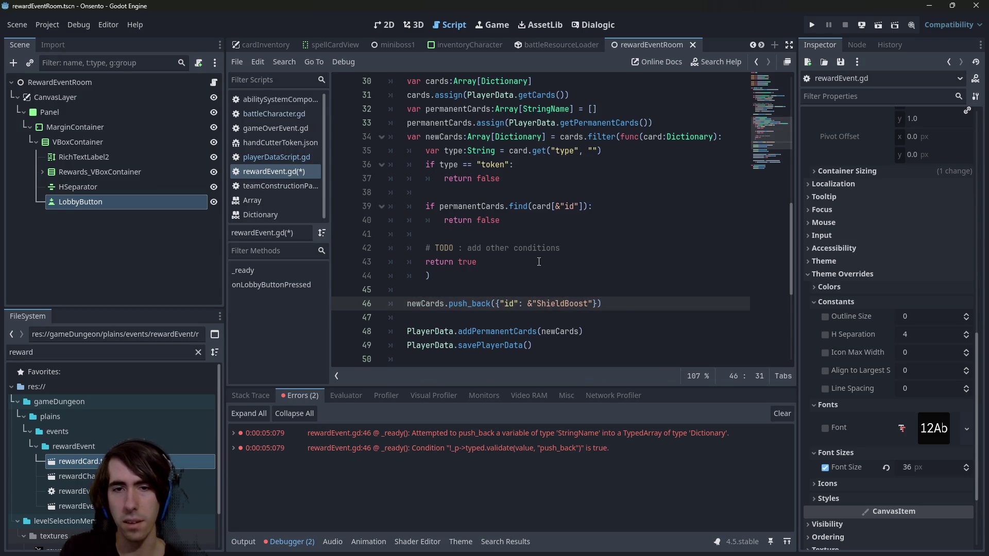
{"action": "key", "text": "ctrl+s"}
{"action": "left_click", "coordinate": [878, 27]}
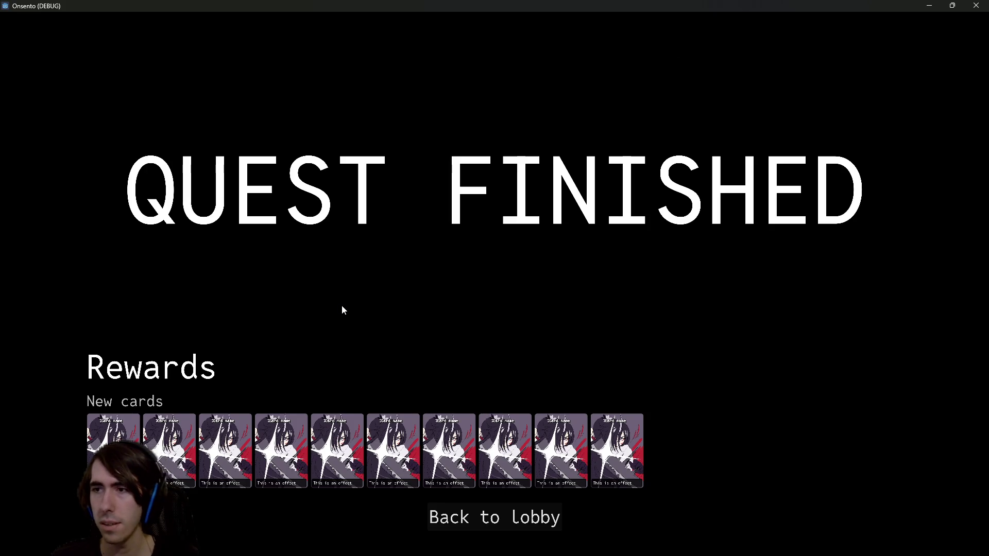
Close the game window after confirming the New cards row appears under Rewards
{"action": "left_click", "coordinate": [974, 5]}
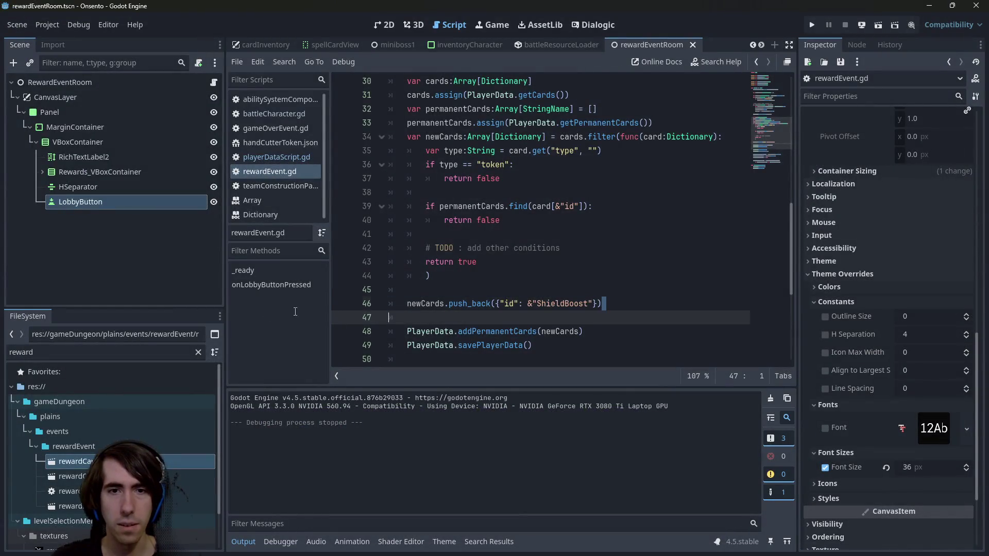
{"action": "scroll", "coordinate": [554, 251], "scroll_direction": "up", "scroll_amount": 3}
{"action": "scroll", "coordinate": [522, 155], "scroll_direction": "down", "scroll_amount": 1}
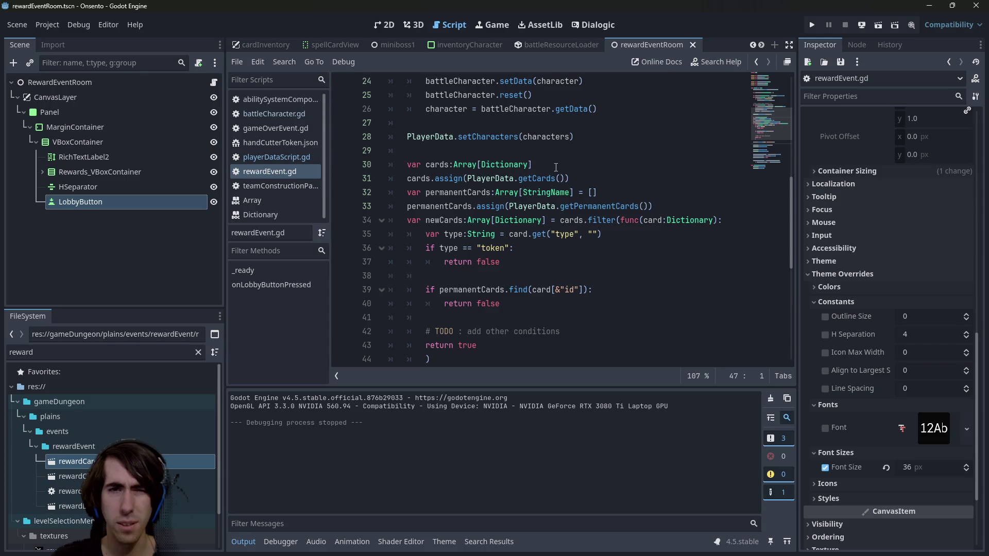
{"action": "left_click_drag", "start_coordinate": [556, 168], "coordinate": [379, 169]}
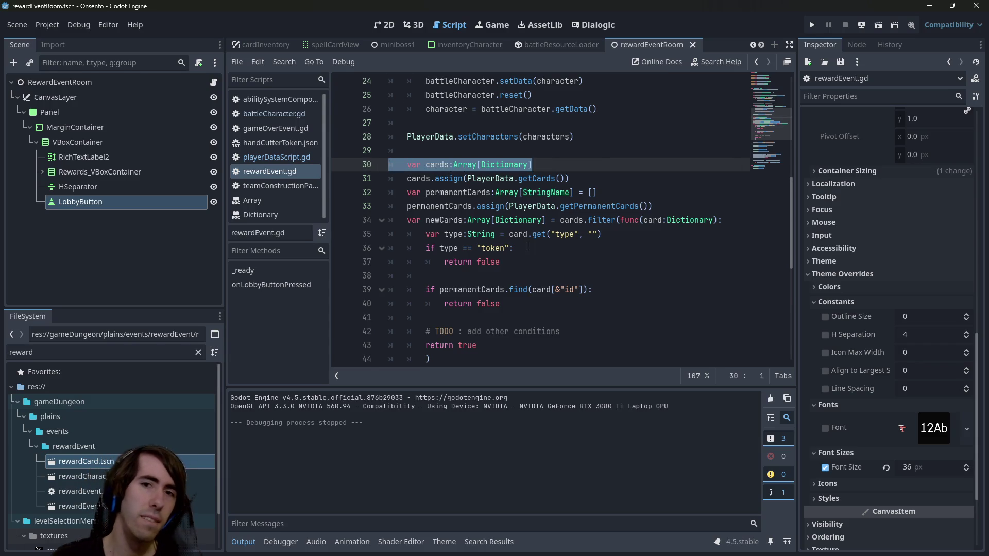
{"action": "scroll", "coordinate": [527, 241], "scroll_direction": "down", "scroll_amount": 2}
{"action": "scroll", "coordinate": [526, 241], "scroll_direction": "up", "scroll_amount": 2}
{"action": "scroll", "coordinate": [520, 252], "scroll_direction": "up", "scroll_amount": 3}
{"action": "scroll", "coordinate": [516, 263], "scroll_direction": "up", "scroll_amount": 3}
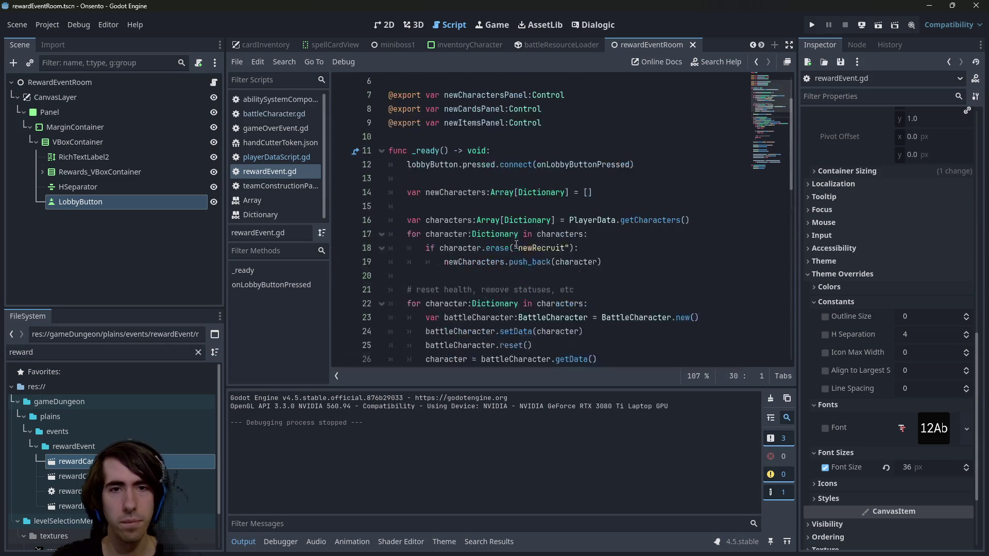
{"action": "scroll", "coordinate": [510, 268], "scroll_direction": "down", "scroll_amount": 3}
{"action": "left_click", "coordinate": [505, 272]}
{"action": "left_click", "coordinate": [502, 262]}
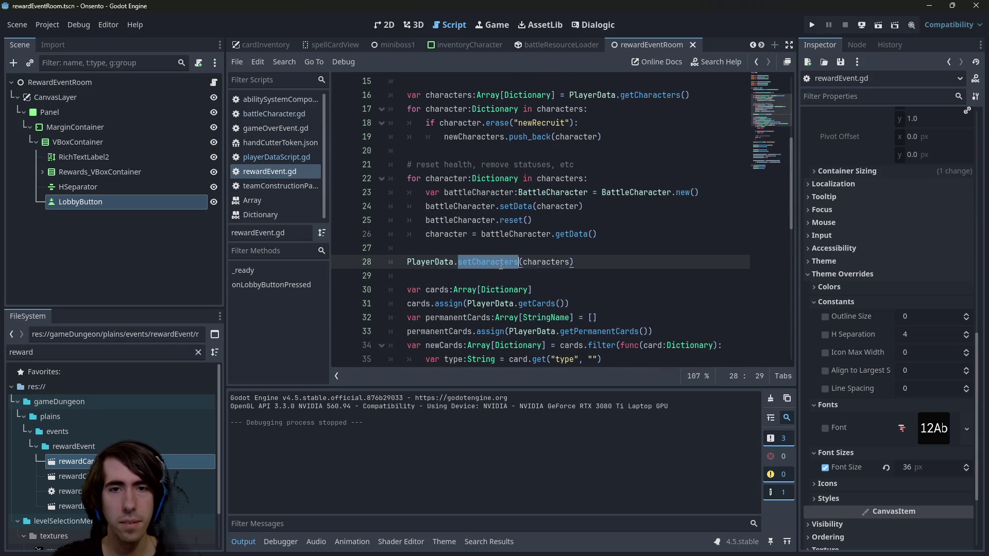
{"action": "double_click", "coordinate": [540, 261]}
{"action": "scroll", "coordinate": [539, 262], "scroll_direction": "up", "scroll_amount": 1}
{"action": "scroll", "coordinate": [539, 262], "scroll_direction": "down", "scroll_amount": 2}
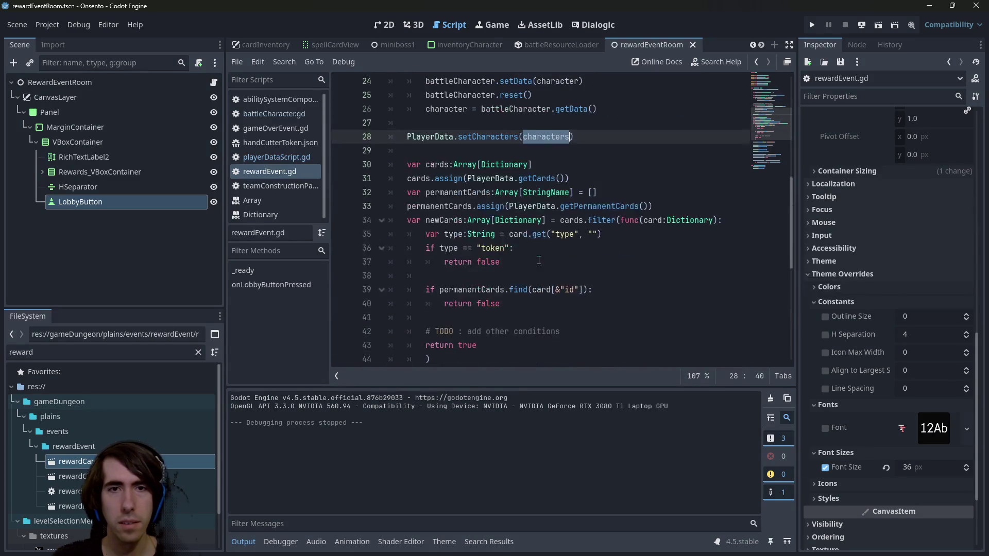
{"action": "scroll", "coordinate": [540, 261], "scroll_direction": "up", "scroll_amount": 1}
{"action": "scroll", "coordinate": [540, 262], "scroll_direction": "down", "scroll_amount": 3}
{"action": "scroll", "coordinate": [515, 232], "scroll_direction": "up", "scroll_amount": 3}
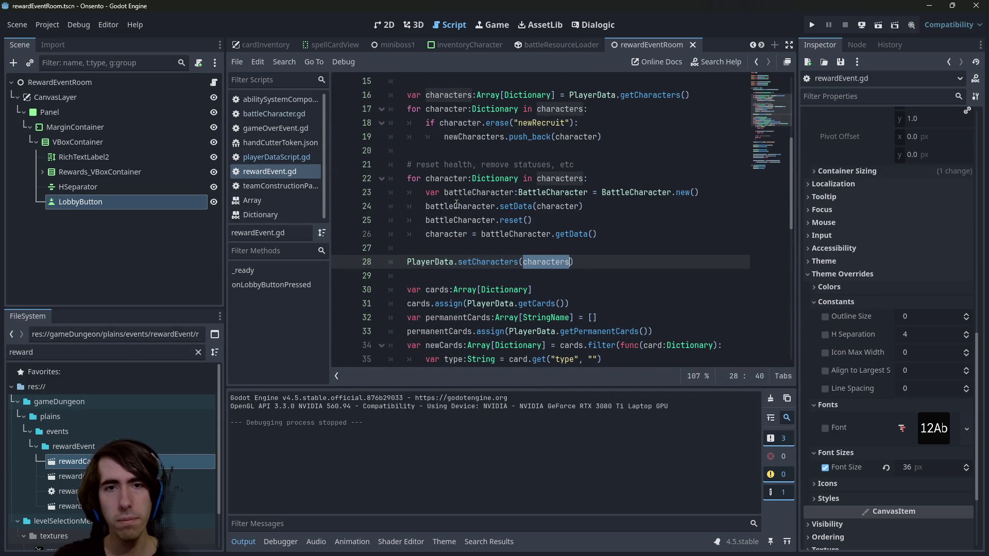
{"action": "scroll", "coordinate": [456, 204], "scroll_direction": "up", "scroll_amount": 2}
{"action": "double_click", "coordinate": [473, 222]}
{"action": "scroll", "coordinate": [495, 222], "scroll_direction": "down", "scroll_amount": 8}
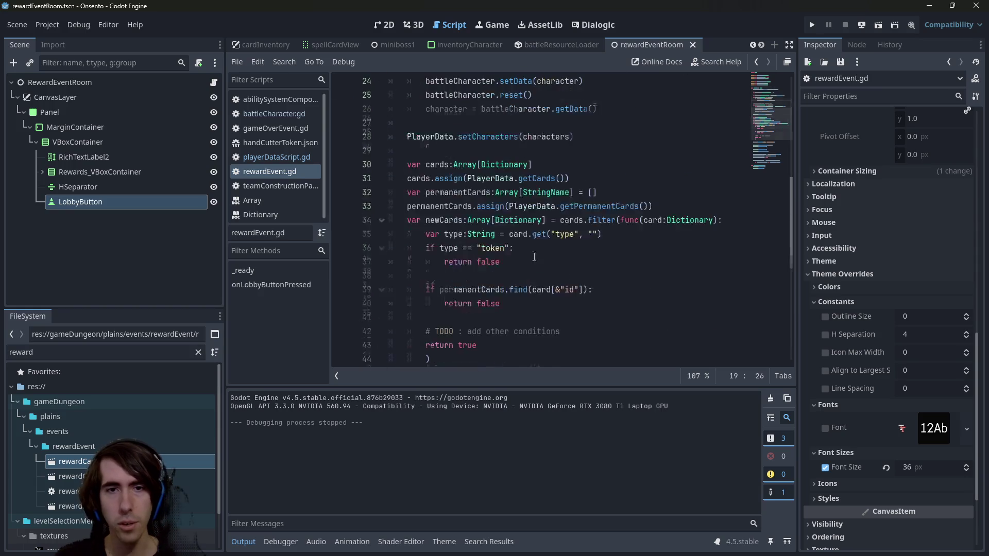
{"action": "scroll", "coordinate": [526, 212], "scroll_direction": "up", "scroll_amount": 8}
{"action": "scroll", "coordinate": [525, 214], "scroll_direction": "down", "scroll_amount": 4}
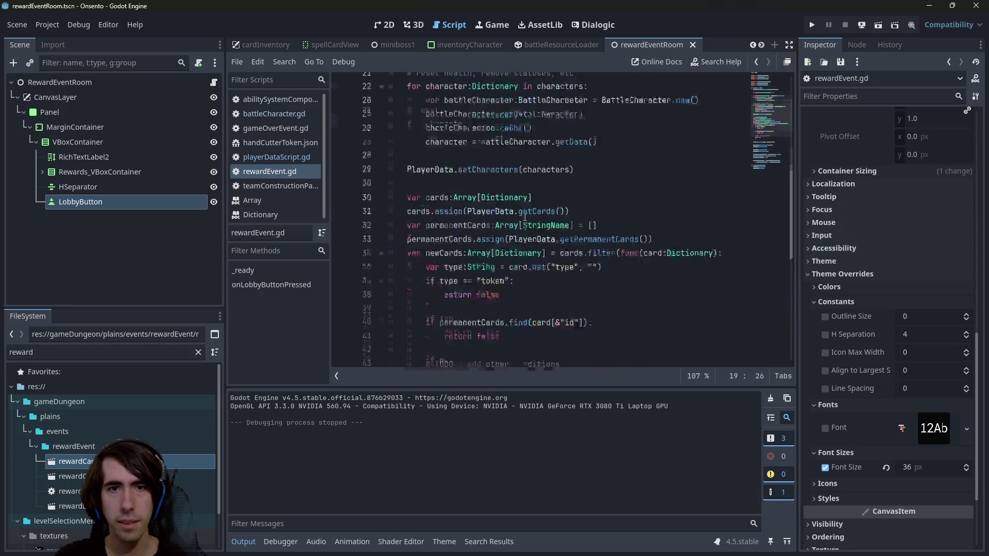
{"action": "scroll", "coordinate": [525, 215], "scroll_direction": "up", "scroll_amount": 4}
{"action": "scroll", "coordinate": [525, 217], "scroll_direction": "down", "scroll_amount": 10}
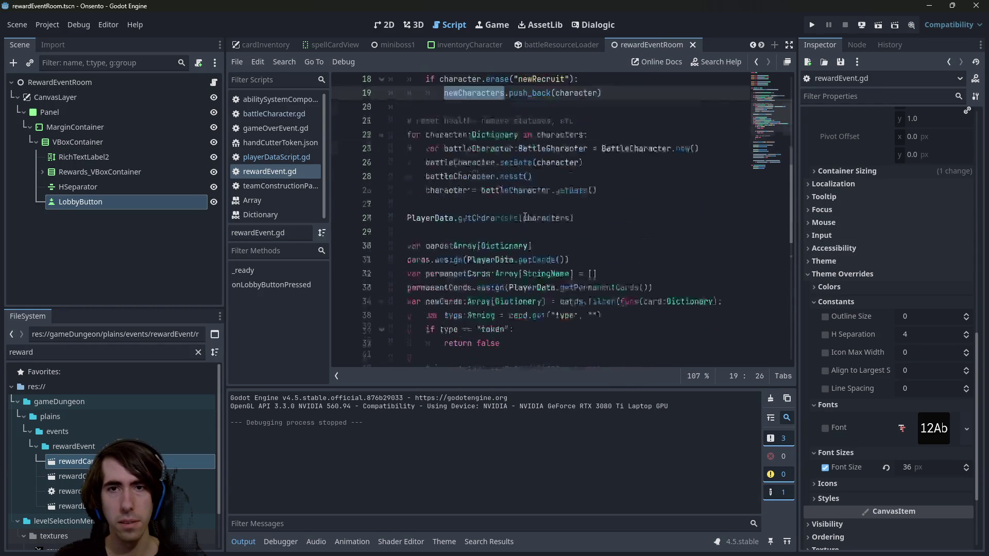
{"action": "scroll", "coordinate": [525, 217], "scroll_direction": "up", "scroll_amount": 10}
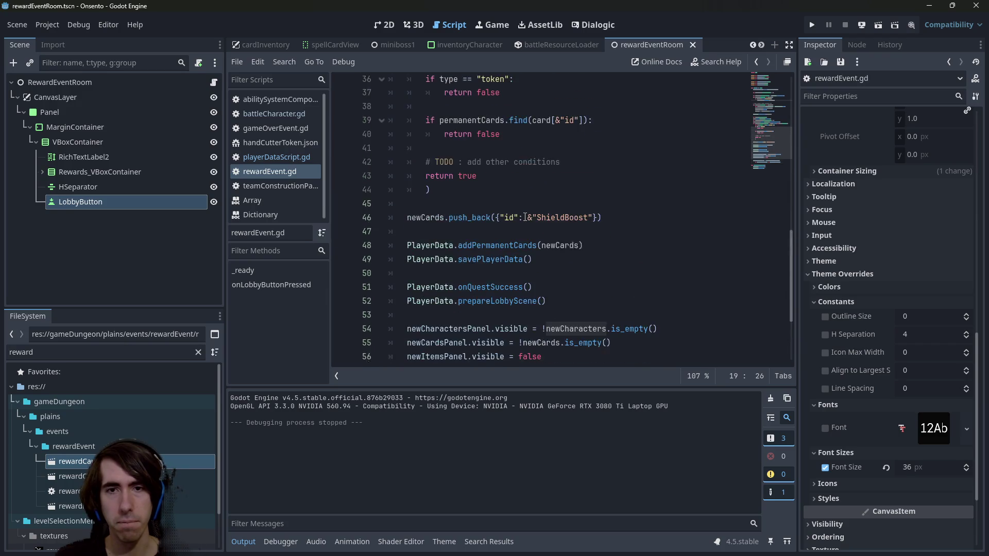
{"action": "scroll", "coordinate": [524, 216], "scroll_direction": "up", "scroll_amount": 2}
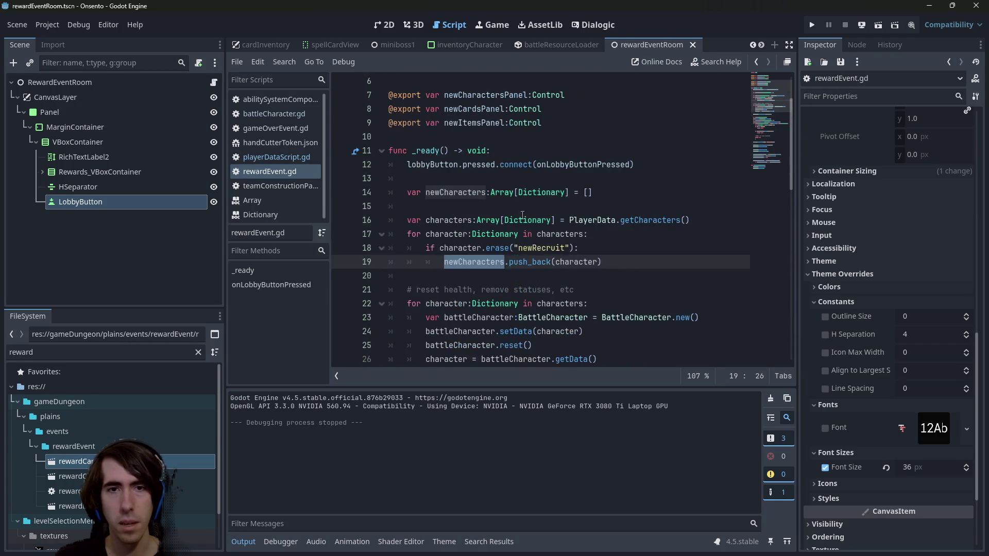
{"action": "double_click", "coordinate": [478, 199]}
{"action": "scroll", "coordinate": [477, 201], "scroll_direction": "down", "scroll_amount": 2}
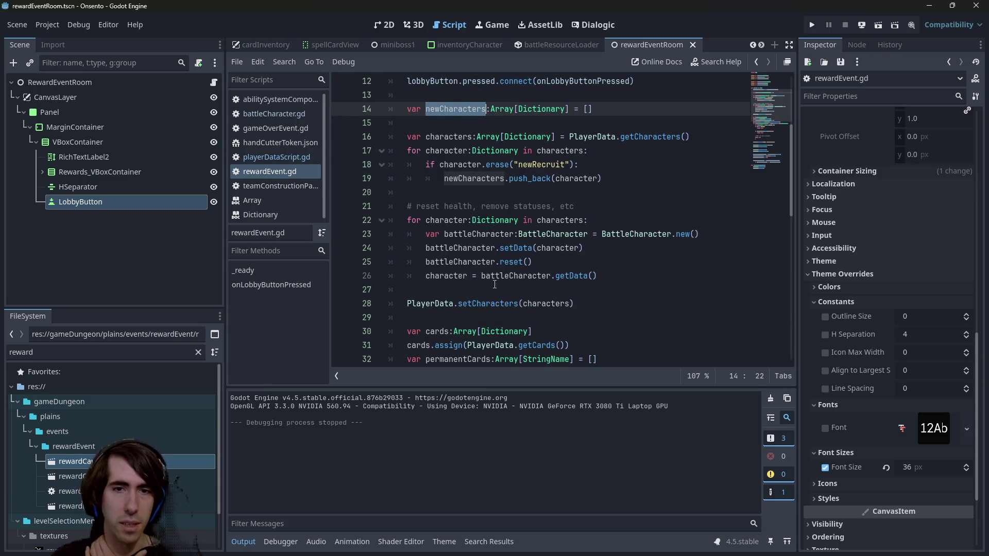
{"action": "double_click", "coordinate": [487, 304]}
{"action": "scroll", "coordinate": [486, 236], "scroll_direction": "down", "scroll_amount": 1}
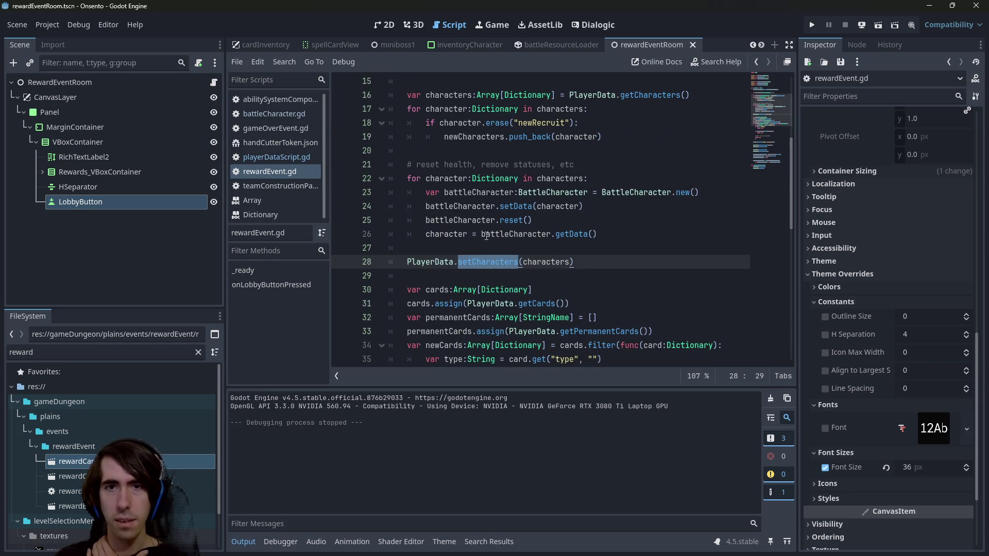
{"action": "scroll", "coordinate": [485, 233], "scroll_direction": "up", "scroll_amount": 1}
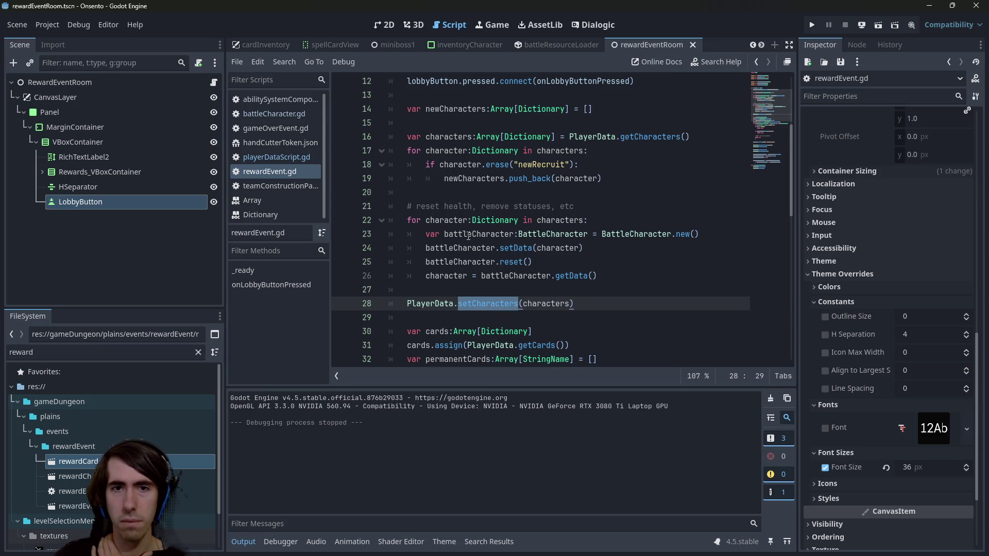
{"action": "double_click", "coordinate": [468, 179]}
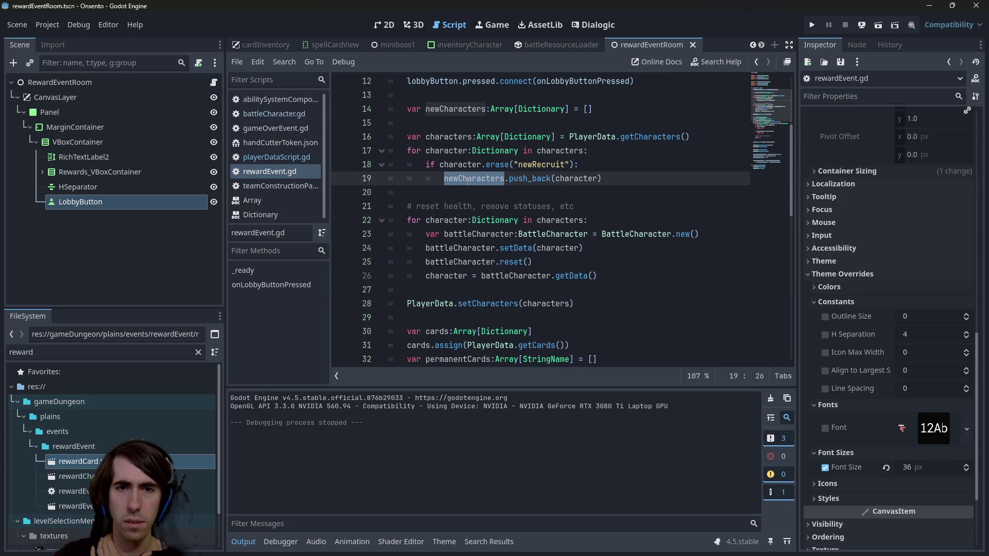
{"action": "mouse_move", "coordinate": [468, 179]}
{"action": "double_click", "coordinate": [470, 109]}
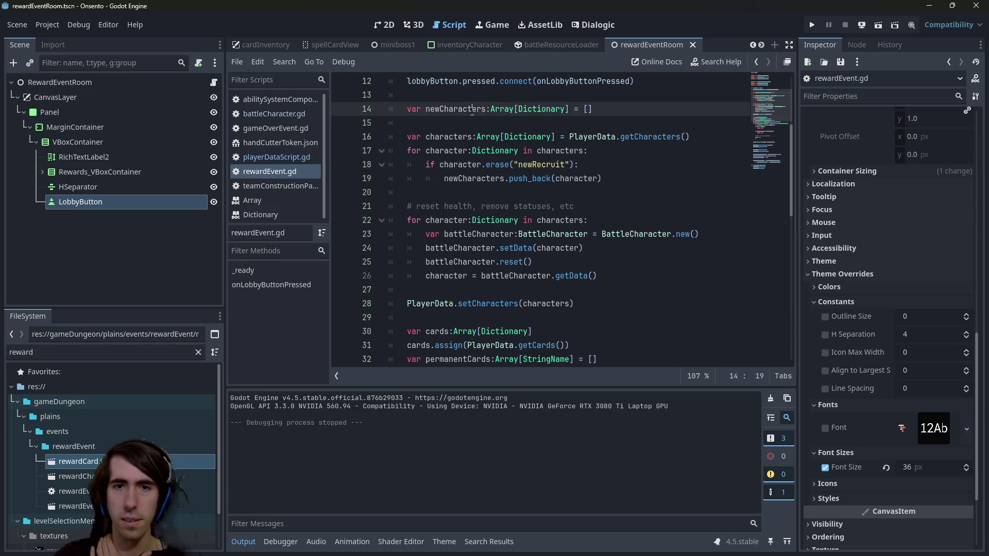
{"action": "double_click", "coordinate": [499, 169]}
{"action": "mouse_move", "coordinate": [499, 175]}
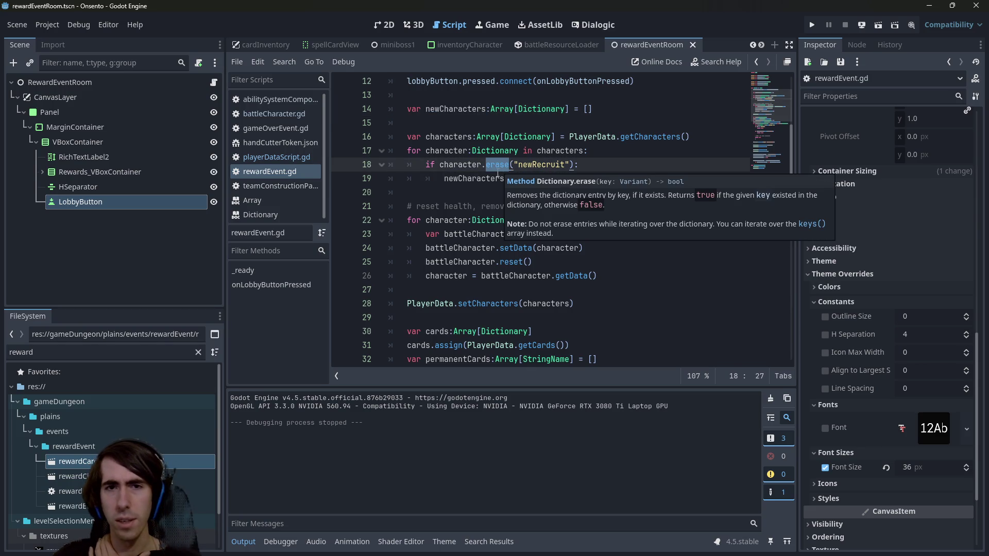
Try and undo a '!' on line 18, then inspect newCharacters and the looped characters list
{"action": "left_click", "coordinate": [442, 164]}
{"action": "type", "text": "!"}
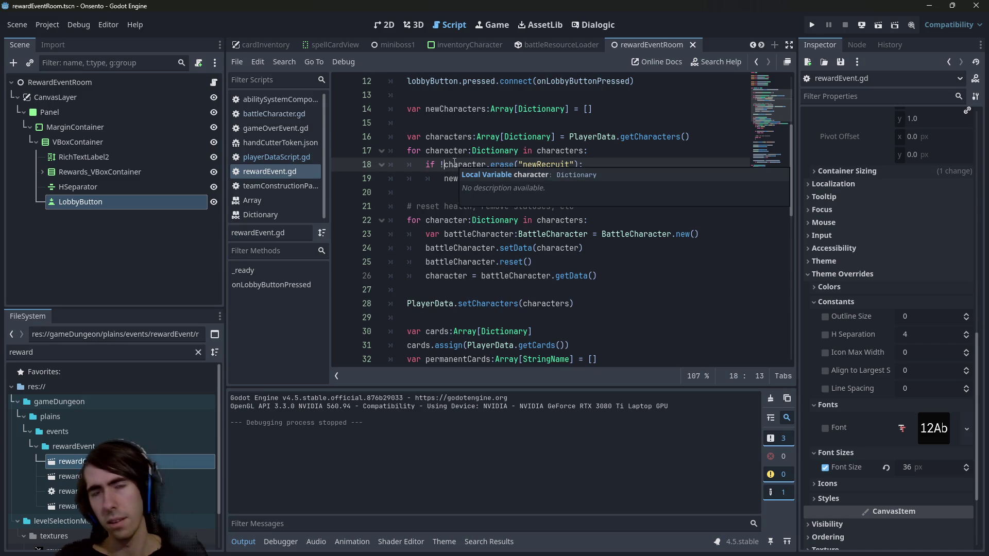
{"action": "key", "text": "BackSpace"}
{"action": "double_click", "coordinate": [448, 112]}
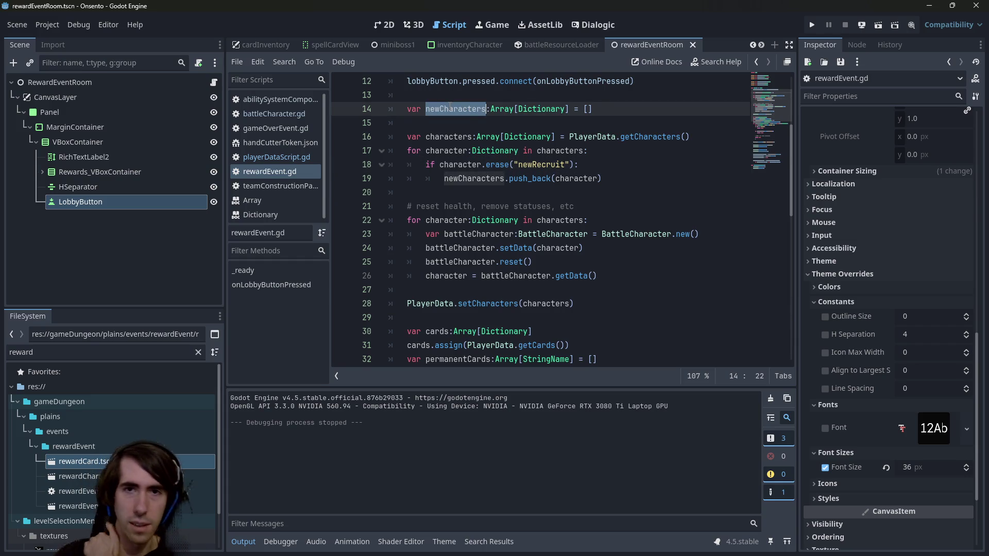
{"action": "mouse_move", "coordinate": [480, 140]}
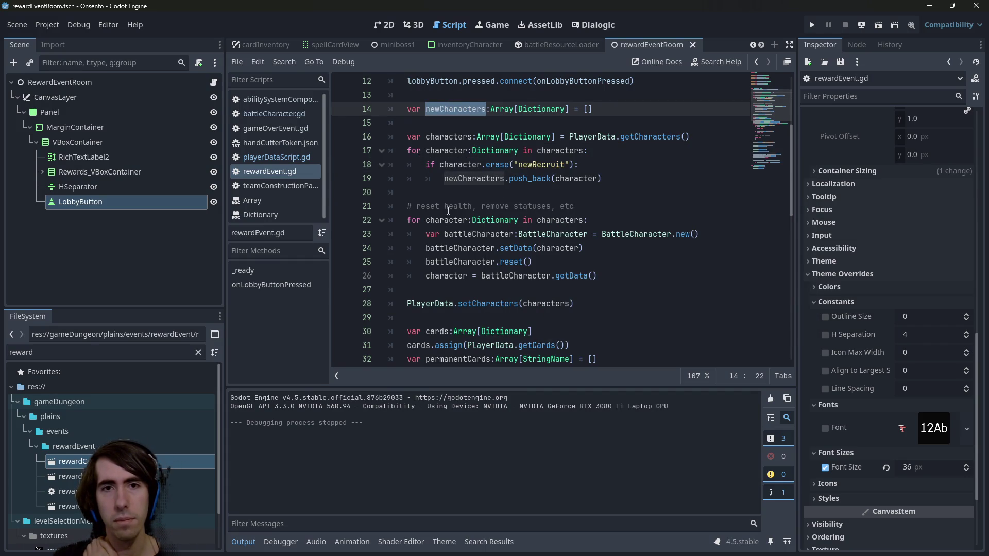
{"action": "double_click", "coordinate": [565, 151]}
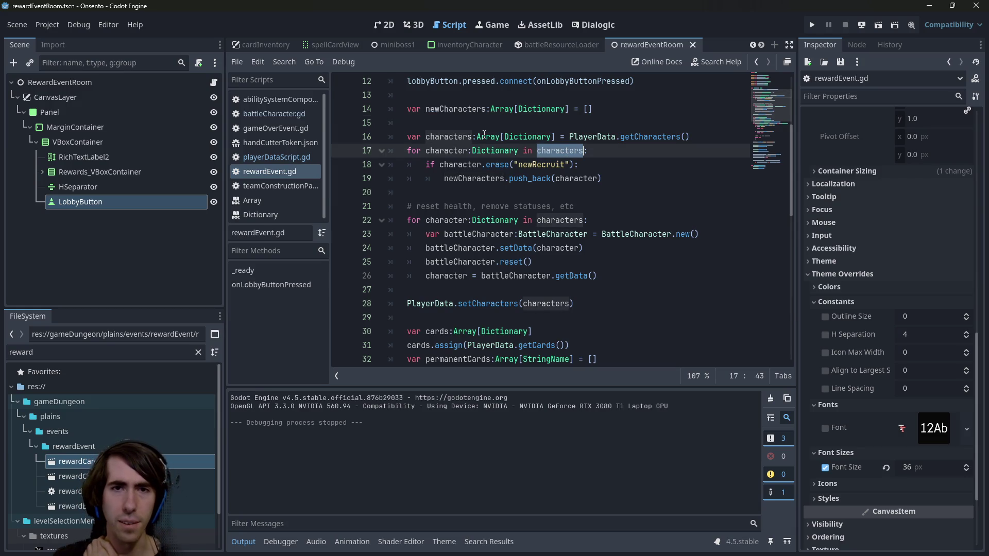
{"action": "double_click", "coordinate": [456, 109]}
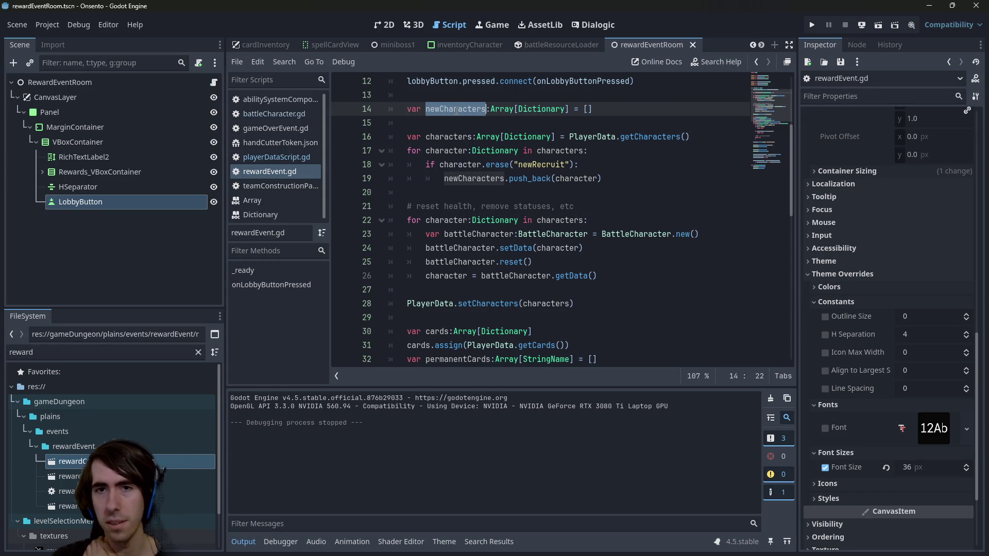
Add a blank line below the ShieldBoost push_back line
{"action": "scroll", "coordinate": [466, 176], "scroll_direction": "down", "scroll_amount": 6}
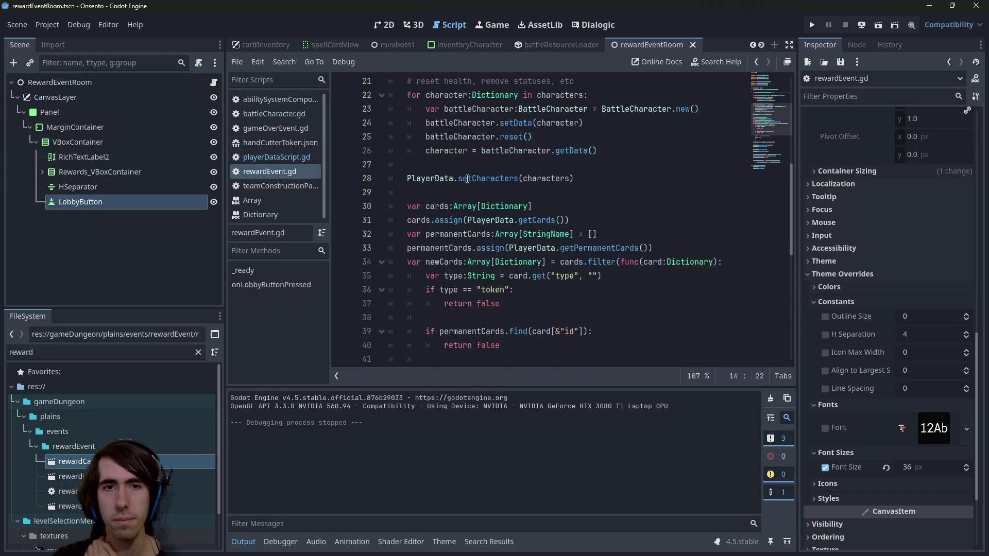
{"action": "scroll", "coordinate": [465, 207], "scroll_direction": "up", "scroll_amount": 10}
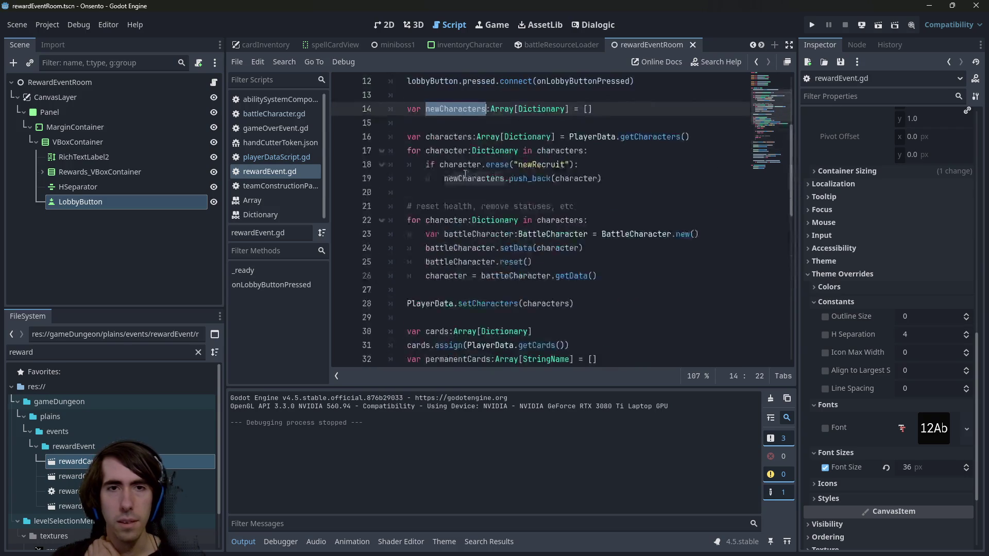
{"action": "scroll", "coordinate": [467, 221], "scroll_direction": "down", "scroll_amount": 12}
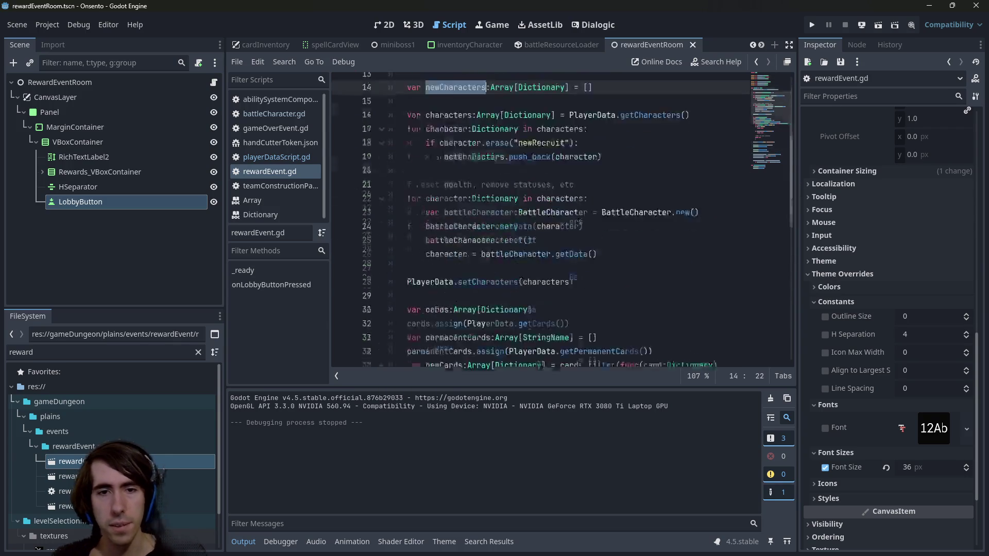
{"action": "scroll", "coordinate": [481, 212], "scroll_direction": "down", "scroll_amount": 2}
{"action": "scroll", "coordinate": [583, 213], "scroll_direction": "up", "scroll_amount": 4}
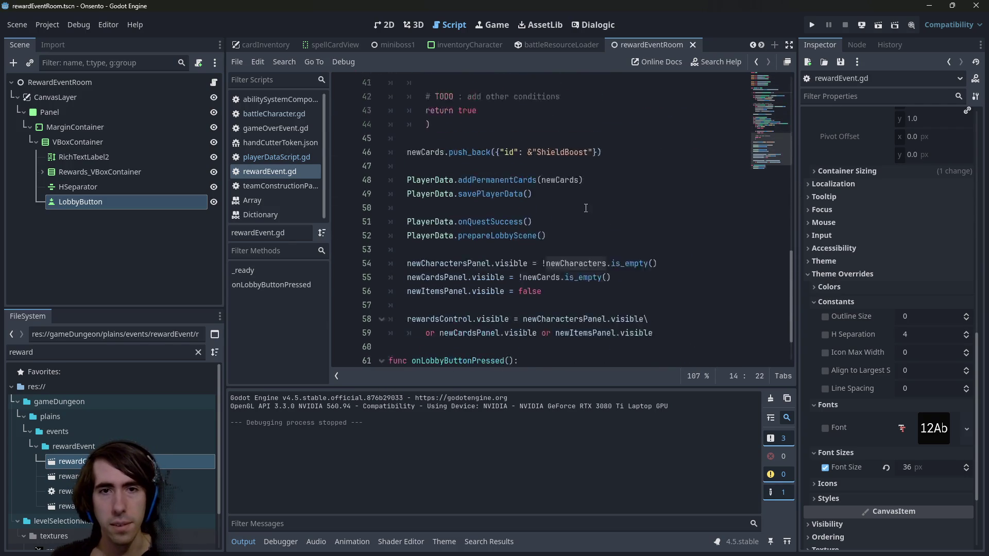
{"action": "scroll", "coordinate": [583, 213], "scroll_direction": "up", "scroll_amount": 1}
{"action": "left_click", "coordinate": [619, 262]}
{"action": "key", "text": "Return"}
{"action": "key", "text": "Return"}
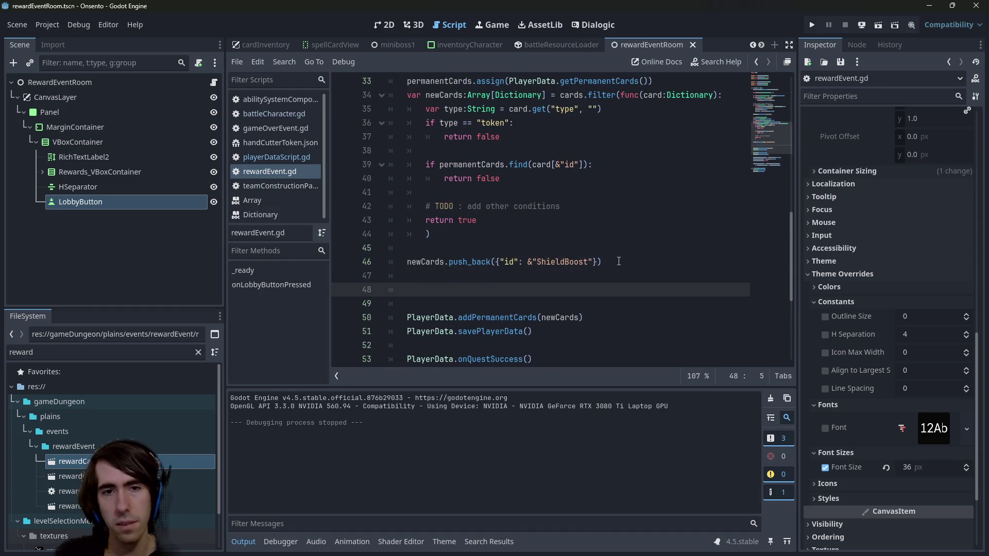
Start a BattleResourceLoader.findCardData call on a new line above the push_back line
{"action": "key", "text": "Up"}
{"action": "type", "text": "newCharacters"}
{"action": "key", "text": "Up"}
{"action": "key", "text": "ctrl+shift+Return"}
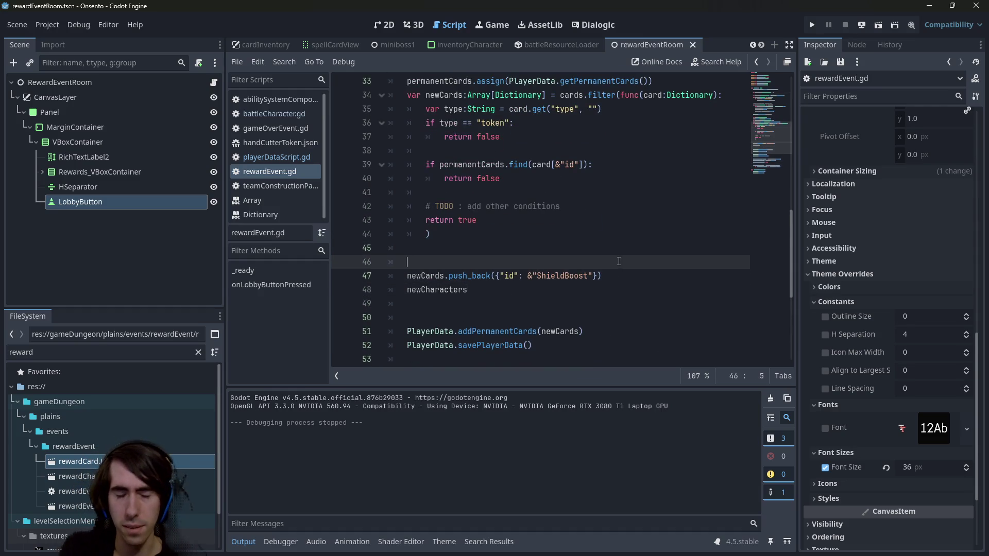
{"action": "type", "text": "BattleR"}
{"action": "key", "text": "Return"}
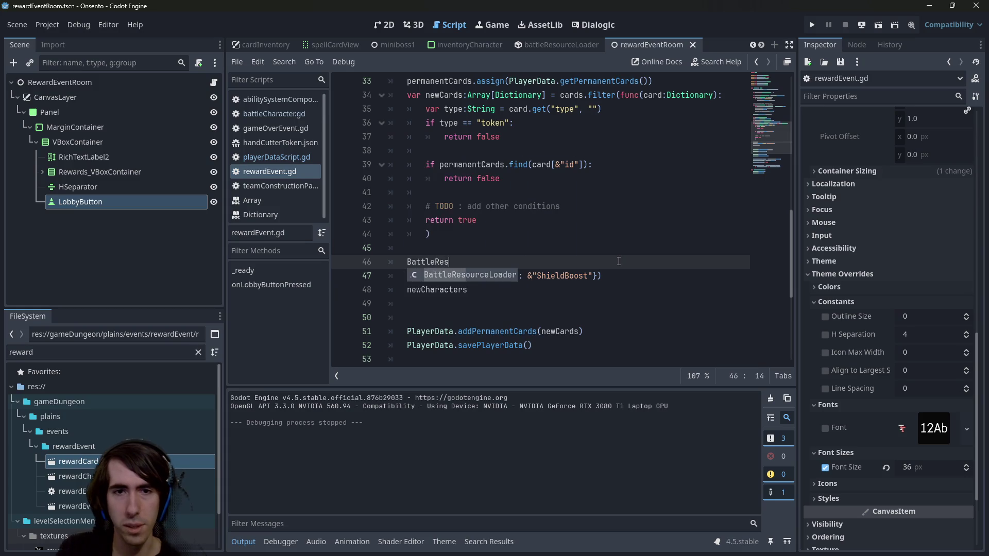
{"action": "type", "text": ".findC"}
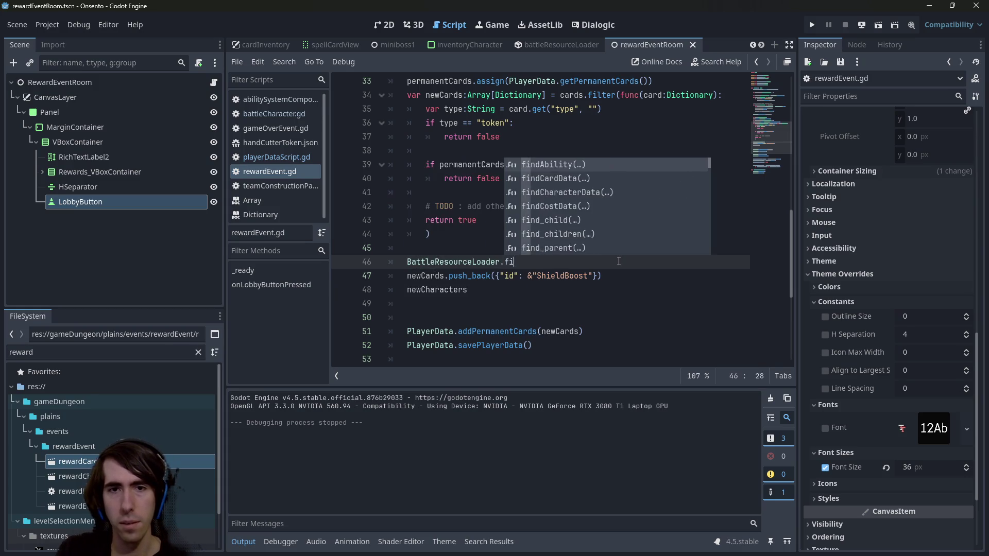
{"action": "type", "text": "ard"}
{"action": "key", "text": "Return"}
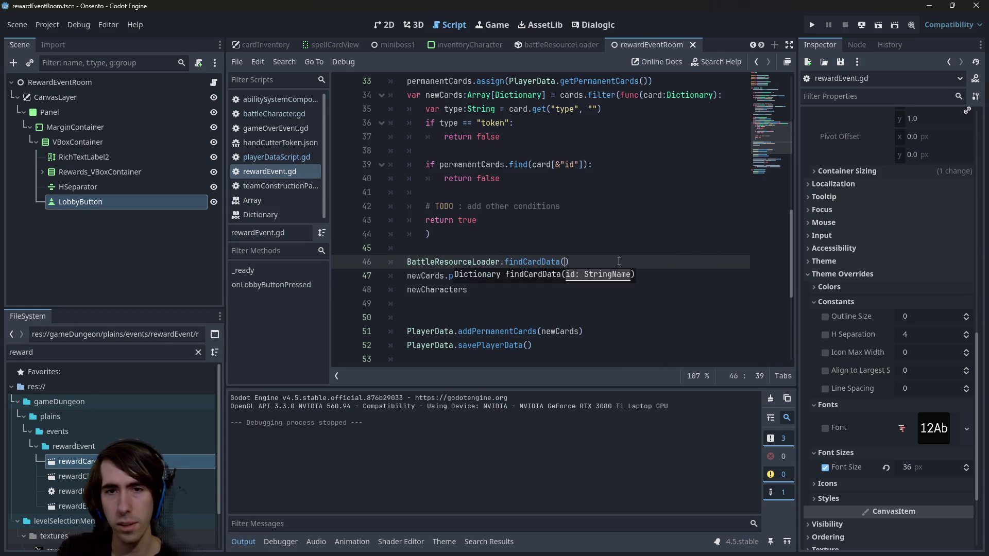
Make newCards push findCardData(&"ShieldBoost") instead of the dictionary, and save
{"action": "key", "text": "Down"}
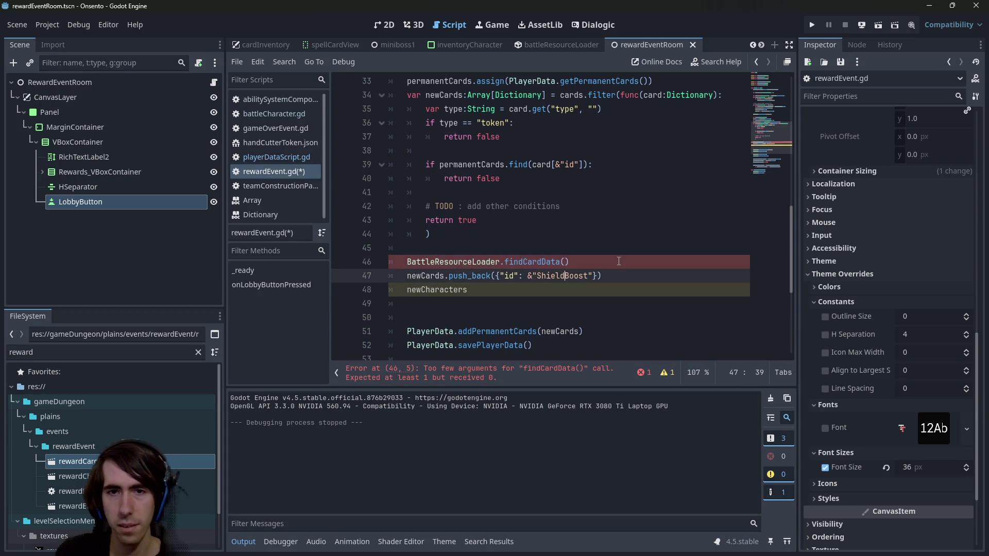
{"action": "key", "text": "ctrl+shift+Left"}
{"action": "key", "text": "ctrl+shift+Left"}
{"action": "key", "text": "ctrl+shift+Left"}
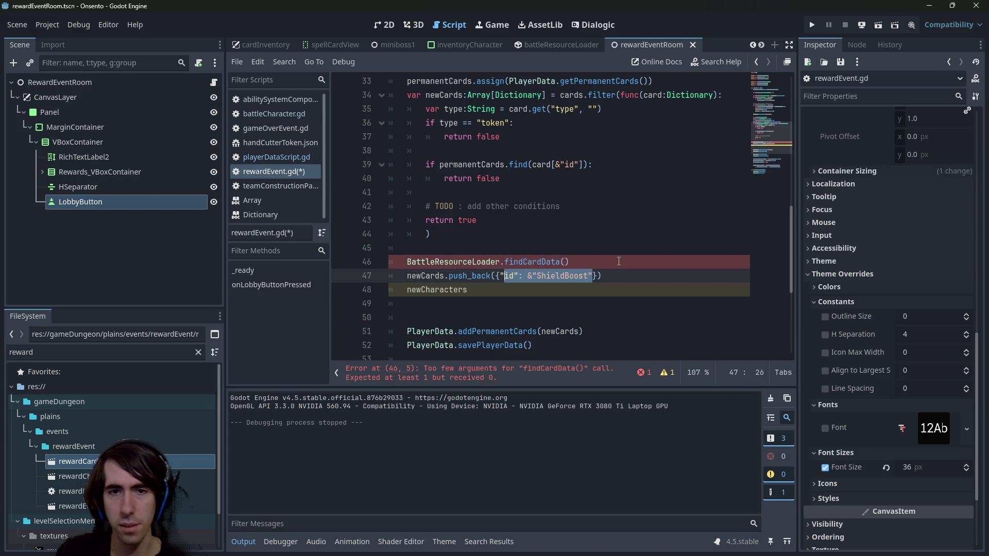
{"action": "key", "text": "shift+Right"}
{"action": "key", "text": "shift+Right"}
{"action": "key", "text": "ctrl+c"}
{"action": "key", "text": "Up"}
{"action": "key", "text": "ctrl+v"}
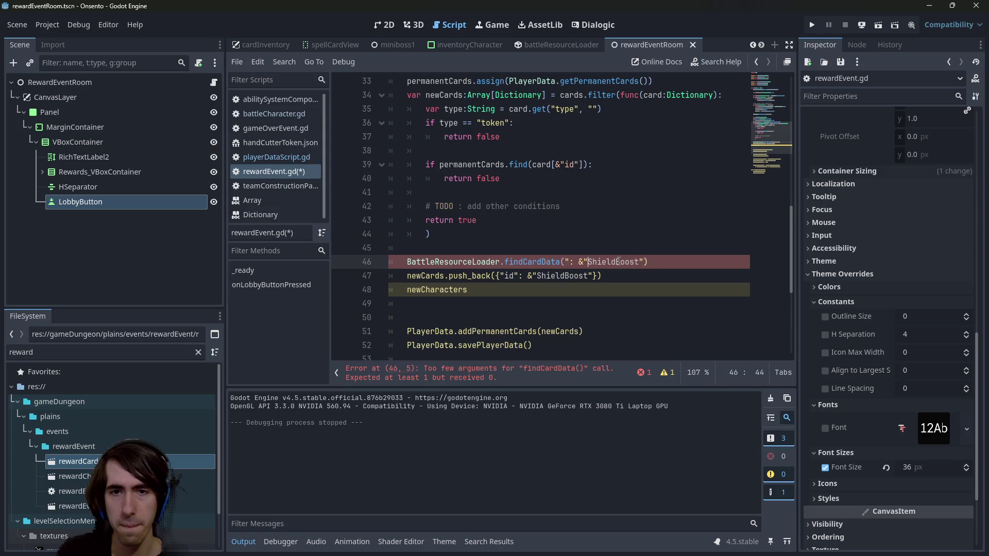
{"action": "key", "text": "BackSpace"}
{"action": "key", "text": "BackSpace"}
{"action": "key", "text": "BackSpace"}
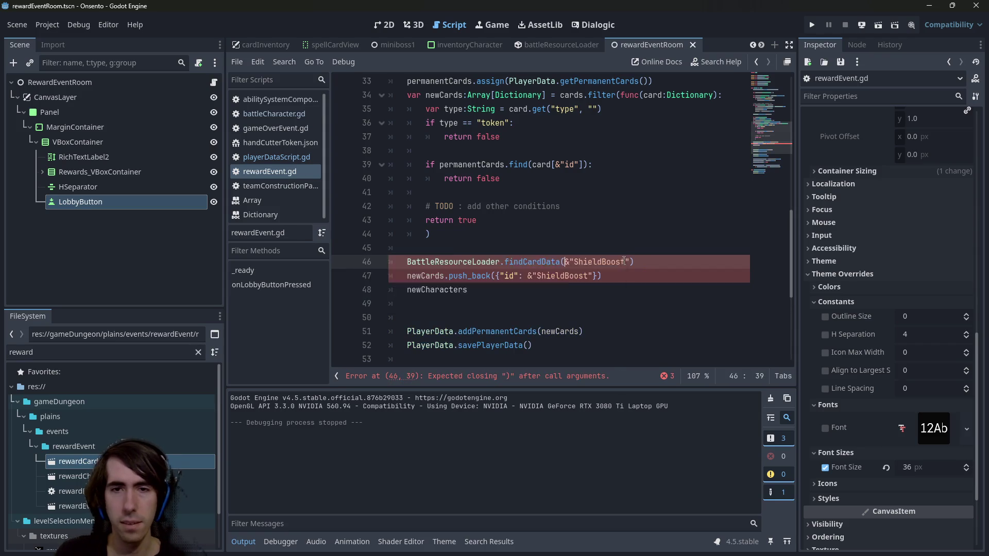
{"action": "key", "text": "Home"}
{"action": "key", "text": "shift+End"}
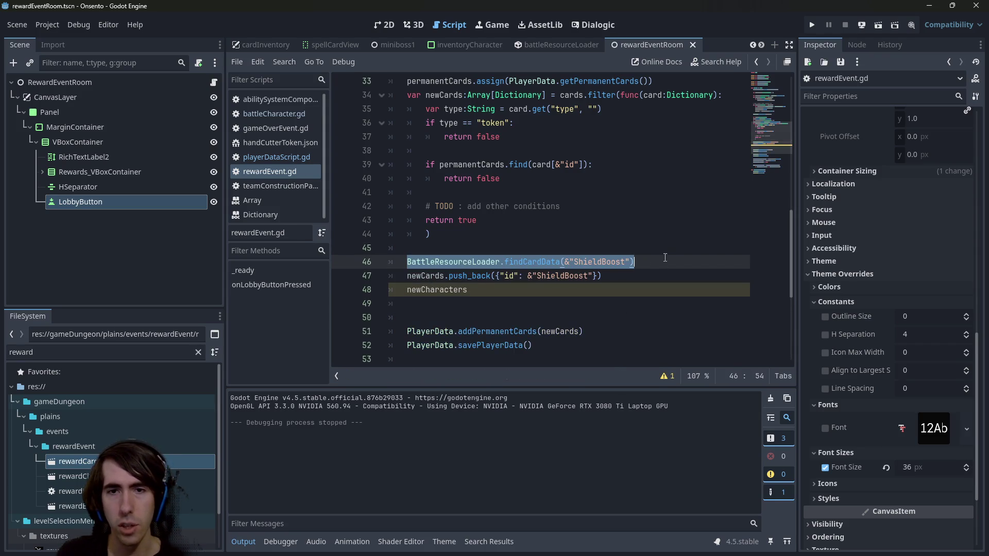
{"action": "key", "text": "ctrl+c"}
{"action": "mouse_move", "coordinate": [496, 277]}
{"action": "left_mouse_down"}
{"action": "mouse_move", "coordinate": [598, 277]}
{"action": "mouse_move", "coordinate": [389, 261]}
{"action": "left_mouse_up"}
{"action": "key", "text": "ctrl+v"}
{"action": "key", "text": "BackSpace"}
{"action": "key", "text": "BackSpace"}
{"action": "key", "text": "ctrl+s"}
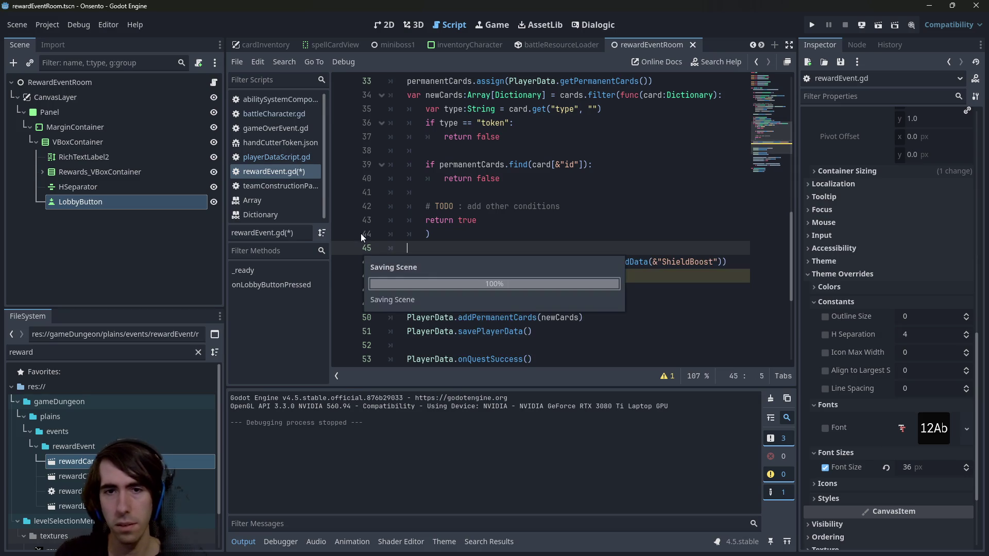
Duplicate the push_back line onto line 47 and change newCards to newCharacters
{"action": "left_click_drag", "start_coordinate": [737, 268], "coordinate": [301, 261]}
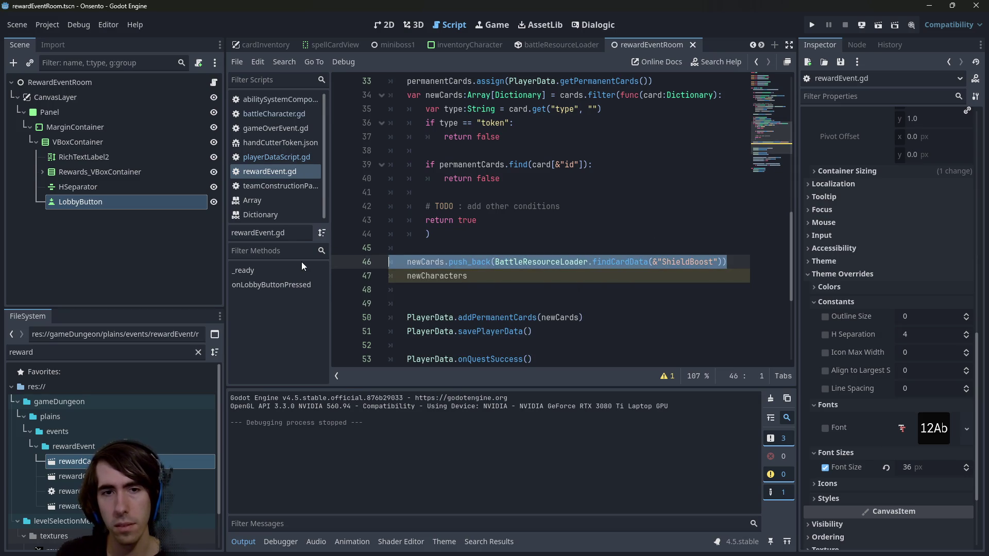
{"action": "key", "text": "End"}
{"action": "key", "text": "Return"}
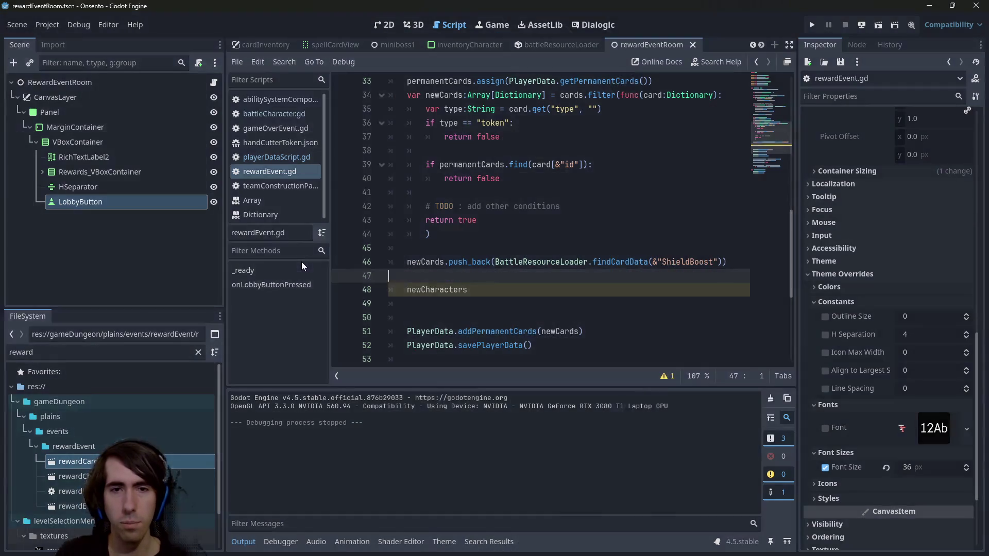
{"action": "key", "text": "ctrl+v"}
{"action": "left_click", "coordinate": [427, 280]}
{"action": "double_click", "coordinate": [427, 276]}
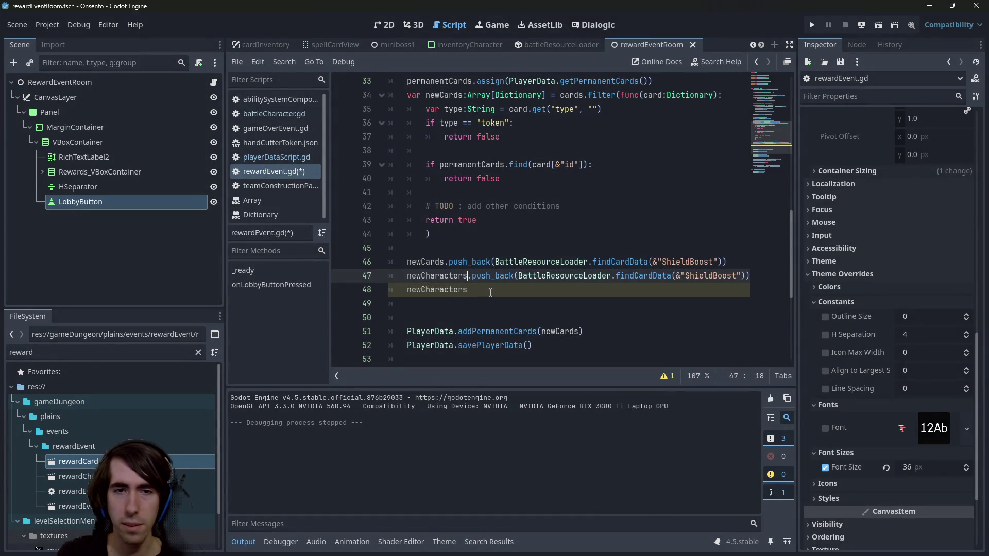
{"action": "type", "text": "newCharacters"}
{"action": "left_click", "coordinate": [337, 289]}
{"action": "key", "text": "BackSpace"}
{"action": "key", "text": "BackSpace"}
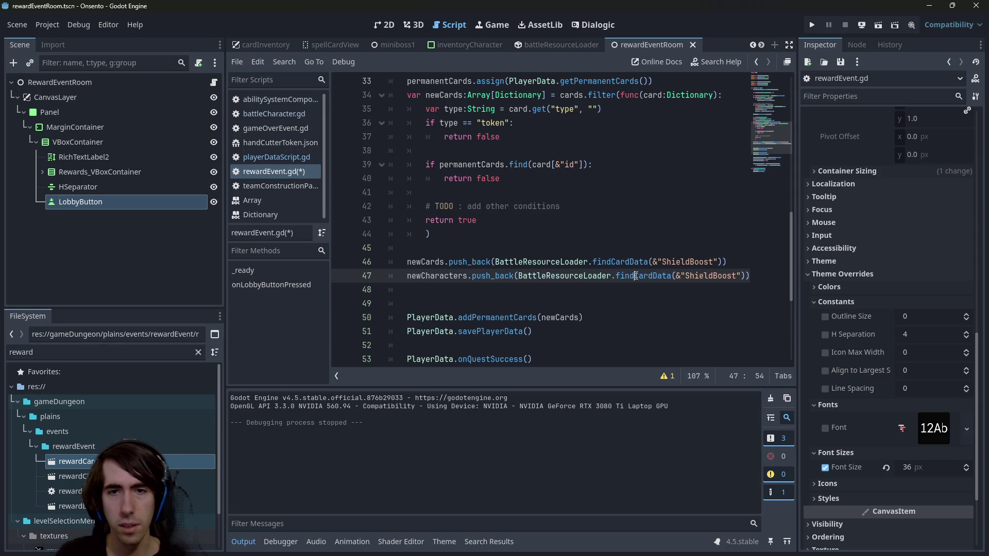
Switch the copy to findCharacterData(&"Leader"), remove the empty line 48, and save
{"action": "key", "text": "ctrl+Delete"}
{"action": "type", "text": "Cha"}
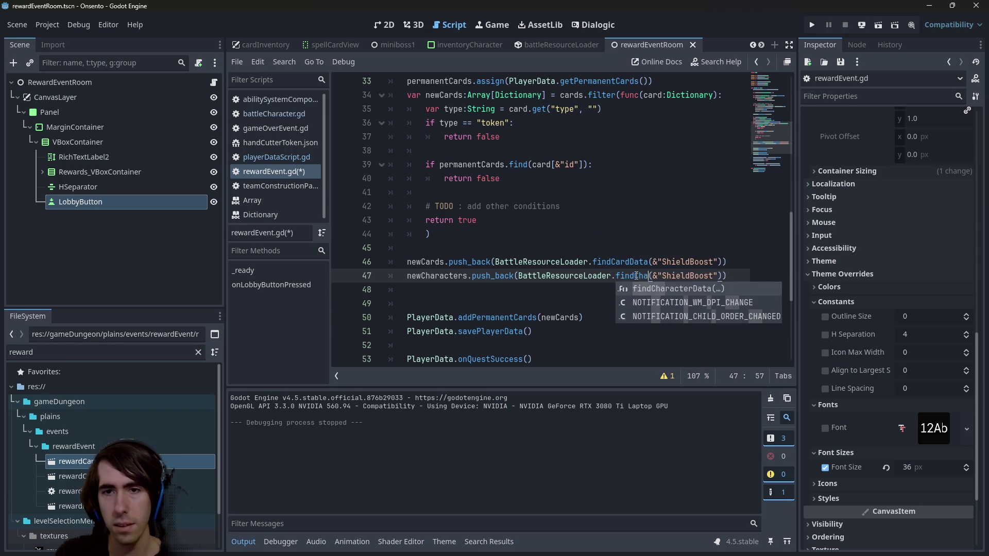
{"action": "key", "text": "Return"}
{"action": "key", "text": "Right"}
{"action": "key", "text": "Right"}
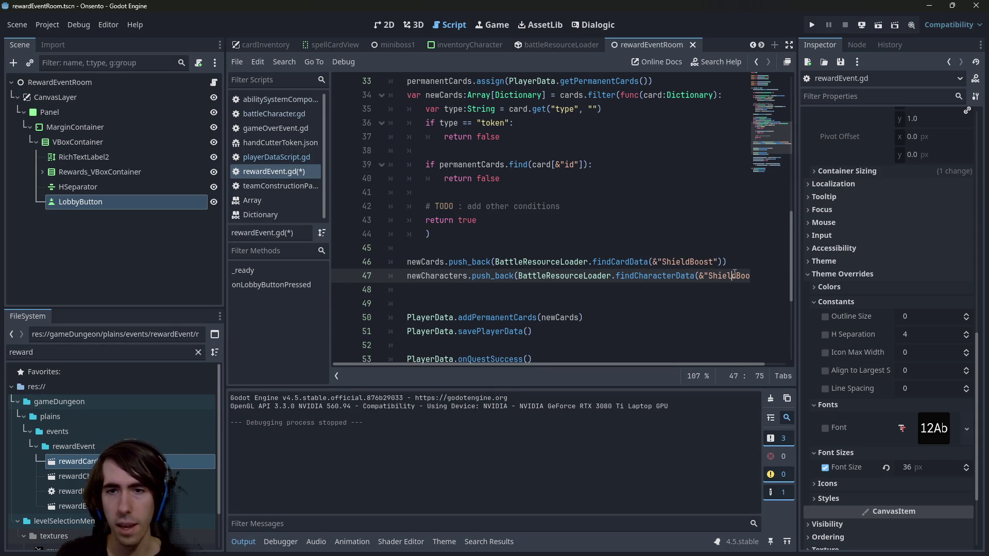
{"action": "key", "text": "ctrl+shift+Right"}
{"action": "type", "text": "Leader"}
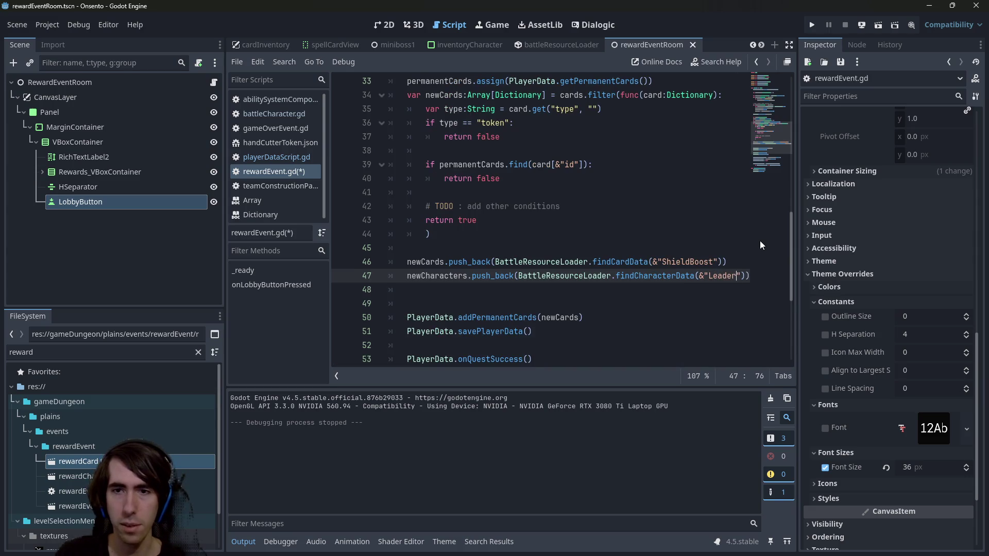
{"action": "key", "text": "ctrl+s"}
{"action": "left_click", "coordinate": [456, 292]}
{"action": "key", "text": "BackSpace"}
{"action": "key", "text": "ctrl+s"}
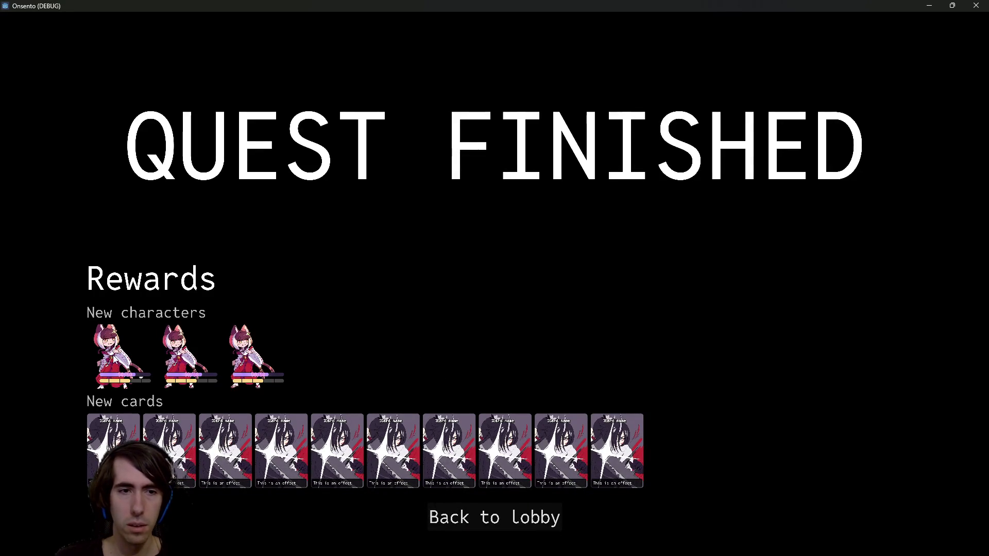
{"action": "mouse_move", "coordinate": [194, 377]}
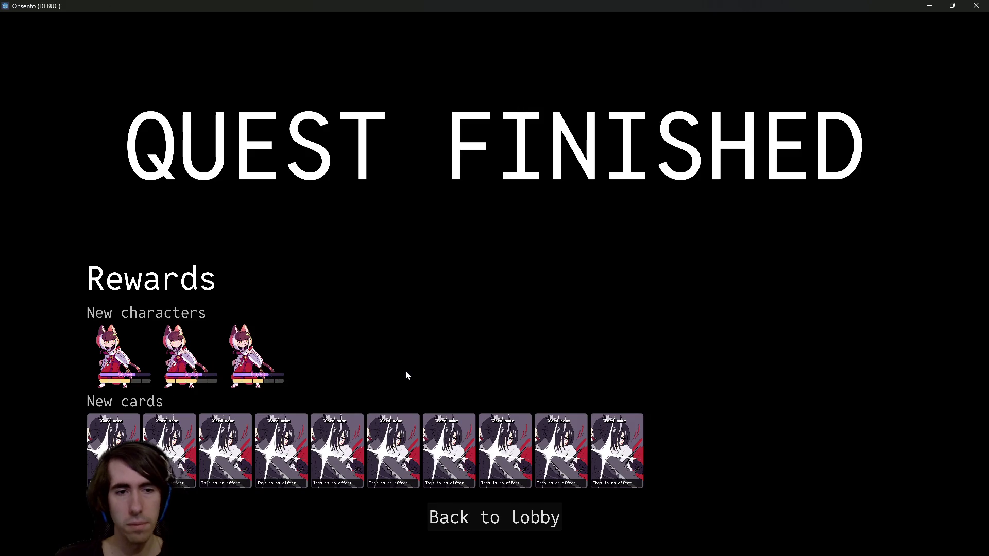
{"action": "mouse_move", "coordinate": [279, 379]}
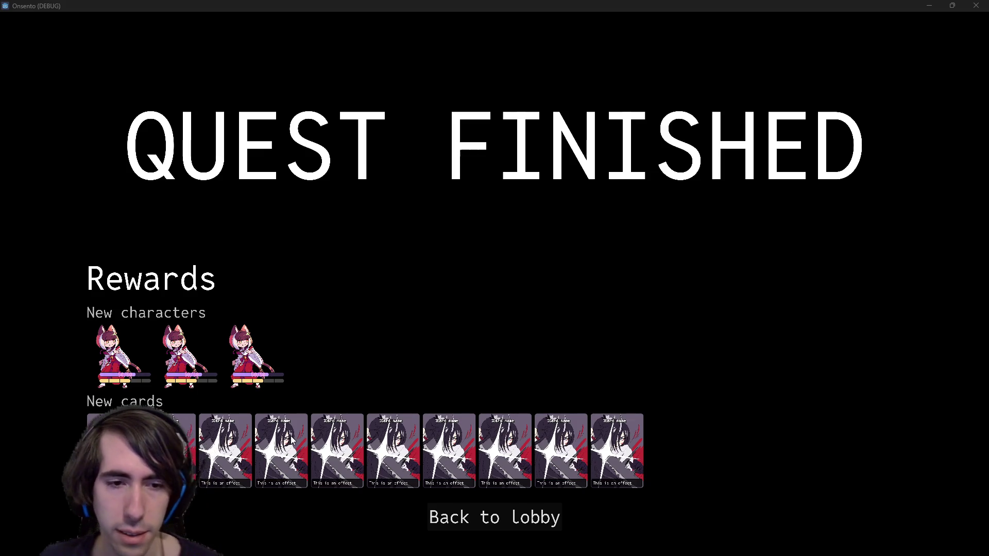
{"action": "left_click", "coordinate": [978, 5]}
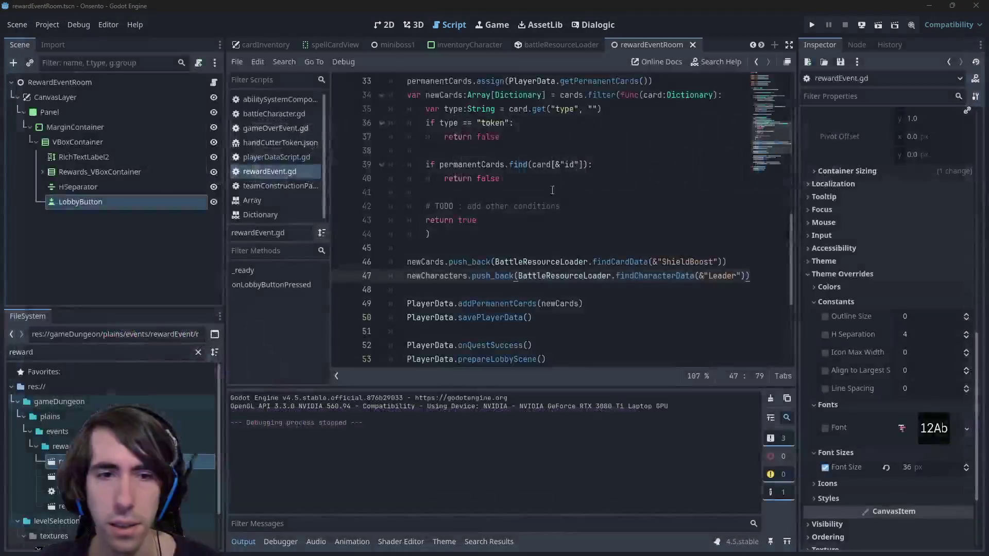
Comment out the two test push_back lines under a '# To debug visuals' note and save
{"action": "scroll", "coordinate": [446, 223], "scroll_direction": "down", "scroll_amount": 2}
{"action": "mouse_move", "coordinate": [448, 193]}
{"action": "left_mouse_down"}
{"action": "mouse_move", "coordinate": [363, 178]}
{"action": "mouse_move", "coordinate": [390, 180]}
{"action": "mouse_move", "coordinate": [390, 205]}
{"action": "left_mouse_up"}
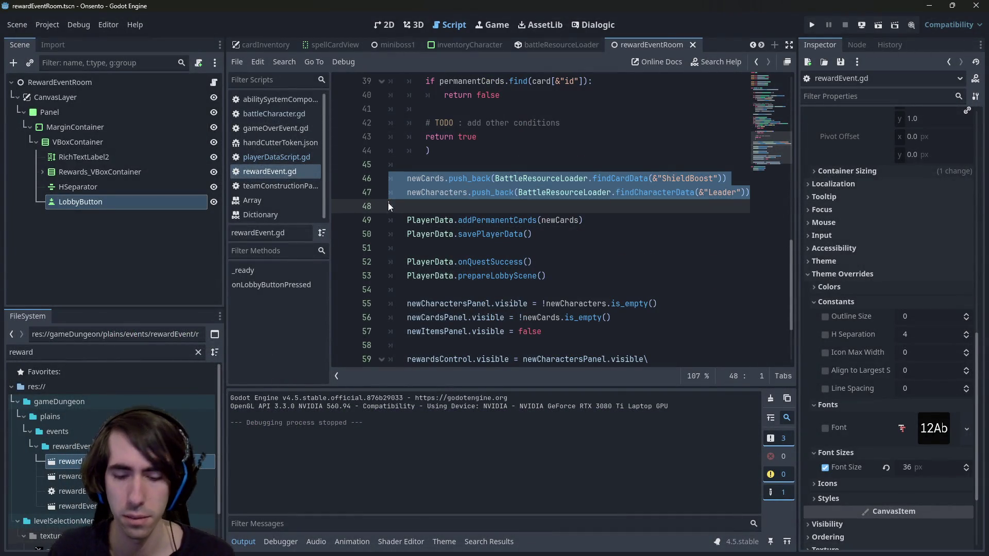
{"action": "key", "text": "ctrl+k"}
{"action": "key", "text": "Up"}
{"action": "key", "text": "Up"}
{"action": "key", "text": "Return"}
{"action": "key", "text": "Up"}
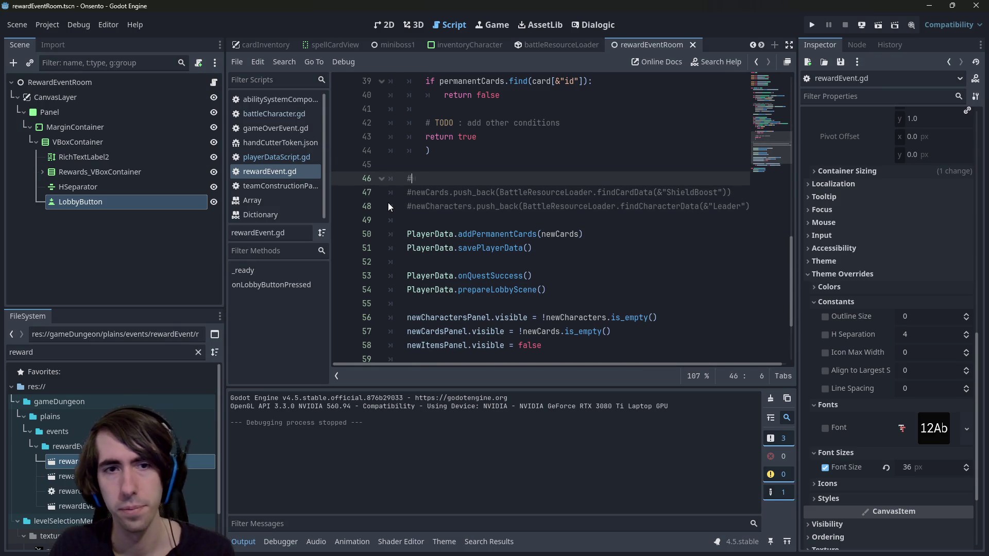
{"action": "type", "text": "TODO :"}
{"action": "key", "text": "BackSpace"}
{"action": "key", "text": "BackSpace"}
{"action": "key", "text": "BackSpace"}
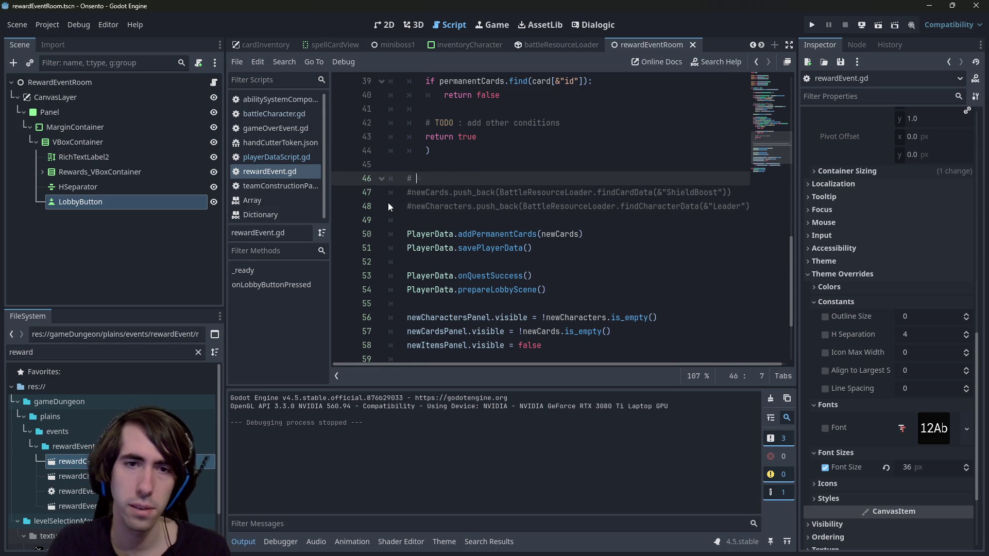
{"action": "type", "text": "To debug visuals"}
{"action": "key", "text": "ctrl+s"}
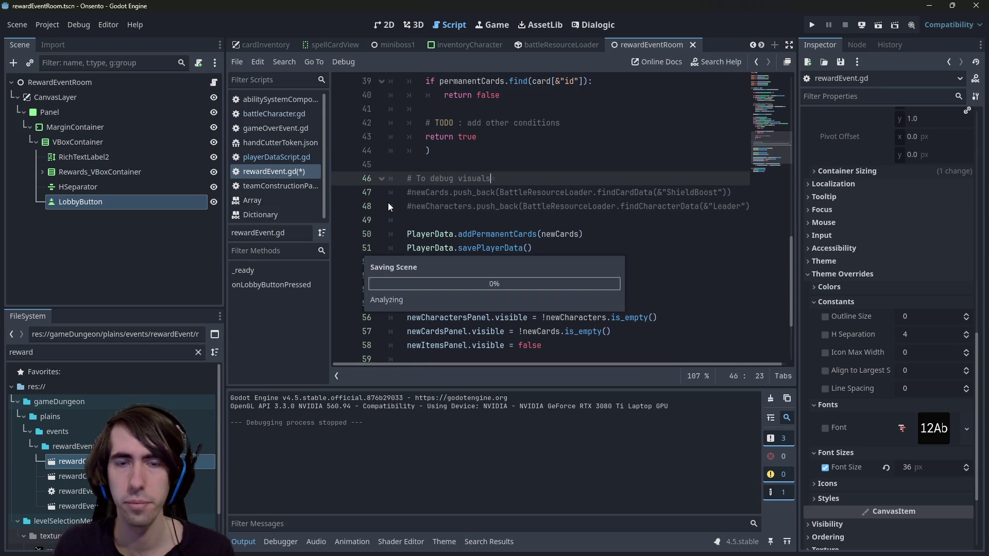
{"action": "key", "text": "Down"}
{"action": "key", "text": "Down"}
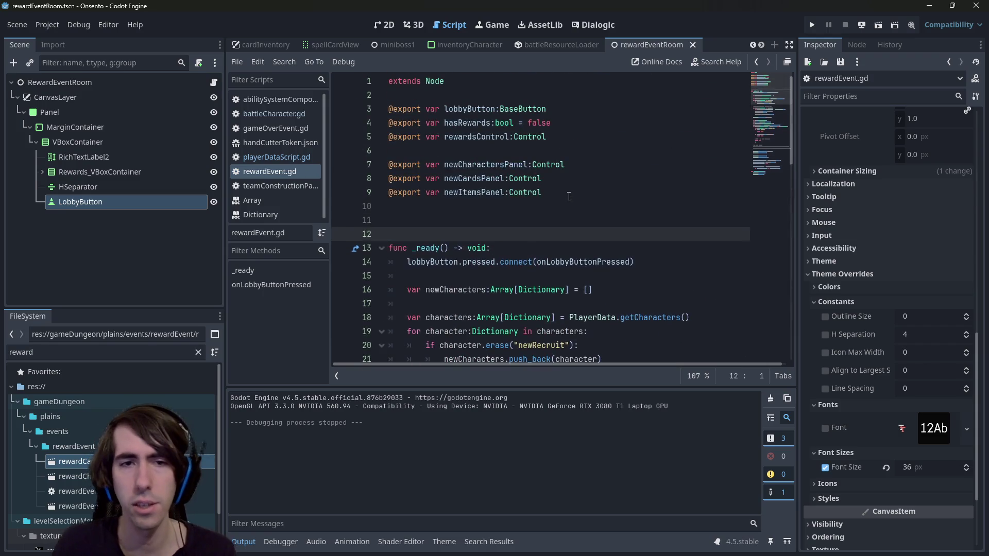
{"action": "key", "text": "Up"}
{"action": "type", "text": "@ex"}
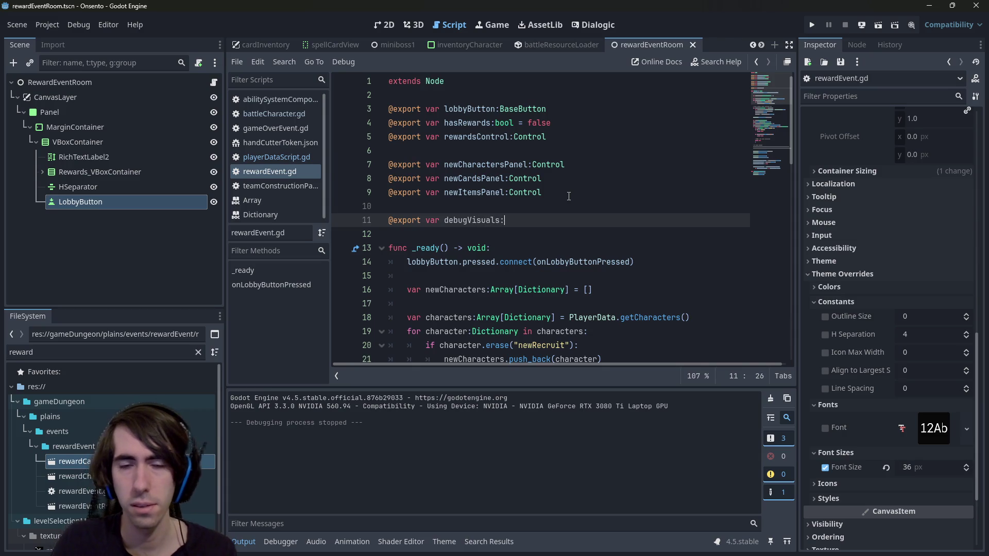
{"action": "type", "text": "ol = false"}
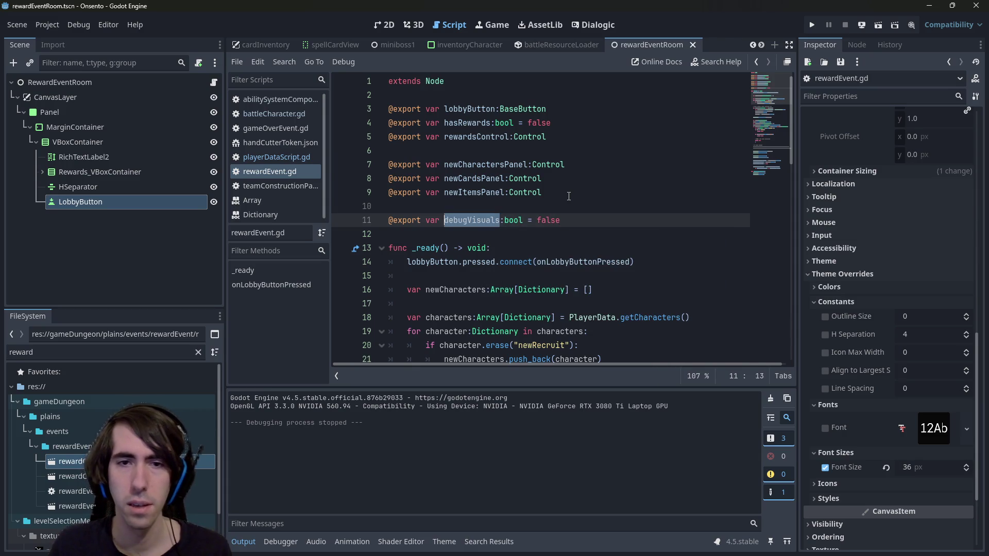
{"action": "scroll", "coordinate": [481, 242], "scroll_direction": "down", "scroll_amount": 12}
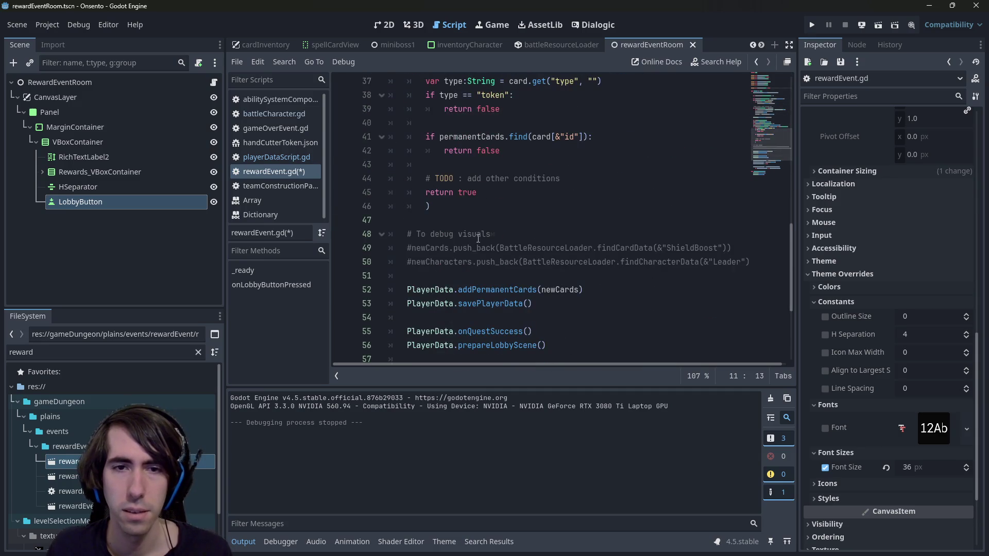
Add 'if debugVisuals:' under the comment, uncomment and indent both test lines, and save
{"action": "left_click", "coordinate": [502, 235]}
{"action": "key", "text": "Return"}
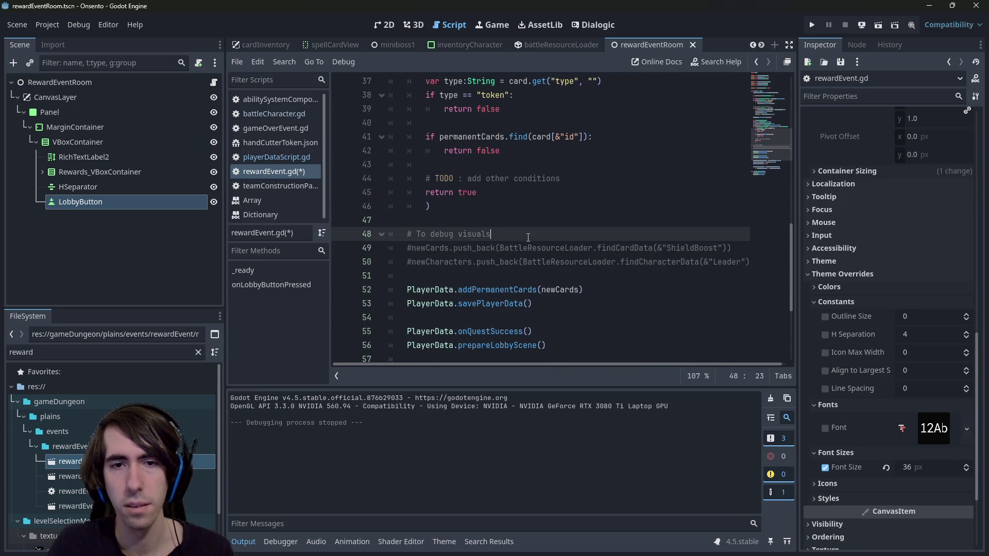
{"action": "type", "text": "if debugVisuals:"}
{"action": "key", "text": "Down"}
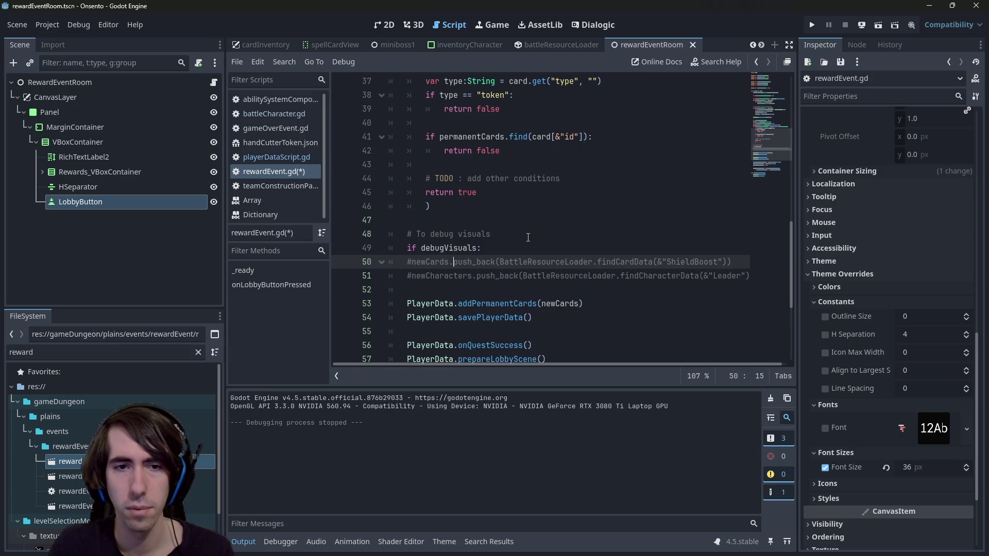
{"action": "key", "text": "ctrl+k"}
{"action": "key", "text": "Home"}
{"action": "key", "text": "Tab"}
{"action": "key", "text": "Down"}
{"action": "key", "text": "ctrl+k"}
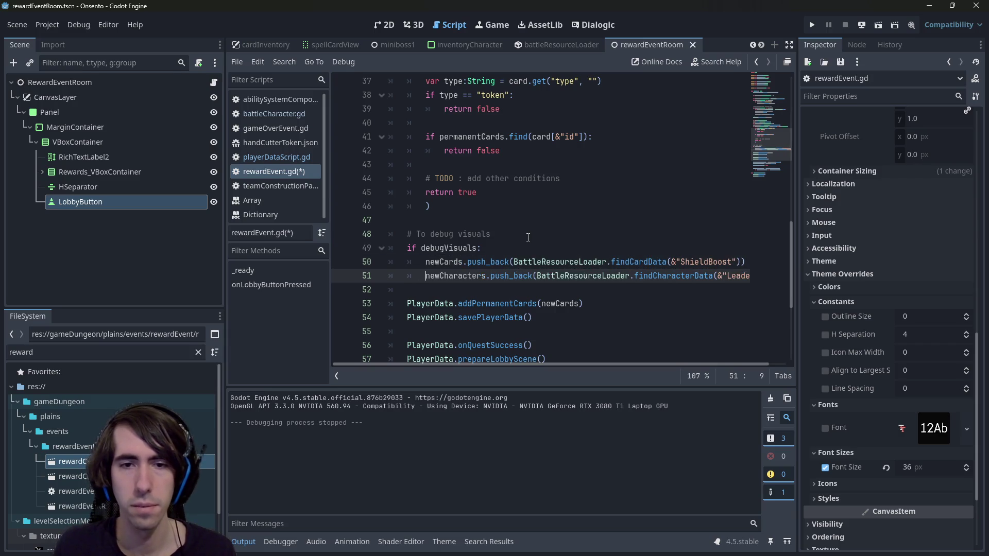
{"action": "key", "text": "Home"}
{"action": "key", "text": "Tab"}
{"action": "key", "text": "ctrl+s"}
Move the commented debugVisuals block to just below the prepareLobbyScene() call
{"action": "scroll", "coordinate": [515, 237], "scroll_direction": "down", "scroll_amount": 1}
{"action": "left_click", "coordinate": [468, 220]}
{"action": "left_click_drag", "start_coordinate": [392, 248], "coordinate": [370, 211]}
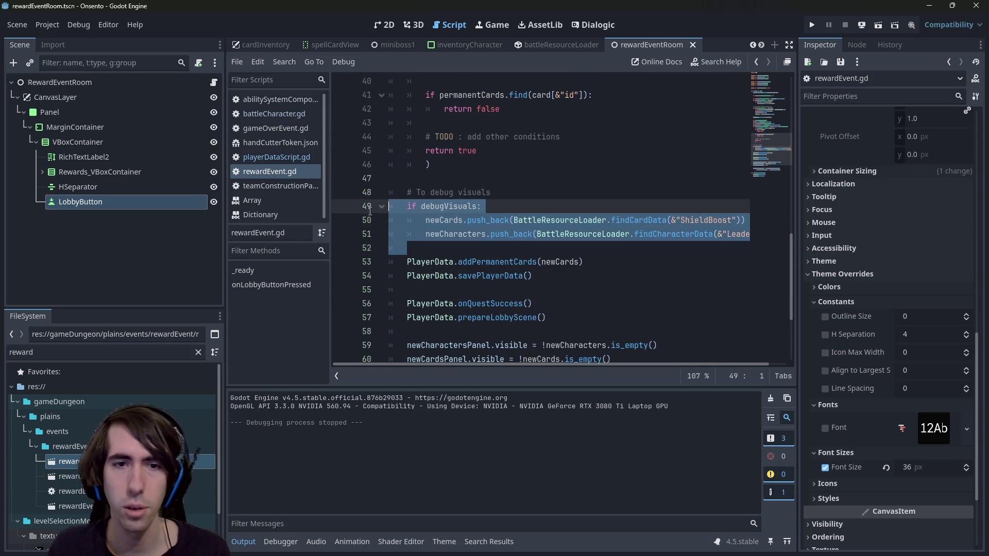
{"action": "left_click", "coordinate": [358, 195], "text": "shift"}
{"action": "key", "text": "BackSpace"}
{"action": "key", "text": "BackSpace"}
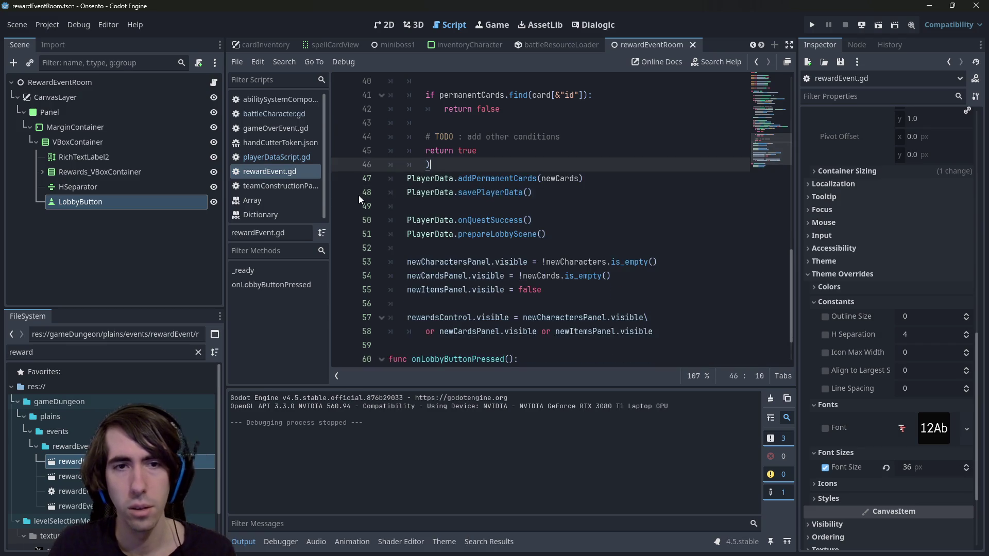
{"action": "key", "text": "BackSpace"}
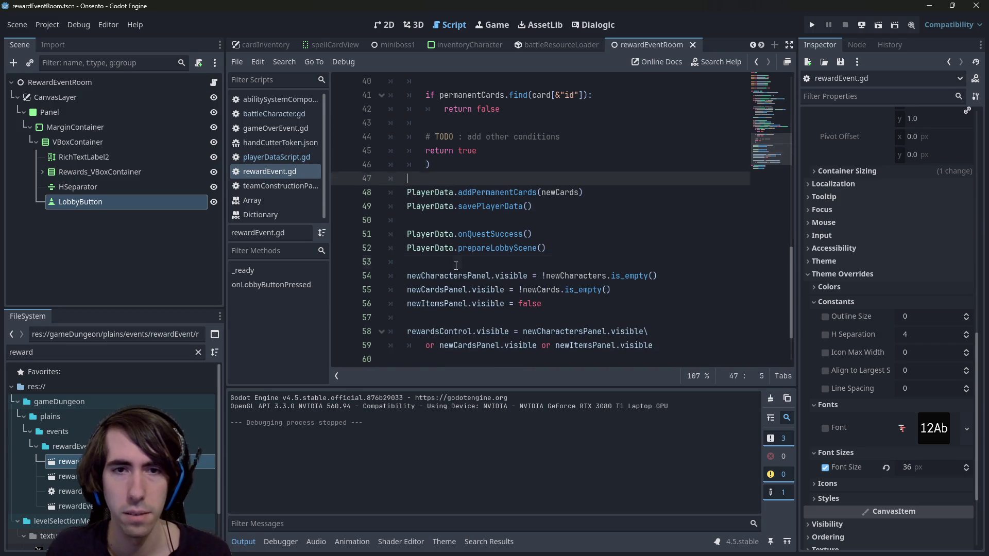
{"action": "left_click", "coordinate": [458, 266]}
{"action": "left_click", "coordinate": [501, 219]}
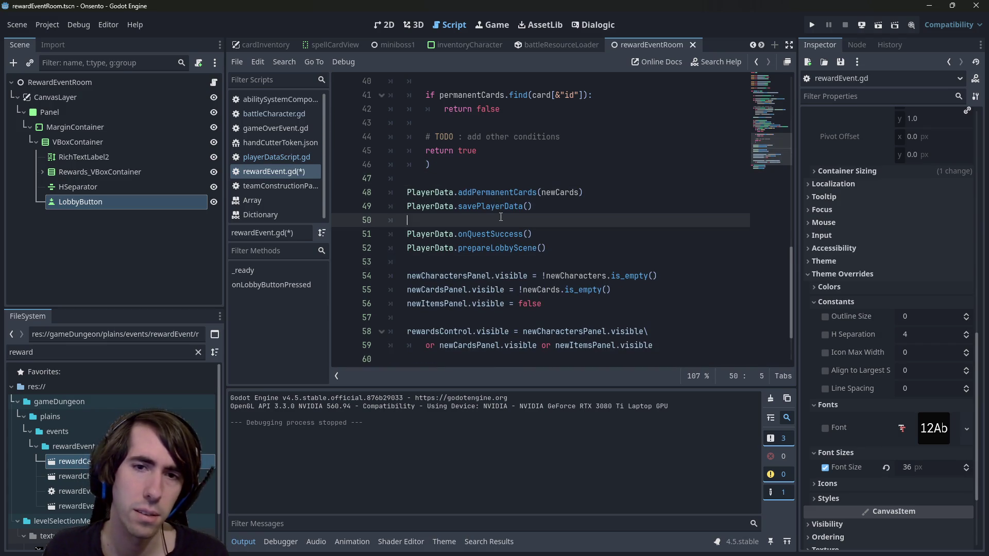
{"action": "key", "text": "Down"}
{"action": "key", "text": "Down"}
{"action": "key", "text": "Down"}
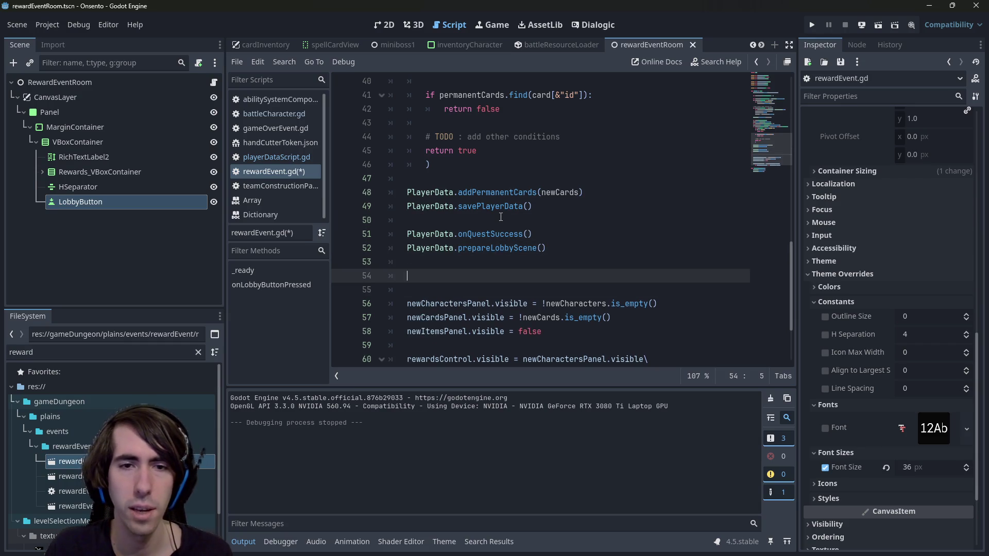
{"action": "type", "text": "# To debug visuals \tif debugVisuals: \t\tnewCards.push_back(BattleResourceLoader.findCardData(&\"ShieldBoost\")) \t\tnewCharacters.push_back(BattleResourceLoader.findCharacterData(&\"Leader\"))"}
{"action": "key", "text": "BackSpace"}
{"action": "key", "text": "BackSpace"}
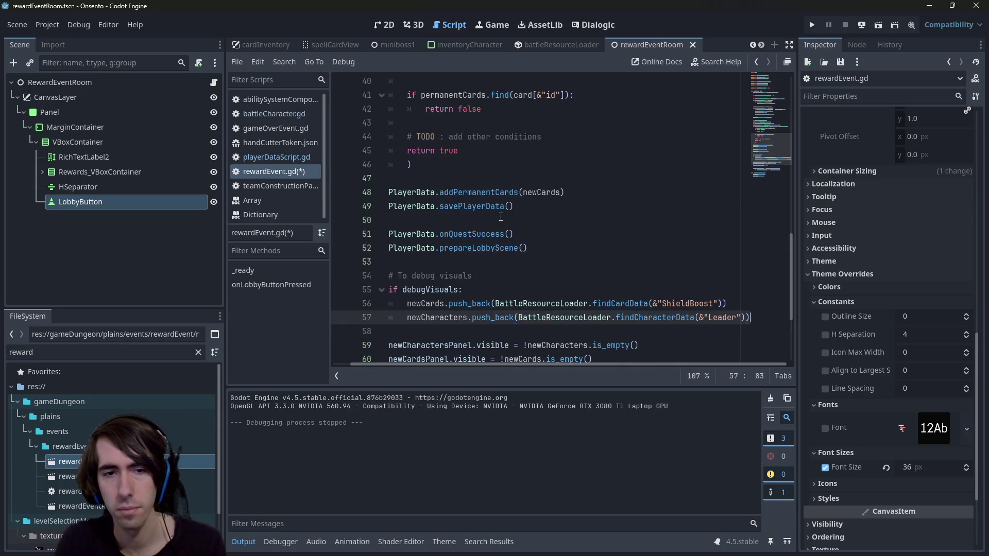
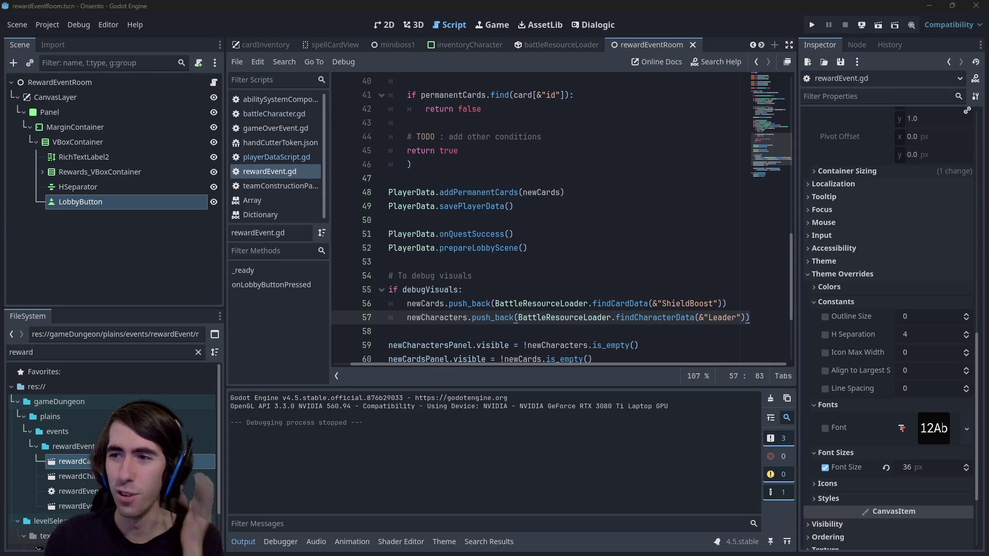
Duplicate the three Panel export lines (characters, cards, items) below line 9
{"action": "key", "text": "shift+Up"}
{"action": "key", "text": "shift+Up"}
{"action": "key", "text": "shift+Home"}
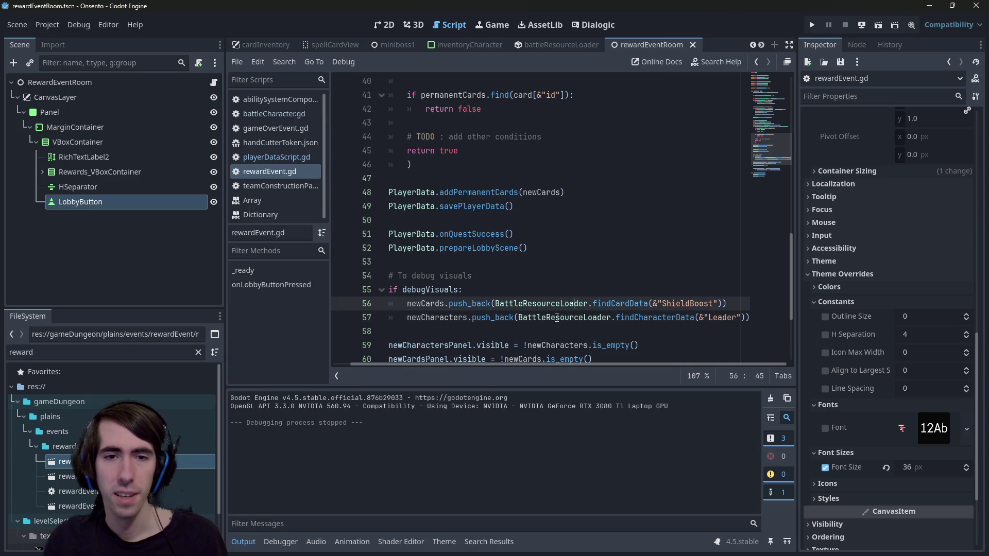
{"action": "scroll", "coordinate": [594, 174], "scroll_direction": "up", "scroll_amount": 12}
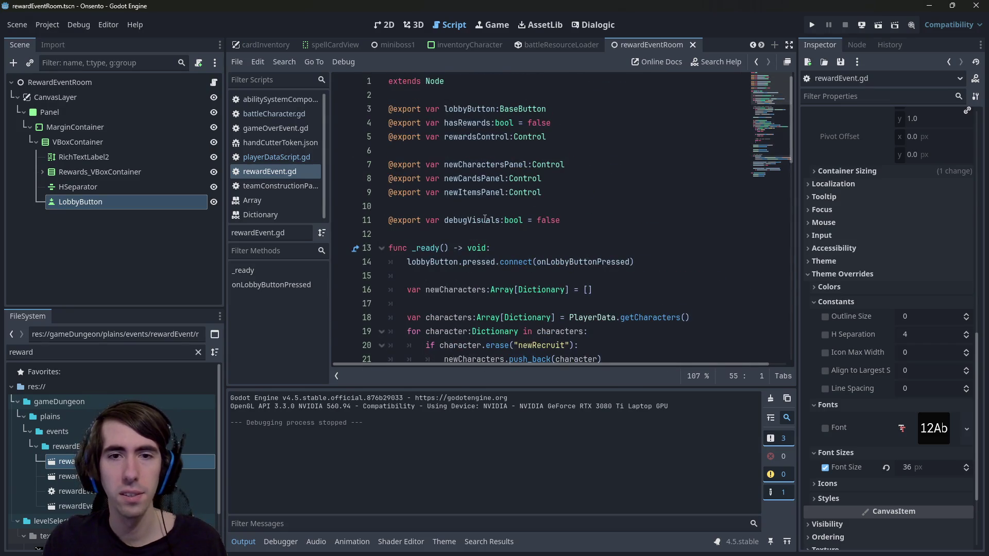
{"action": "double_click", "coordinate": [485, 220]}
{"action": "scroll", "coordinate": [557, 202], "scroll_direction": "down", "scroll_amount": 10}
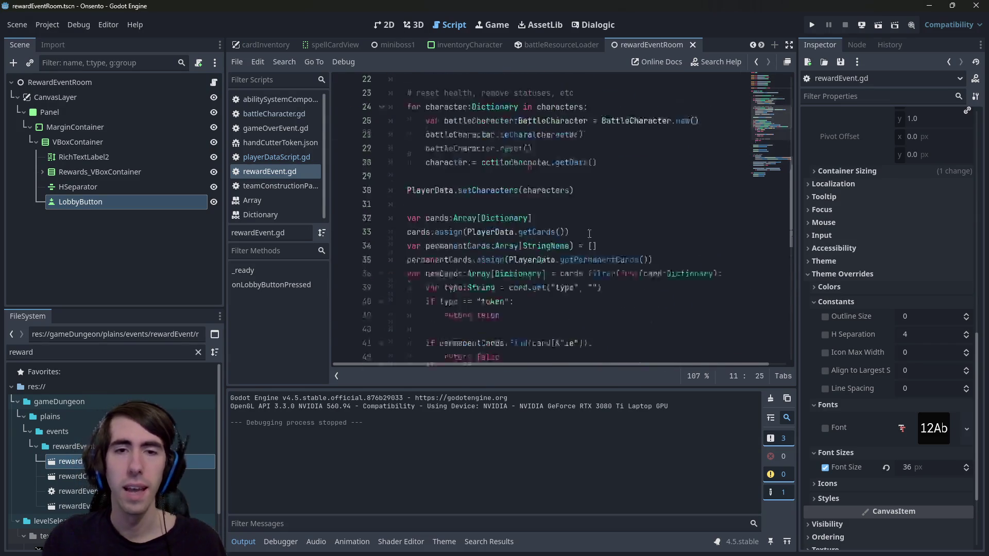
{"action": "scroll", "coordinate": [556, 202], "scroll_direction": "up", "scroll_amount": 5}
{"action": "scroll", "coordinate": [557, 202], "scroll_direction": "up", "scroll_amount": 6}
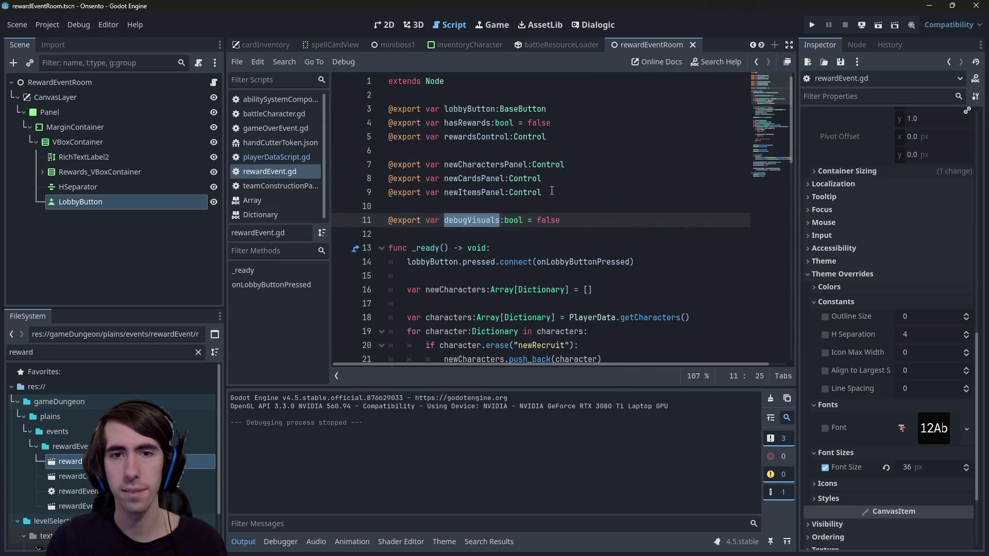
{"action": "mouse_move", "coordinate": [552, 193]}
{"action": "left_mouse_down"}
{"action": "mouse_move", "coordinate": [330, 181]}
{"action": "mouse_move", "coordinate": [326, 170]}
{"action": "left_mouse_up"}
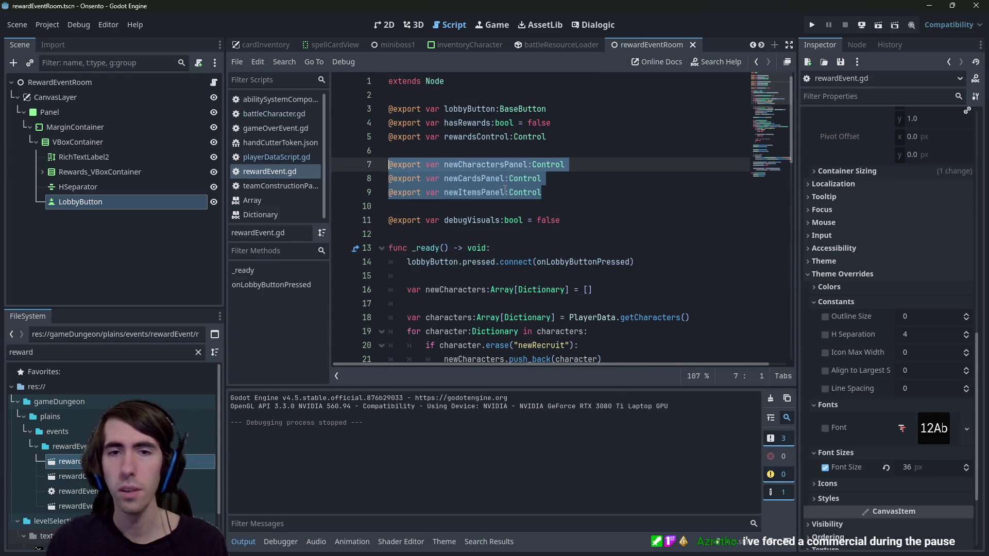
{"action": "left_click", "coordinate": [567, 193]}
{"action": "key", "text": "Return"}
{"action": "key", "text": "Return"}
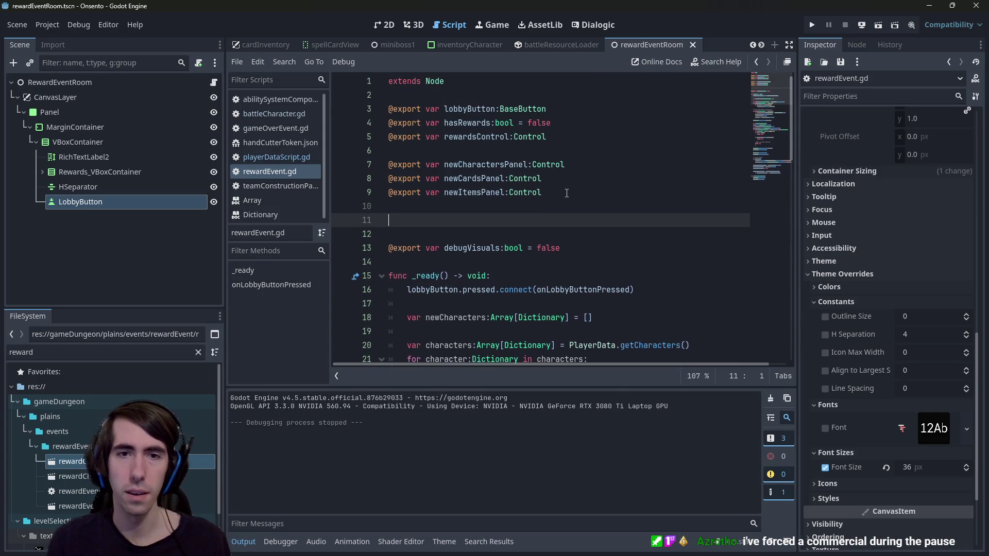
{"action": "type", "text": "@export var newCharactersPanel:Control @export var newCardsPanel:Control @export var newItemsPanel:Control"}
Rename Panel to Container on each copy, save the script, and show the 2D view
{"action": "left_click_drag", "start_coordinate": [505, 222], "coordinate": [525, 220]}
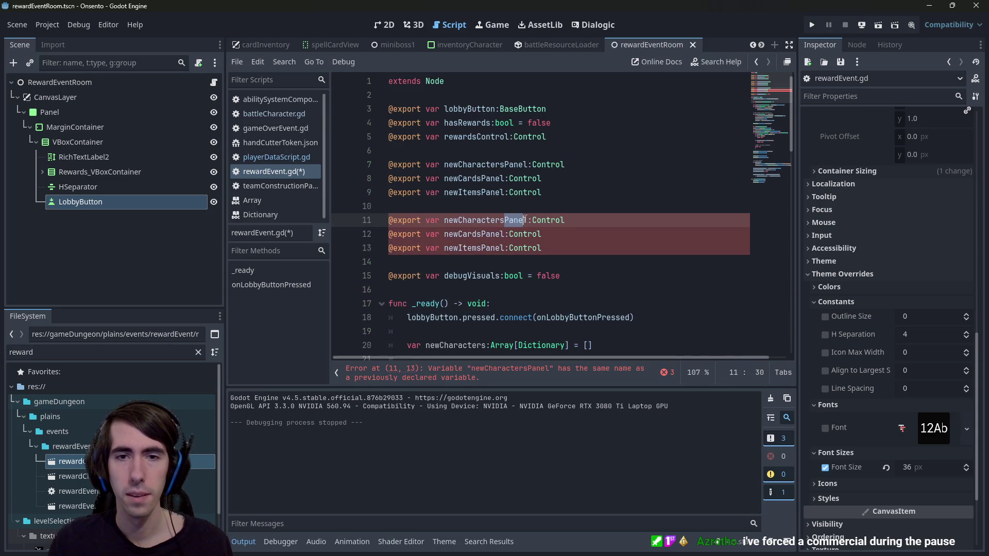
{"action": "type", "text": "Container"}
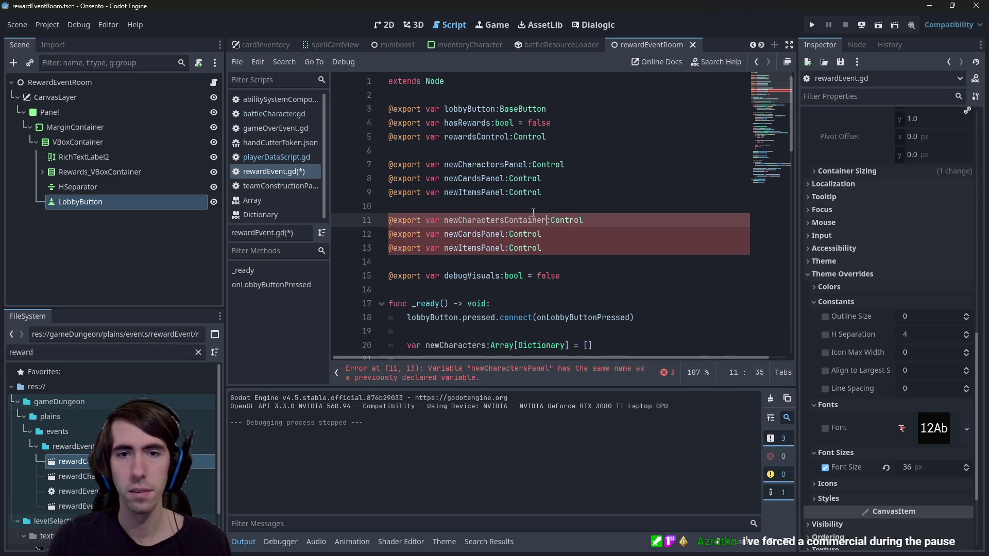
{"action": "left_click_drag", "start_coordinate": [481, 237], "coordinate": [505, 235]}
{"action": "type", "text": "Container"}
{"action": "key", "text": "Down"}
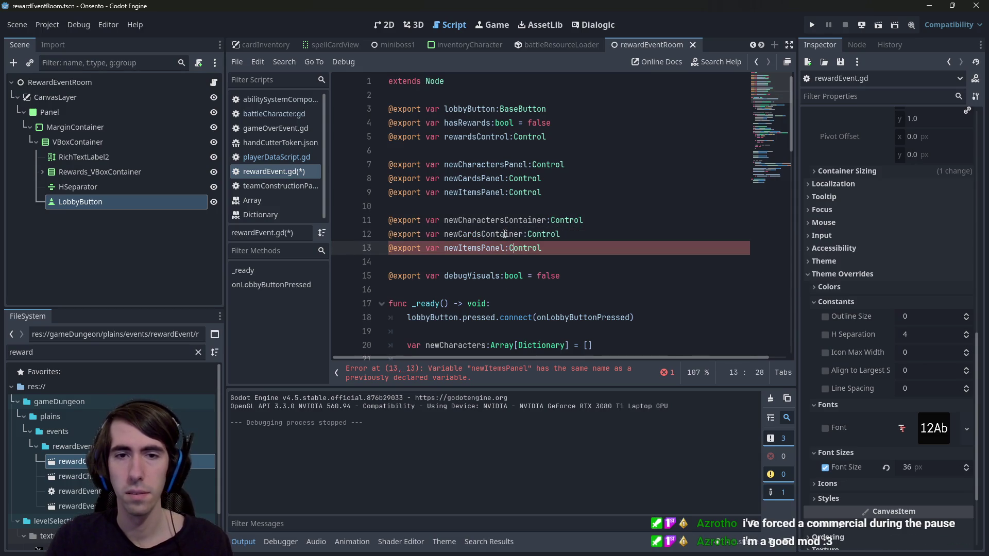
{"action": "key", "text": "BackSpace"}
{"action": "key", "text": "BackSpace"}
{"action": "key", "text": "BackSpace"}
{"action": "type", "text": "Container"}
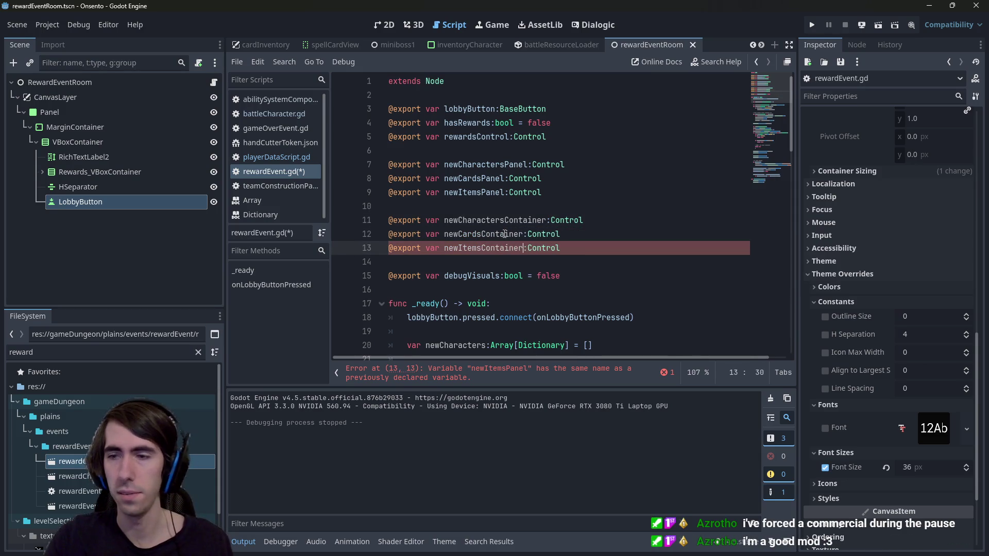
{"action": "key", "text": "ctrl+s"}
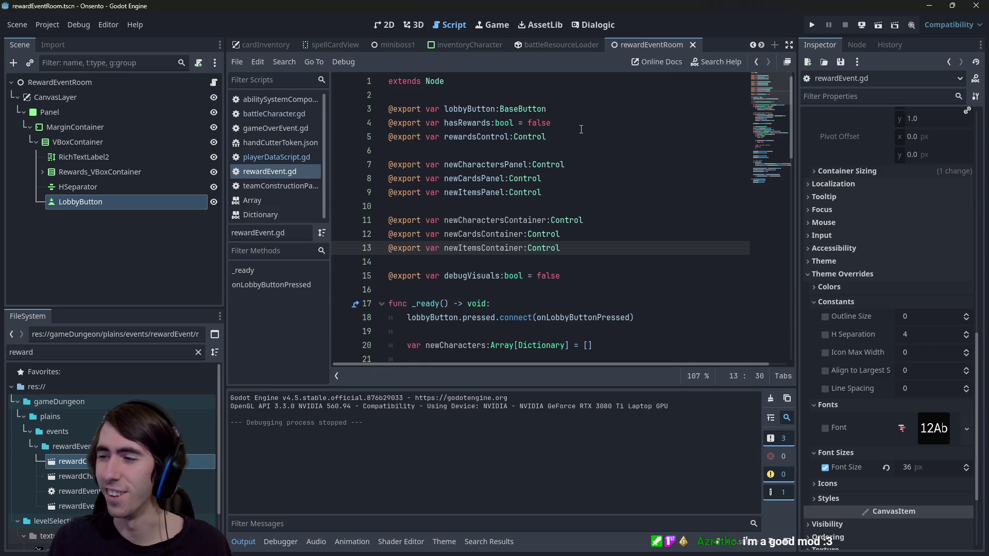
{"action": "left_click", "coordinate": [384, 24]}
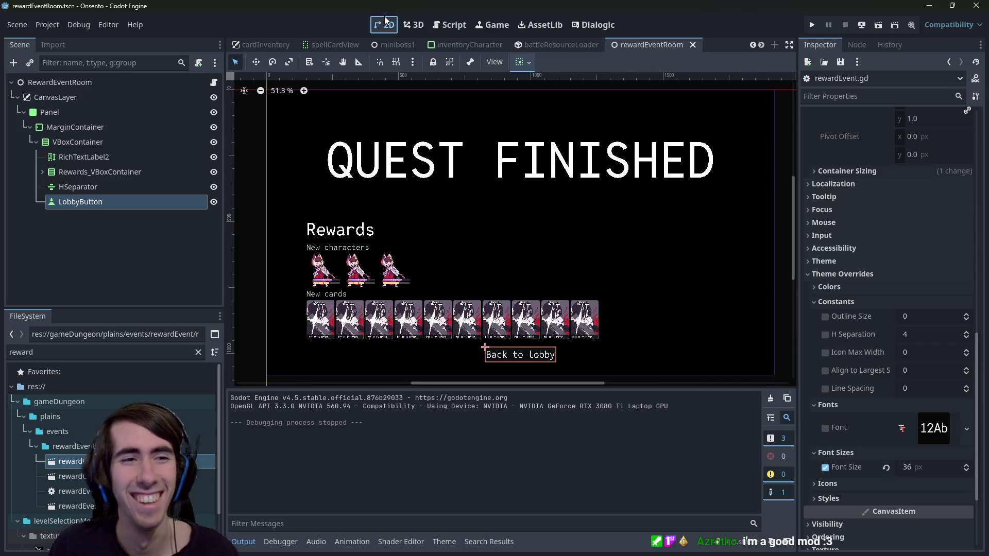
Expand Rewards_VBoxContainer and the characters, cards and items reward containers in the Scene tree
{"action": "left_click", "coordinate": [72, 84]}
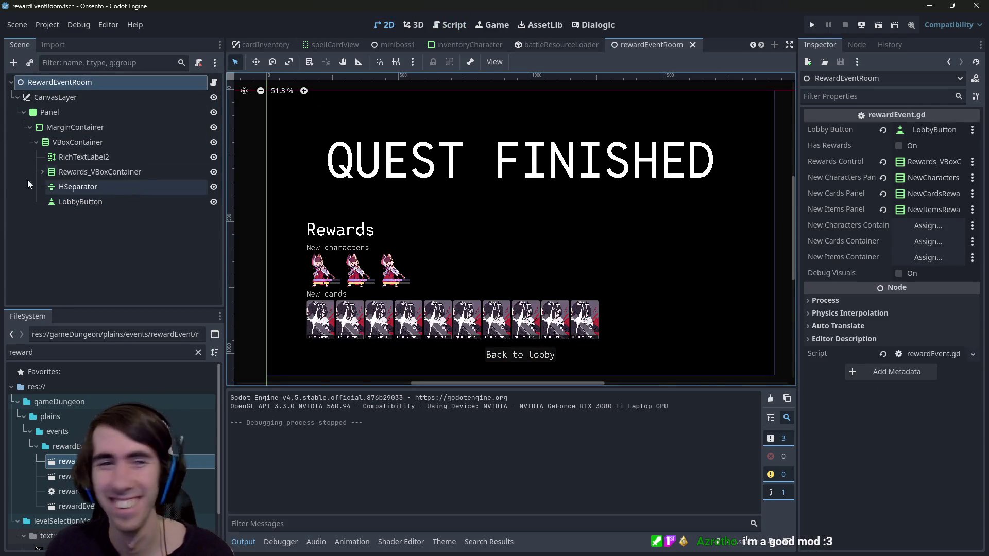
{"action": "left_click", "coordinate": [43, 173]}
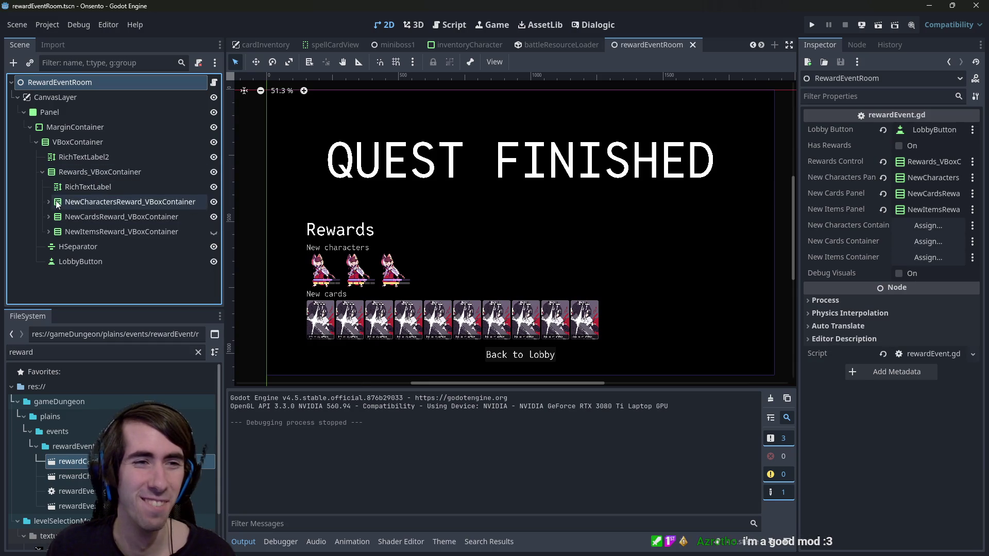
{"action": "left_click", "coordinate": [56, 202]}
{"action": "left_click", "coordinate": [48, 202]}
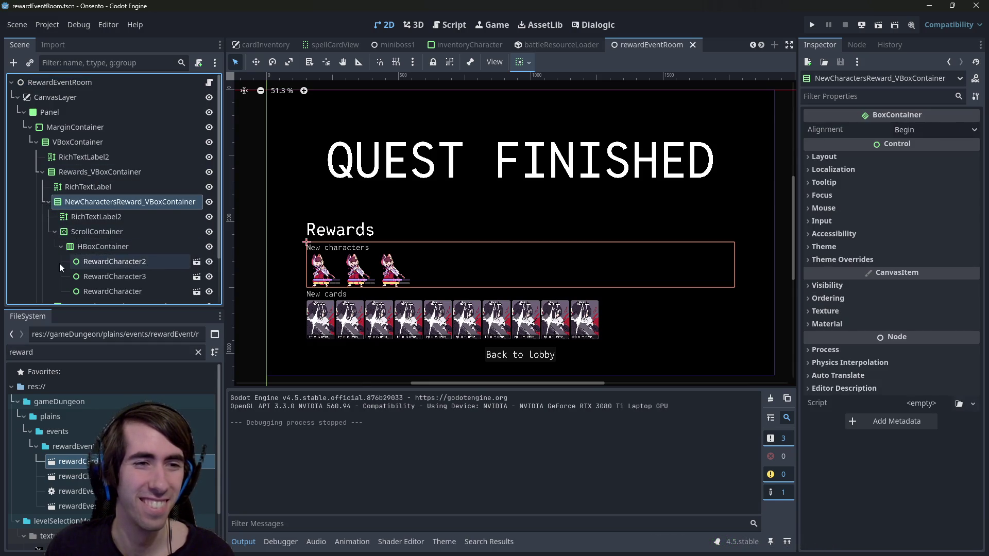
{"action": "left_click", "coordinate": [60, 246]}
{"action": "scroll", "coordinate": [51, 250], "scroll_direction": "down", "scroll_amount": 1}
{"action": "left_click", "coordinate": [49, 250]}
{"action": "scroll", "coordinate": [50, 251], "scroll_direction": "down", "scroll_amount": 2}
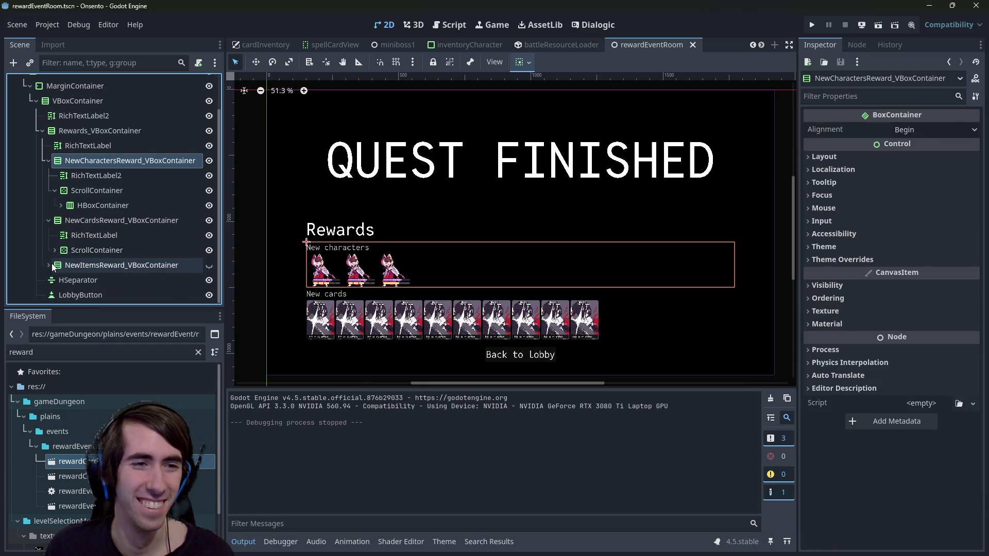
{"action": "scroll", "coordinate": [57, 271], "scroll_direction": "down", "scroll_amount": 1}
{"action": "left_click", "coordinate": [48, 265]}
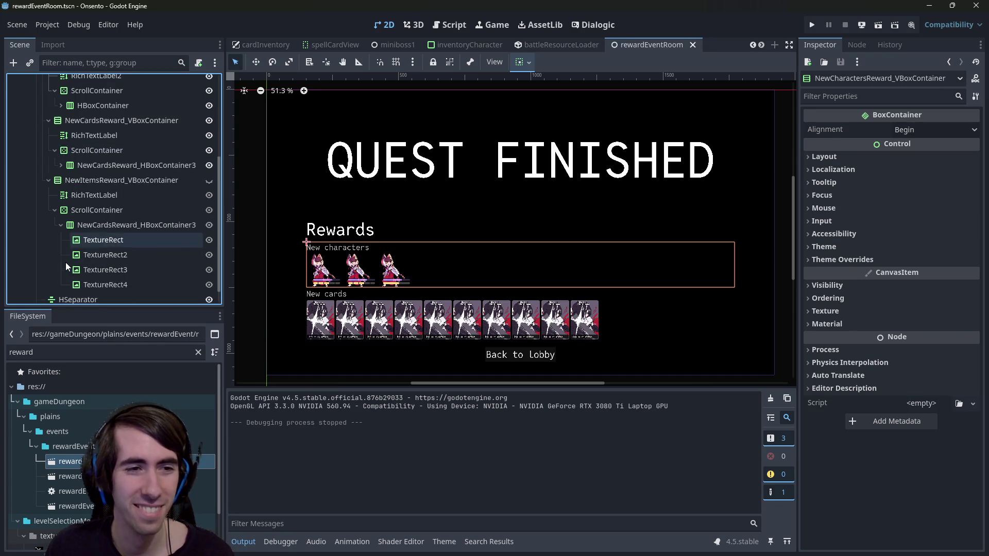
{"action": "scroll", "coordinate": [57, 226], "scroll_direction": "down", "scroll_amount": 3}
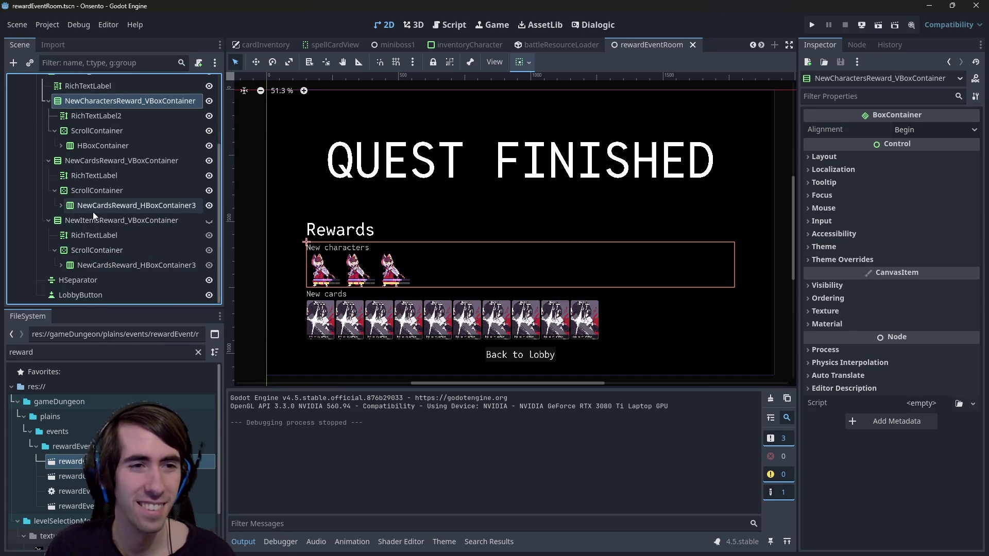
{"action": "scroll", "coordinate": [101, 147], "scroll_direction": "up", "scroll_amount": 5}
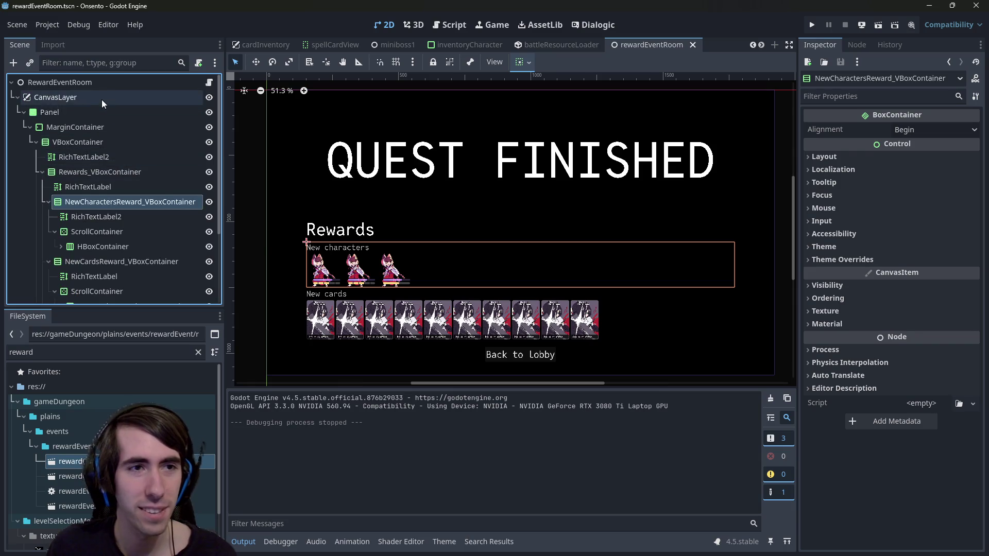
Assign the reward HBoxContainers to RewardEventRoom's New Items, New Cards and New Characters Container properties
{"action": "left_click", "coordinate": [102, 83]}
{"action": "scroll", "coordinate": [107, 249], "scroll_direction": "down", "scroll_amount": 5}
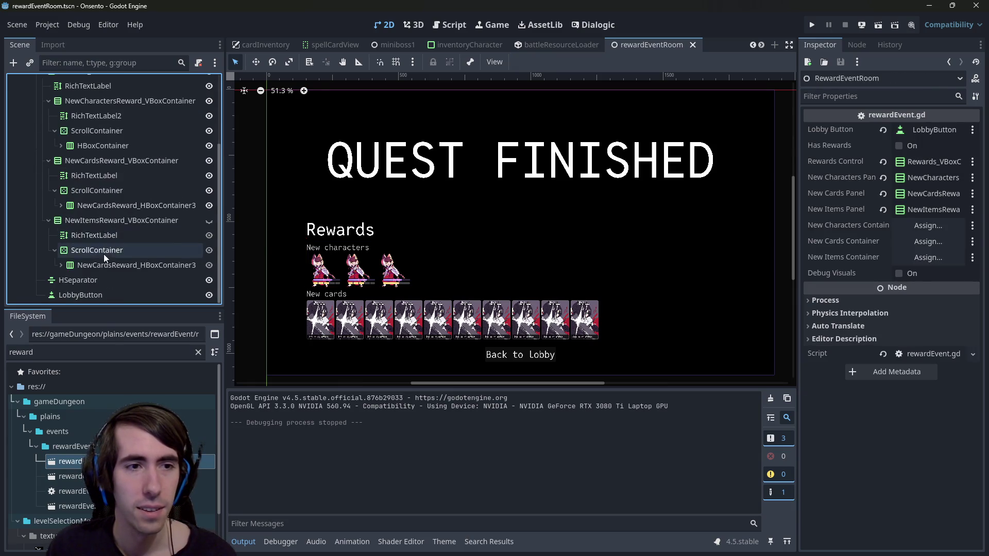
{"action": "left_click_drag", "start_coordinate": [106, 265], "coordinate": [927, 258]}
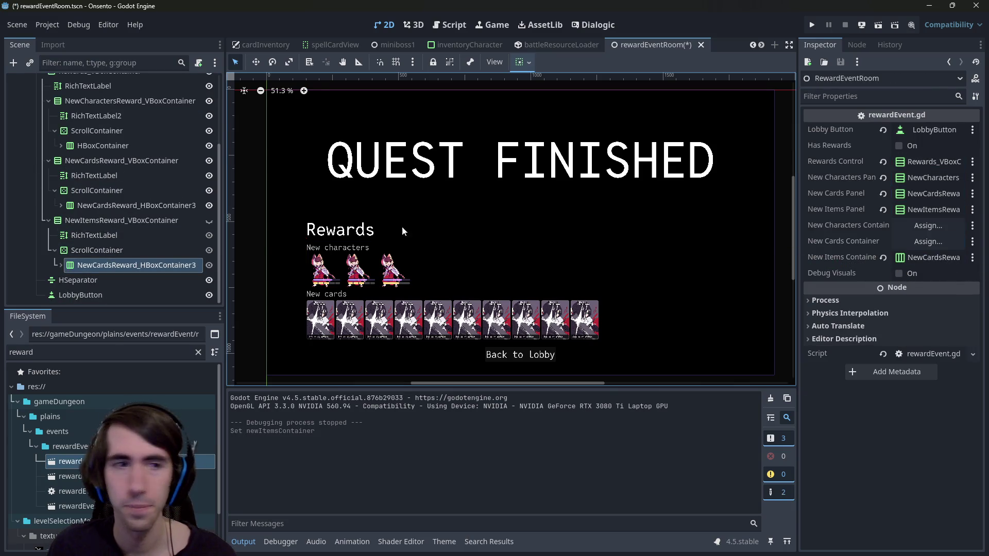
{"action": "mouse_move", "coordinate": [131, 206]}
{"action": "left_mouse_down"}
{"action": "mouse_move", "coordinate": [630, 223]}
{"action": "mouse_move", "coordinate": [948, 248]}
{"action": "mouse_move", "coordinate": [928, 241]}
{"action": "left_mouse_up"}
{"action": "left_click", "coordinate": [90, 146]}
{"action": "mouse_move", "coordinate": [90, 146]}
{"action": "left_mouse_down"}
{"action": "mouse_move", "coordinate": [926, 215]}
{"action": "mouse_move", "coordinate": [925, 230]}
{"action": "mouse_move", "coordinate": [919, 224]}
{"action": "left_mouse_up"}
Save the scene and open RewardEventRoom's attached rewardEvent.gd script
{"action": "key", "text": "ctrl+s"}
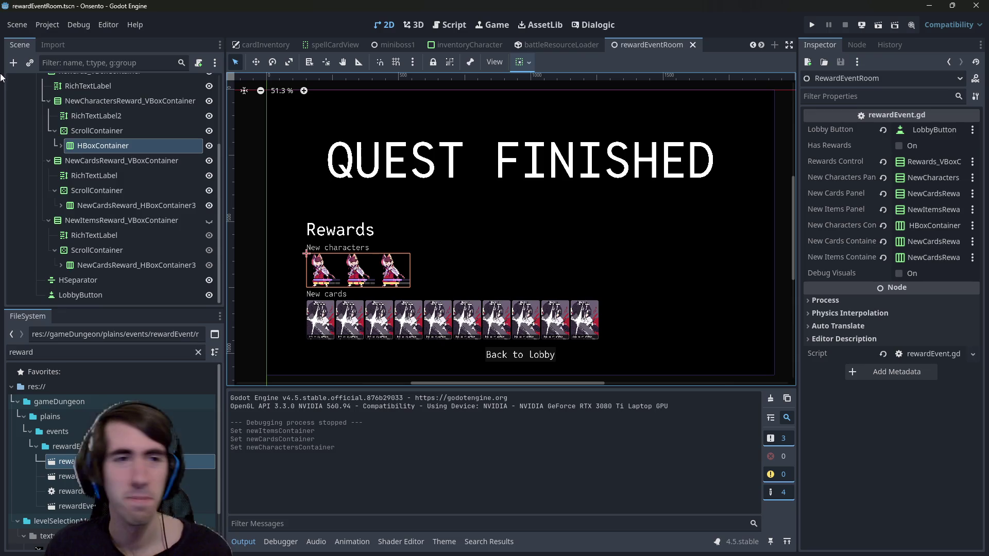
{"action": "scroll", "coordinate": [135, 171], "scroll_direction": "up", "scroll_amount": 3}
{"action": "left_click", "coordinate": [202, 86]}
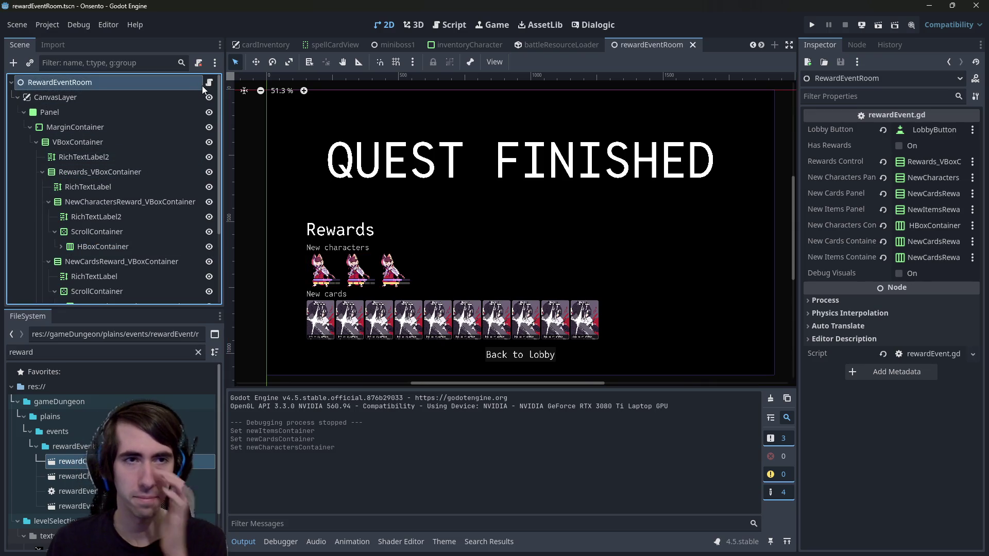
{"action": "left_click", "coordinate": [209, 82]}
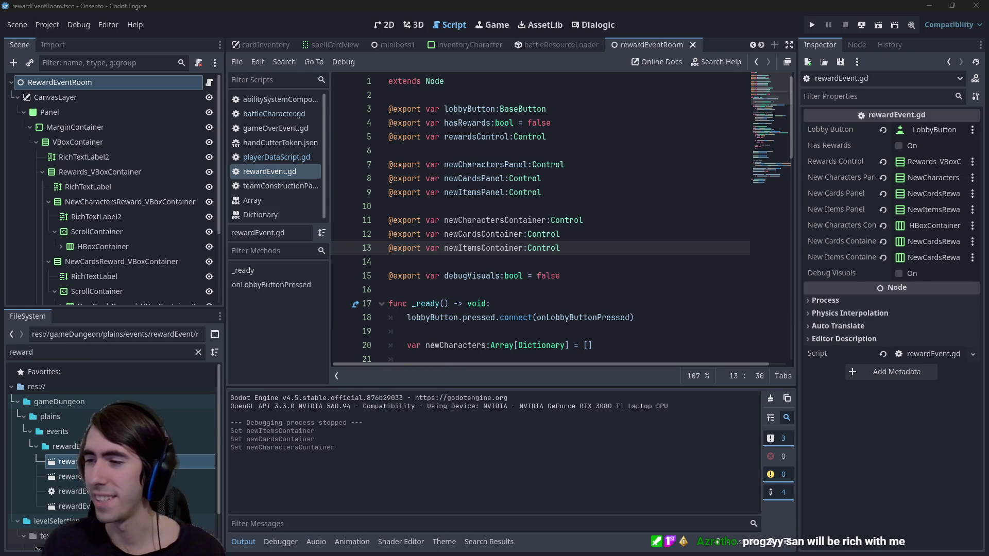
{"action": "left_click", "coordinate": [207, 84]}
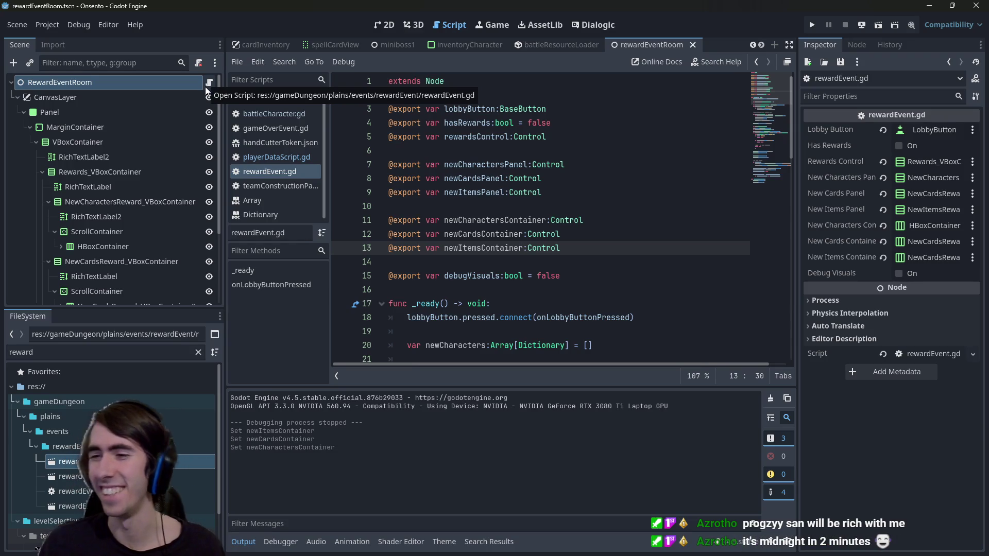
{"action": "scroll", "coordinate": [478, 225], "scroll_direction": "down", "scroll_amount": 4}
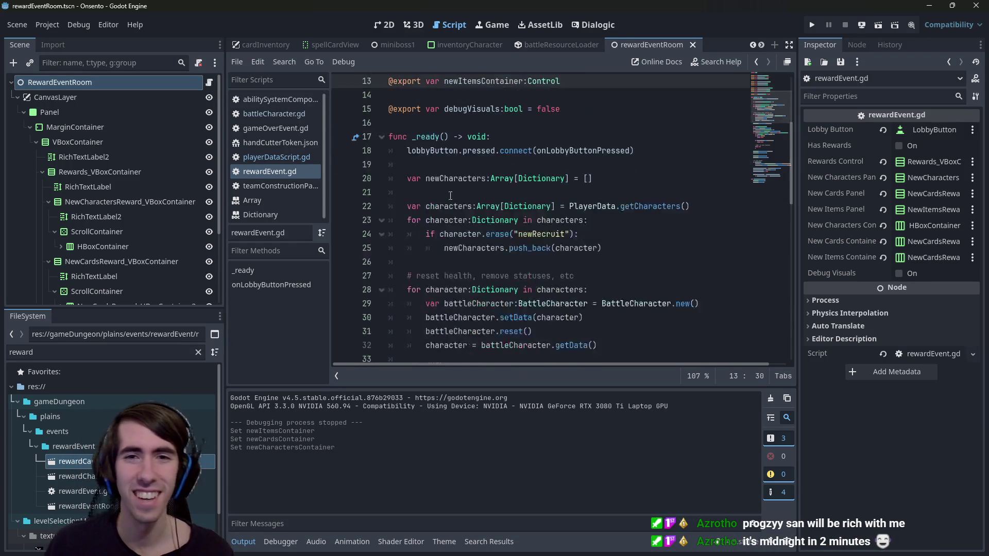
{"action": "scroll", "coordinate": [477, 225], "scroll_direction": "up", "scroll_amount": 4}
{"action": "double_click", "coordinate": [477, 222]}
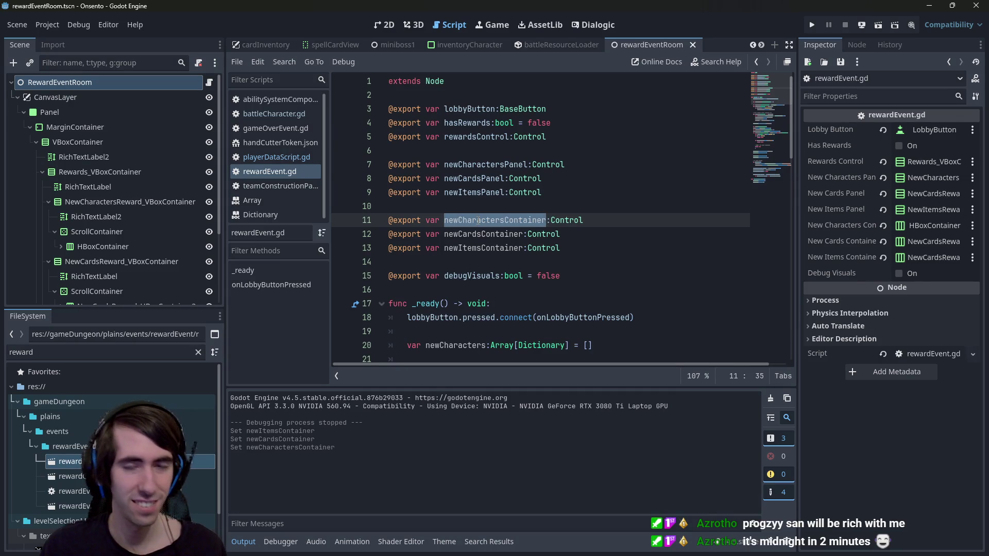
{"action": "scroll", "coordinate": [477, 221], "scroll_direction": "down", "scroll_amount": 15}
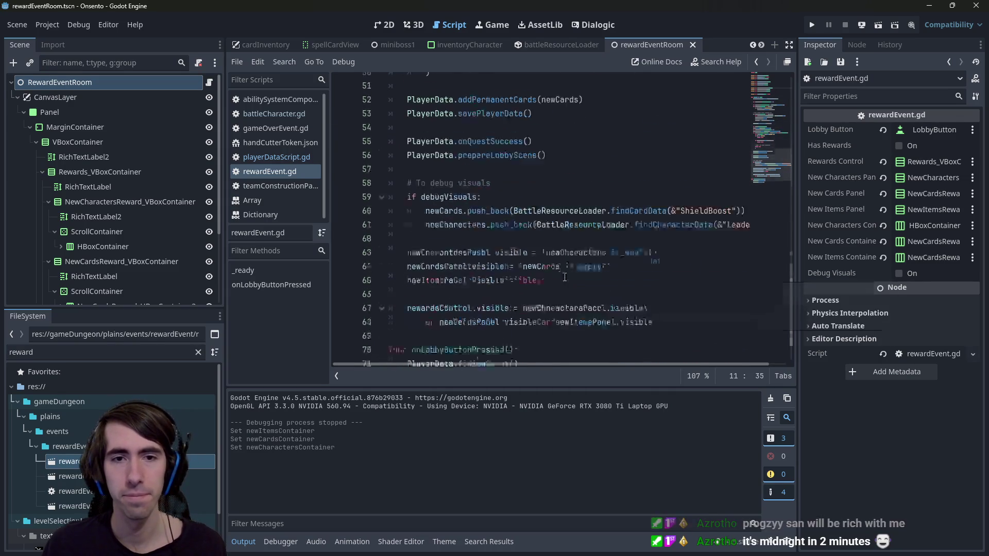
{"action": "scroll", "coordinate": [564, 277], "scroll_direction": "up", "scroll_amount": 12}
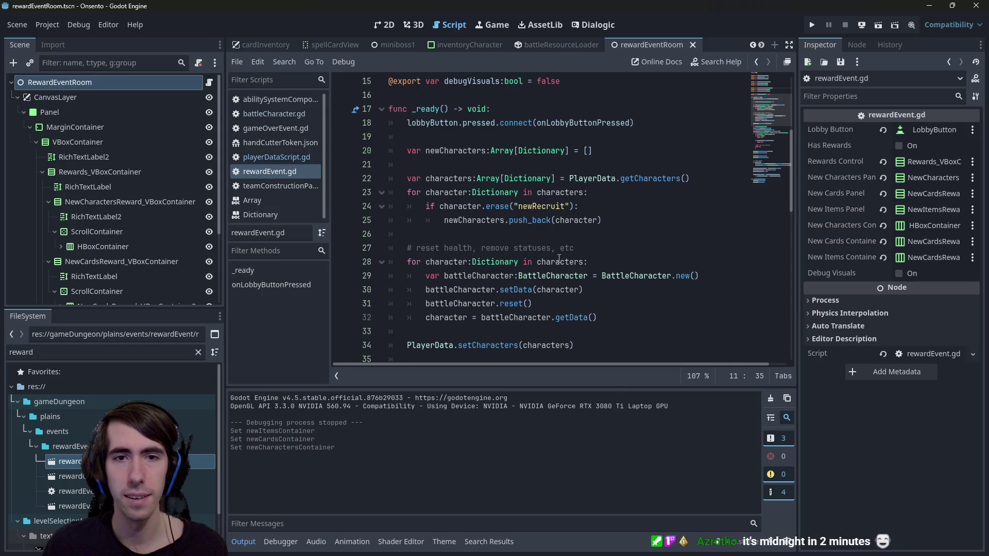
{"action": "scroll", "coordinate": [493, 208], "scroll_direction": "down", "scroll_amount": 13}
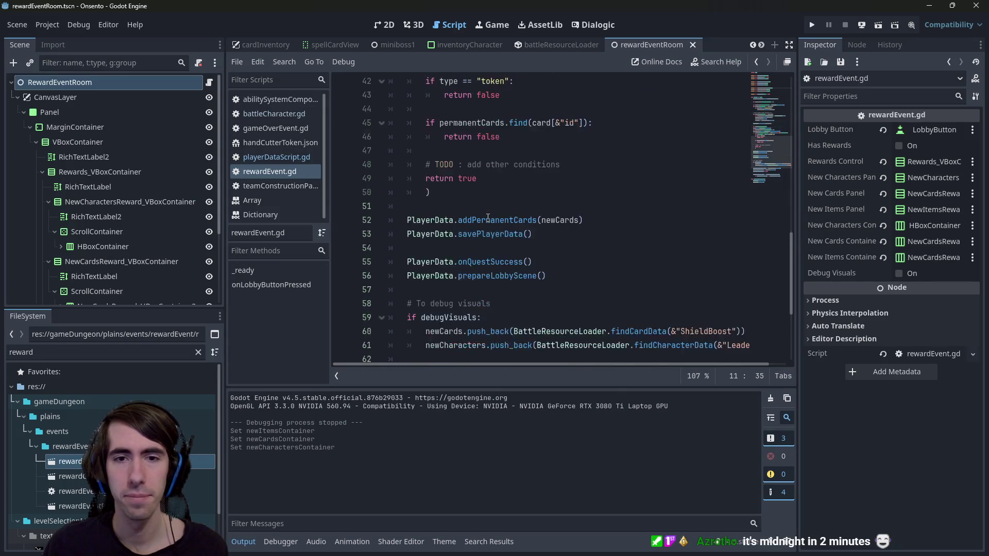
{"action": "scroll", "coordinate": [488, 218], "scroll_direction": "up", "scroll_amount": 2}
{"action": "scroll", "coordinate": [488, 218], "scroll_direction": "down", "scroll_amount": 1}
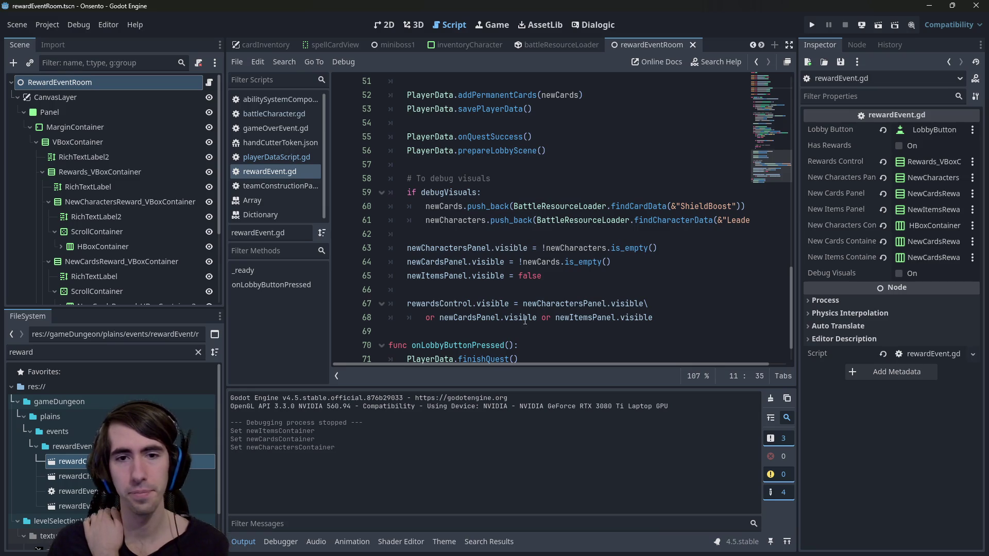
{"action": "left_click", "coordinate": [535, 333]}
Start a new function updateNewCharacterPanel() below the panel visibility code
{"action": "key", "text": "Return"}
{"action": "key", "text": "Return"}
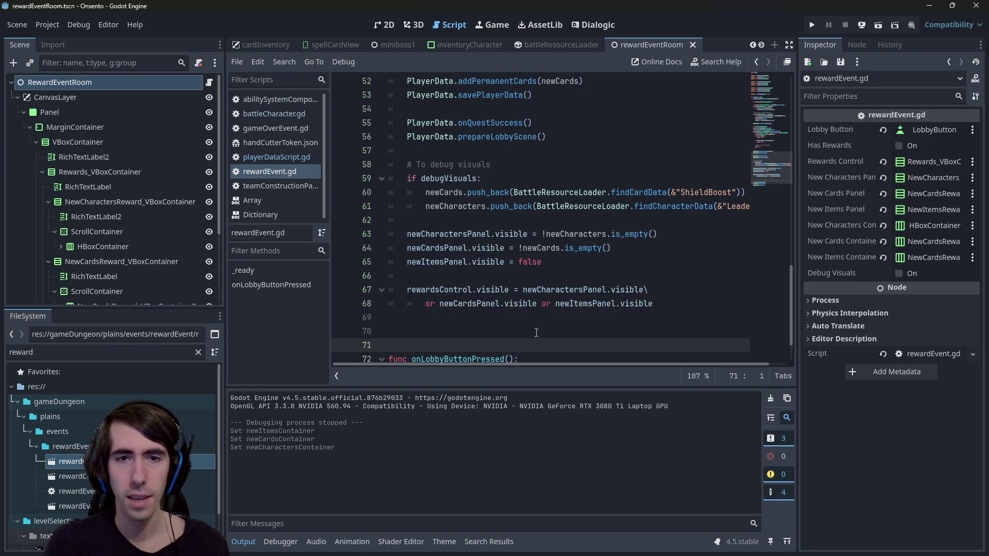
{"action": "key", "text": "Up"}
{"action": "type", "text": "func "}
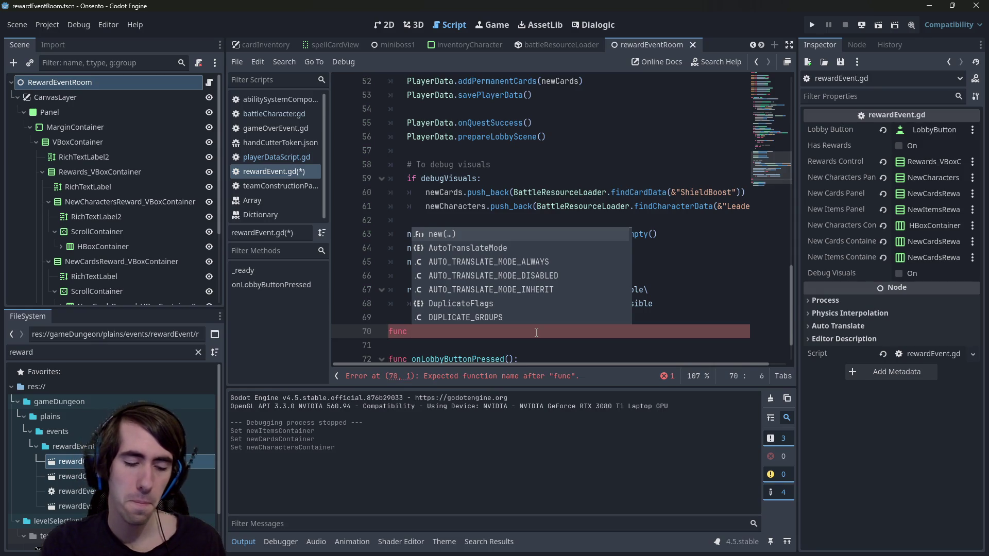
{"action": "type", "text": "updateNewCharacter"}
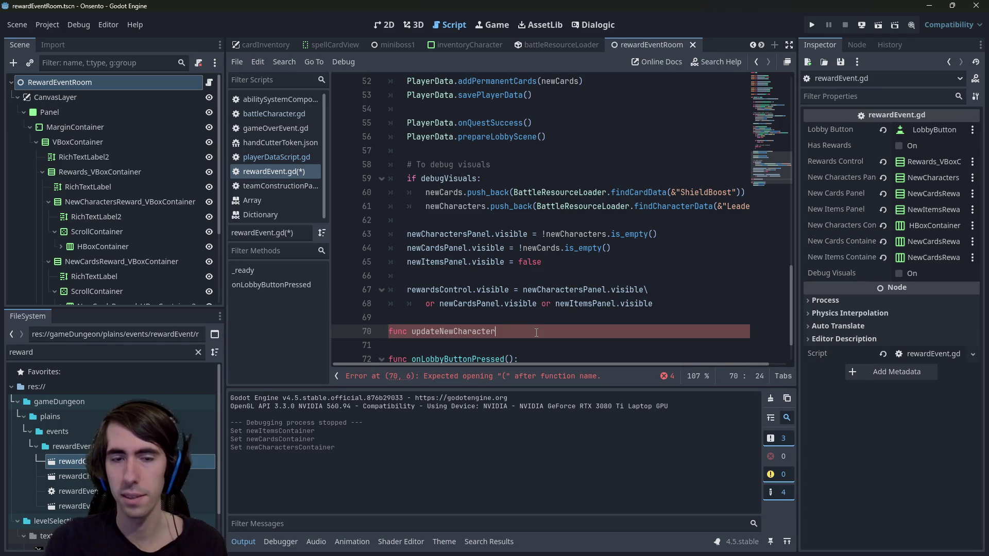
{"action": "type", "text": "ds"}
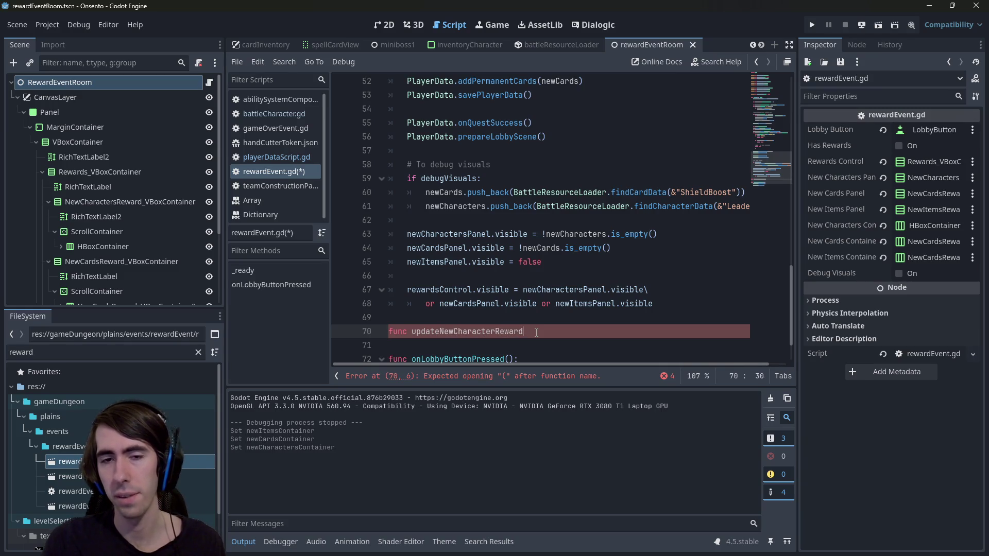
{"action": "key", "text": "BackSpace"}
{"action": "key", "text": "BackSpace"}
{"action": "key", "text": "BackSpace"}
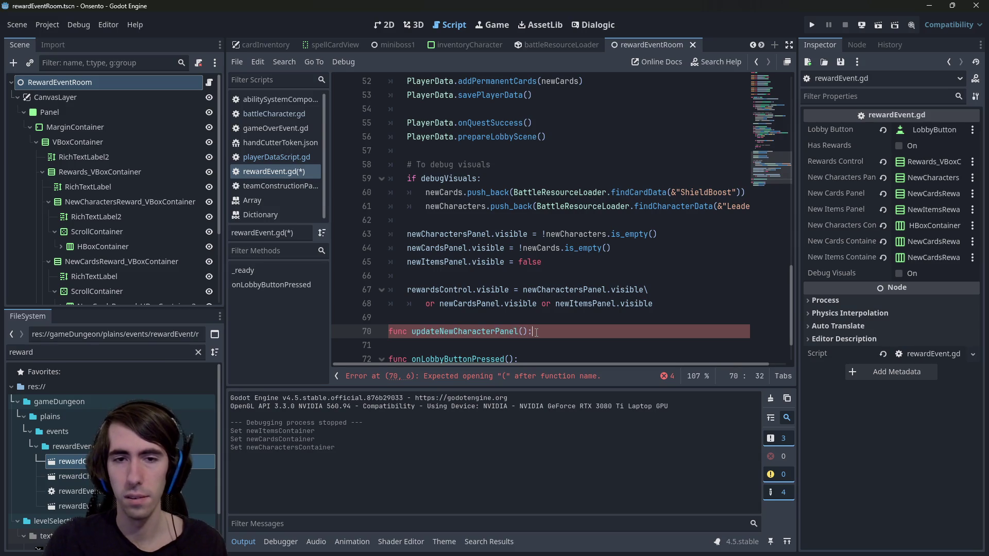
{"action": "key", "text": "Return"}
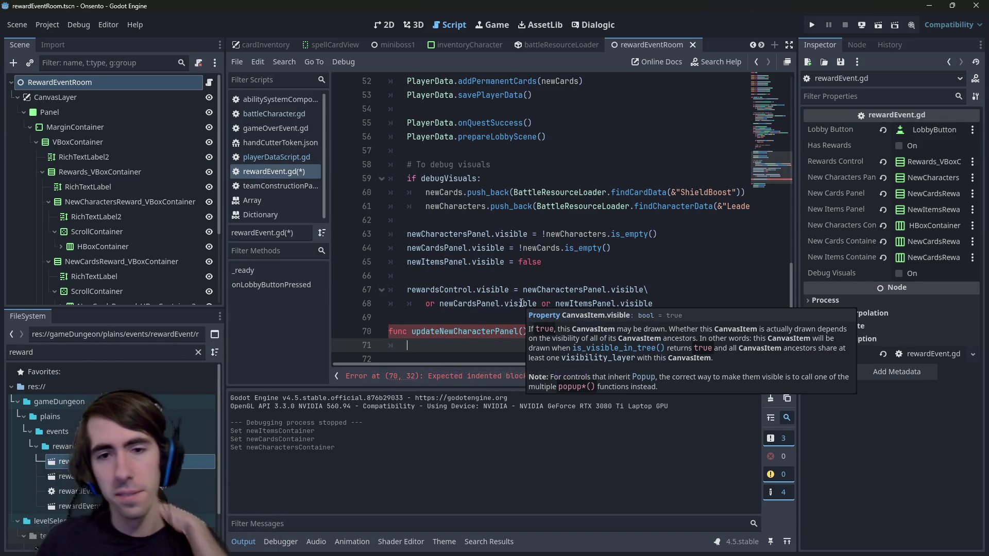
Copy the newCharactersPanel visibility line into the new function's body
{"action": "scroll", "coordinate": [493, 282], "scroll_direction": "down", "scroll_amount": 1}
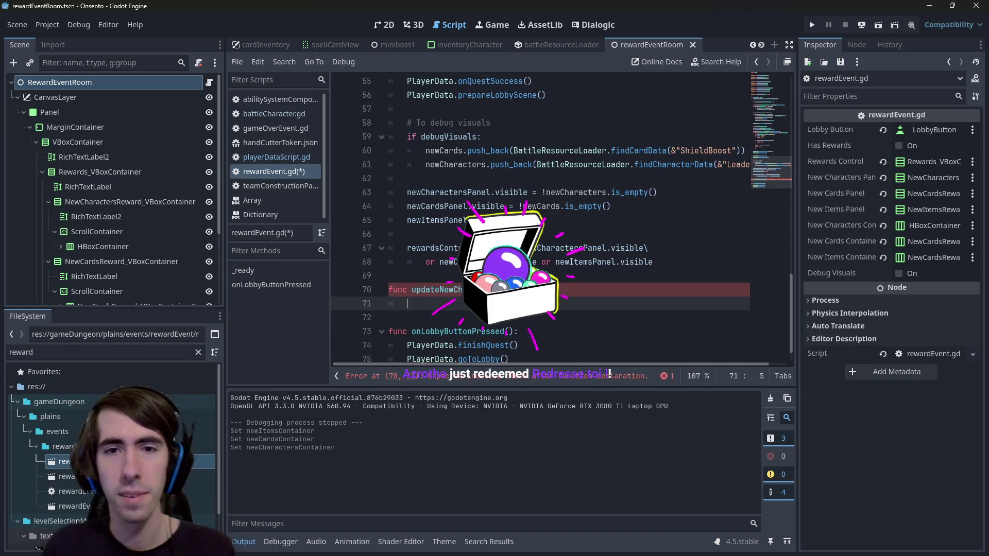
{"action": "left_click_drag", "start_coordinate": [657, 192], "coordinate": [343, 191]}
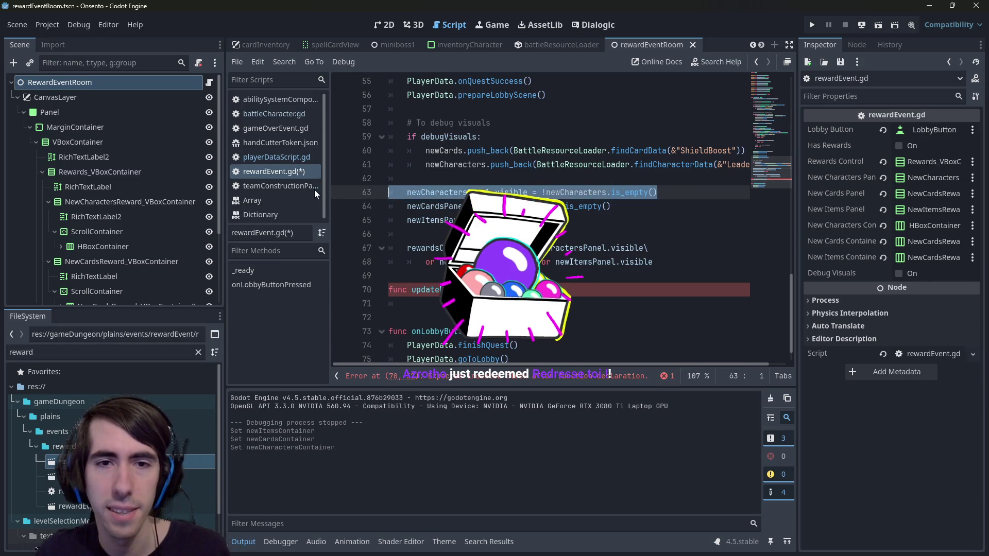
{"action": "key", "text": "ctrl+c"}
{"action": "left_click", "coordinate": [451, 315]}
{"action": "key", "text": "BackSpace"}
{"action": "key", "text": "BackSpace"}
{"action": "key", "text": "ctrl+v"}
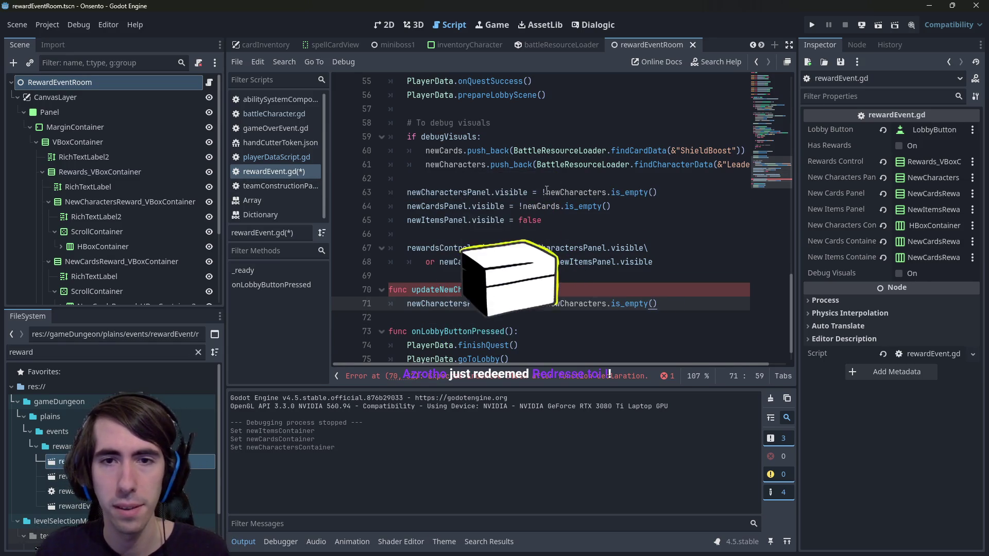
Give updateNewCharacterPanel the parameter newCharacters:Array[Dictionary]
{"action": "scroll", "coordinate": [544, 210], "scroll_direction": "up", "scroll_amount": 1}
{"action": "scroll", "coordinate": [545, 210], "scroll_direction": "up", "scroll_amount": 11}
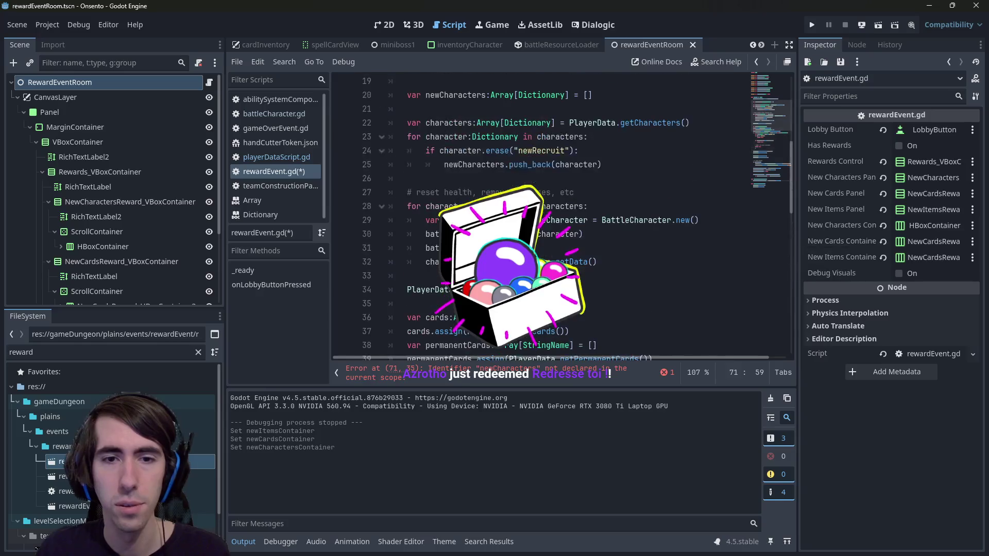
{"action": "scroll", "coordinate": [545, 210], "scroll_direction": "up", "scroll_amount": 2}
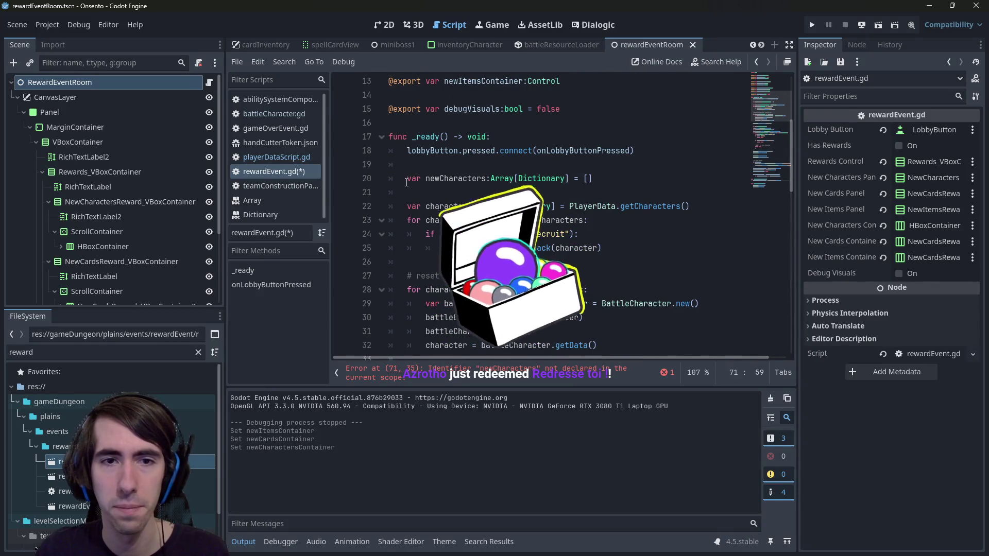
{"action": "mouse_move", "coordinate": [407, 178]}
{"action": "left_mouse_down"}
{"action": "mouse_move", "coordinate": [569, 178]}
{"action": "mouse_move", "coordinate": [425, 178]}
{"action": "left_mouse_up"}
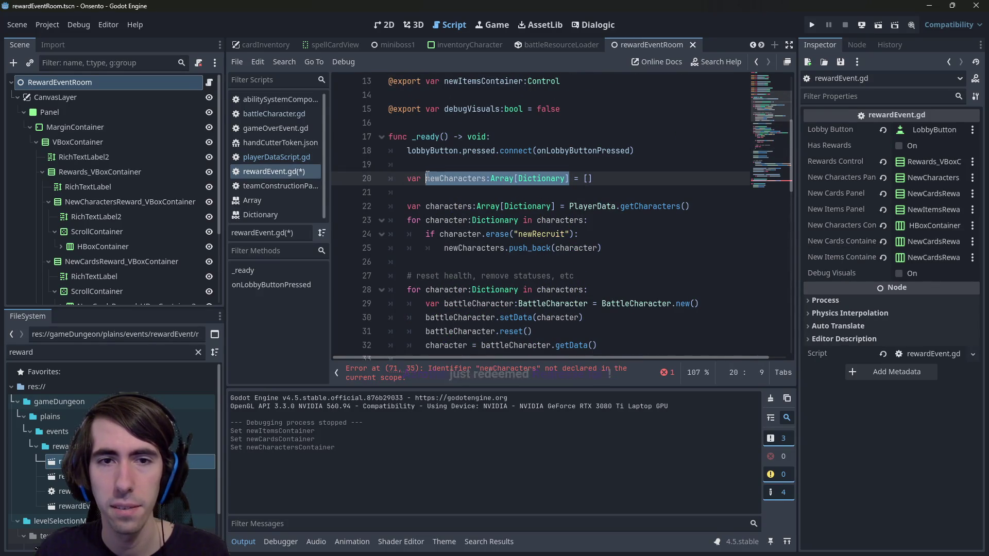
{"action": "scroll", "coordinate": [452, 218], "scroll_direction": "down", "scroll_amount": 4}
{"action": "scroll", "coordinate": [456, 226], "scroll_direction": "down", "scroll_amount": 10}
{"action": "left_click", "coordinate": [522, 248]}
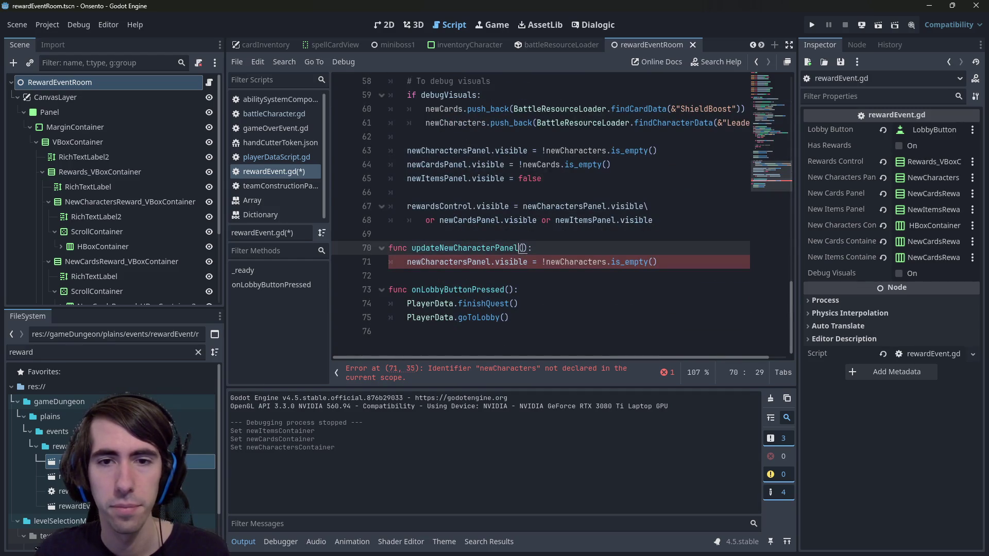
{"action": "key", "text": "ctrl+v"}
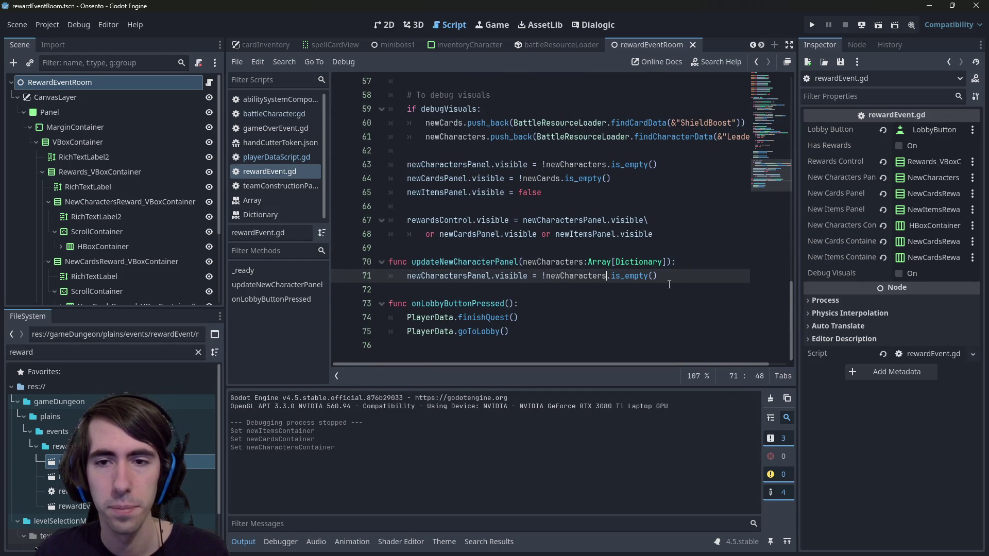
Paste a duplicate of the whole updateNewCharacterPanel function below it
{"action": "left_click_drag", "start_coordinate": [661, 276], "coordinate": [309, 260]}
{"action": "key", "text": "ctrl+c"}
{"action": "key", "text": "Down"}
{"action": "key", "text": "Down"}
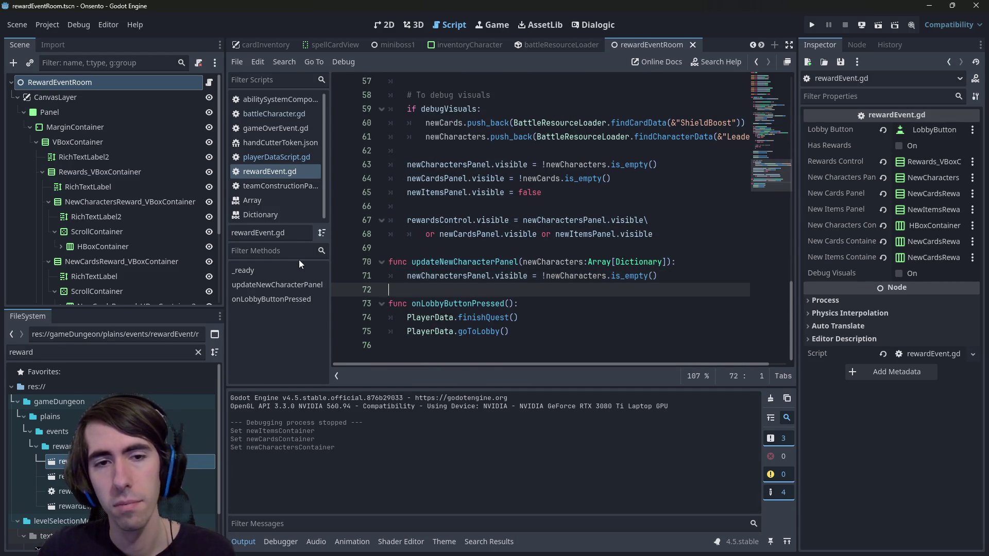
{"action": "key", "text": "Return"}
{"action": "key", "text": "ctrl+v"}
{"action": "key", "text": "Return"}
{"action": "key", "text": "Return"}
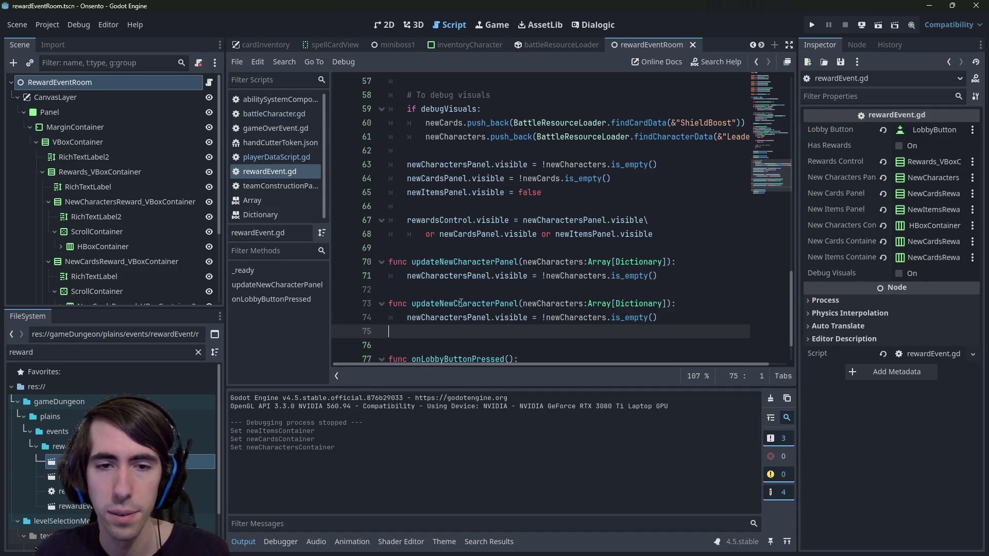
Rename the duplicate to updateNewCardsPanel and paste a third copy below it
{"action": "left_click_drag", "start_coordinate": [454, 304], "coordinate": [496, 303]}
{"action": "type", "text": "Cards"}
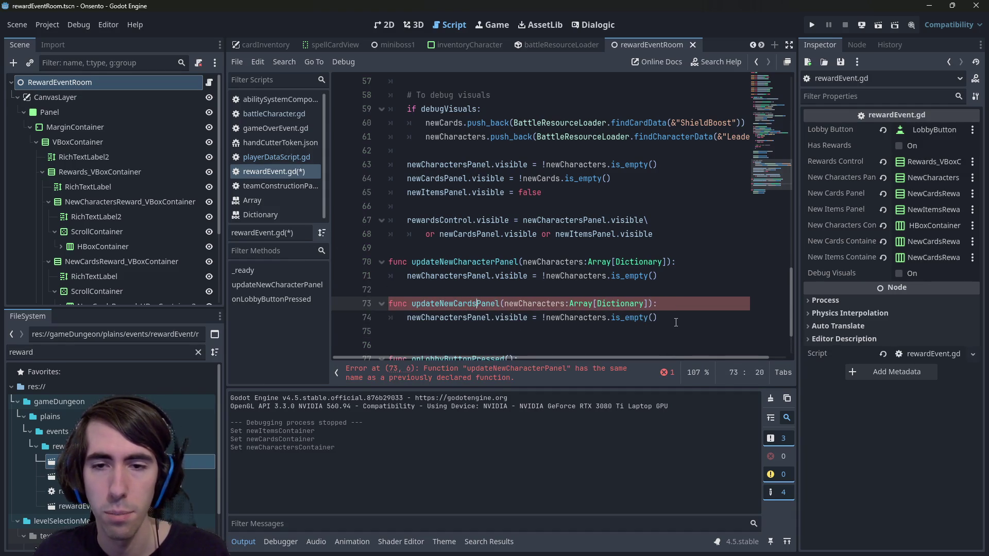
{"action": "left_click_drag", "start_coordinate": [676, 323], "coordinate": [391, 291]}
{"action": "left_click", "coordinate": [420, 336]}
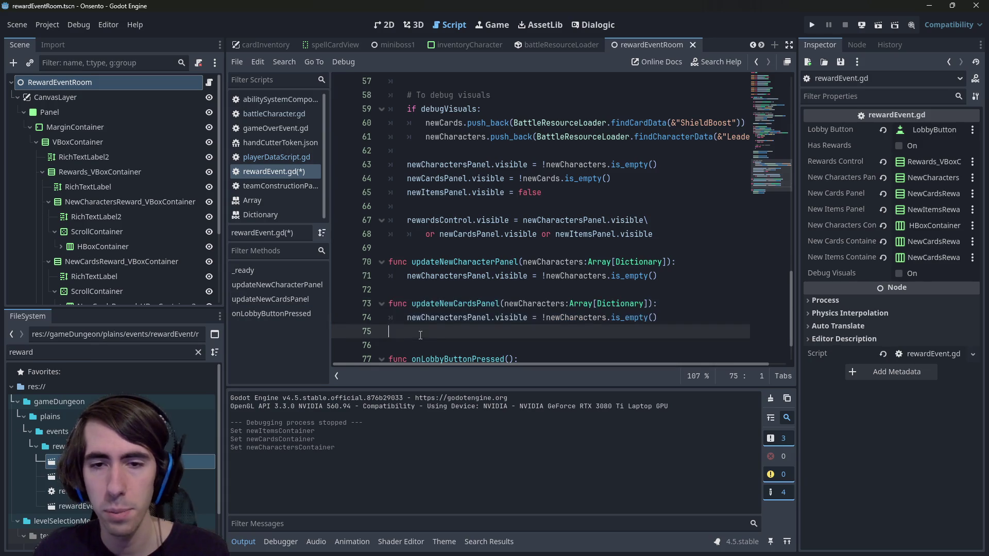
{"action": "key", "text": "Return"}
{"action": "key", "text": "ctrl+v"}
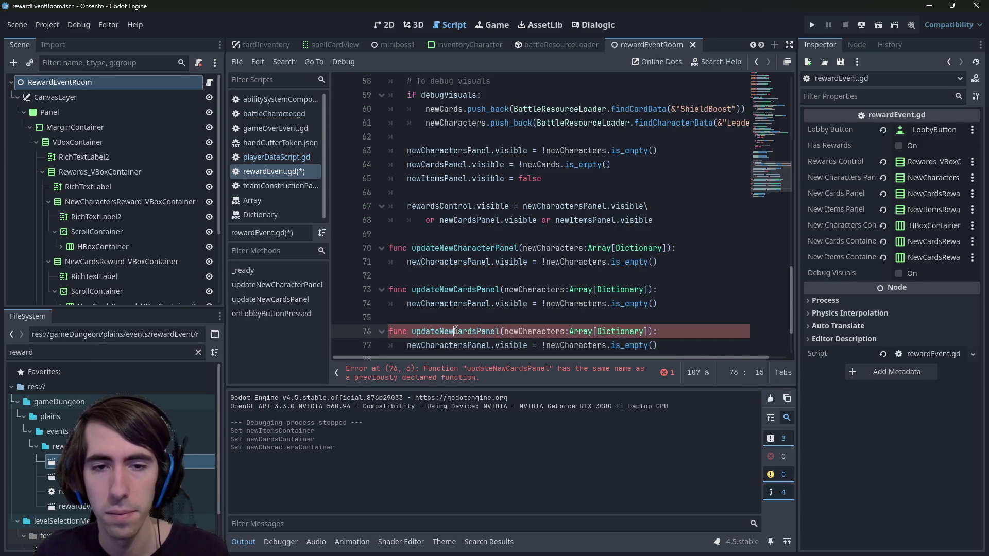
Rename the third copy to updateNewItemsPanel and add a newItemsPanel = false line
{"action": "left_click_drag", "start_coordinate": [454, 332], "coordinate": [477, 331]}
{"action": "type", "text": "Items"}
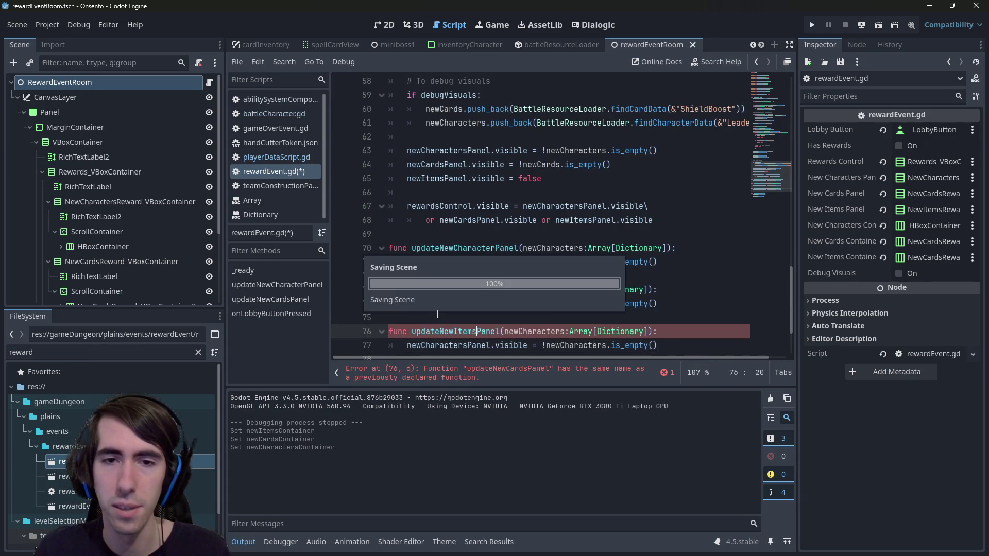
{"action": "key", "text": "Escape"}
{"action": "scroll", "coordinate": [531, 241], "scroll_direction": "down", "scroll_amount": 1}
{"action": "double_click", "coordinate": [459, 136]}
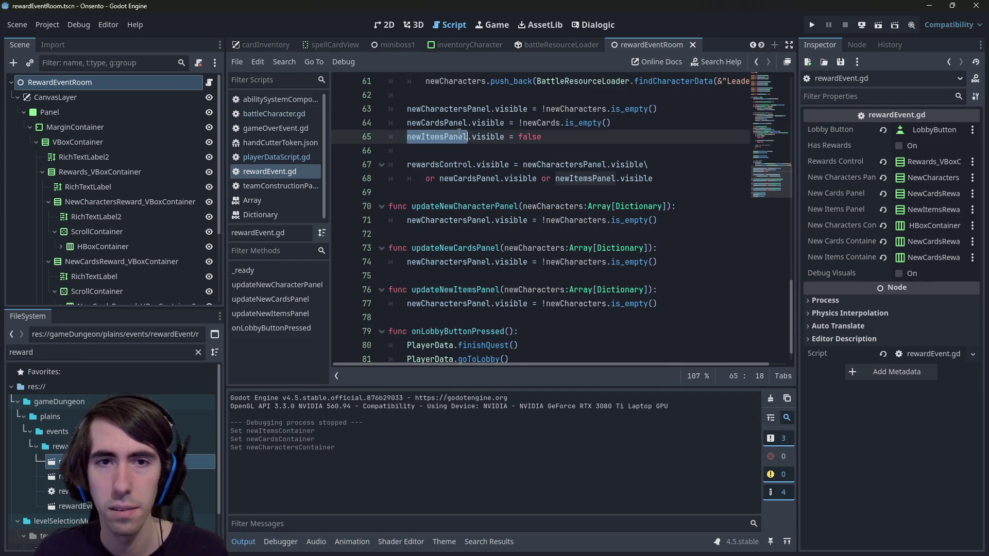
{"action": "key", "text": "ctrl+c"}
{"action": "left_click", "coordinate": [663, 295]}
{"action": "key", "text": "Return"}
{"action": "key", "text": "ctrl+v"}
{"action": "type", "text": "= false"}
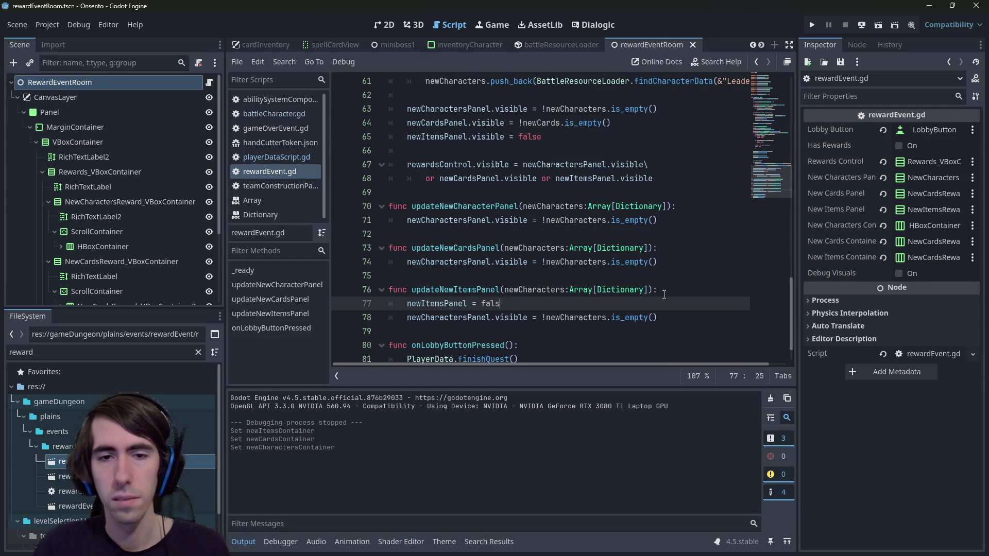
Remove the leftover characters line and the parameter, making the body newItemsPanel.visible = false
{"action": "key", "text": "shift+Down"}
{"action": "key", "text": "shift+End"}
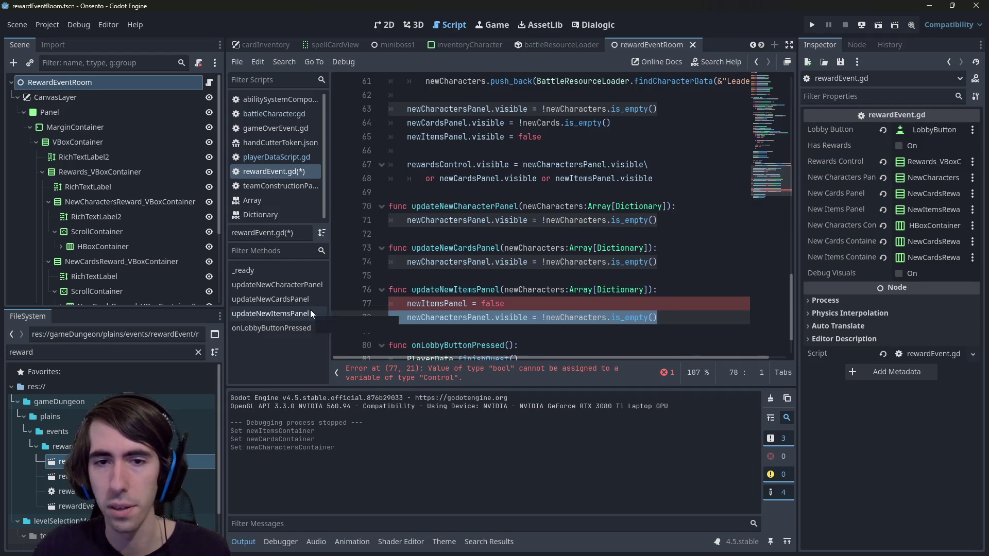
{"action": "key", "text": "BackSpace"}
{"action": "key", "text": "Up"}
{"action": "key", "text": "ctrl+shift+Right"}
{"action": "key", "text": "ctrl+shift+Right"}
{"action": "key", "text": "ctrl+shift+Right"}
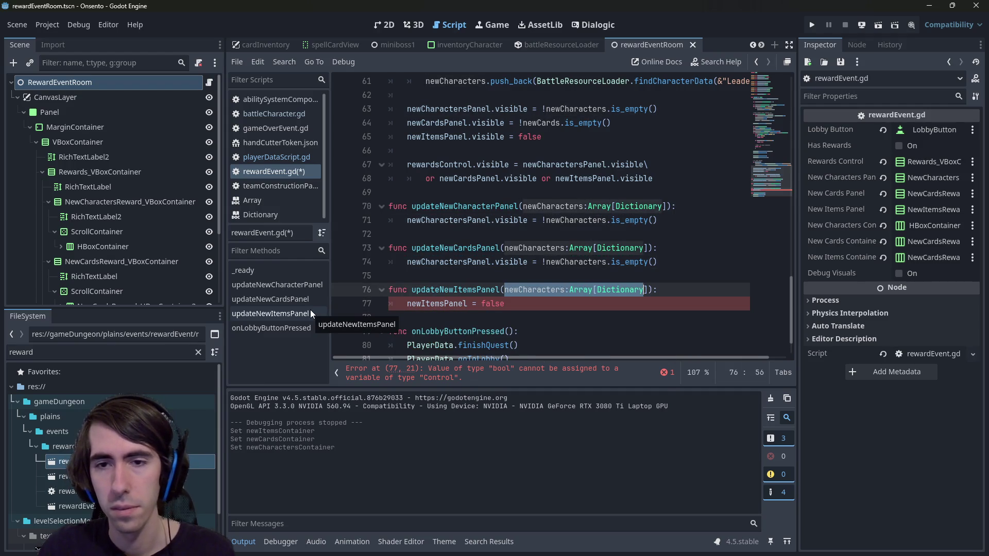
{"action": "key", "text": "BackSpace"}
{"action": "key", "text": "ctrl+s"}
{"action": "double_click", "coordinate": [437, 285]}
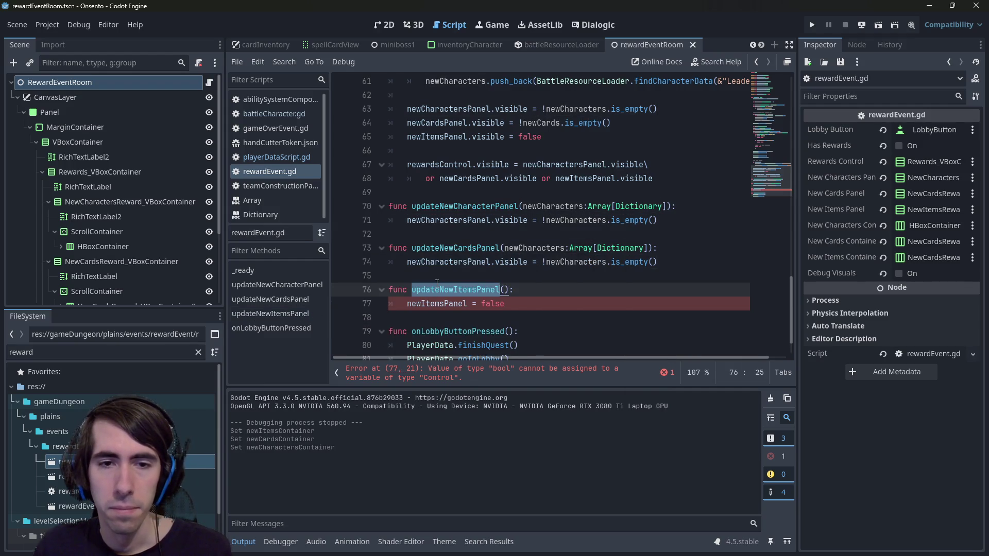
{"action": "left_click", "coordinate": [466, 303]}
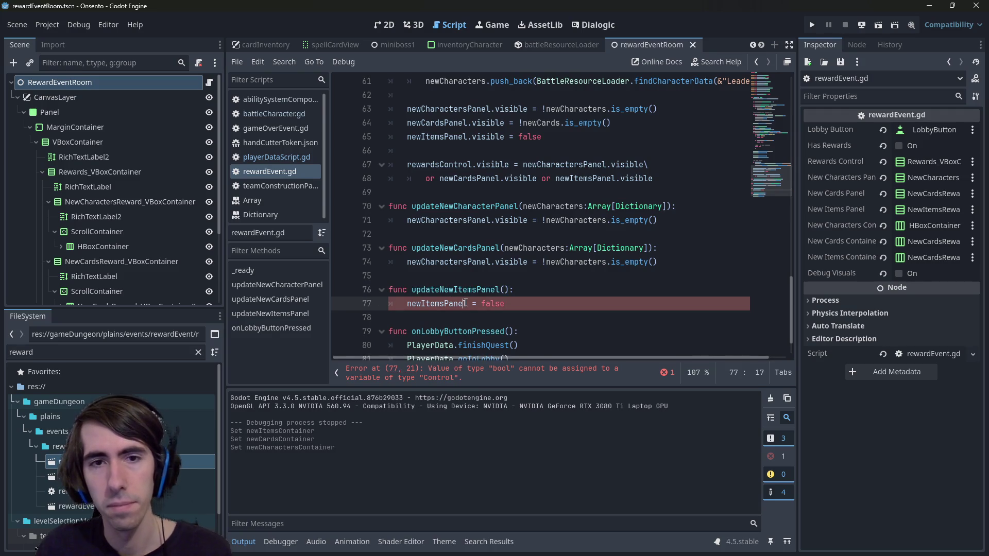
{"action": "type", "text": ".visible"}
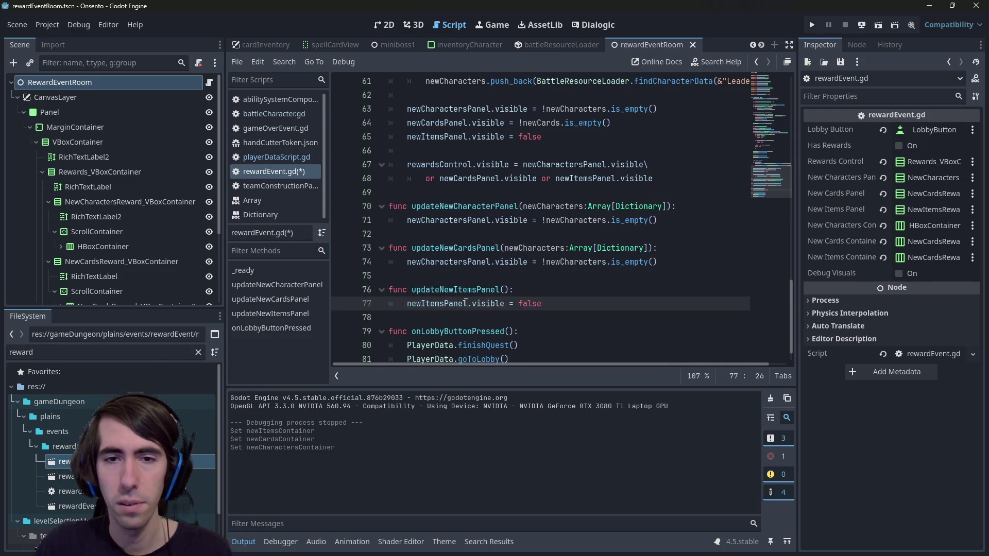
Add an updateNewItemsPanel() call after line 65 and save the script
{"action": "double_click", "coordinate": [466, 289]}
{"action": "key", "text": "ctrl+c"}
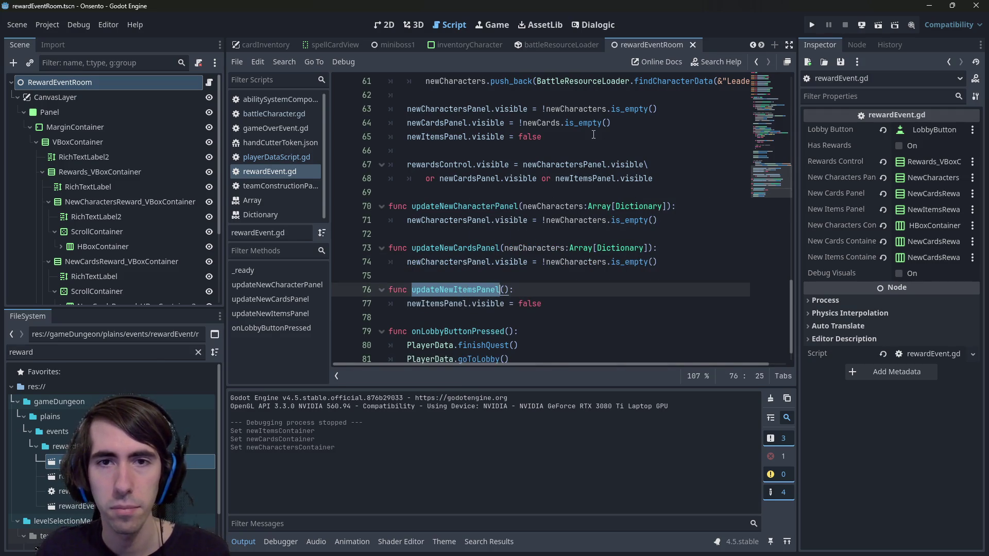
{"action": "left_click", "coordinate": [593, 136]}
{"action": "key", "text": "Return"}
{"action": "key", "text": "ctrl+v"}
{"action": "type", "text": "()"}
{"action": "key", "text": "ctrl+s"}
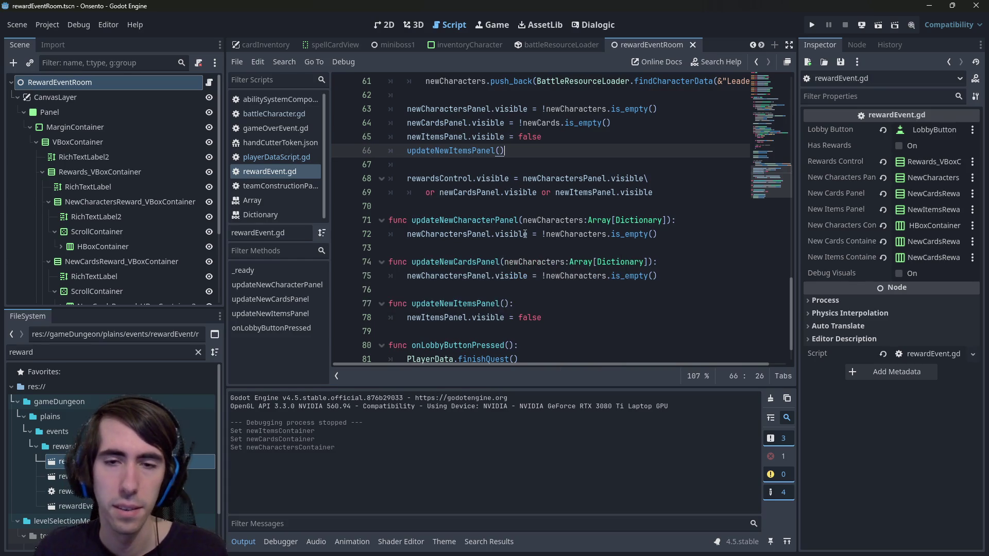
Add an updateNewCardsPanel(newCards) call below line 64 in _ready
{"action": "scroll", "coordinate": [517, 288], "scroll_direction": "up", "scroll_amount": 1}
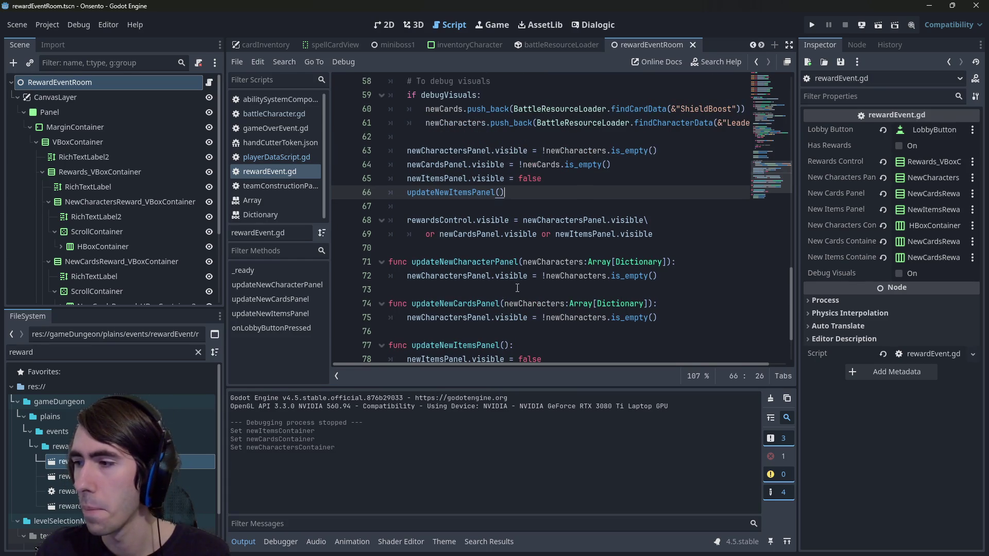
{"action": "scroll", "coordinate": [517, 287], "scroll_direction": "down", "scroll_amount": 1}
{"action": "scroll", "coordinate": [490, 293], "scroll_direction": "up", "scroll_amount": 1}
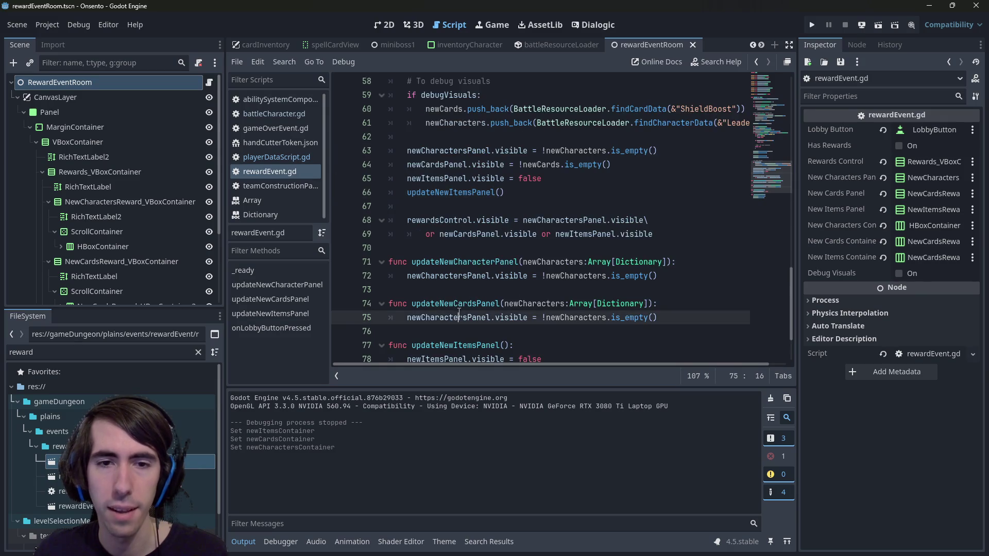
{"action": "left_click", "coordinate": [454, 303]}
{"action": "double_click", "coordinate": [453, 303]}
{"action": "key", "text": "ctrl+c"}
{"action": "left_click", "coordinate": [643, 165]}
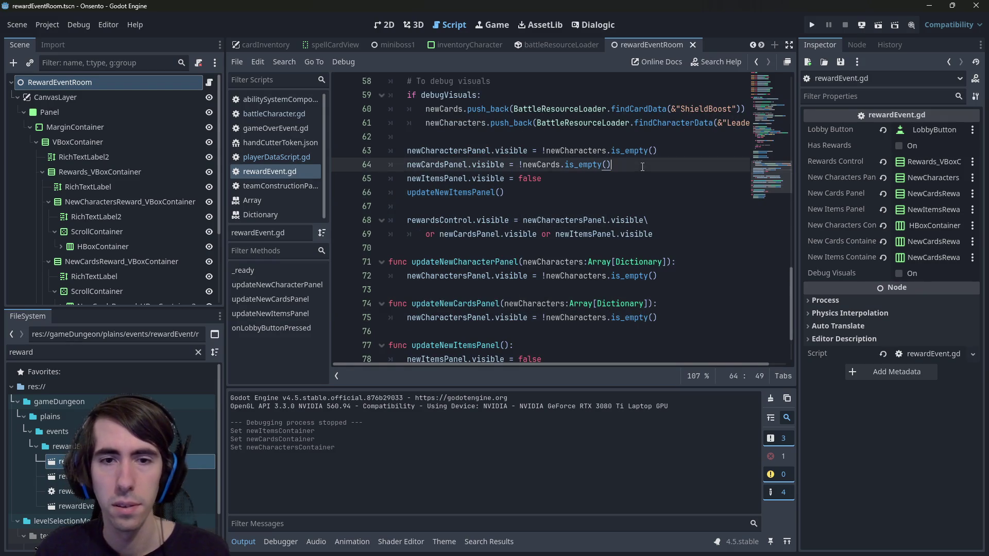
{"action": "key", "text": "Return"}
{"action": "key", "text": "ctrl+v"}
{"action": "type", "text": "("}
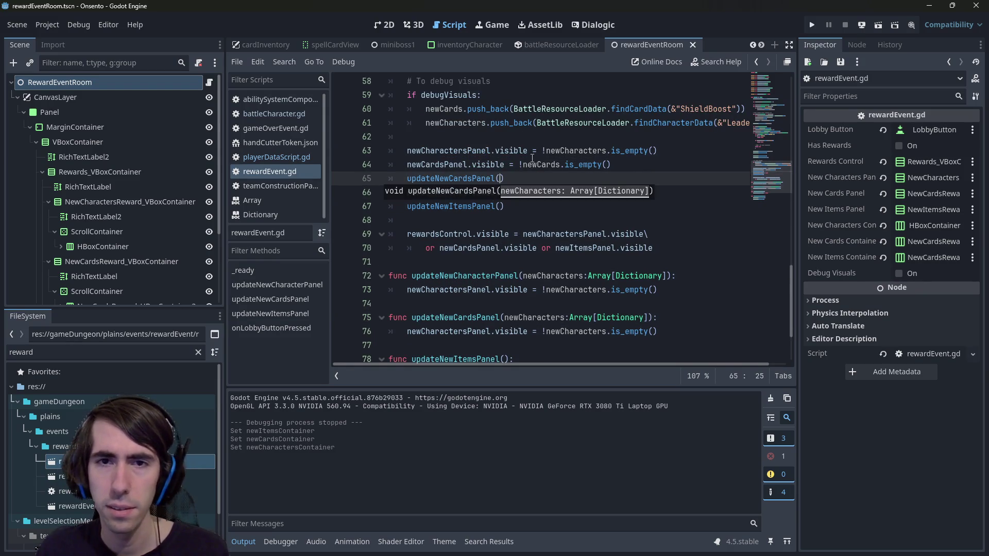
{"action": "key", "text": "Left"}
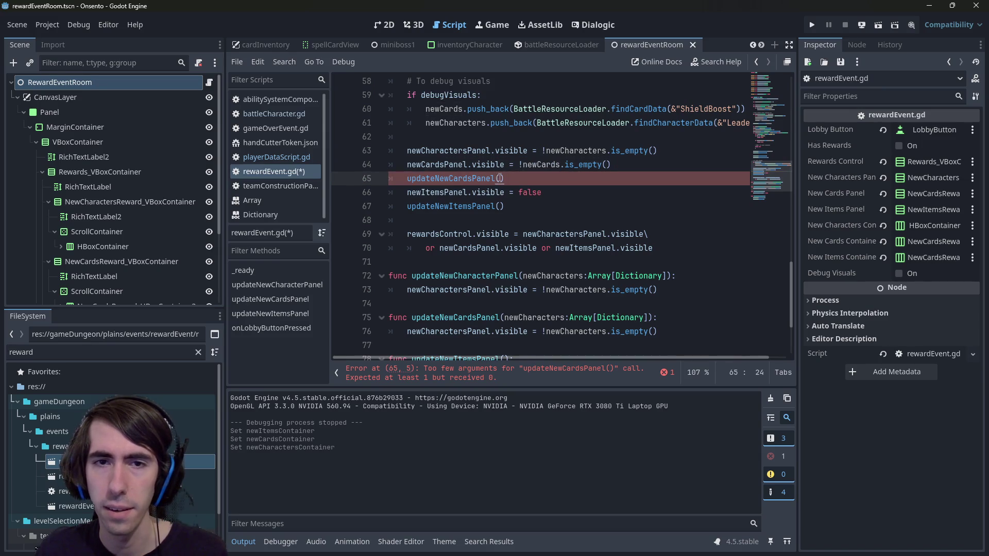
{"action": "type", "text": "newCards"}
Add an updateNewCharacterPanel(newCharacters) call below line 64 and save the script
{"action": "double_click", "coordinate": [464, 275]}
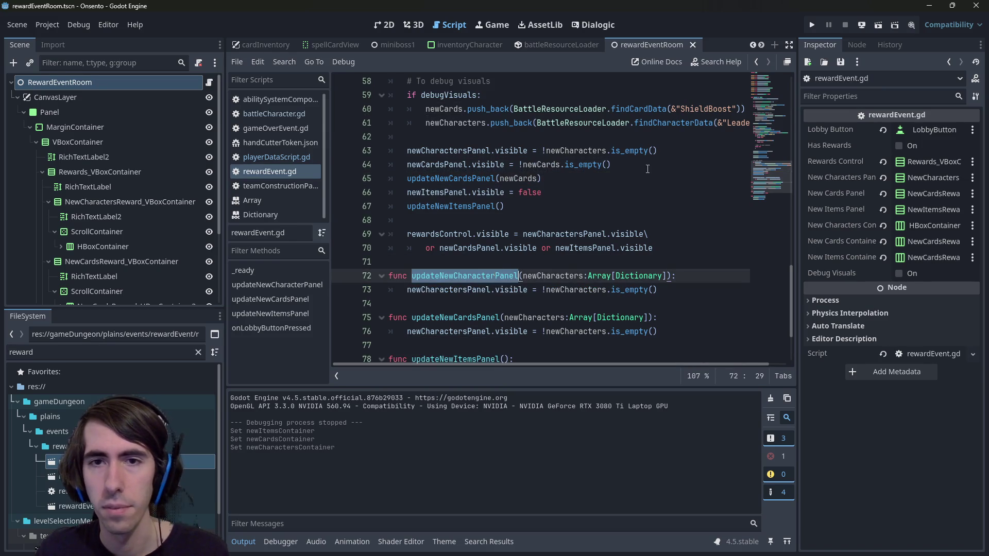
{"action": "left_click", "coordinate": [669, 150]}
{"action": "left_click", "coordinate": [674, 164]}
{"action": "key", "text": "Return"}
{"action": "key", "text": "ctrl+v"}
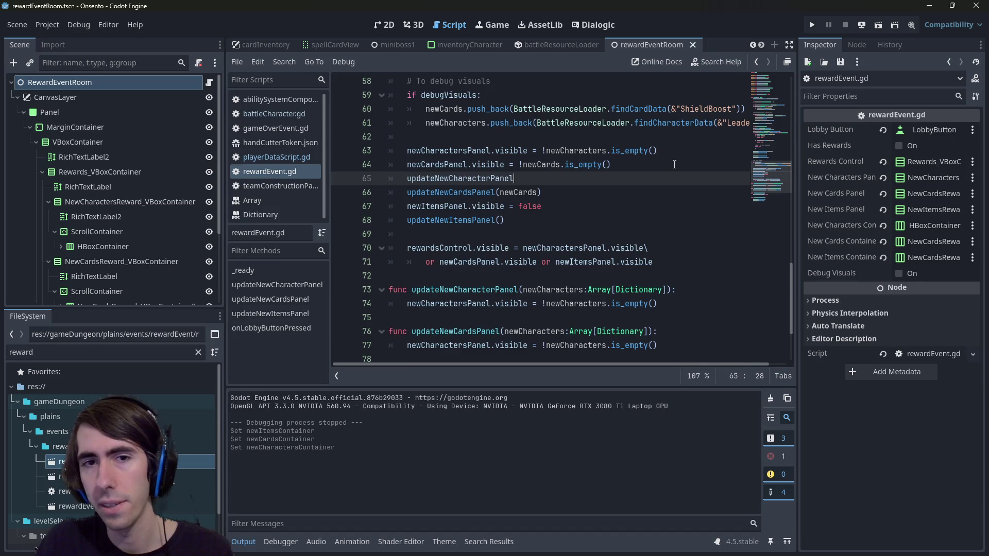
{"action": "type", "text": "("}
{"action": "double_click", "coordinate": [605, 151]}
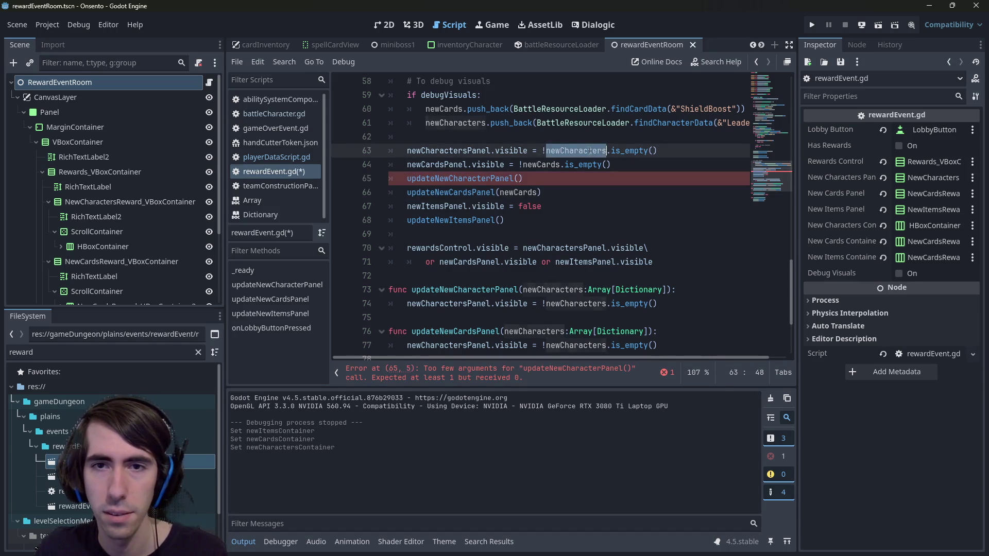
{"action": "key", "text": "ctrl+c"}
{"action": "left_click", "coordinate": [517, 178]}
{"action": "key", "text": "ctrl+v"}
{"action": "key", "text": "ctrl+s"}
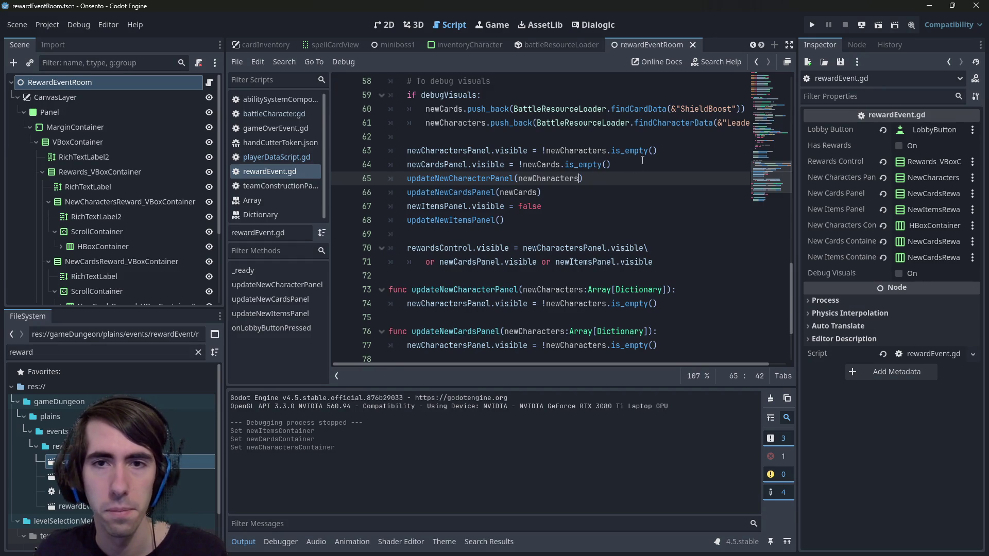
Review the panel visibility lines 63–64, selecting newCardsPanel on line 64
{"action": "mouse_move", "coordinate": [642, 161]}
{"action": "left_mouse_down"}
{"action": "mouse_move", "coordinate": [407, 164]}
{"action": "mouse_move", "coordinate": [372, 154]}
{"action": "left_mouse_up"}
{"action": "scroll", "coordinate": [510, 226], "scroll_direction": "down", "scroll_amount": 1}
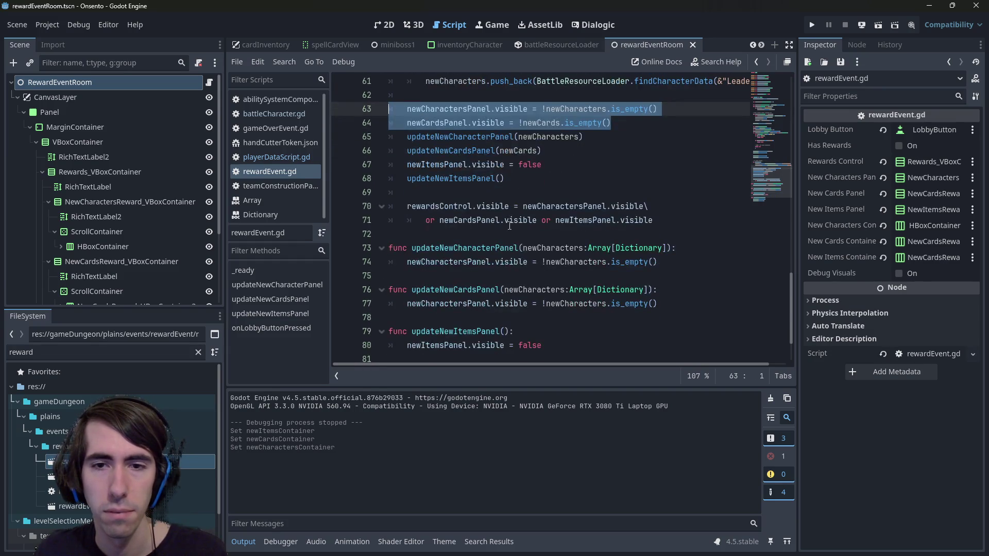
{"action": "scroll", "coordinate": [509, 225], "scroll_direction": "up", "scroll_amount": 1}
{"action": "left_click", "coordinate": [538, 287]}
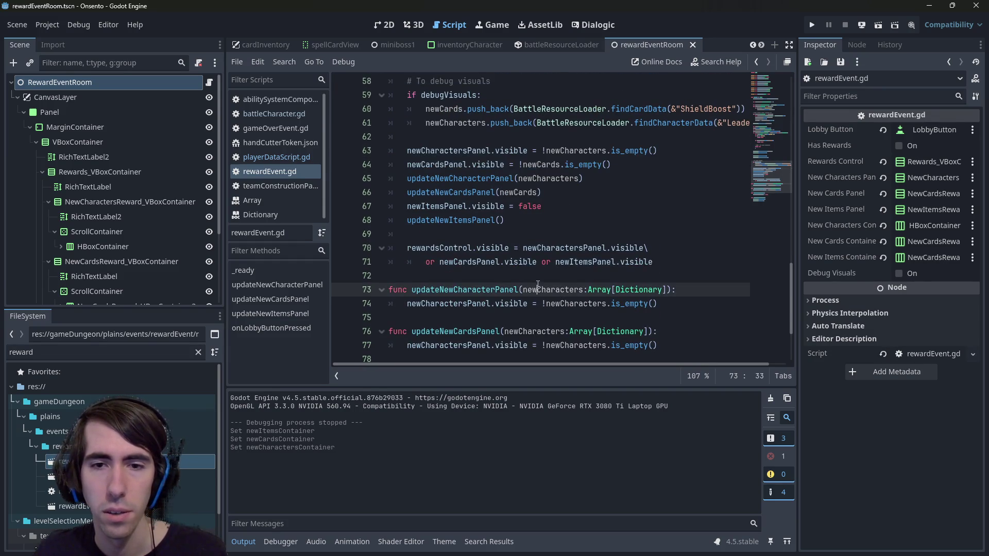
{"action": "left_click", "coordinate": [446, 151]}
{"action": "double_click", "coordinate": [437, 164]}
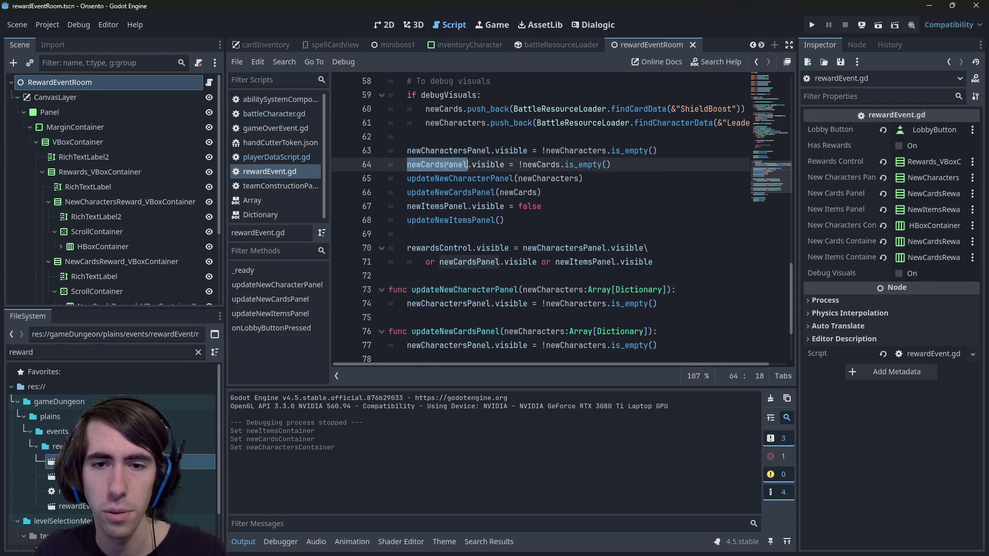
{"action": "scroll", "coordinate": [461, 190], "scroll_direction": "up", "scroll_amount": 7}
{"action": "scroll", "coordinate": [459, 193], "scroll_direction": "up", "scroll_amount": 6}
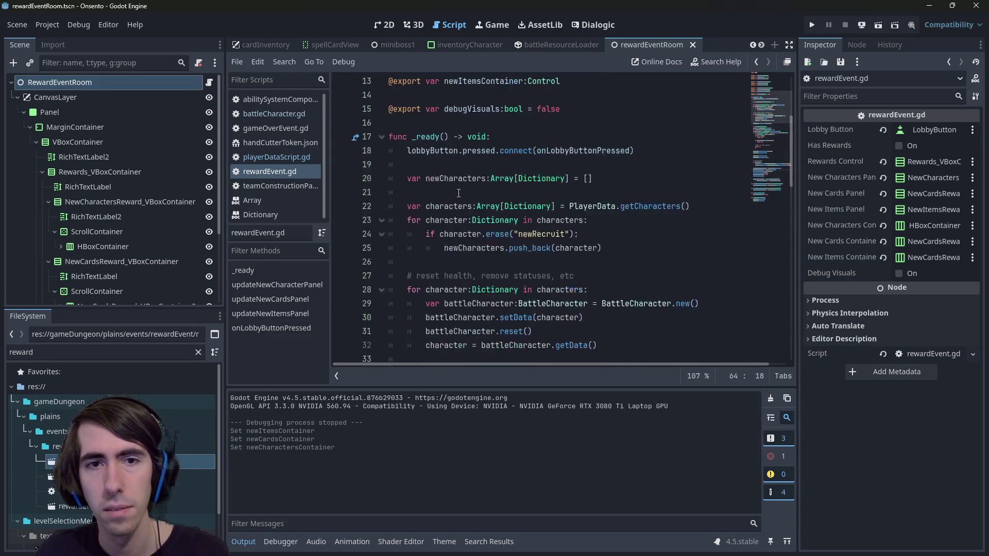
{"action": "scroll", "coordinate": [458, 196], "scroll_direction": "down", "scroll_amount": 6}
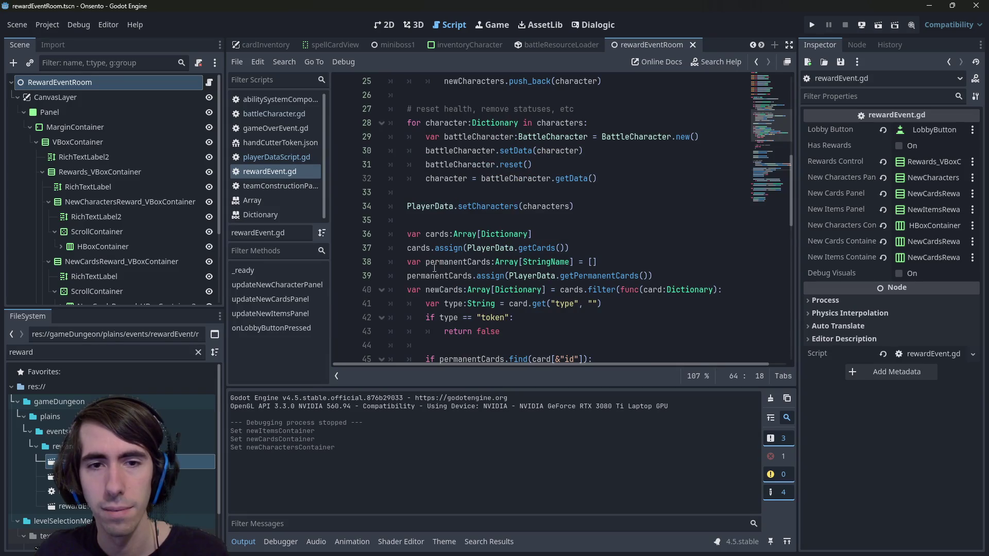
{"action": "scroll", "coordinate": [438, 269], "scroll_direction": "down", "scroll_amount": 2}
{"action": "mouse_move", "coordinate": [427, 206]}
{"action": "left_mouse_down"}
{"action": "mouse_move", "coordinate": [555, 206]}
{"action": "mouse_move", "coordinate": [542, 206]}
{"action": "left_mouse_up"}
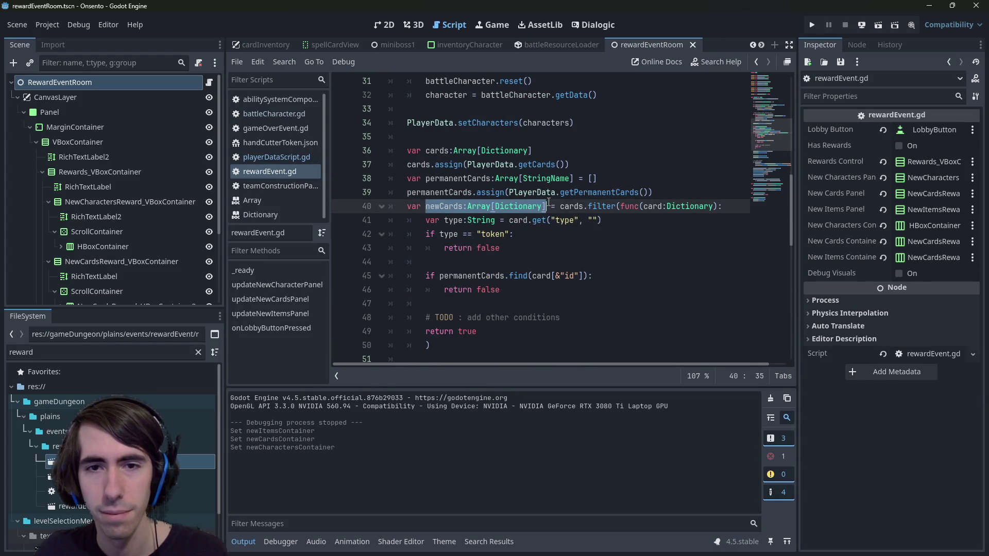
{"action": "scroll", "coordinate": [544, 204], "scroll_direction": "down", "scroll_amount": 10}
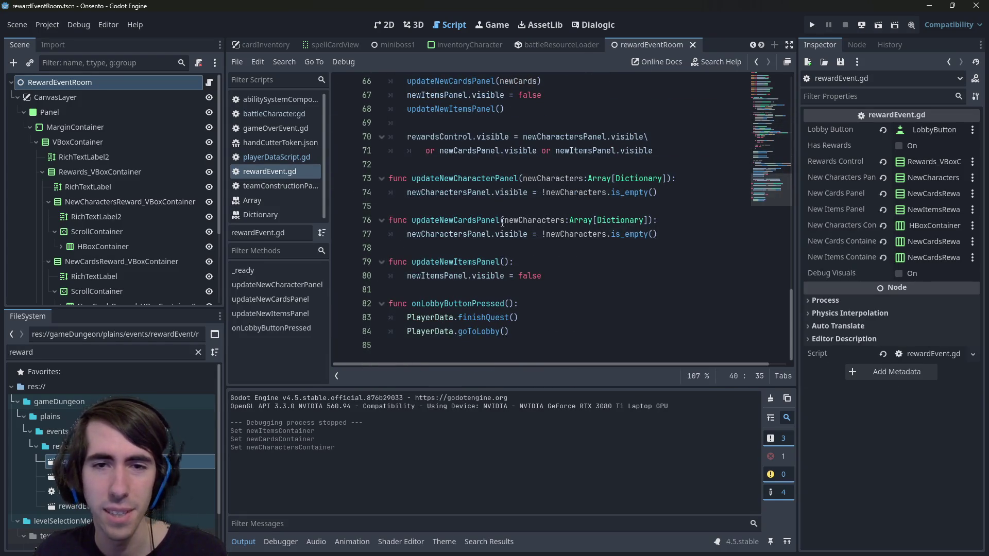
{"action": "left_click_drag", "start_coordinate": [506, 220], "coordinate": [650, 221]}
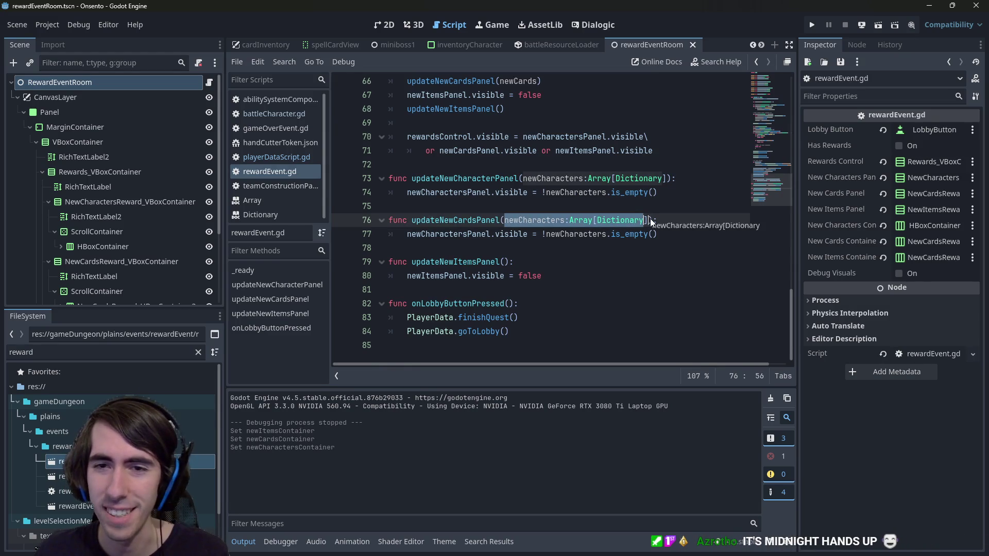
{"action": "type", "text": "["}
{"action": "key", "text": "ctrl+z"}
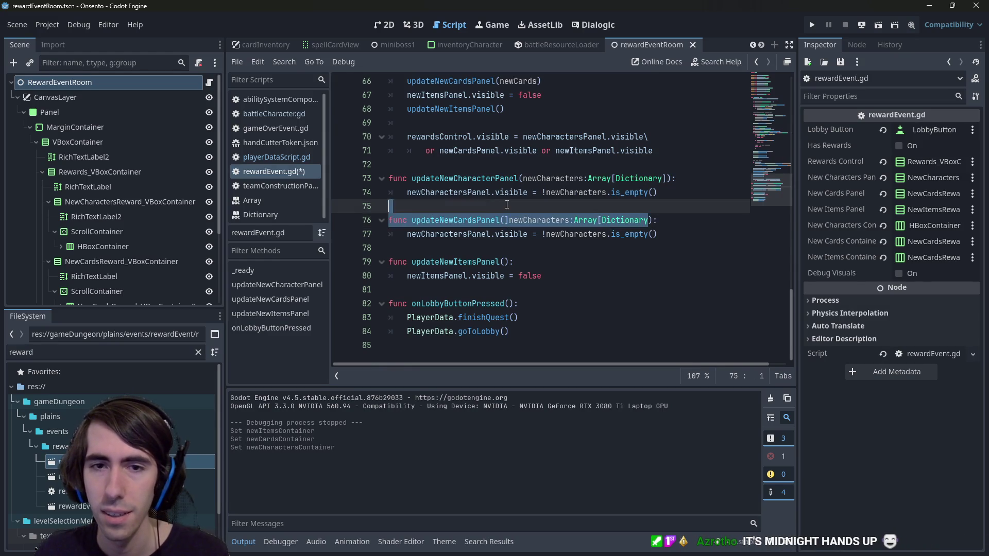
{"action": "double_click", "coordinate": [531, 220]}
{"action": "type", "text": "newCards"}
{"action": "key", "text": "ctrl+s"}
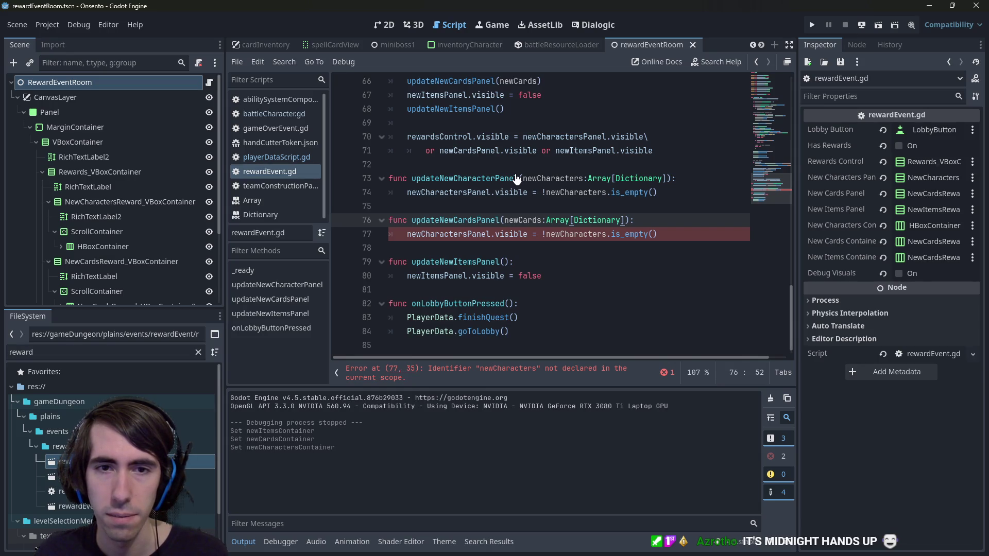
{"action": "double_click", "coordinate": [534, 220]}
{"action": "key", "text": "ctrl+c"}
{"action": "double_click", "coordinate": [572, 233]}
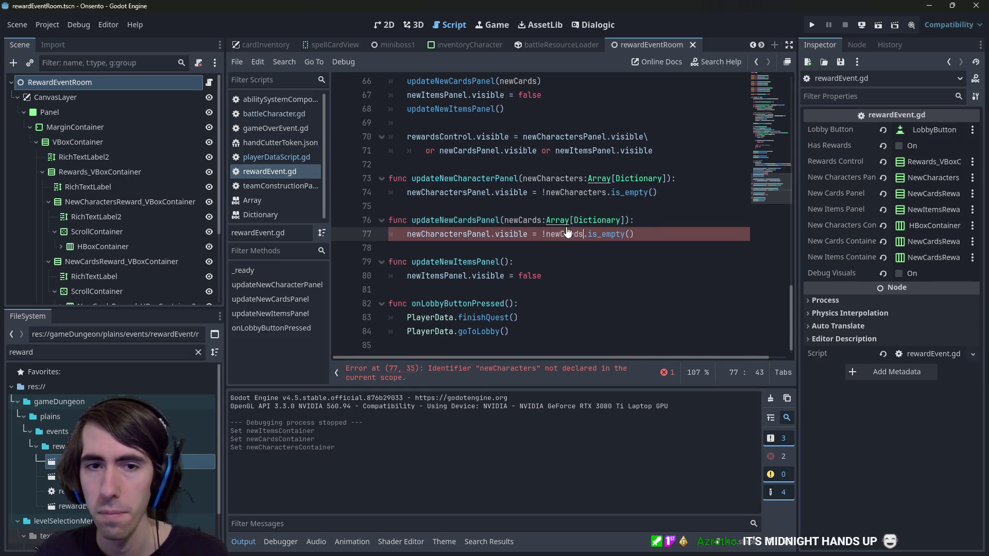
{"action": "key", "text": "ctrl+v"}
{"action": "double_click", "coordinate": [445, 232]}
{"action": "scroll", "coordinate": [444, 229], "scroll_direction": "up", "scroll_amount": 2}
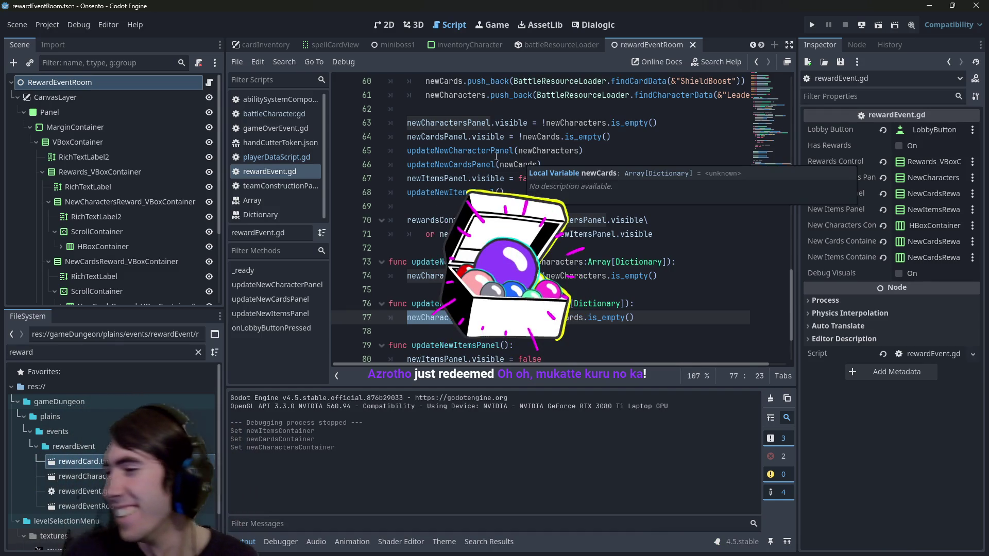
{"action": "mouse_move", "coordinate": [487, 181]}
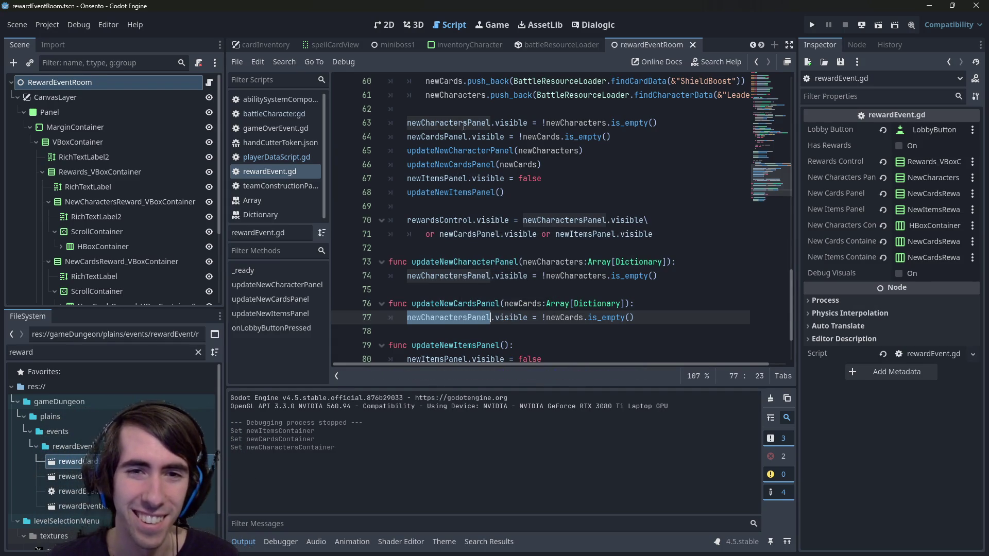
{"action": "left_click", "coordinate": [464, 165]}
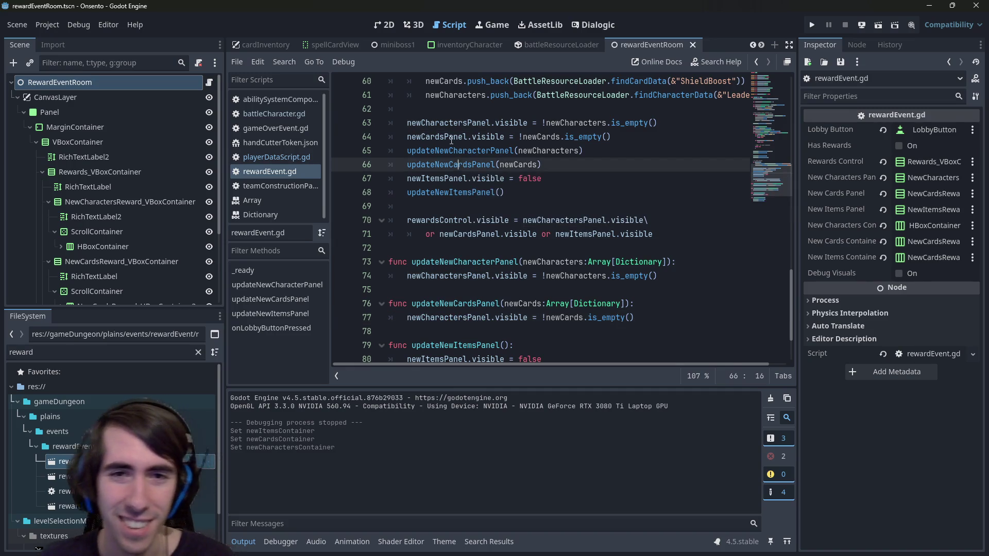
{"action": "left_click", "coordinate": [450, 137]}
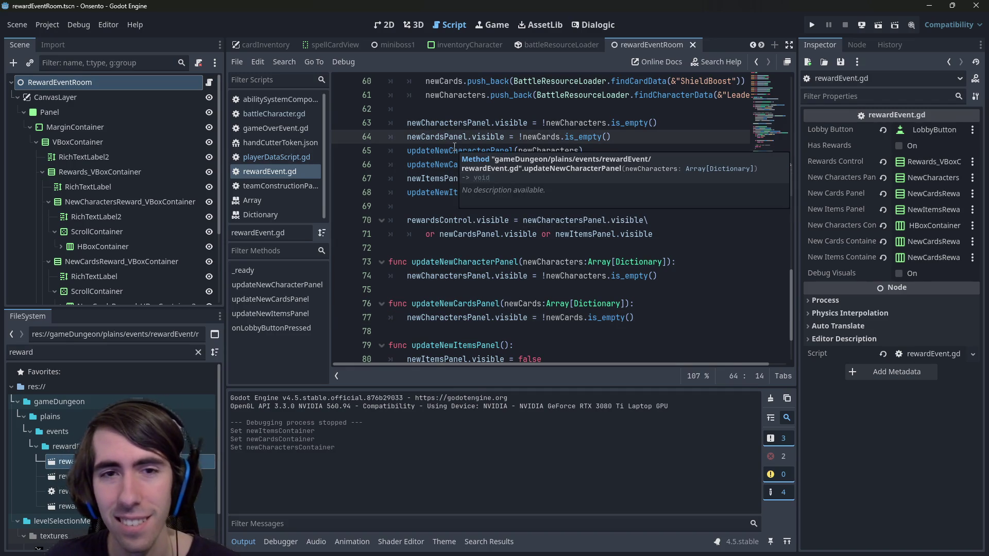
{"action": "left_click", "coordinate": [473, 162]}
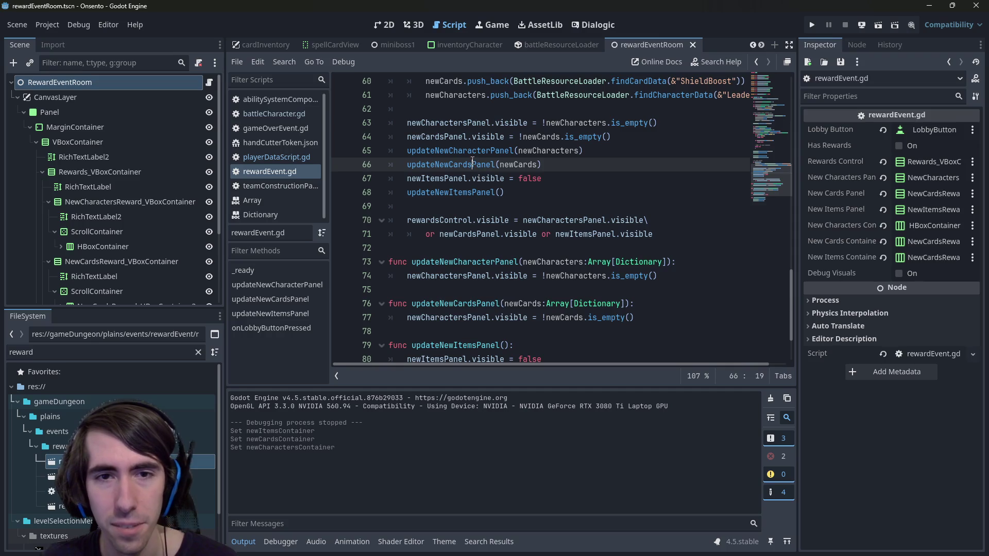
{"action": "double_click", "coordinate": [473, 164]}
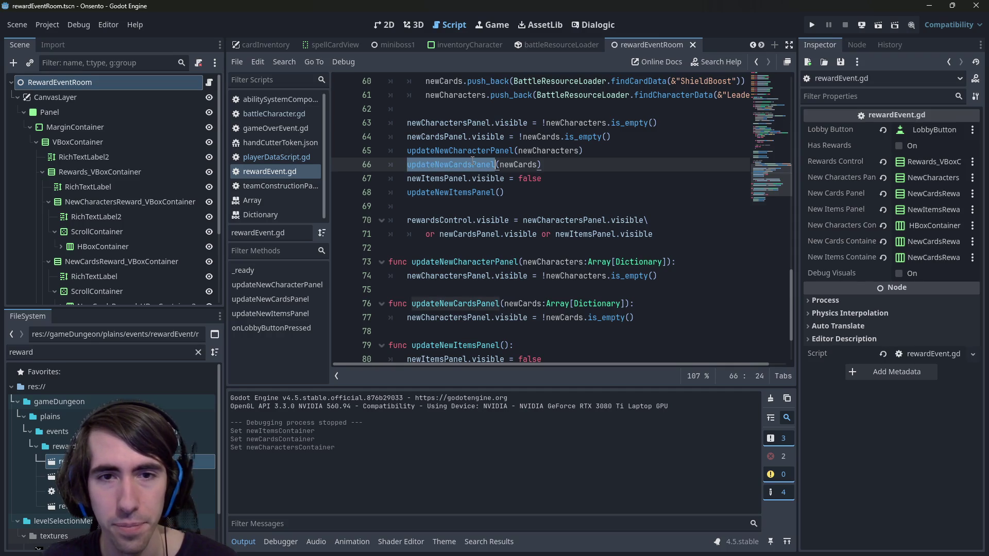
{"action": "double_click", "coordinate": [438, 136]}
{"action": "key", "text": "ctrl+c"}
{"action": "double_click", "coordinate": [470, 317]}
{"action": "key", "text": "ctrl+v"}
{"action": "key", "text": "ctrl+s"}
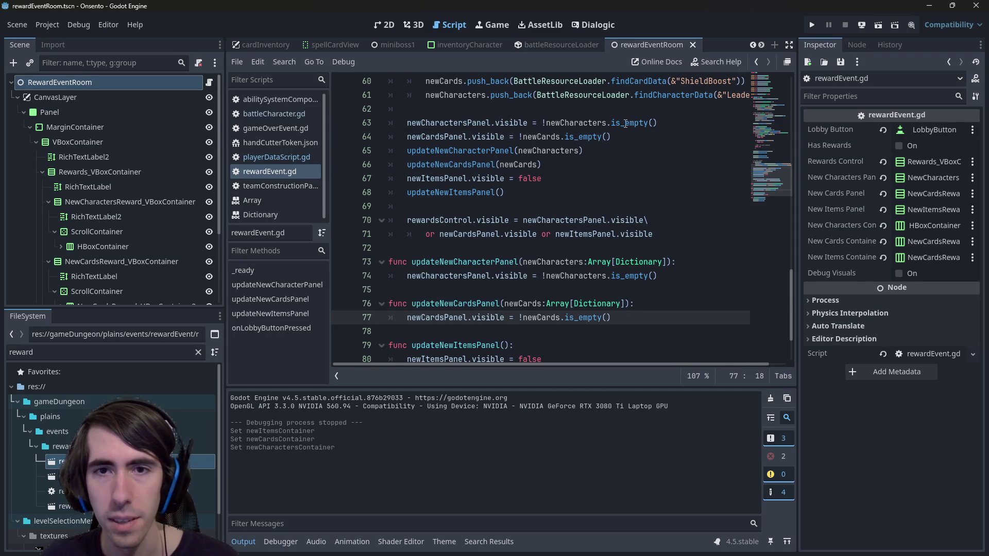
{"action": "left_click_drag", "start_coordinate": [613, 138], "coordinate": [330, 114]}
{"action": "key", "text": "BackSpace"}
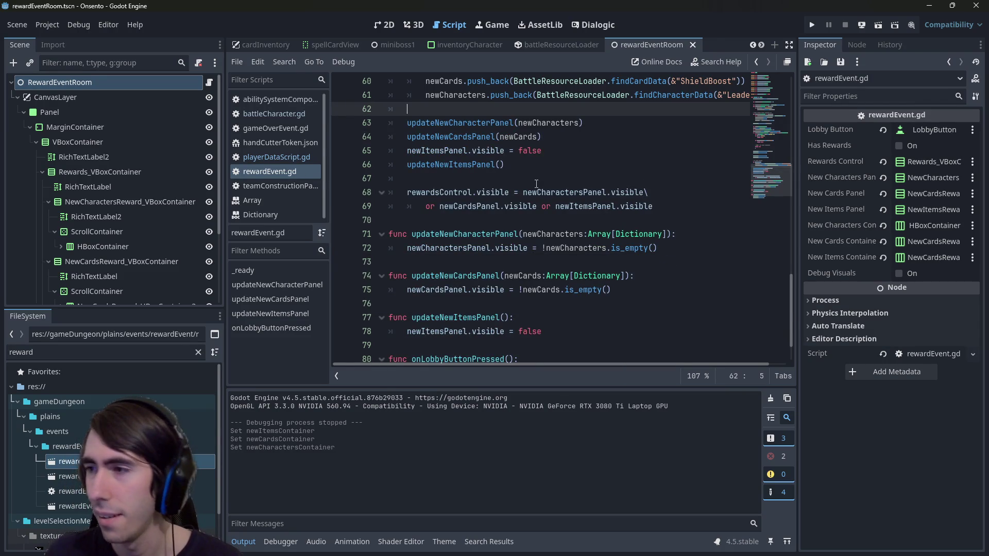
{"action": "scroll", "coordinate": [557, 201], "scroll_direction": "down", "scroll_amount": 1}
{"action": "scroll", "coordinate": [551, 216], "scroll_direction": "up", "scroll_amount": 4}
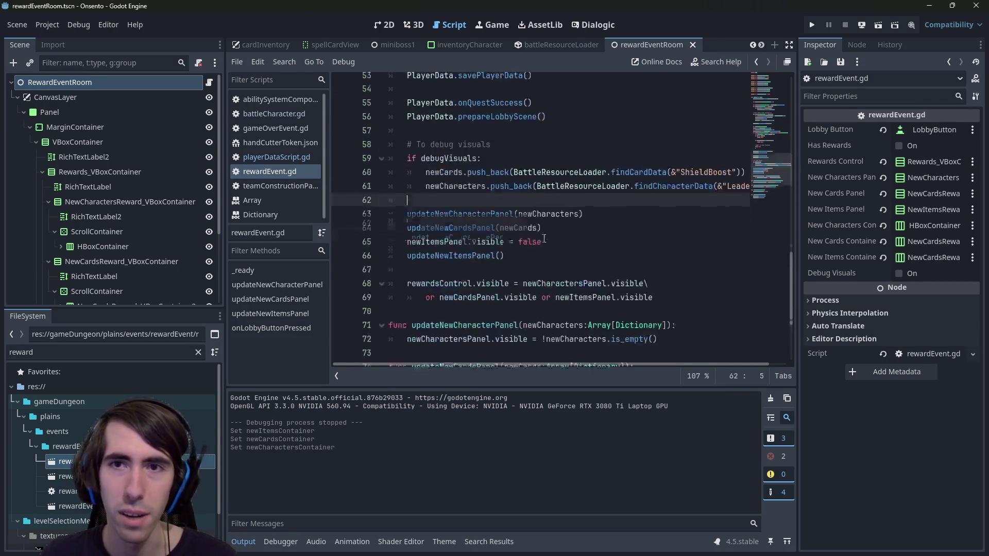
{"action": "scroll", "coordinate": [546, 227], "scroll_direction": "down", "scroll_amount": 4}
{"action": "scroll", "coordinate": [543, 238], "scroll_direction": "up", "scroll_amount": 2}
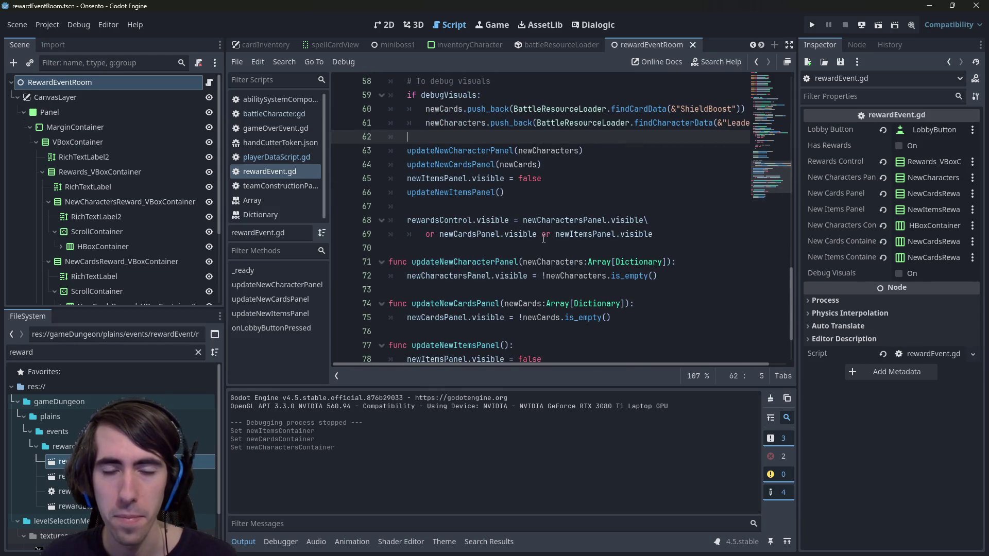
{"action": "scroll", "coordinate": [544, 239], "scroll_direction": "down", "scroll_amount": 1}
{"action": "left_click", "coordinate": [463, 262]}
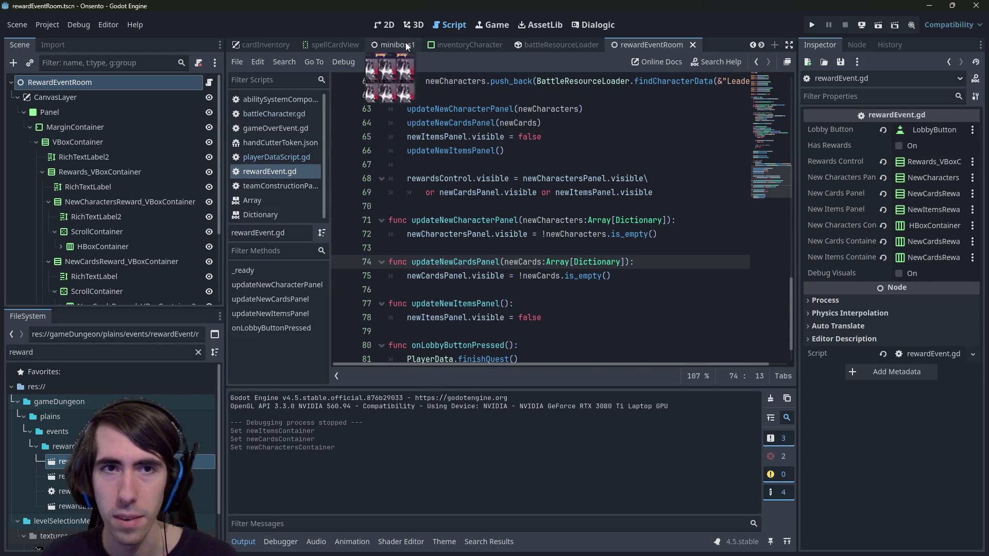
{"action": "left_click", "coordinate": [390, 24]}
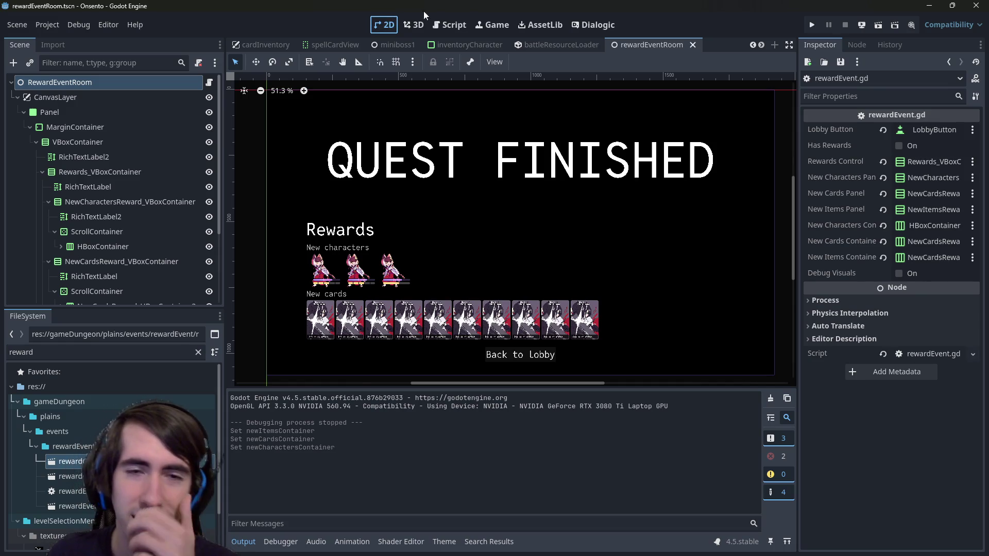
{"action": "left_click", "coordinate": [442, 27]}
{"action": "scroll", "coordinate": [543, 246], "scroll_direction": "down", "scroll_amount": 1}
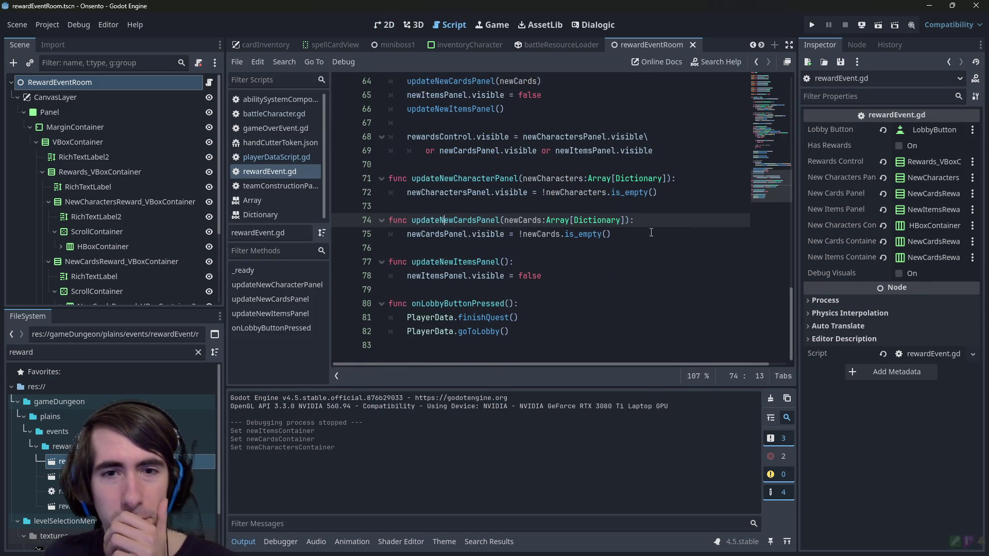
{"action": "left_click", "coordinate": [671, 193]}
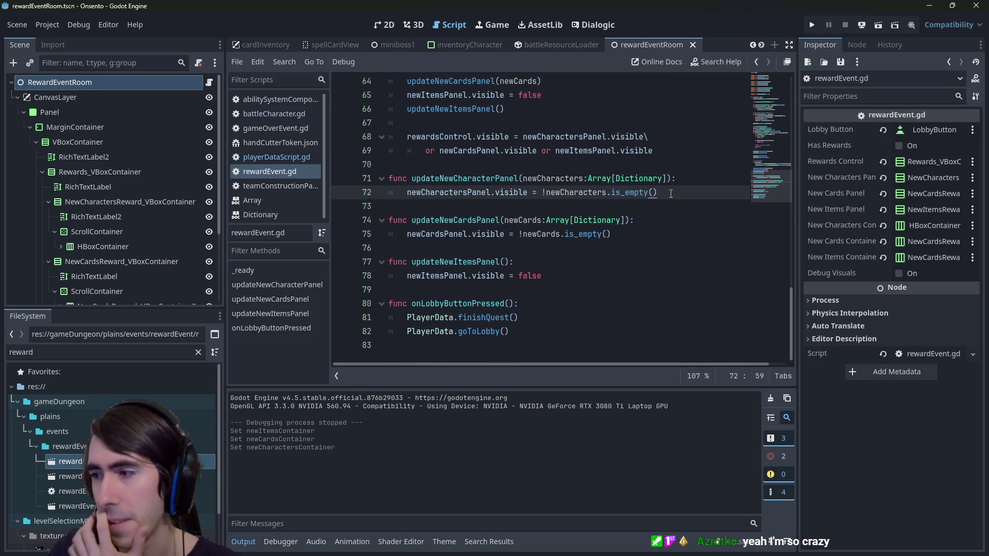
In updateNewCharacterPanel, add a loop that calls queue_free() on every child of newCharactersContainer
{"action": "key", "text": "Return"}
{"action": "key", "text": "Return"}
{"action": "type", "text": "for c"}
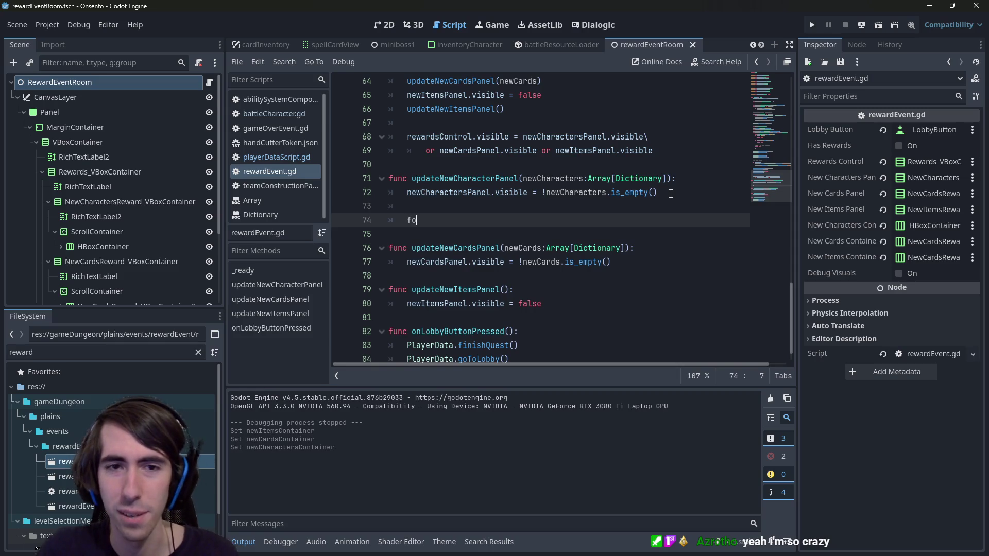
{"action": "type", "text": "hild in "}
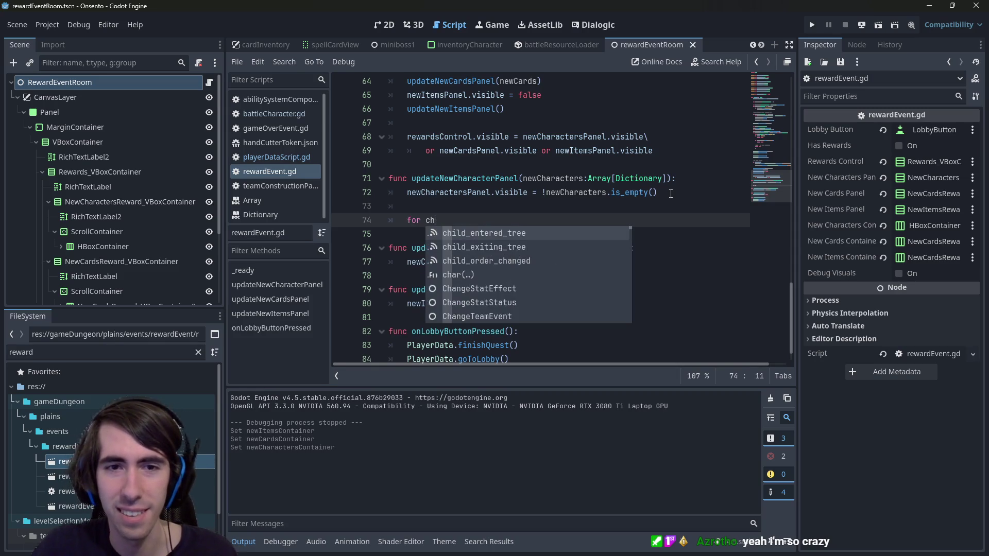
{"action": "type", "text": "newCharacter"}
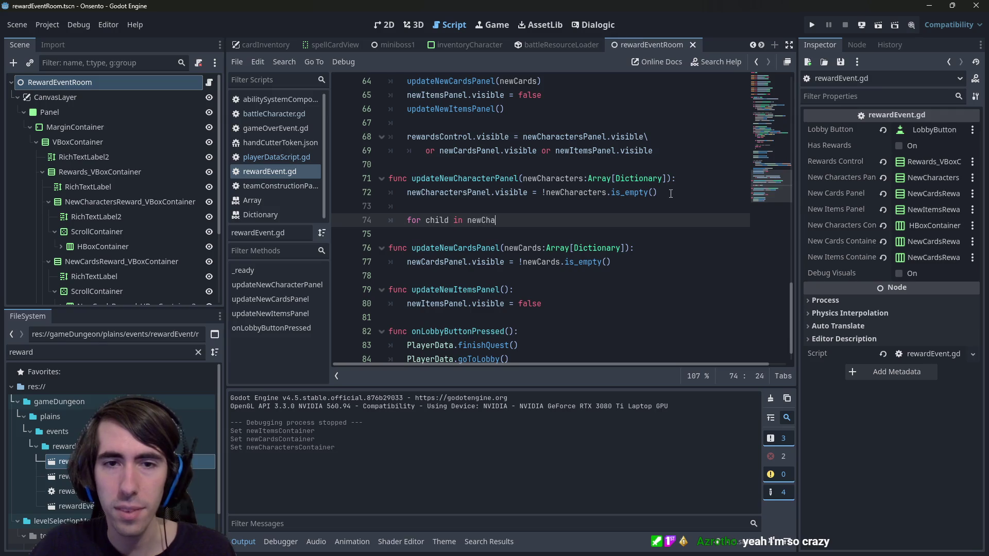
{"action": "type", "text": "sC"}
{"action": "key", "text": "Tab"}
{"action": "type", "text": ".g"}
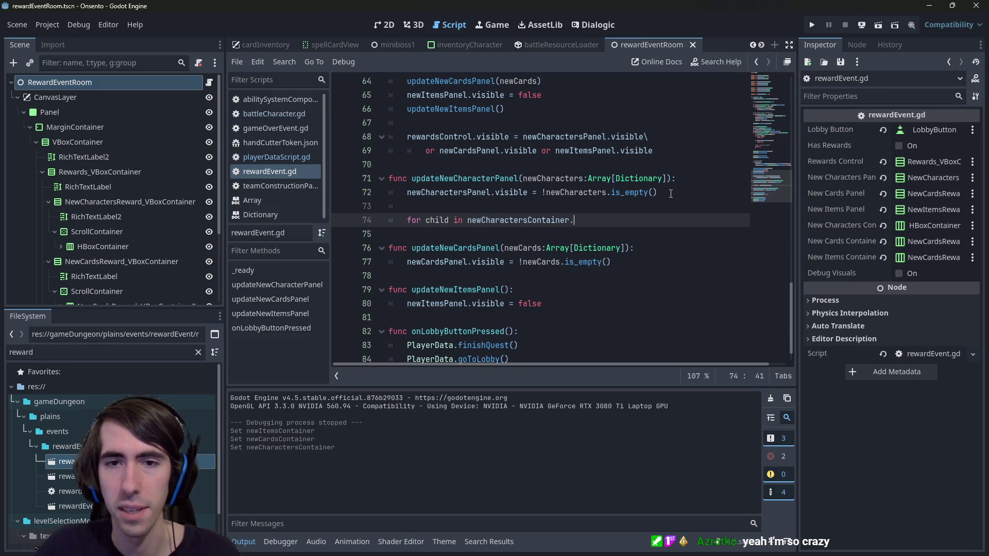
{"action": "type", "text": "et_chil"}
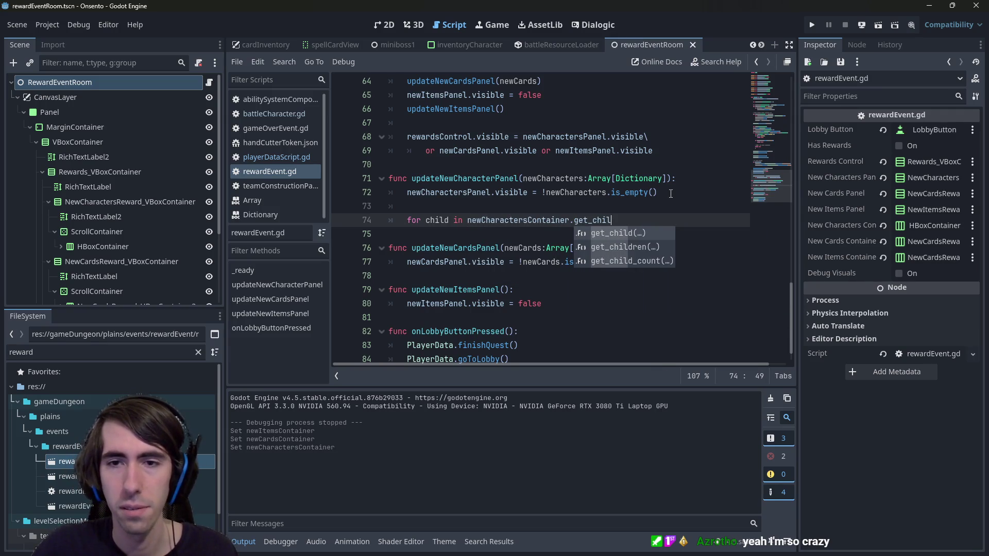
{"action": "key", "text": "Return"}
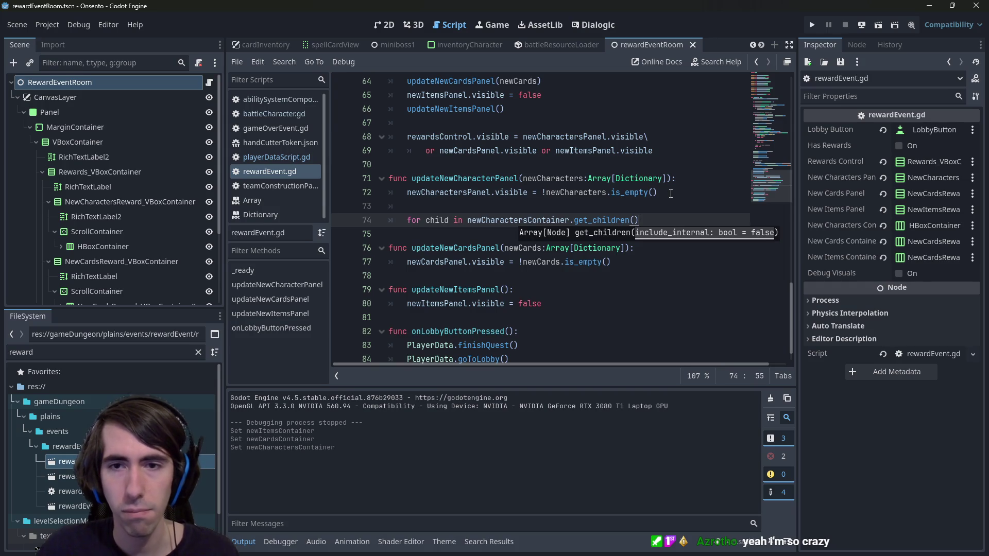
{"action": "type", "text": ":"}
{"action": "key", "text": "Return"}
{"action": "type", "text": "child.queu"}
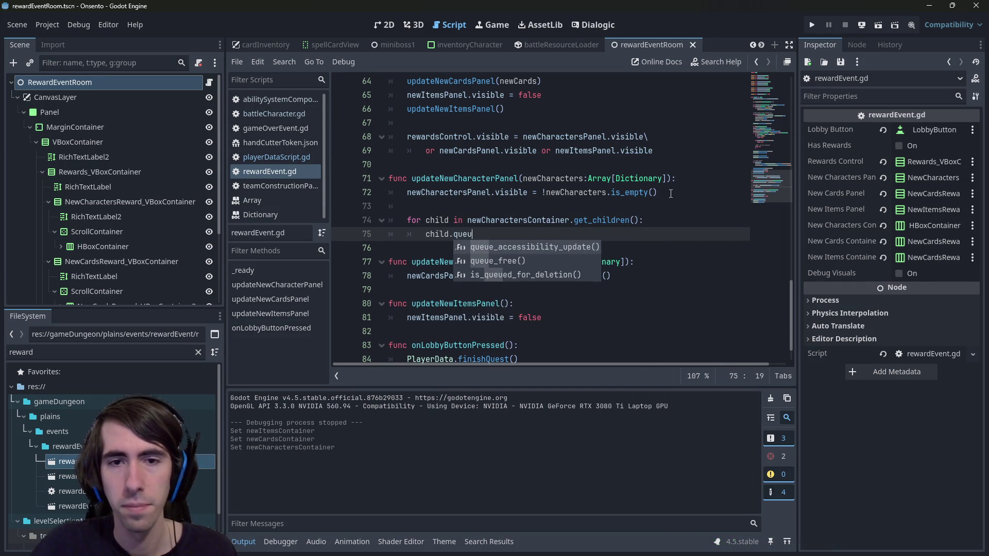
{"action": "type", "text": "e"}
{"action": "key", "text": "Down"}
{"action": "key", "text": "Return"}
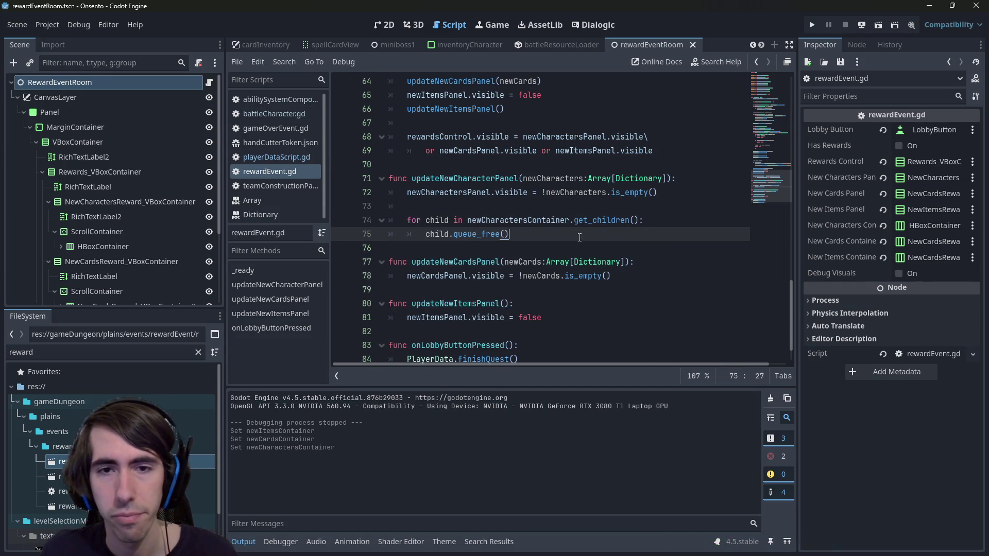
Paste the child-clearing loop into updateNewCardsPanel below the cards visibility line
{"action": "left_click", "coordinate": [351, 221]}
{"action": "left_click", "coordinate": [645, 278]}
{"action": "key", "text": "Return"}
{"action": "key", "text": "Return"}
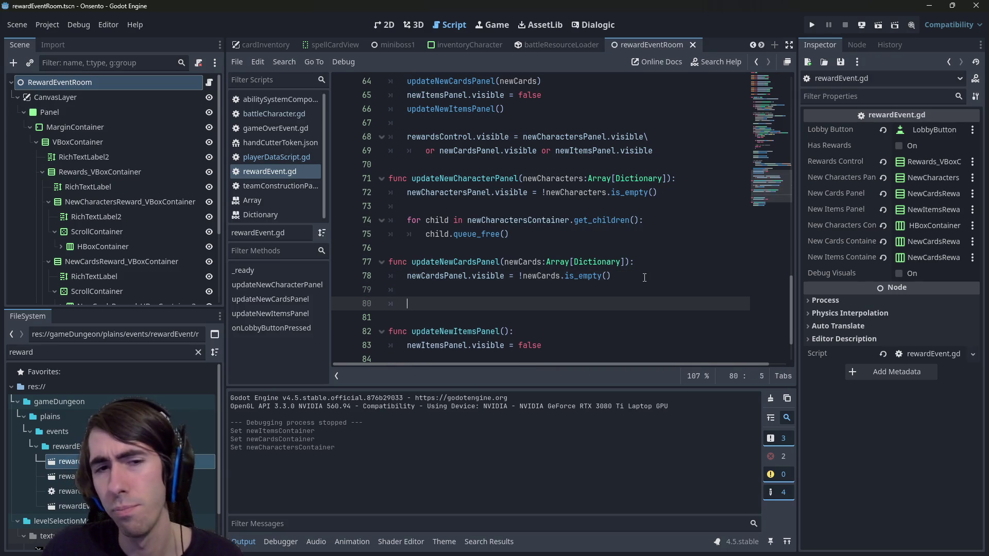
{"action": "key", "text": "ctrl+v"}
{"action": "key", "text": "ctrl+s"}
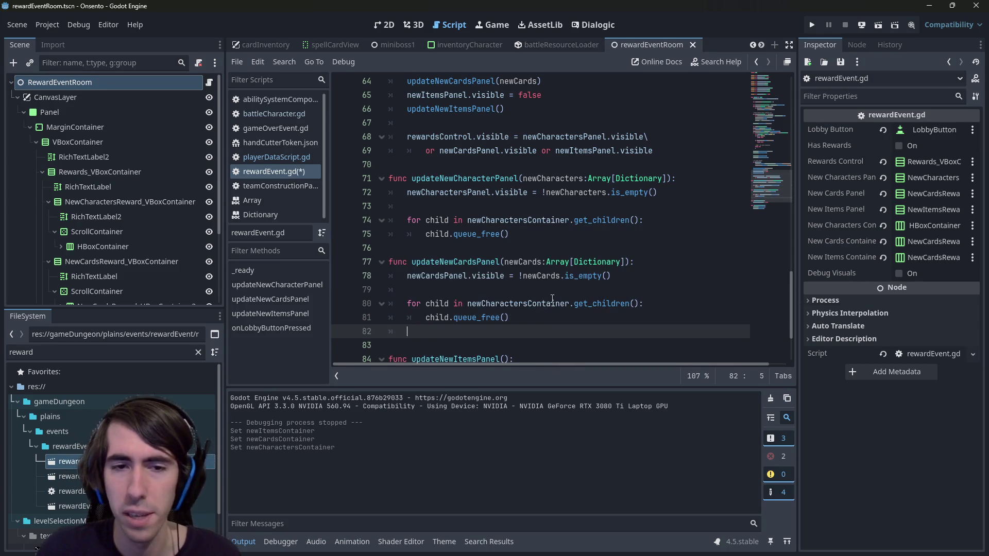
{"action": "key", "text": "Return"}
{"action": "key", "text": "Return"}
{"action": "scroll", "coordinate": [643, 220], "scroll_direction": "down", "scroll_amount": 1}
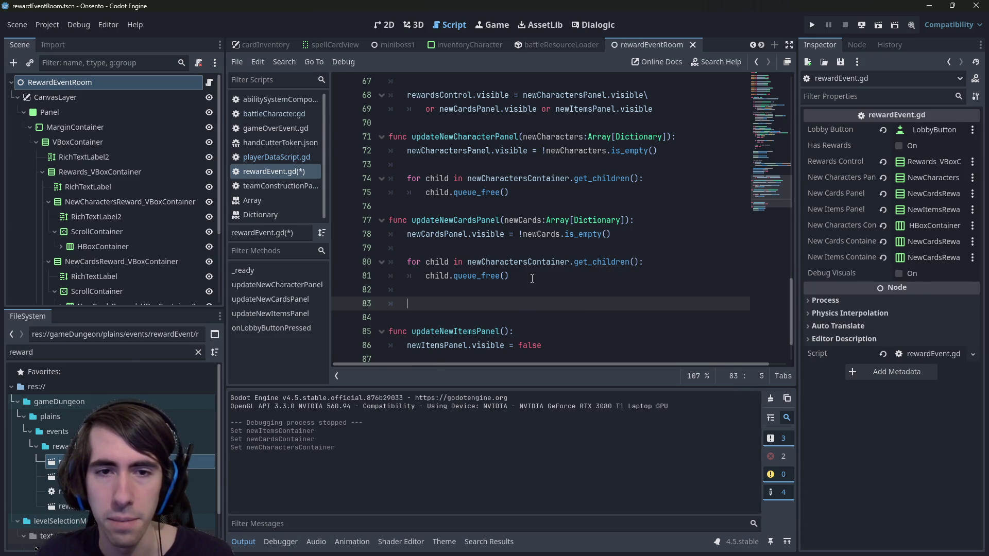
Retarget the pasted loop from newCharactersContainer to newCardsContainer and save the script
{"action": "double_click", "coordinate": [518, 261]}
{"action": "double_click", "coordinate": [430, 234]}
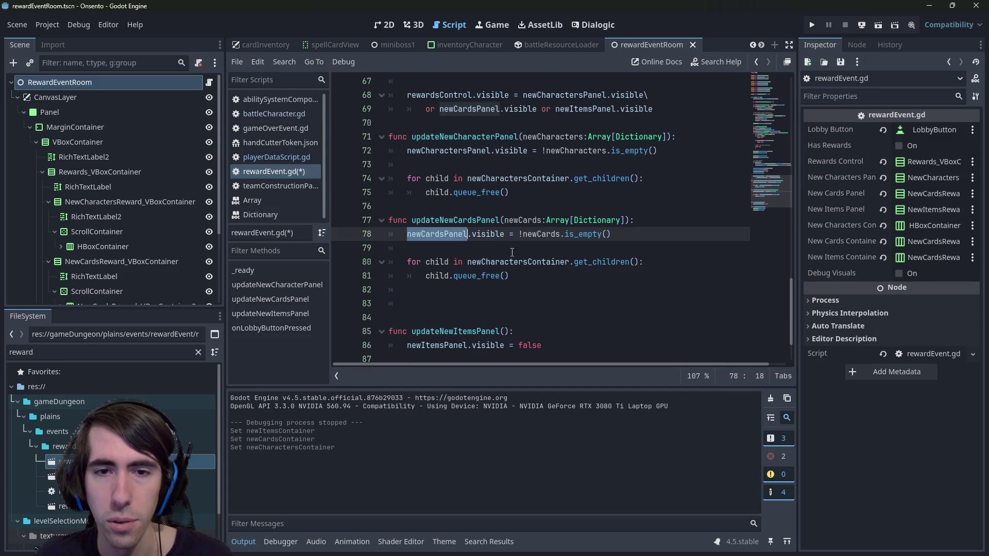
{"action": "double_click", "coordinate": [529, 262]}
{"action": "triple_click", "coordinate": [529, 261]}
{"action": "left_click", "coordinate": [530, 262]}
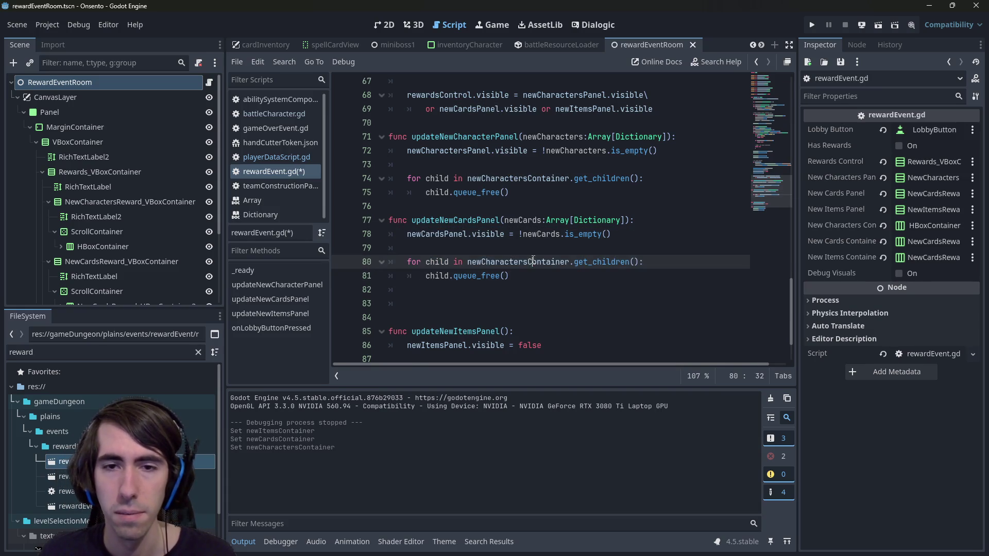
{"action": "key", "text": "BackSpace"}
{"action": "key", "text": "BackSpace"}
{"action": "key", "text": "BackSpace"}
{"action": "type", "text": "ards"}
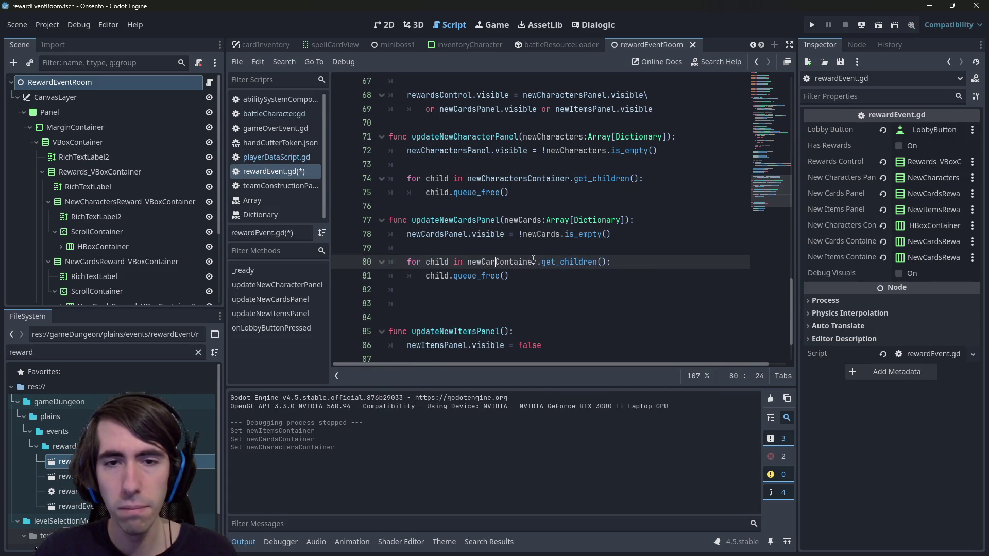
{"action": "key", "text": "ctrl+s"}
{"action": "left_click", "coordinate": [537, 164]}
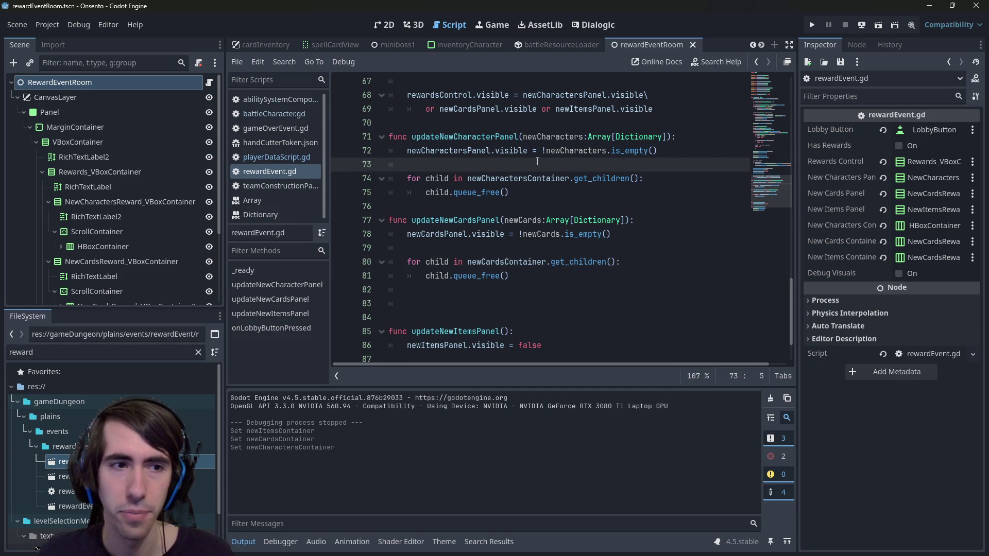
{"action": "scroll", "coordinate": [538, 162], "scroll_direction": "up", "scroll_amount": 1}
{"action": "scroll", "coordinate": [770, 75], "scroll_direction": "up", "scroll_amount": 19}
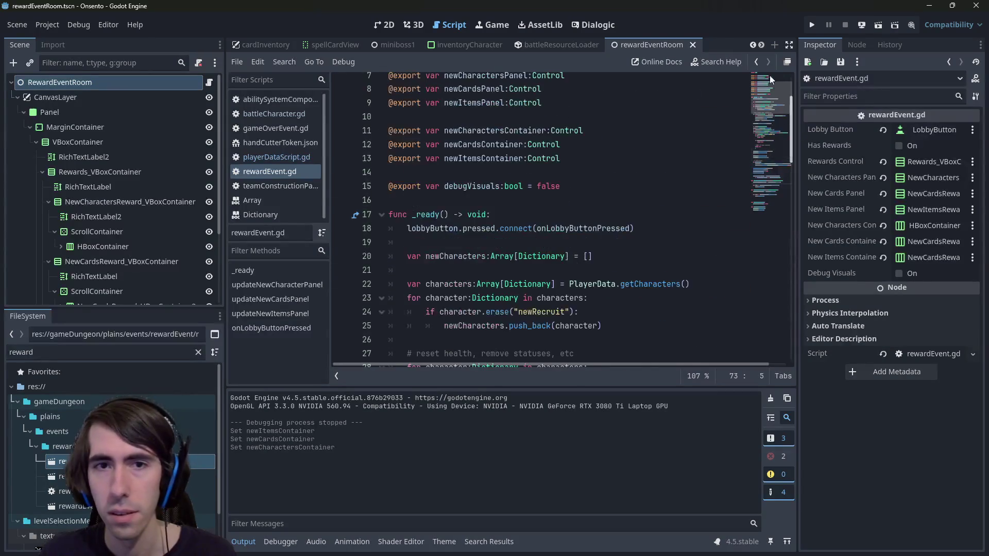
{"action": "left_click", "coordinate": [621, 186]}
{"action": "scroll", "coordinate": [620, 188], "scroll_direction": "up", "scroll_amount": 2}
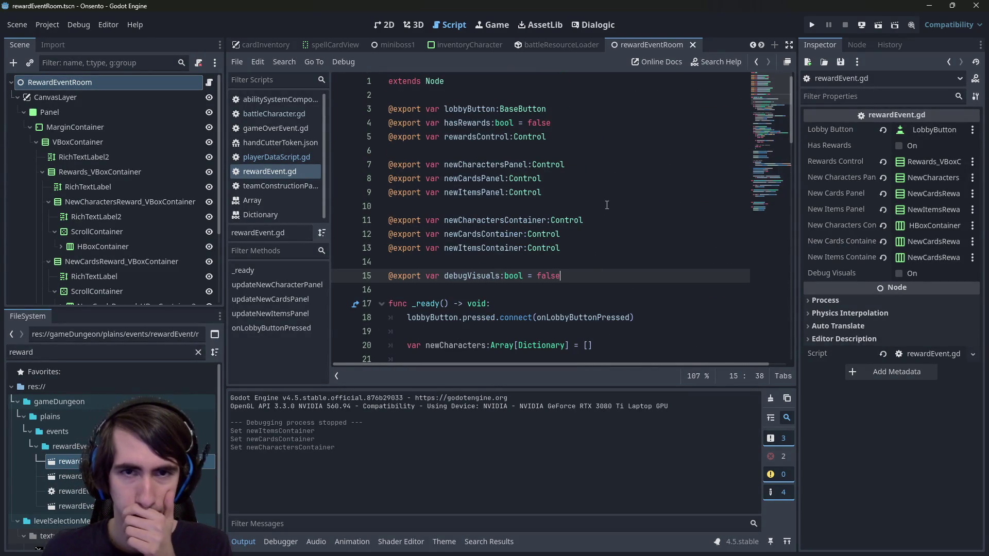
{"action": "left_click", "coordinate": [597, 197]}
{"action": "left_click", "coordinate": [595, 263]}
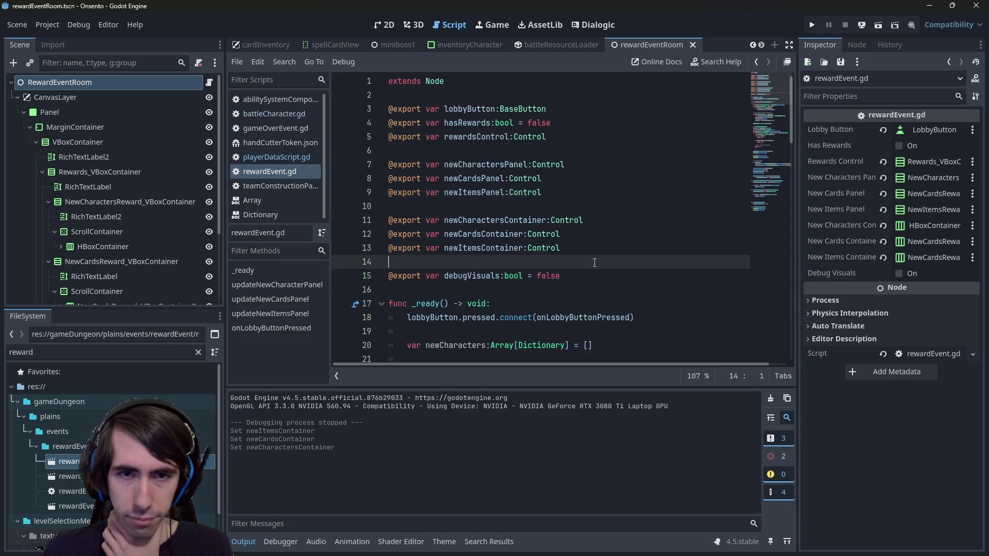
{"action": "key", "text": "Return"}
{"action": "key", "text": "Return"}
{"action": "key", "text": "Up"}
{"action": "type", "text": "@export var "}
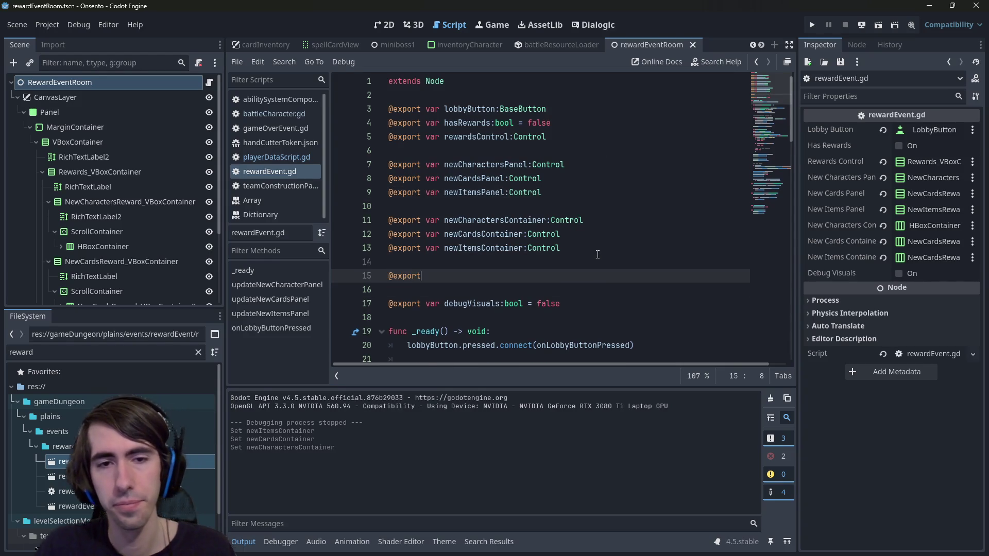
{"action": "type", "text": "characterP"}
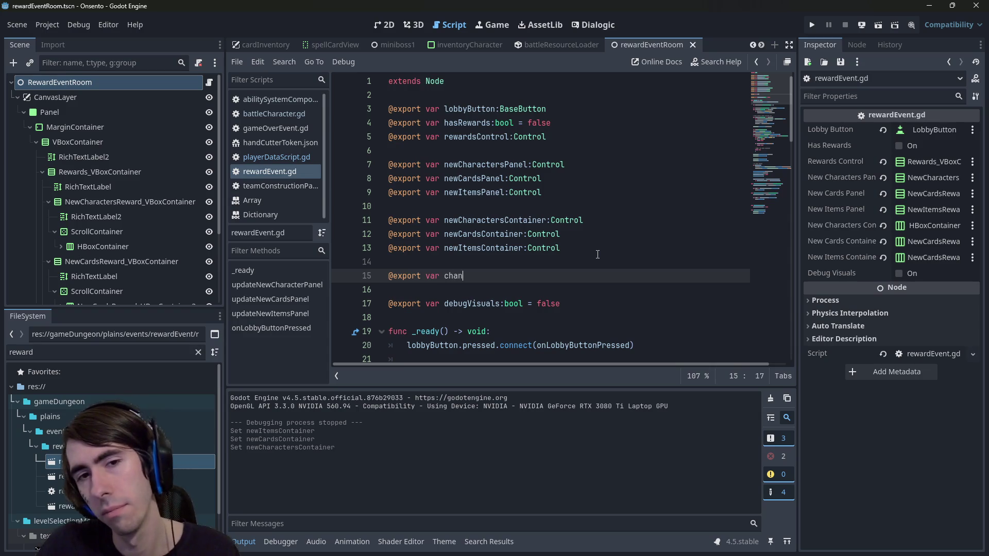
{"action": "type", "text": "rfab"}
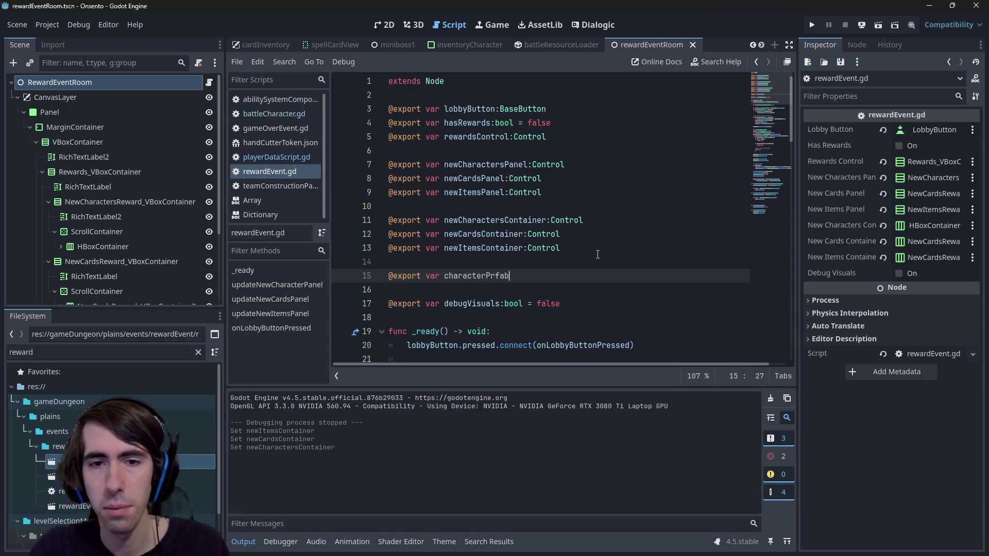
{"action": "key", "text": "BackSpace"}
{"action": "key", "text": "BackSpace"}
{"action": "key", "text": "BackSpace"}
{"action": "type", "text": "efab"}
{"action": "key", "text": "ctrl+Left"}
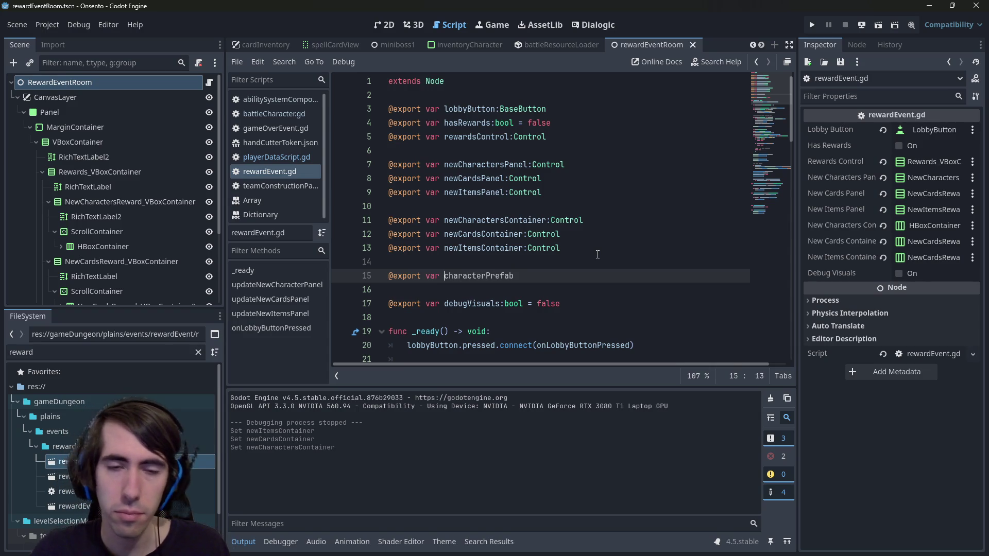
{"action": "key", "text": "Right"}
{"action": "key", "text": "Right"}
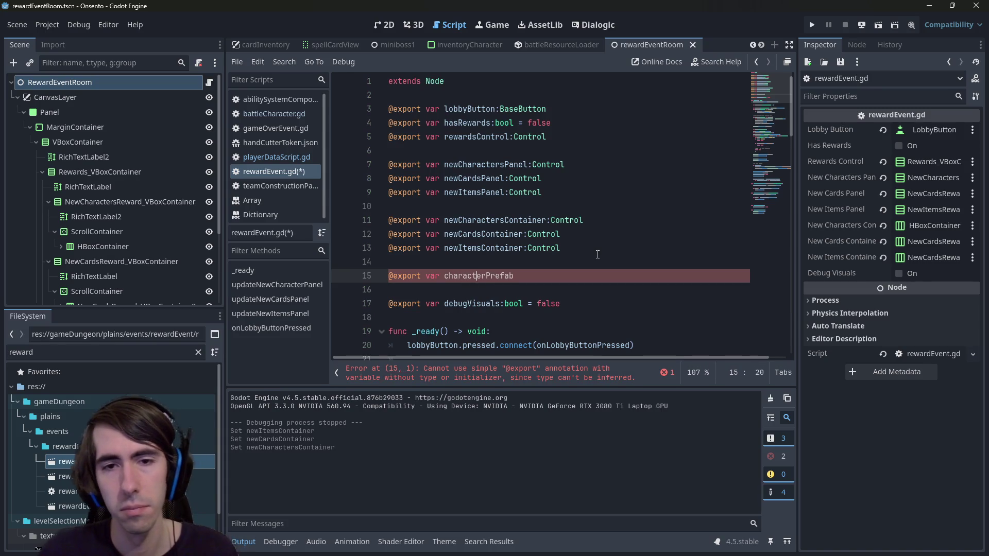
{"action": "key", "text": "Right"}
{"action": "key", "text": "Right"}
{"action": "type", "text": "Reward"}
{"action": "key", "text": "End"}
{"action": "type", "text": ":Pa"}
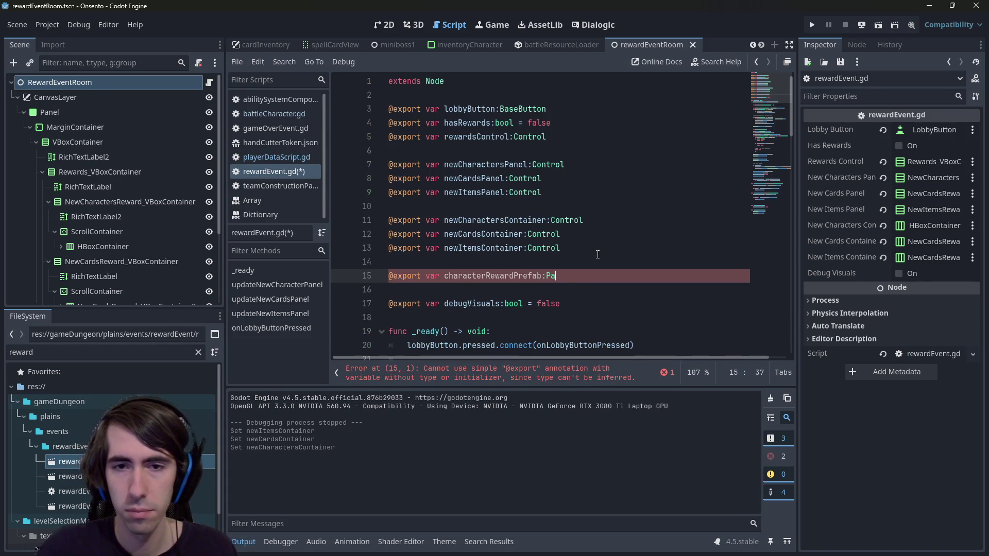
{"action": "type", "text": "ckedScene"}
{"action": "key", "text": "ctrl+shift+Left"}
{"action": "key", "text": "ctrl+shift+Left"}
{"action": "key", "text": "ctrl+shift+Left"}
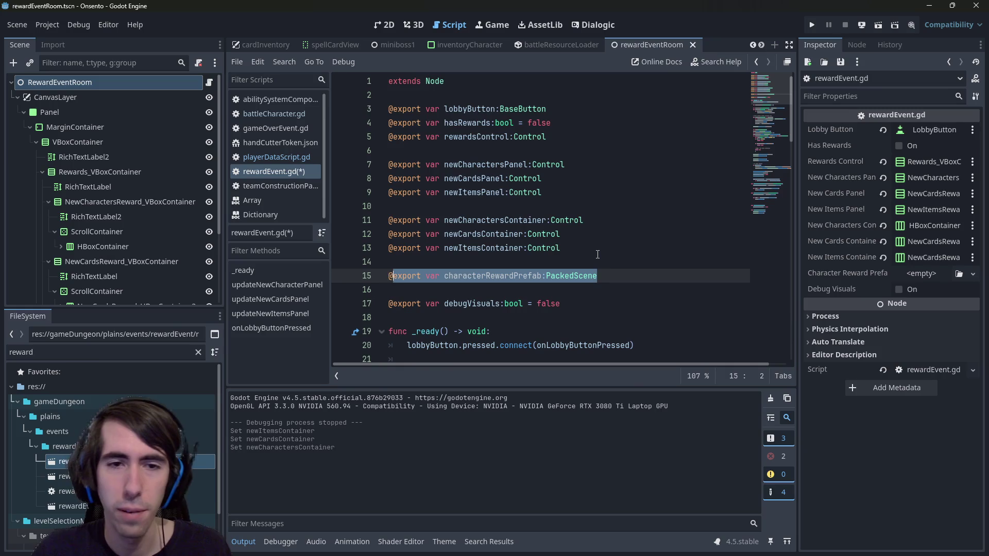
Duplicate that export line, rename the copy on line 16 to cardRewardPrefab, and save
{"action": "key", "text": "End"}
{"action": "key", "text": "ctrl+shift+d"}
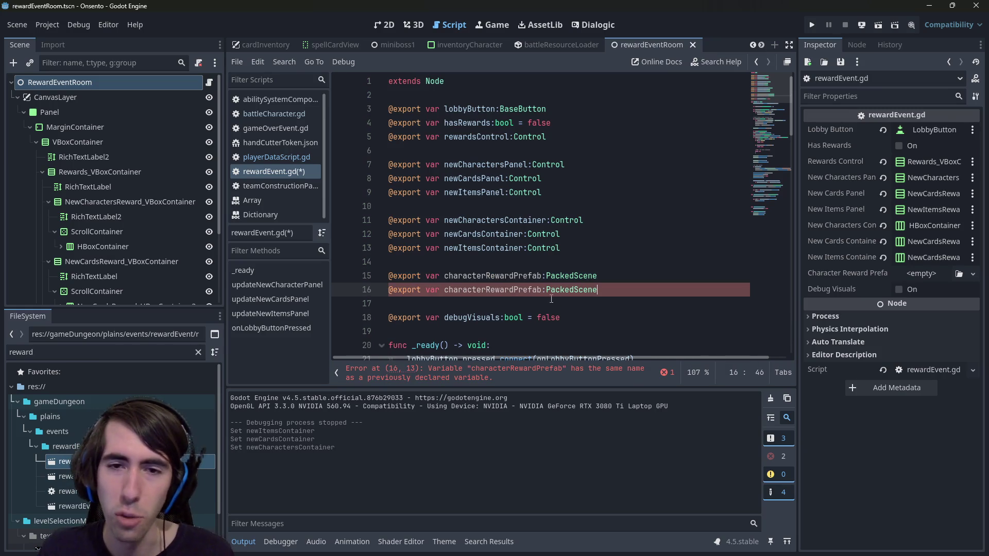
{"action": "left_click", "coordinate": [505, 290]}
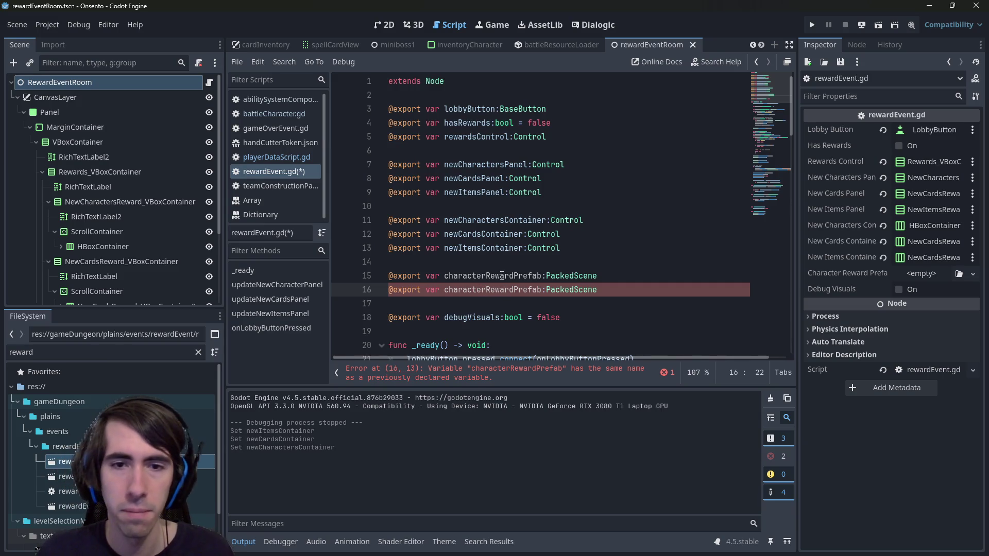
{"action": "key", "text": "ctrl+shift+Left"}
{"action": "type", "text": "card"}
{"action": "key", "text": "Delete"}
{"action": "key", "text": "Delete"}
{"action": "key", "text": "Delete"}
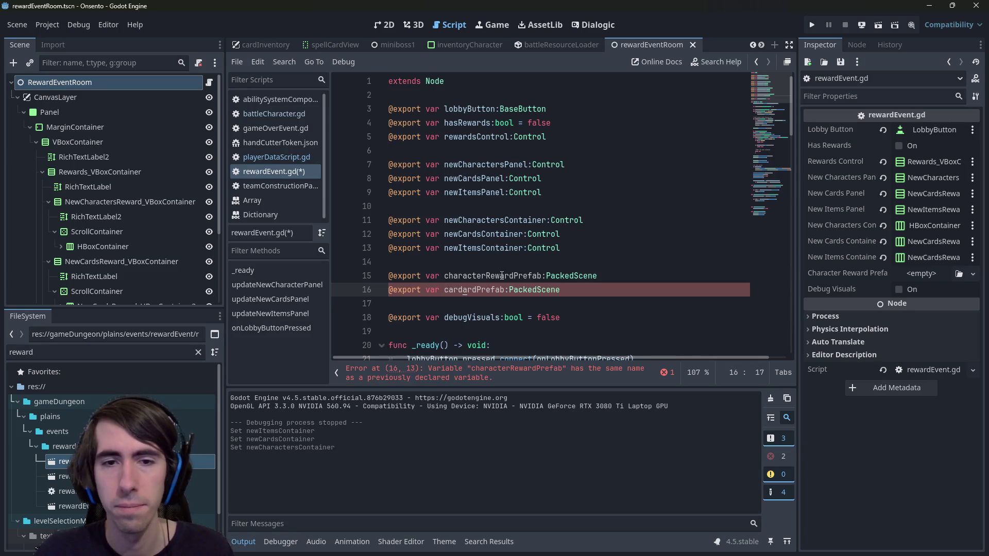
{"action": "key", "text": "ctrl+z"}
{"action": "key", "text": "ctrl+shift+z"}
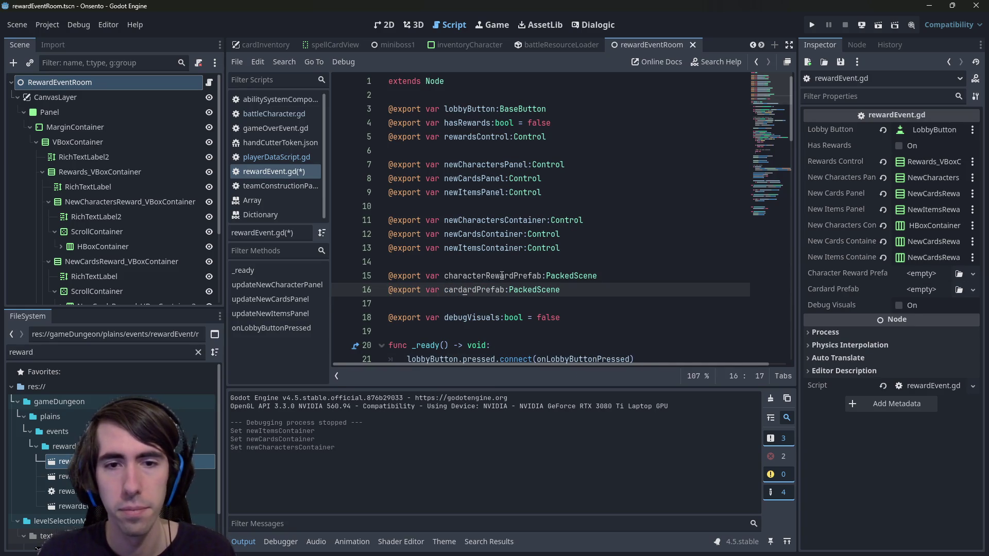
{"action": "key", "text": "ctrl+z"}
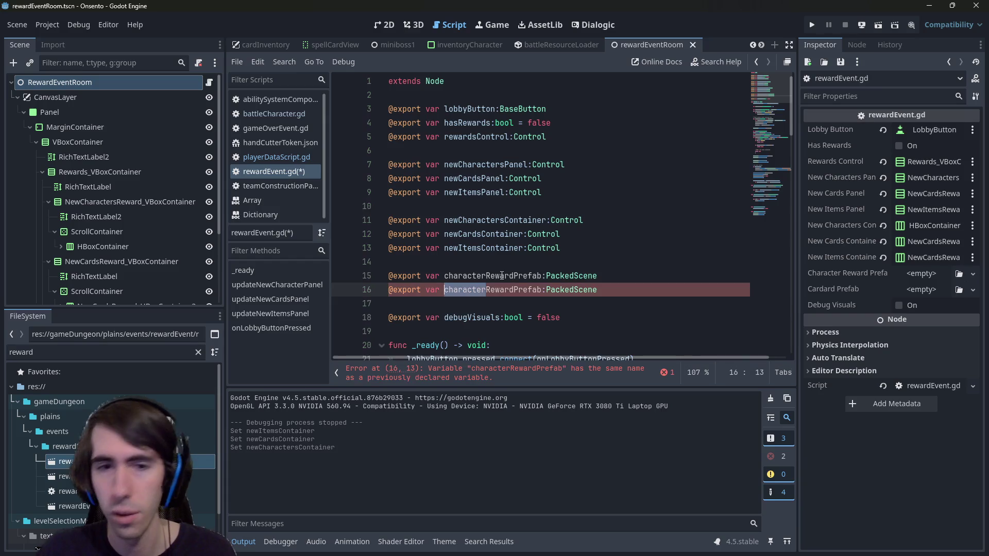
{"action": "type", "text": "card"}
{"action": "key", "text": "ctrl+s"}
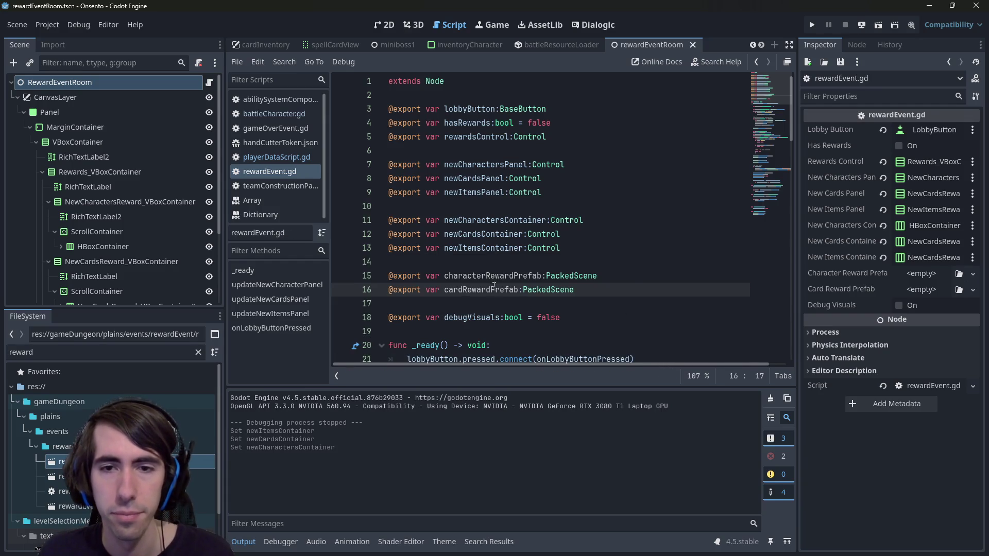
{"action": "double_click", "coordinate": [494, 290]}
{"action": "double_click", "coordinate": [494, 276]}
{"action": "scroll", "coordinate": [500, 264], "scroll_direction": "down", "scroll_amount": 10}
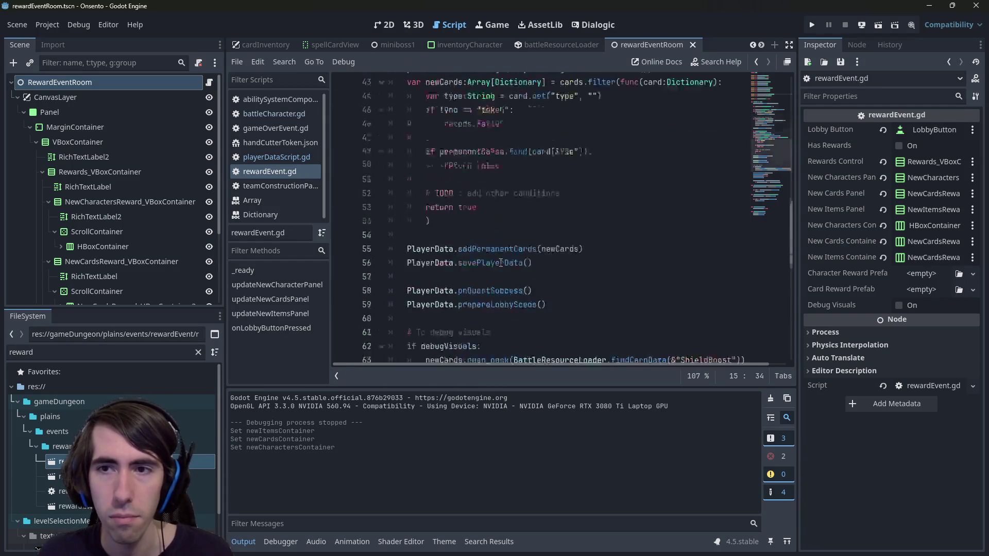
Add a characterRewardPrefab.instantiate() call after the clearing loop in updateNewCharacterPanel
{"action": "scroll", "coordinate": [500, 264], "scroll_direction": "down", "scroll_amount": 3}
{"action": "scroll", "coordinate": [502, 237], "scroll_direction": "up", "scroll_amount": 3}
{"action": "scroll", "coordinate": [503, 211], "scroll_direction": "down", "scroll_amount": 1}
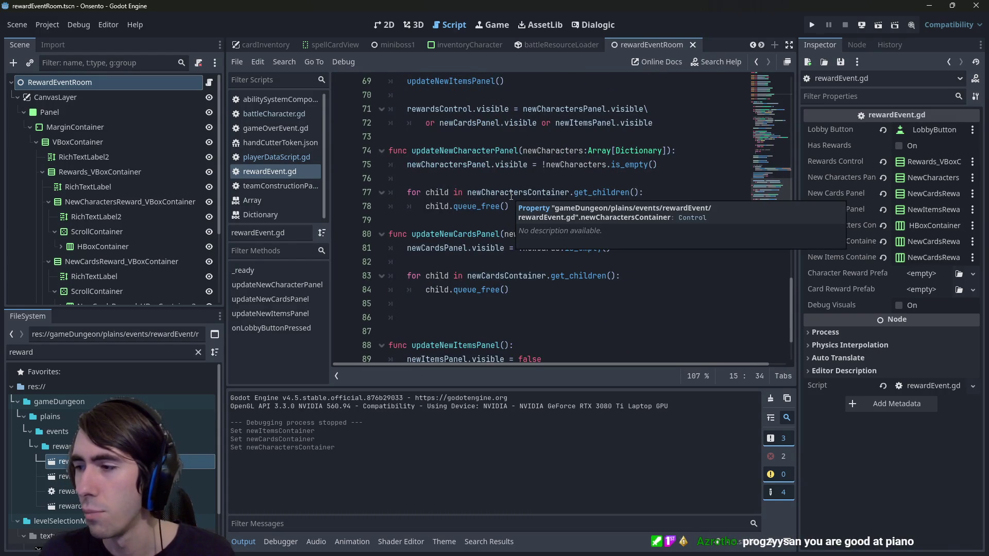
{"action": "left_click", "coordinate": [558, 174]}
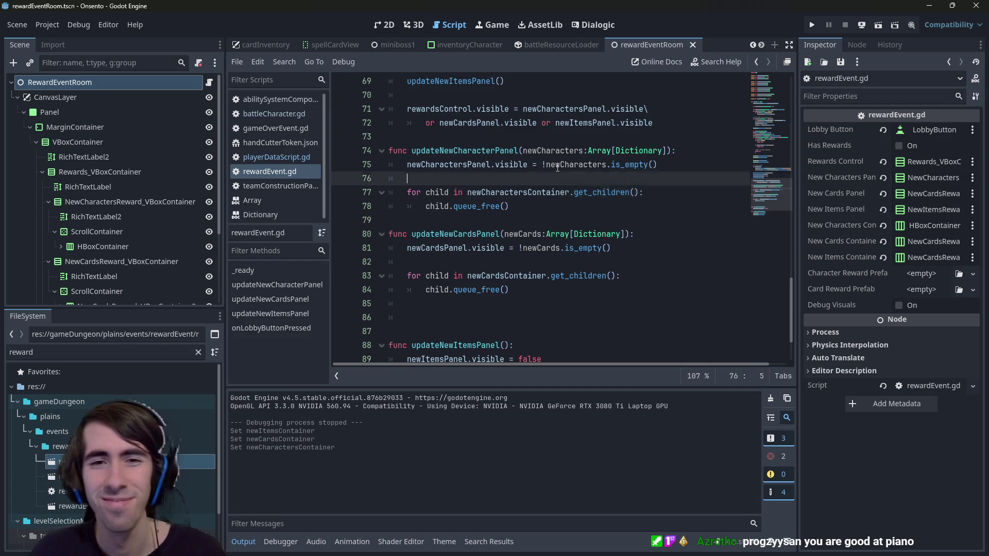
{"action": "key", "text": "Down"}
{"action": "key", "text": "Down"}
{"action": "key", "text": "Down"}
{"action": "key", "text": "Return"}
{"action": "key", "text": "Return"}
{"action": "key", "text": "Up"}
{"action": "type", "text": "characterRewardPrefab."}
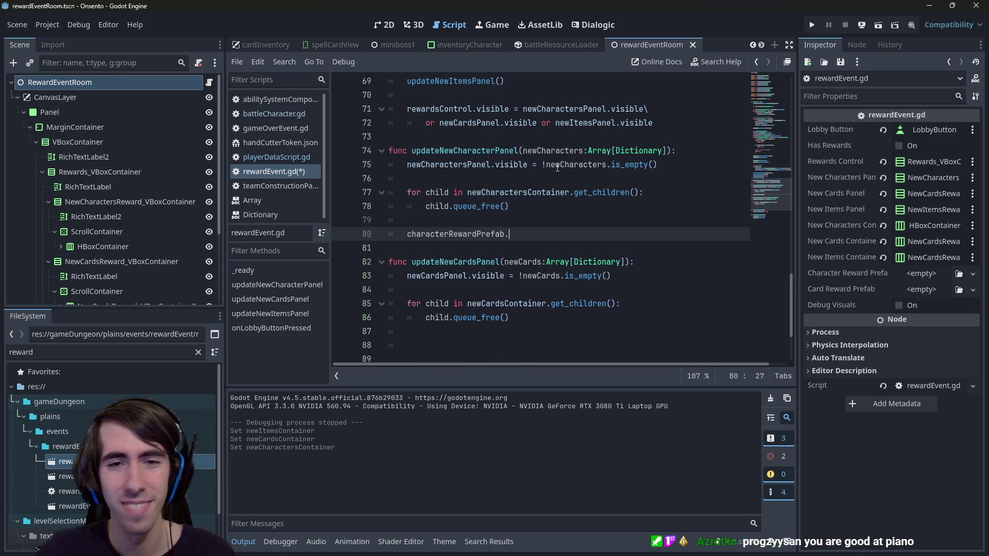
{"action": "type", "text": "instan"}
{"action": "key", "text": "Return"}
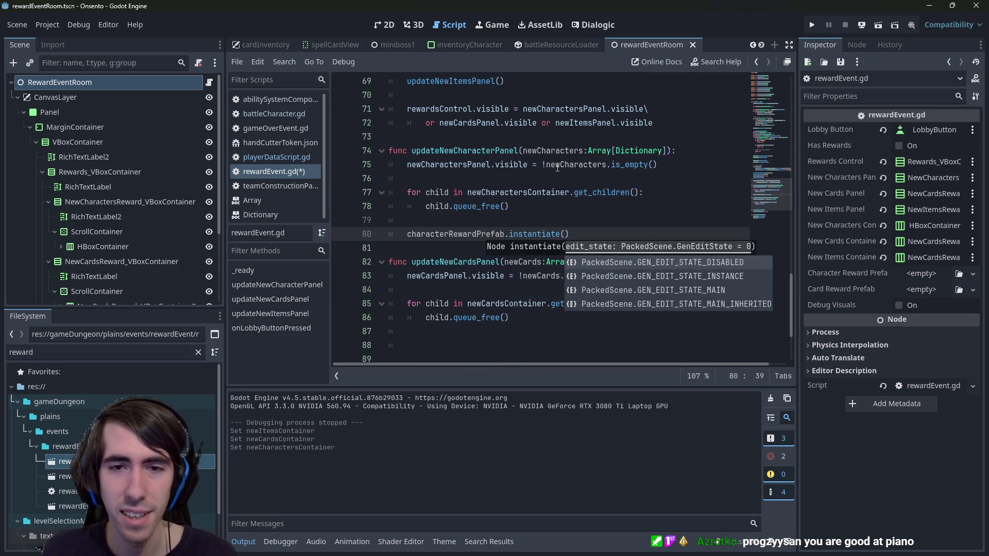
Copy the instantiate call into updateNewCardsPanel below the cards-clearing loop, adapting its prefab name
{"action": "mouse_move", "coordinate": [576, 235]}
{"action": "left_mouse_down"}
{"action": "mouse_move", "coordinate": [430, 234]}
{"action": "mouse_move", "coordinate": [449, 233]}
{"action": "left_mouse_up"}
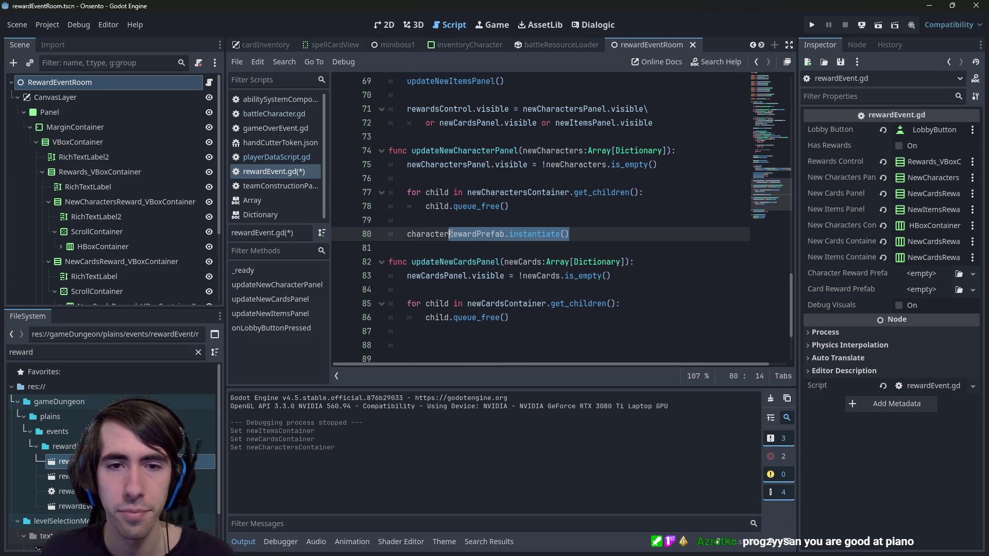
{"action": "key", "text": "ctrl+c"}
{"action": "left_click", "coordinate": [472, 353]}
{"action": "key", "text": "ctrl+v"}
{"action": "key", "text": "Home"}
{"action": "type", "text": "card"}
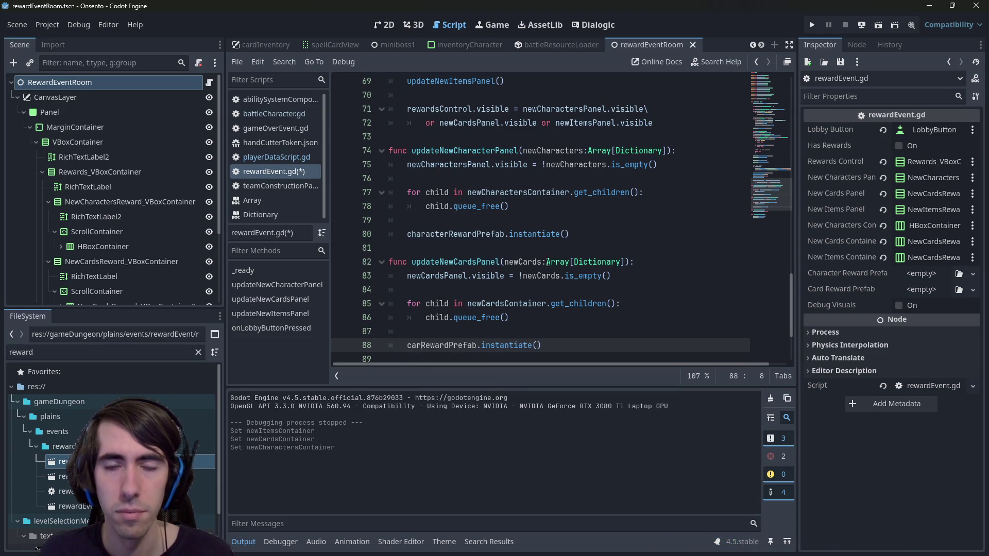
{"action": "key", "text": "ctrl+s"}
{"action": "type", "text": "CostTag"}
{"action": "left_click", "coordinate": [520, 262]}
{"action": "left_click", "coordinate": [493, 330]}
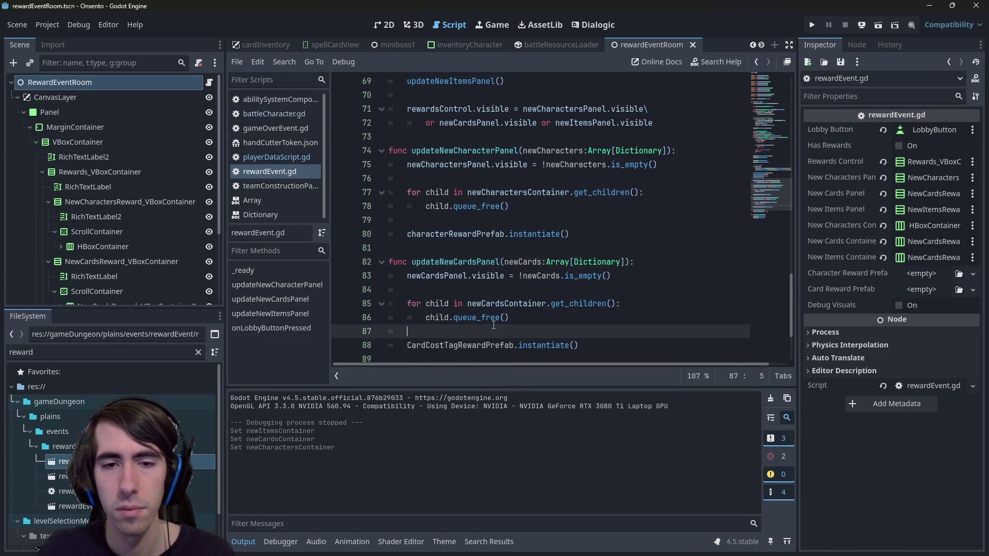
Wrap the instantiate line in a 'for card:Dictionary in newCards:' loop and save
{"action": "key", "text": "Return"}
{"action": "type", "text": "for card in newCards:"}
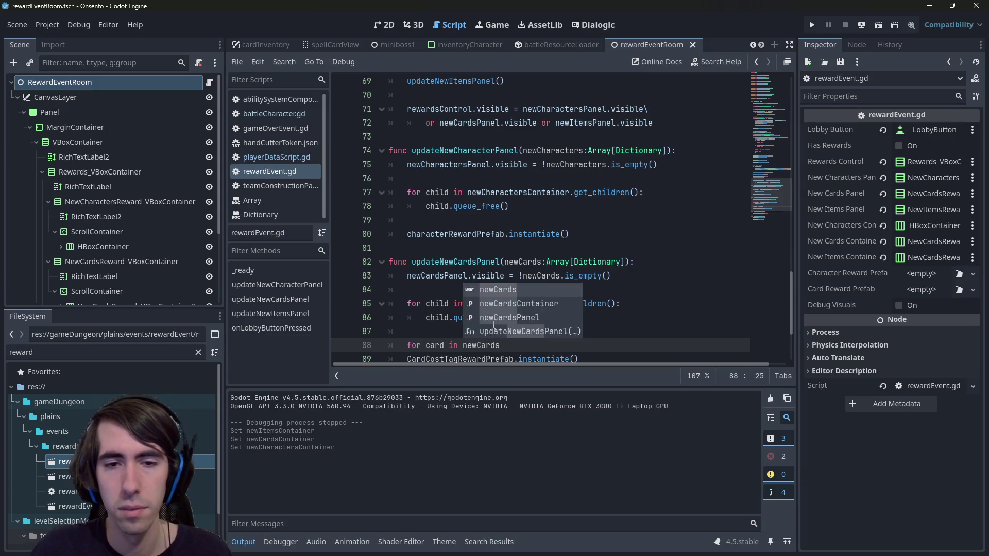
{"action": "scroll", "coordinate": [381, 342], "scroll_direction": "down", "scroll_amount": 1}
{"action": "left_click", "coordinate": [412, 312]}
{"action": "key", "text": "Tab"}
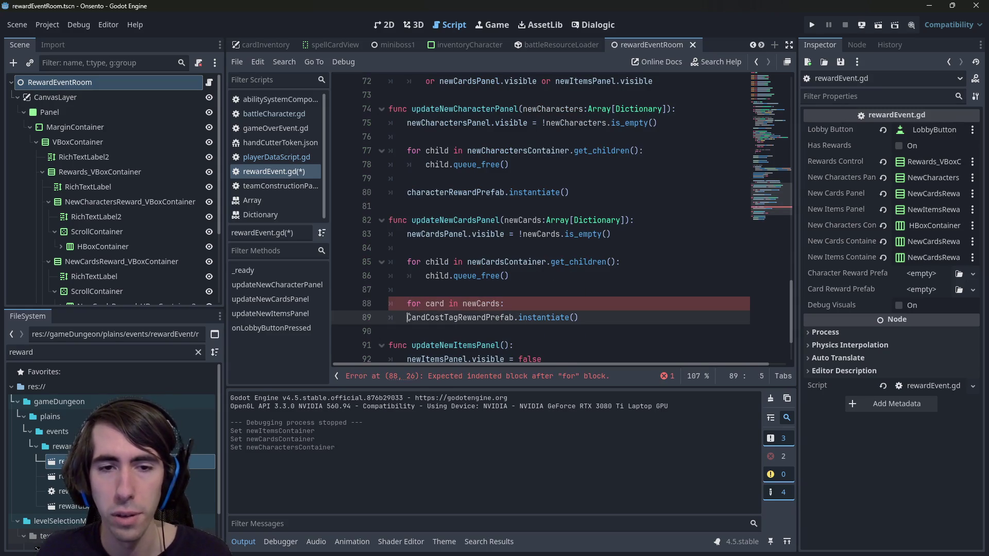
{"action": "left_click", "coordinate": [442, 306]}
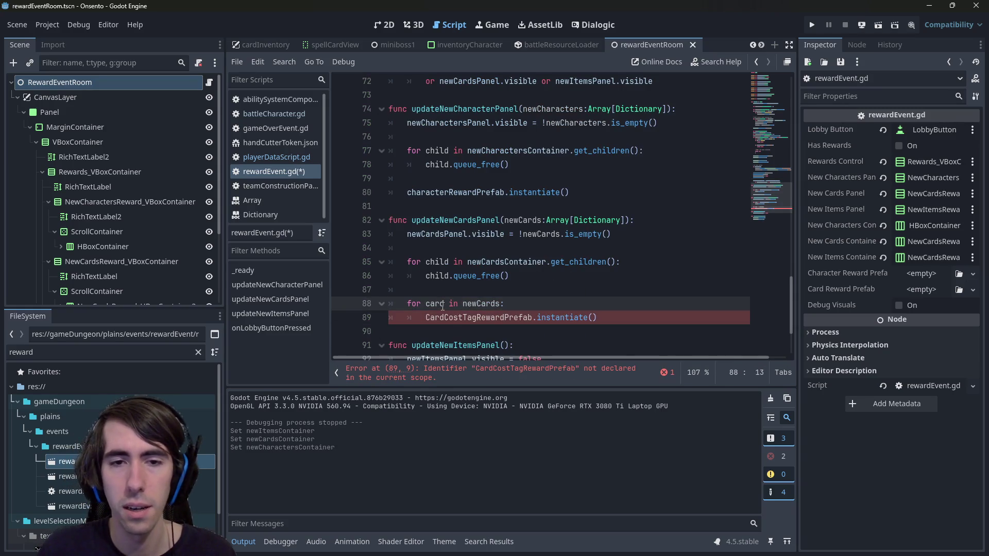
{"action": "type", "text": ":Dictionar"}
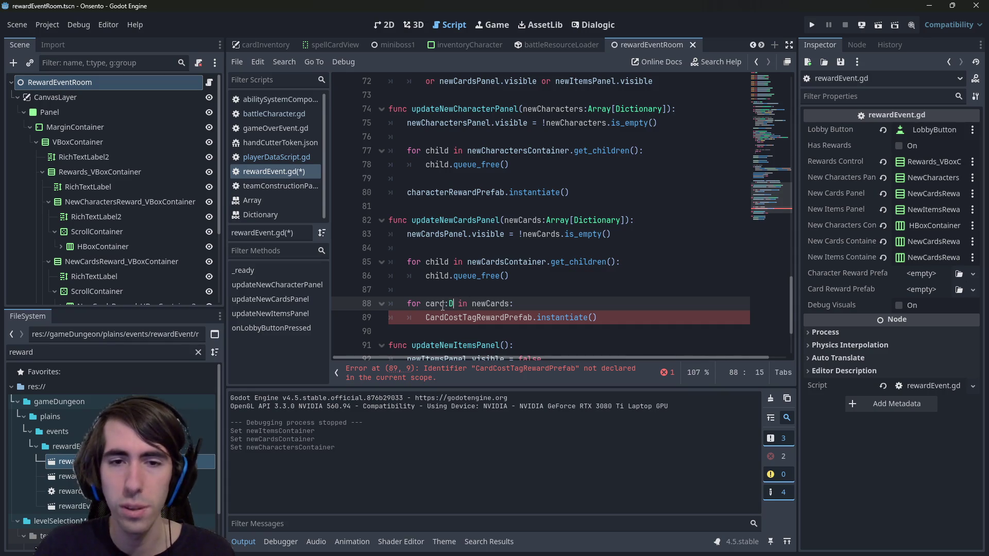
{"action": "key", "text": "Return"}
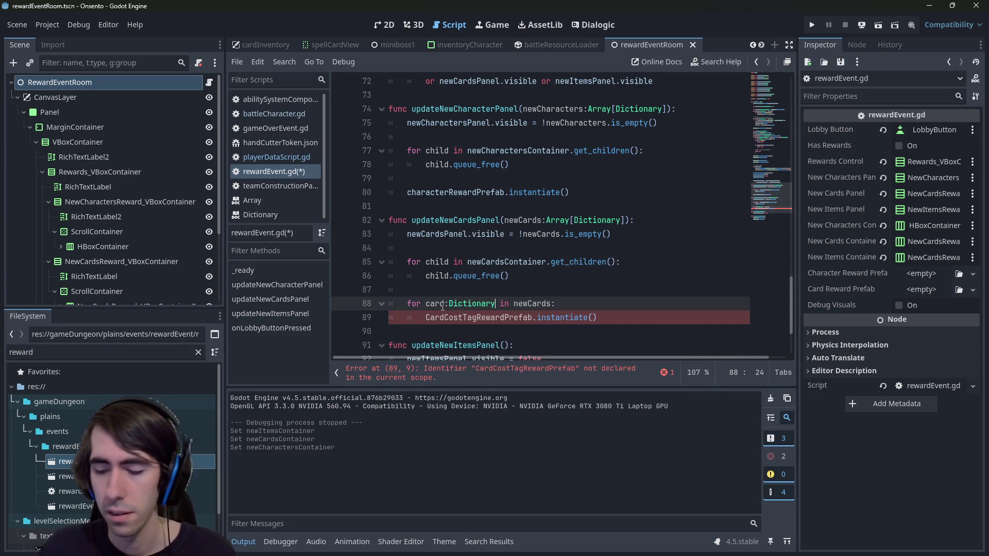
{"action": "left_click", "coordinate": [613, 318]}
{"action": "key", "text": "ctrl+s"}
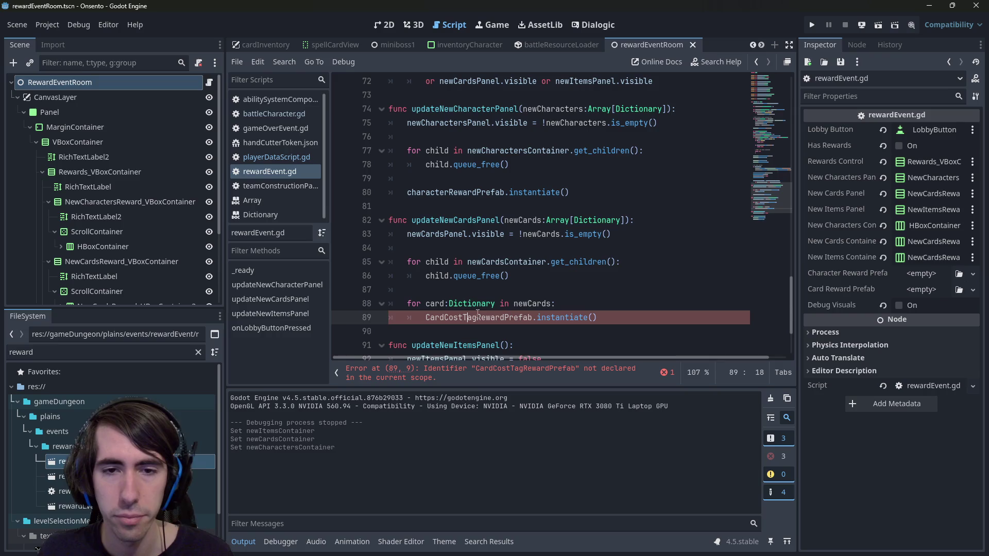
Start a var declaration on line 89 and copy the cardRewardPrefab name from its export
{"action": "type", "text": "var"}
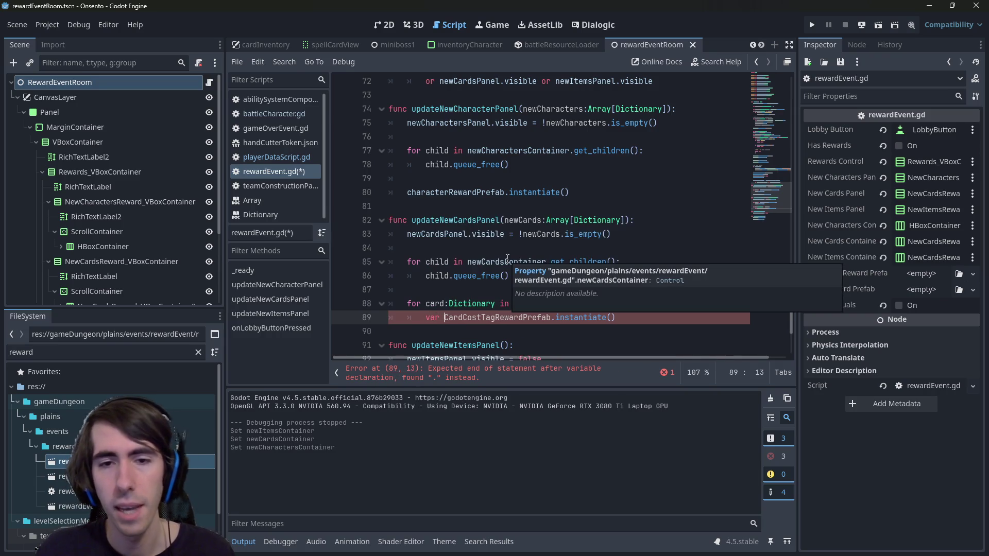
{"action": "double_click", "coordinate": [474, 318]}
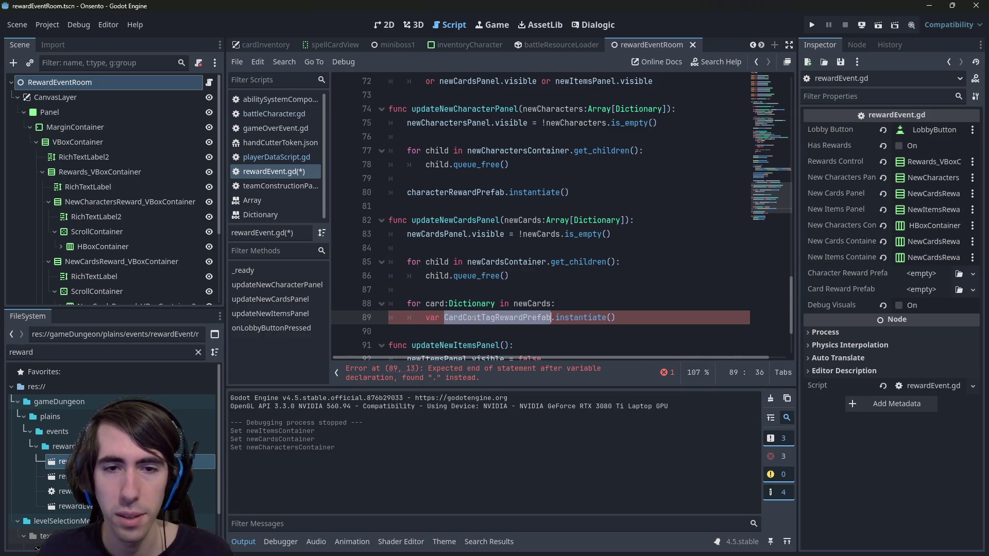
{"action": "double_click", "coordinate": [527, 222]}
{"action": "scroll", "coordinate": [721, 240], "scroll_direction": "up", "scroll_amount": 20}
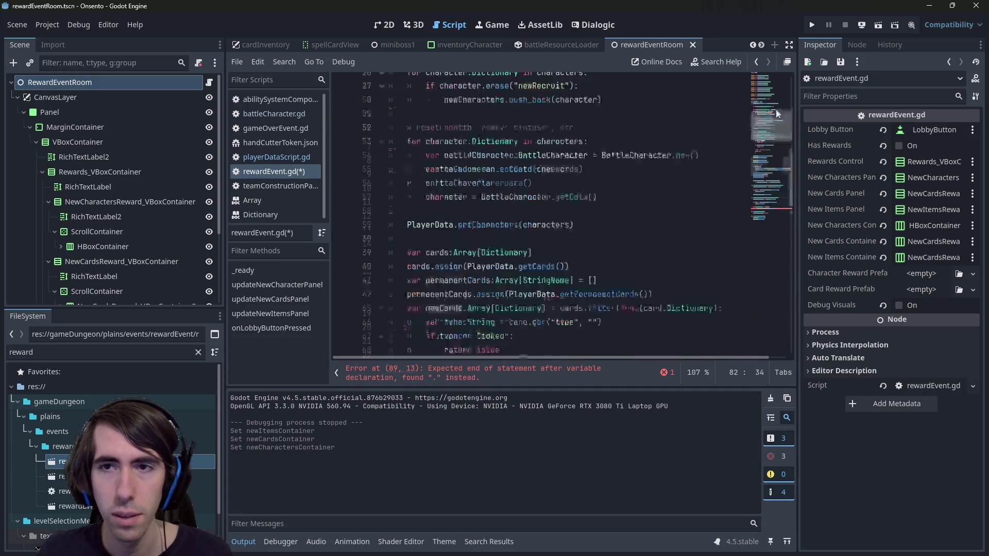
{"action": "double_click", "coordinate": [491, 291]}
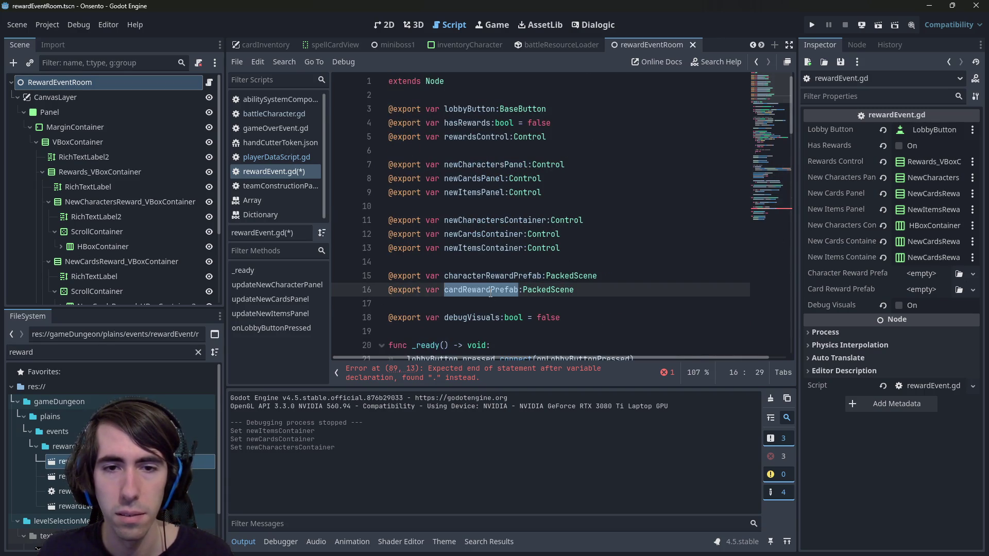
{"action": "scroll", "coordinate": [490, 291], "scroll_direction": "down", "scroll_amount": 20}
{"action": "left_click", "coordinate": [492, 345]}
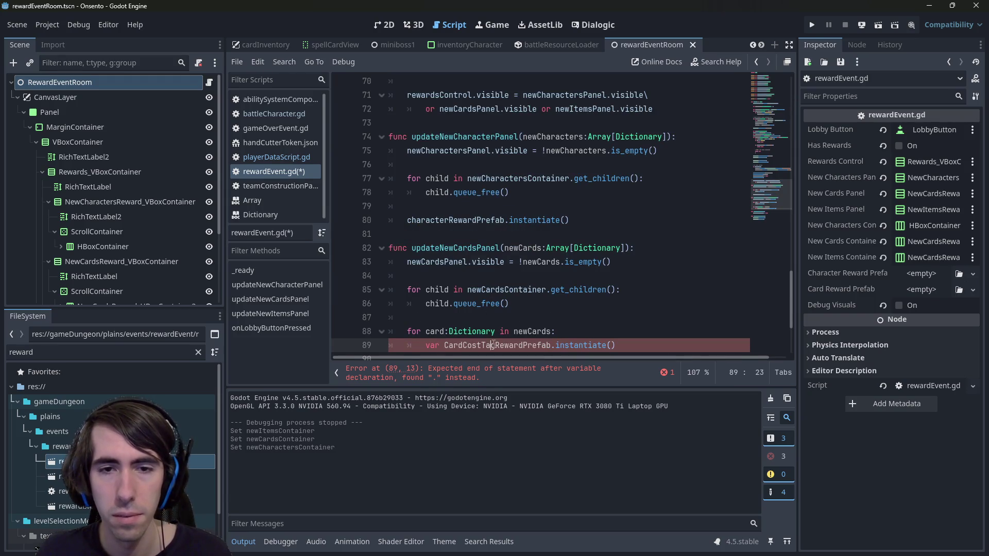
Replace the prefab name on line 89 with cardRewardPrefab, assigning it to var cardView
{"action": "double_click", "coordinate": [492, 345]}
{"action": "key", "text": "ctrl+v"}
{"action": "scroll", "coordinate": [533, 294], "scroll_direction": "down", "scroll_amount": 1}
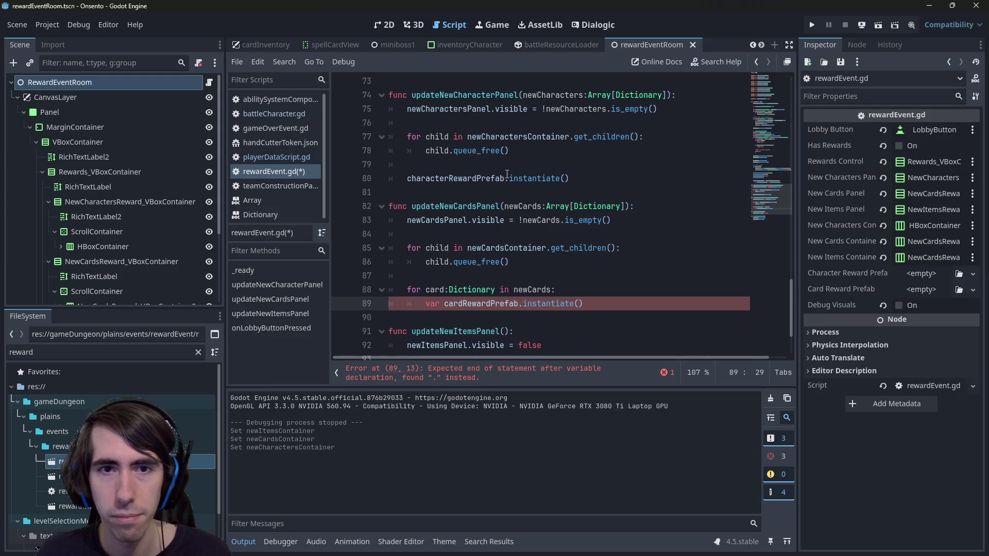
{"action": "type", "text": "card ="}
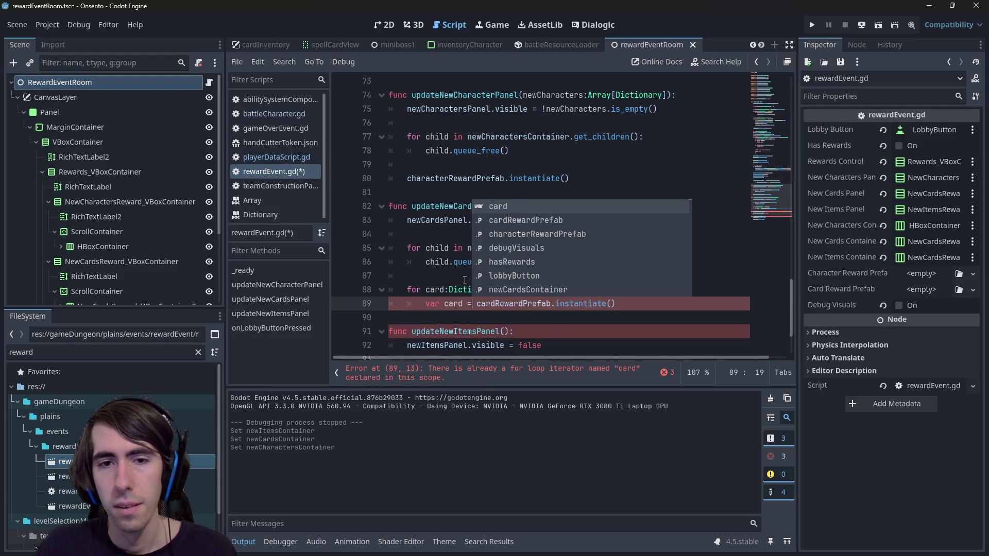
{"action": "key", "text": "Escape"}
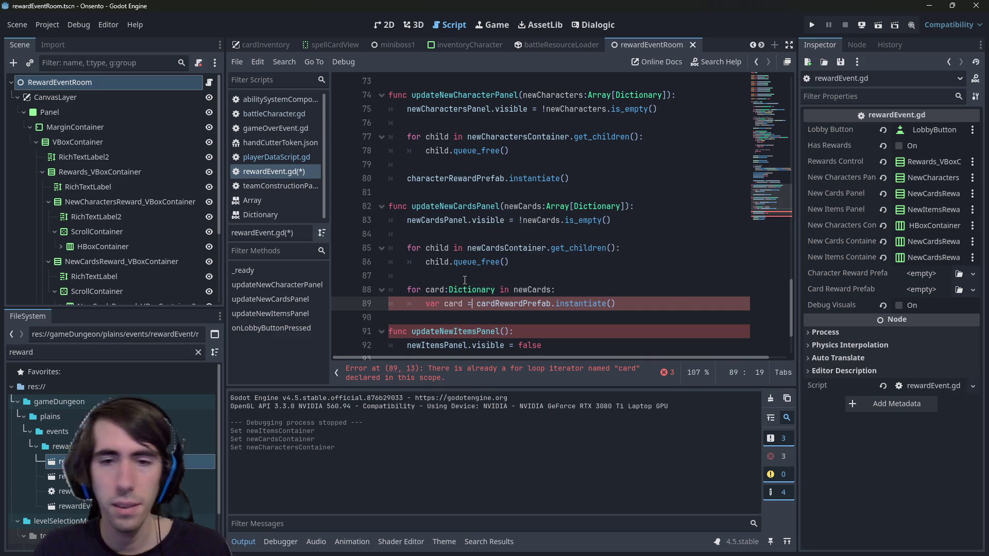
{"action": "key", "text": "Left"}
{"action": "key", "text": "Left"}
{"action": "type", "text": "Re"}
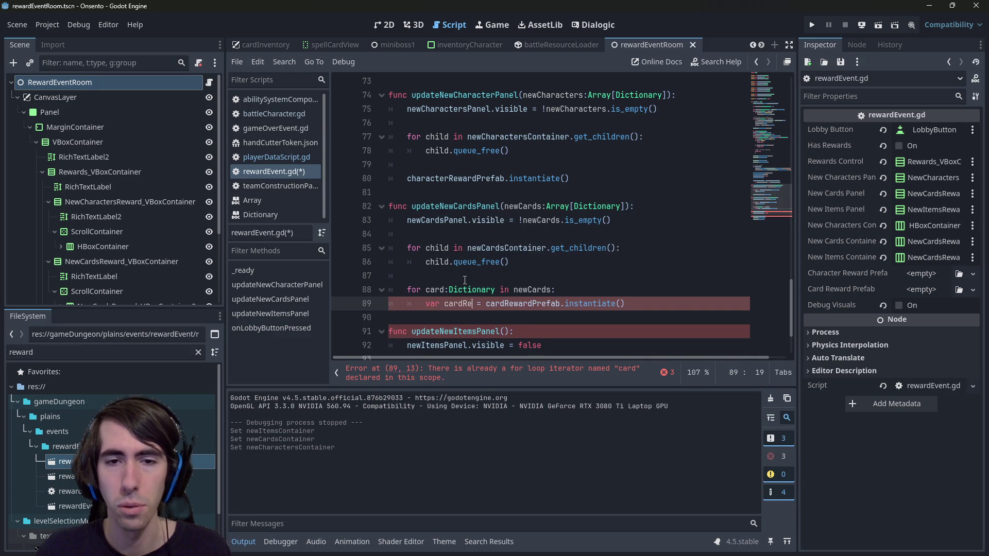
{"action": "key", "text": "BackSpace"}
{"action": "key", "text": "BackSpace"}
{"action": "type", "text": "View"}
{"action": "key", "text": "Escape"}
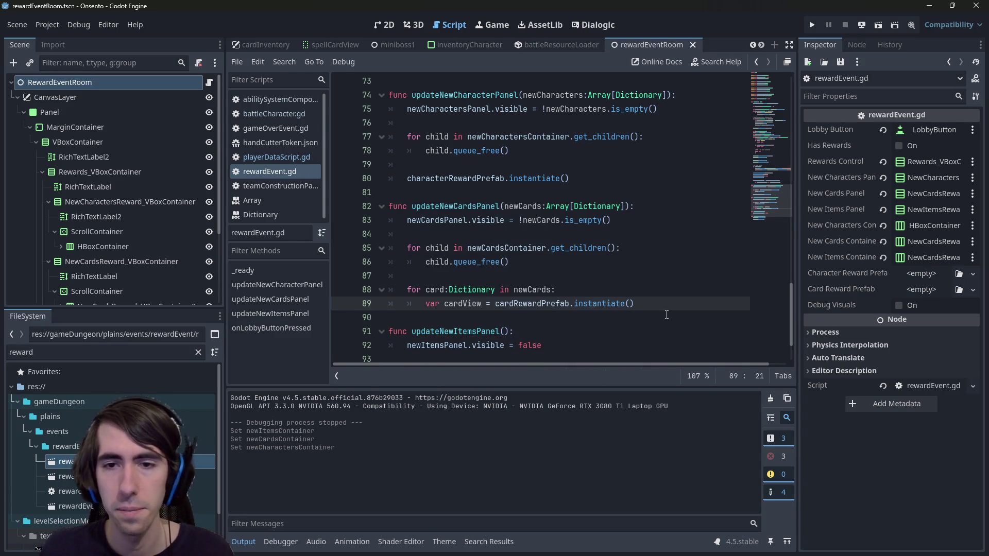
Remove the mistyped type hint after cardView and save the script
{"action": "mouse_move", "coordinate": [639, 304]}
{"action": "left_mouse_down"}
{"action": "mouse_move", "coordinate": [389, 304]}
{"action": "mouse_move", "coordinate": [422, 299]}
{"action": "left_mouse_up"}
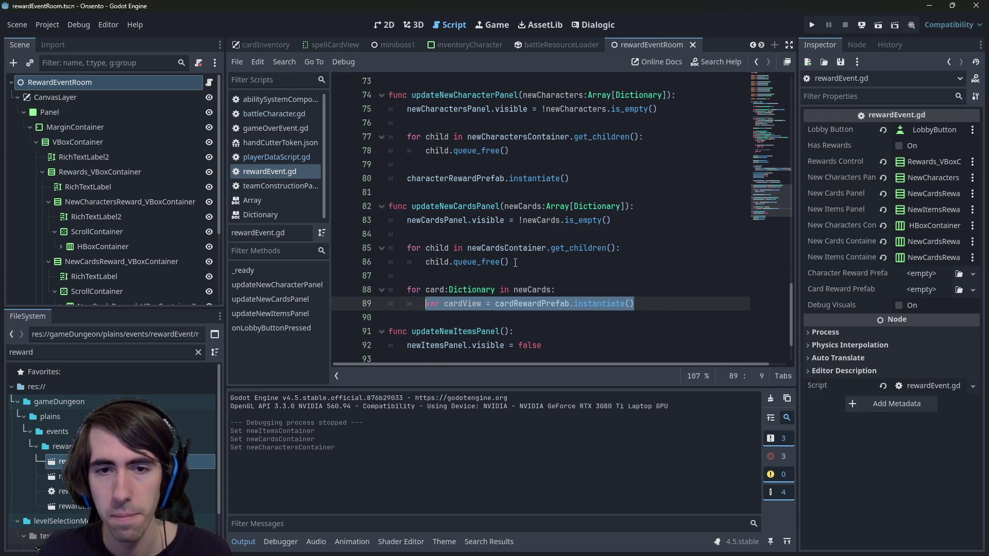
{"action": "left_click", "coordinate": [486, 302]}
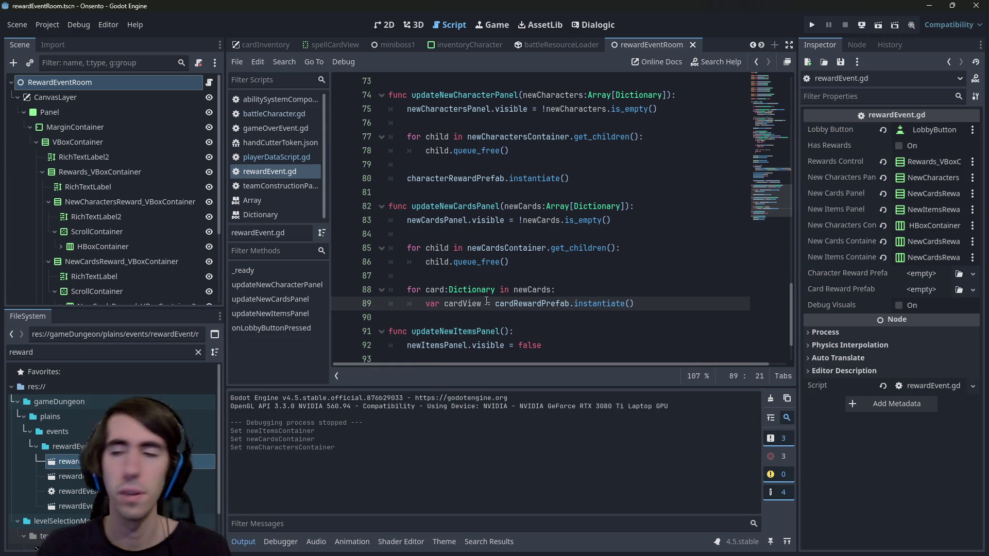
{"action": "type", "text": ":Comntro"}
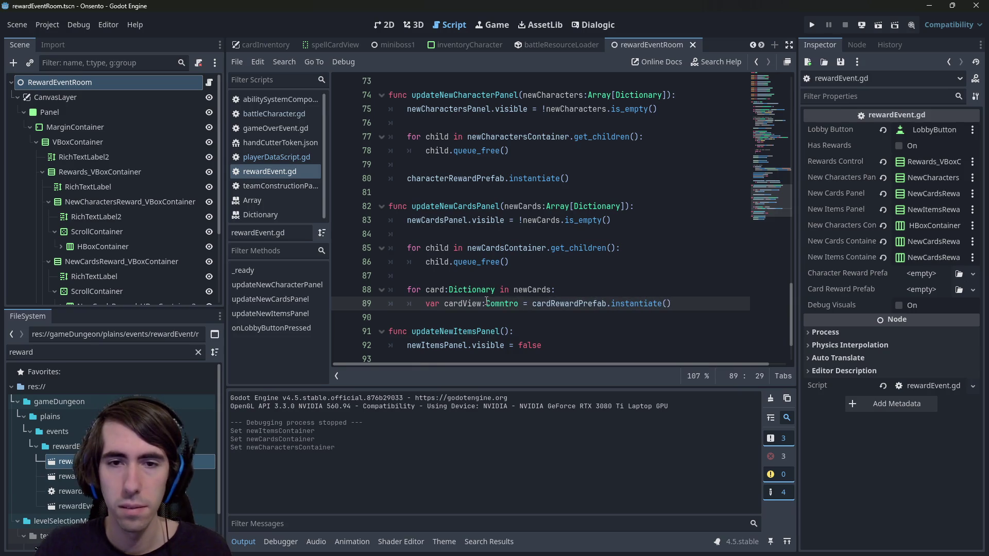
{"action": "key", "text": "BackSpace"}
{"action": "key", "text": "BackSpace"}
{"action": "key", "text": "BackSpace"}
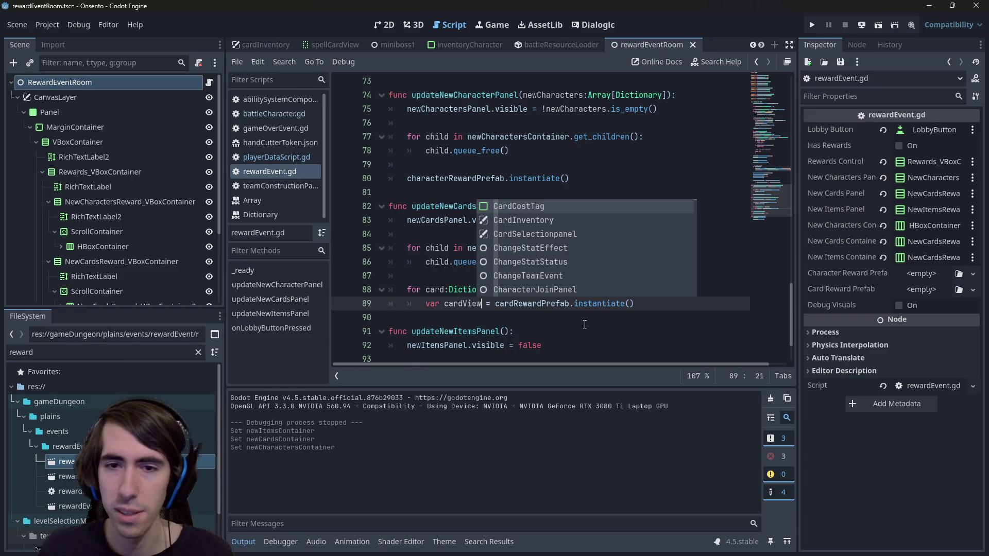
{"action": "left_click", "coordinate": [691, 303]}
{"action": "key", "text": "ctrl+s"}
{"action": "scroll", "coordinate": [114, 438], "scroll_direction": "down", "scroll_amount": 1}
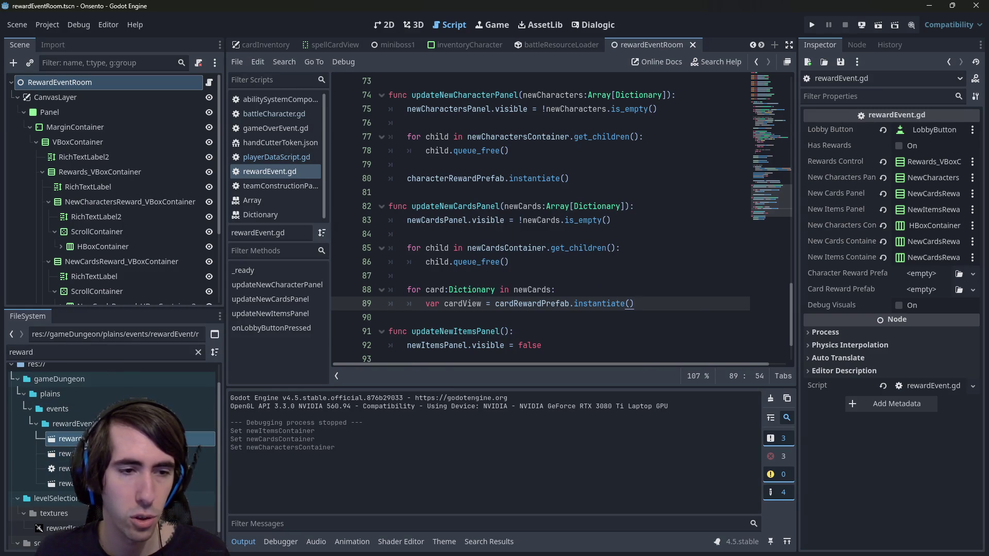
Open the rewardCharacter scene, attach a new rewardCharacter.gd script to its root, and save
{"action": "double_click", "coordinate": [72, 439]}
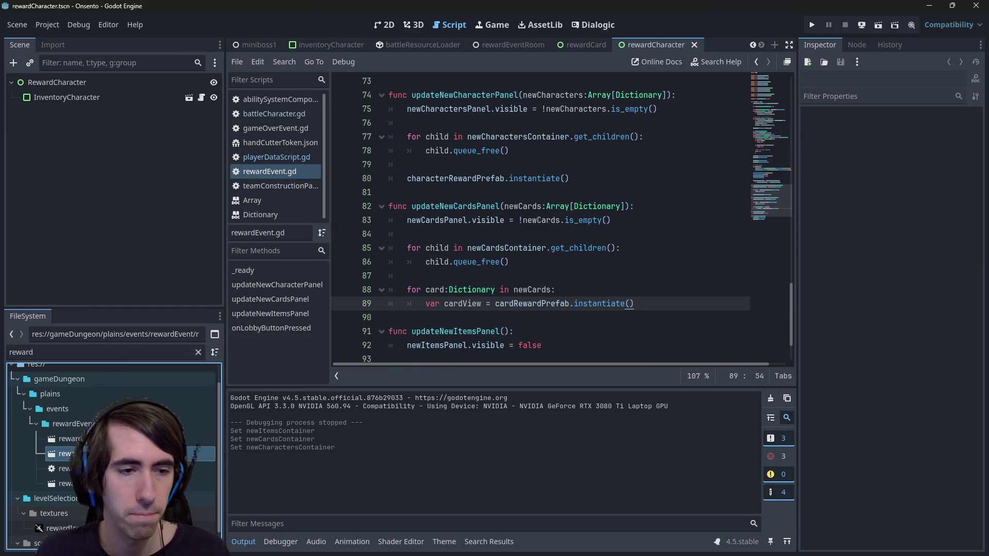
{"action": "left_click", "coordinate": [56, 82]}
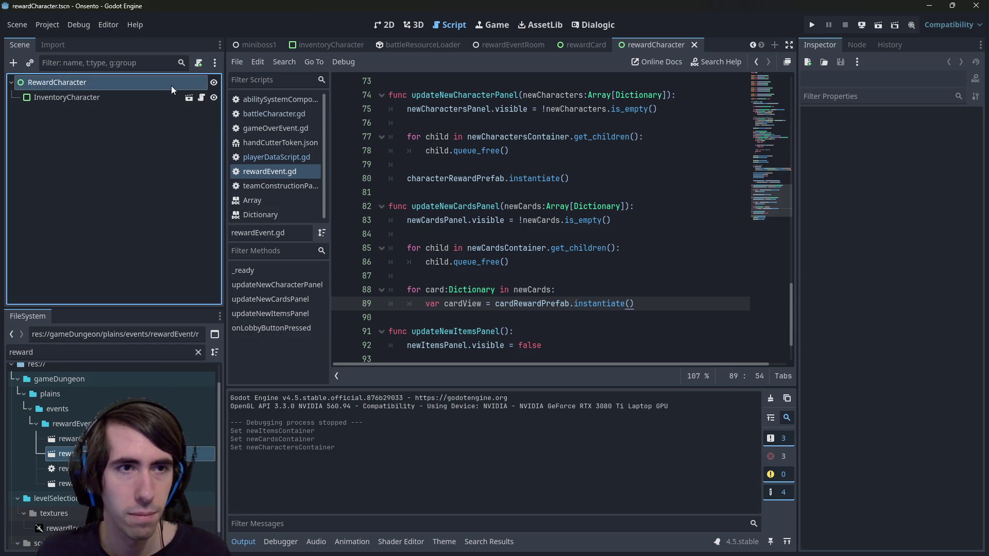
{"action": "left_click", "coordinate": [199, 63]}
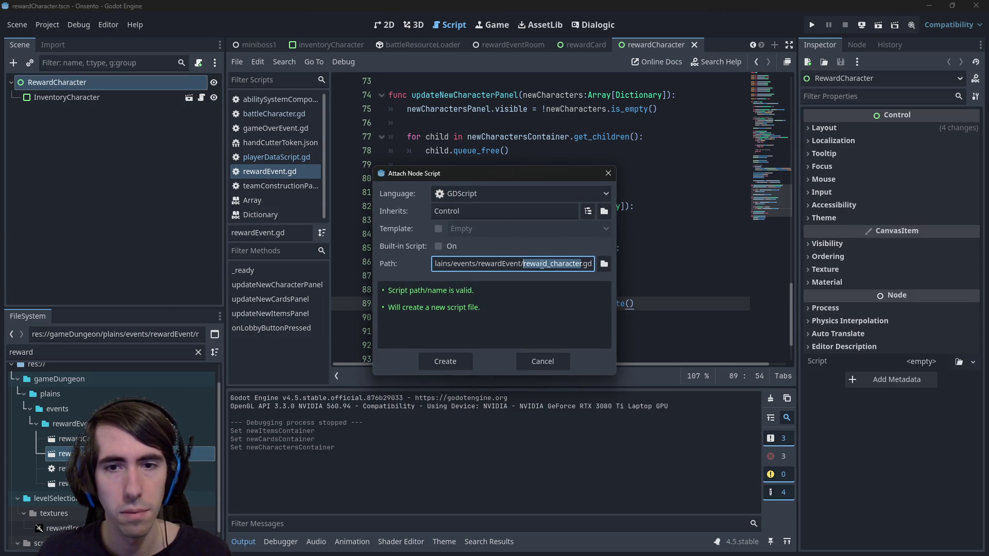
{"action": "left_click", "coordinate": [557, 268]}
{"action": "key", "text": "BackSpace"}
{"action": "key", "text": "BackSpace"}
{"action": "type", "text": "C"}
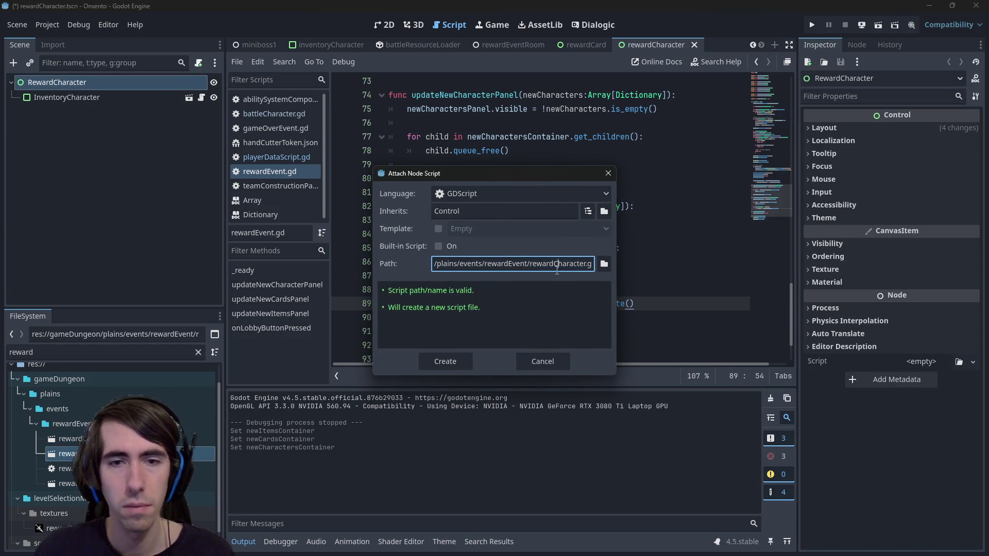
{"action": "key", "text": "Return"}
{"action": "key", "text": "ctrl+s"}
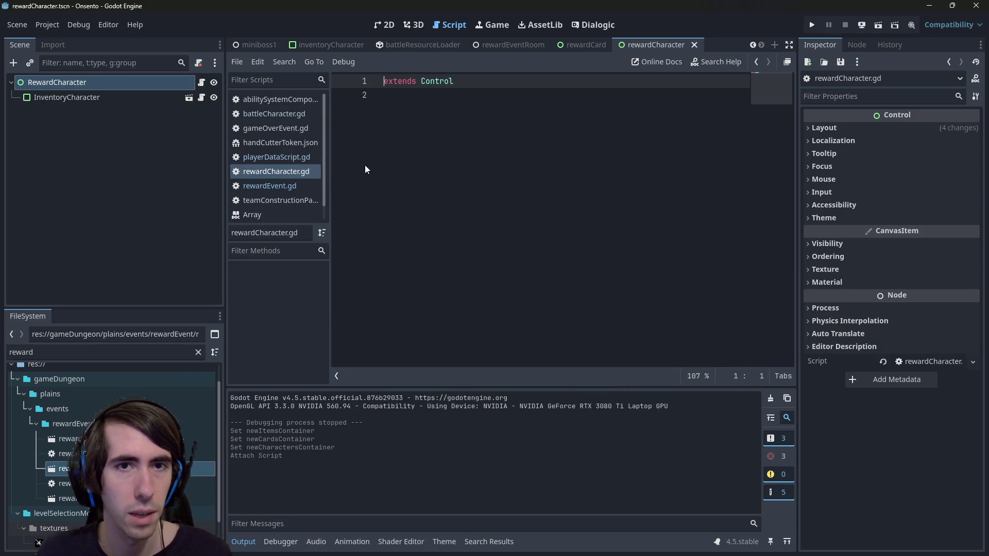
{"action": "left_click", "coordinate": [460, 146]}
{"action": "key", "text": "Return"}
{"action": "type", "text": "@export var "}
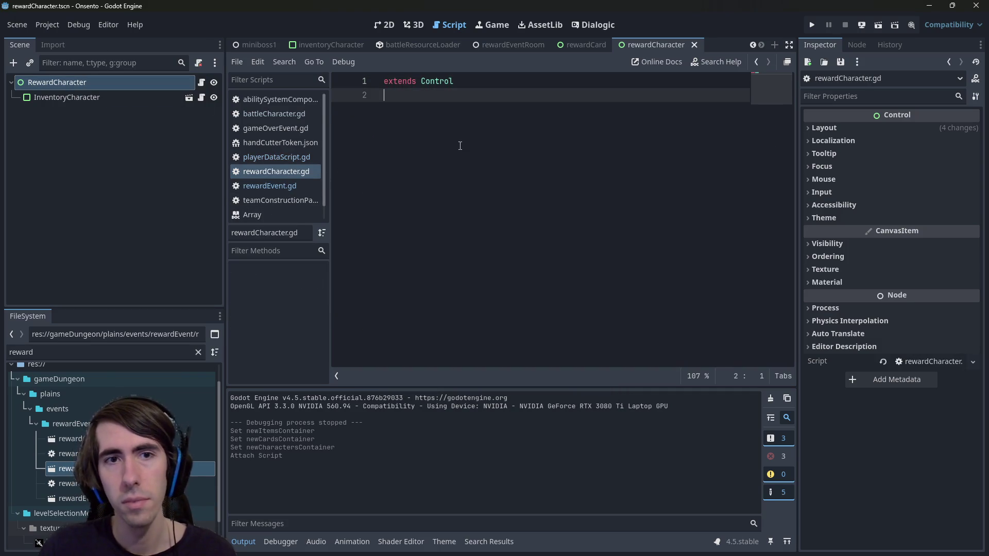
{"action": "type", "text": "i"}
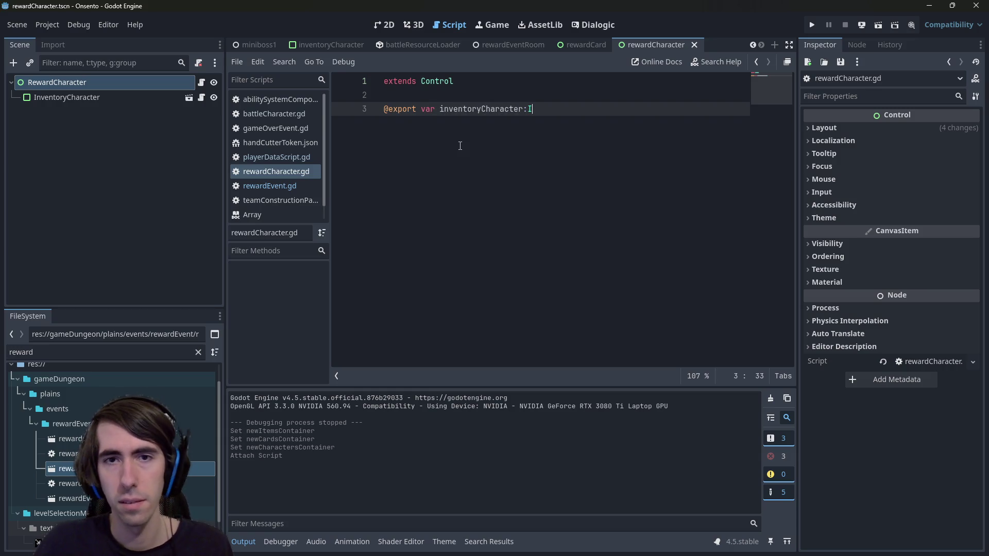
{"action": "type", "text": "nven"}
{"action": "key", "text": "Return"}
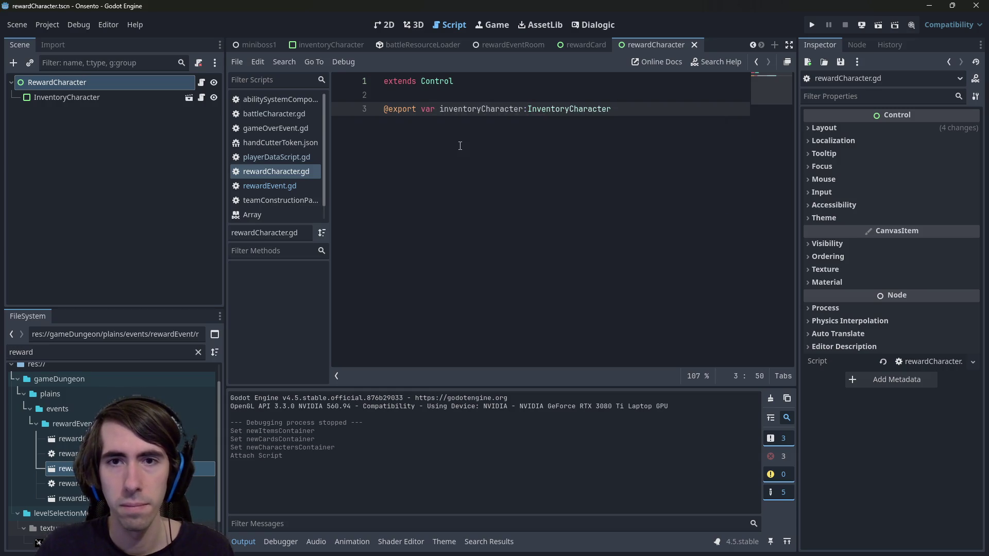
{"action": "key", "text": "ctrl+s"}
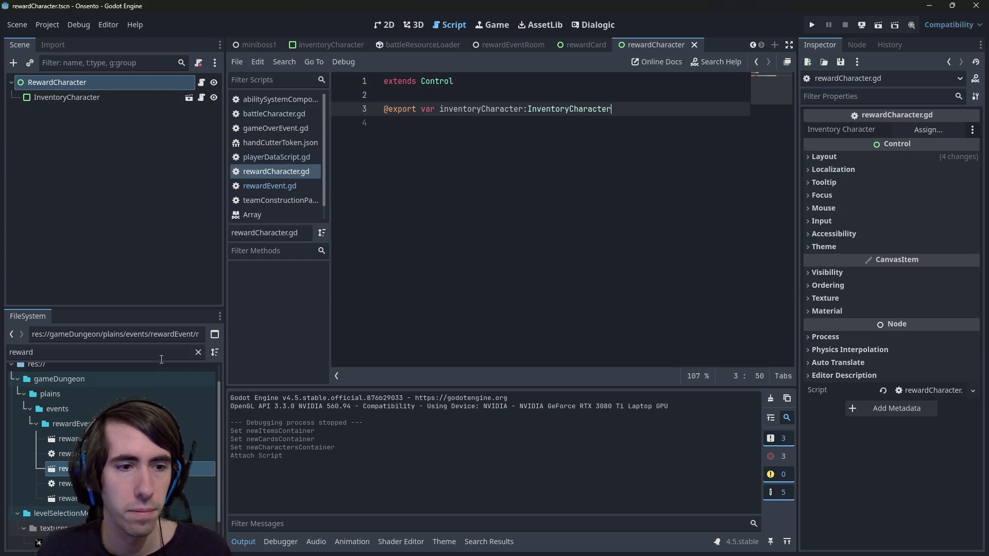
{"action": "double_click", "coordinate": [67, 439]}
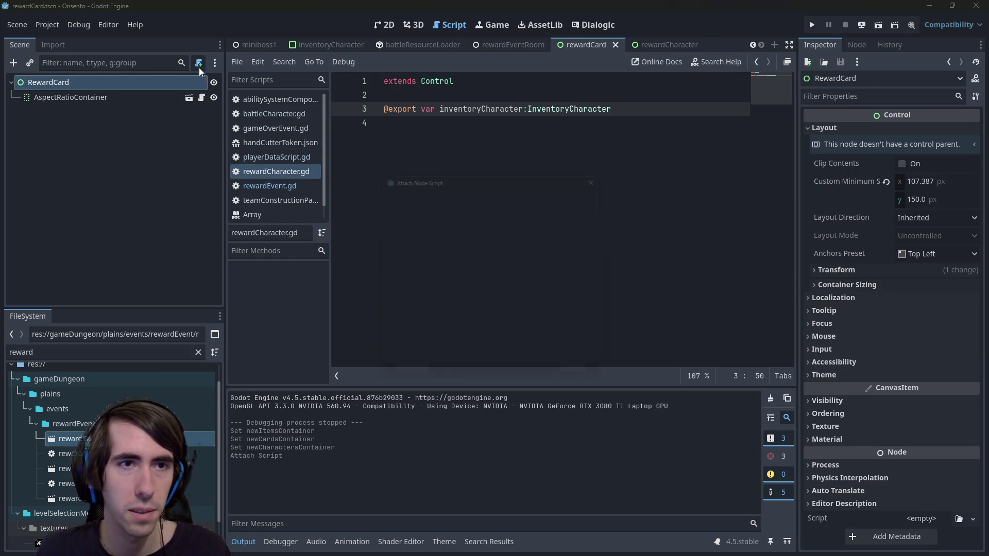
Attach a new rewardCardView.gd script to the reward card root, rename it RewardCardView, and save
{"action": "left_click", "coordinate": [198, 62]}
{"action": "type", "text": "rewardCard"}
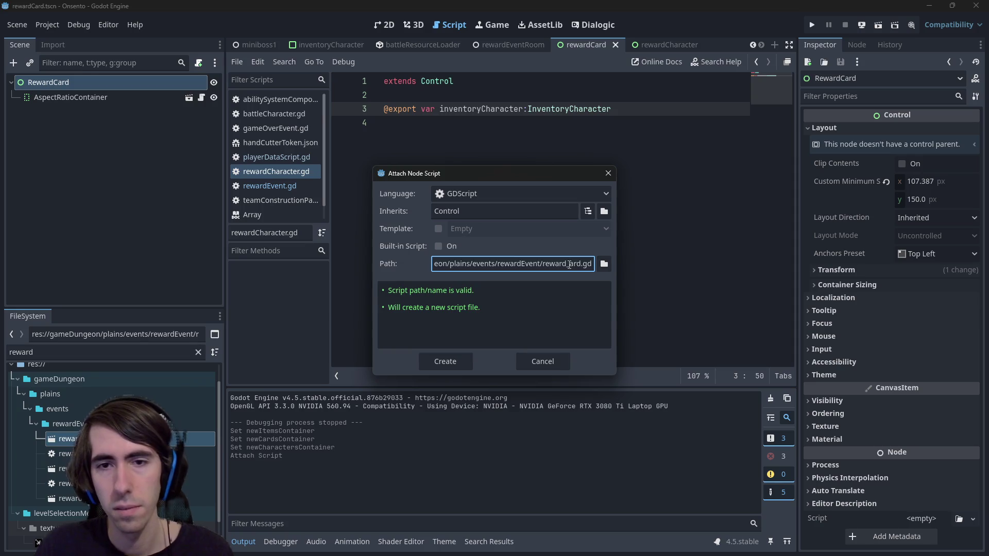
{"action": "type", "text": "View"}
{"action": "key", "text": "Return"}
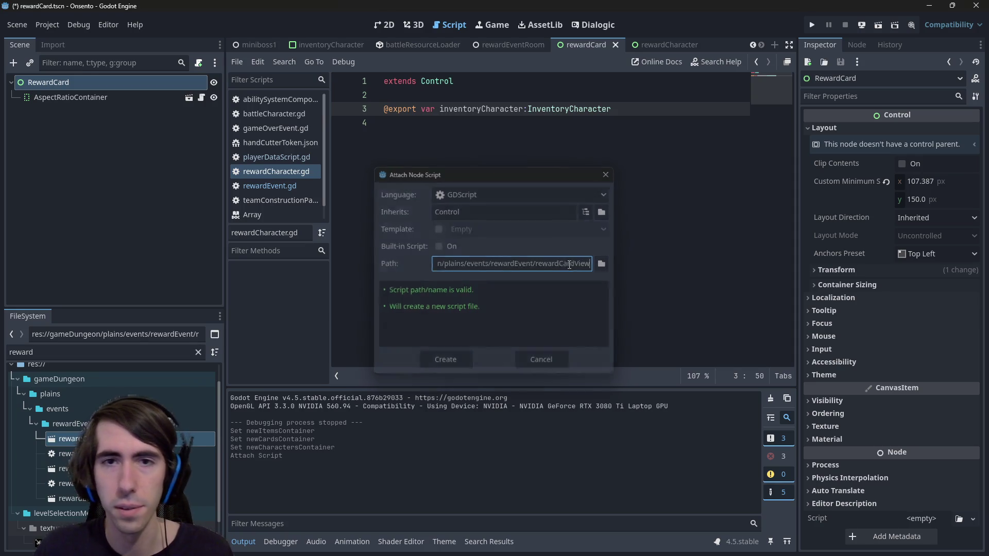
{"action": "double_click", "coordinate": [120, 82]}
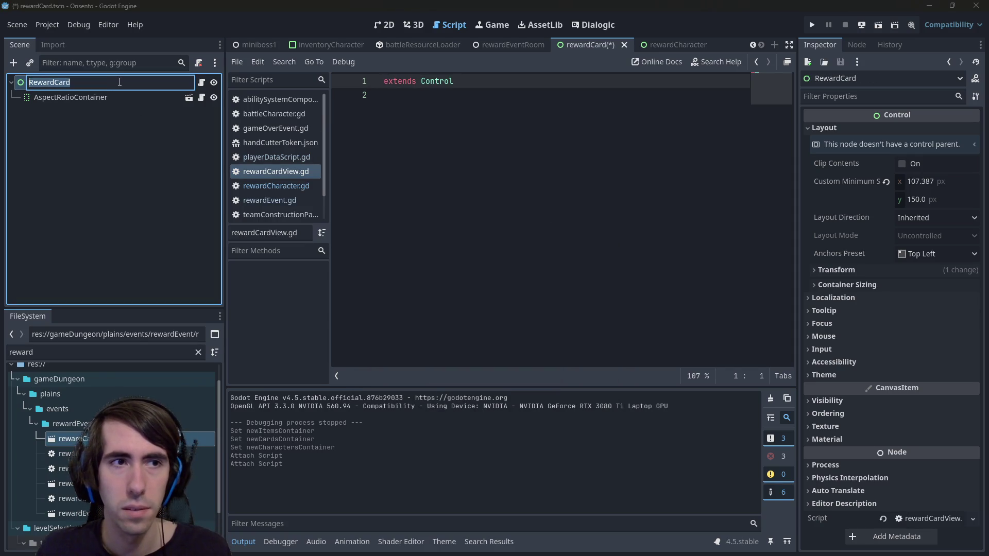
{"action": "key", "text": "Return"}
{"action": "key", "text": "ctrl+s"}
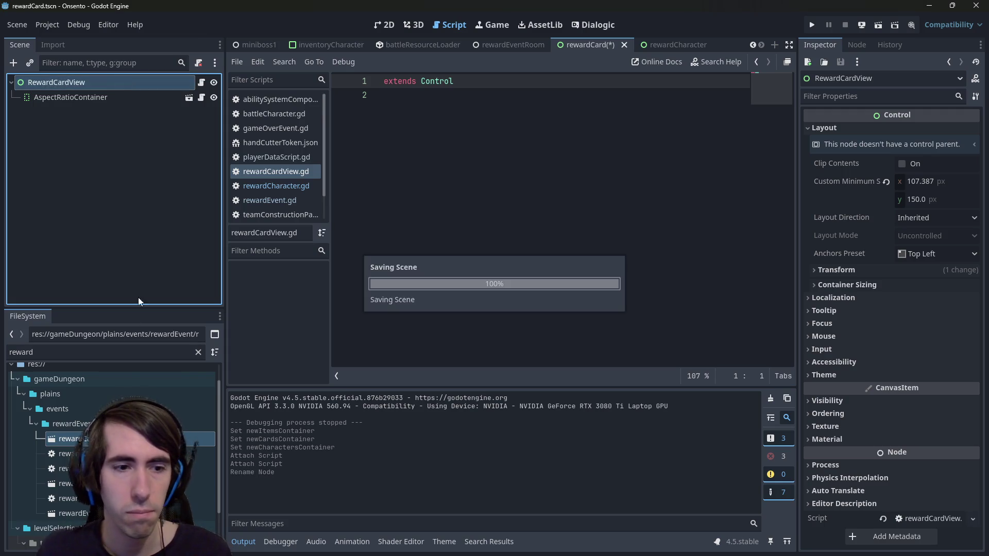
Rename the scene files to rewardCardView.tscn and rewardCharacterView.tscn in FileSystem
{"action": "left_click", "coordinate": [72, 438]}
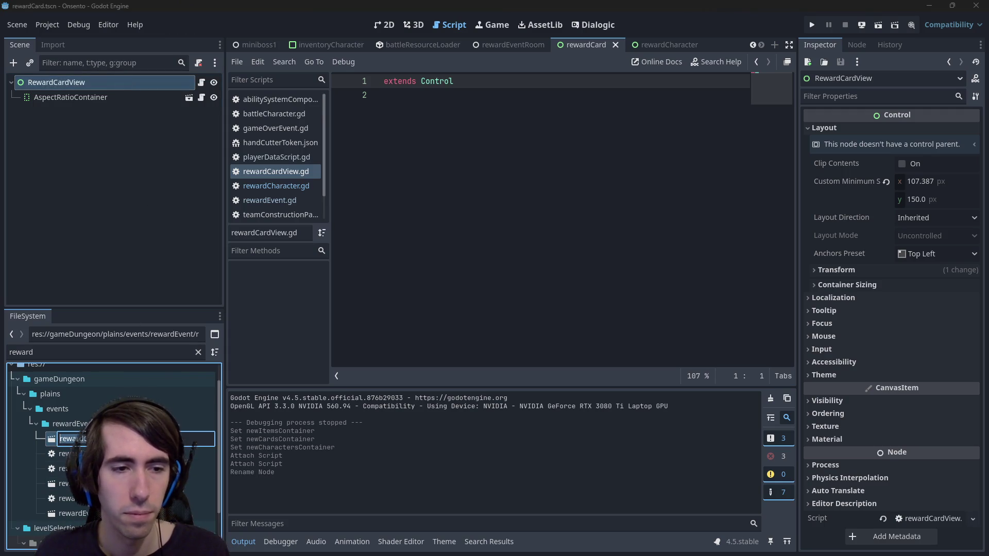
{"action": "key", "text": "Return"}
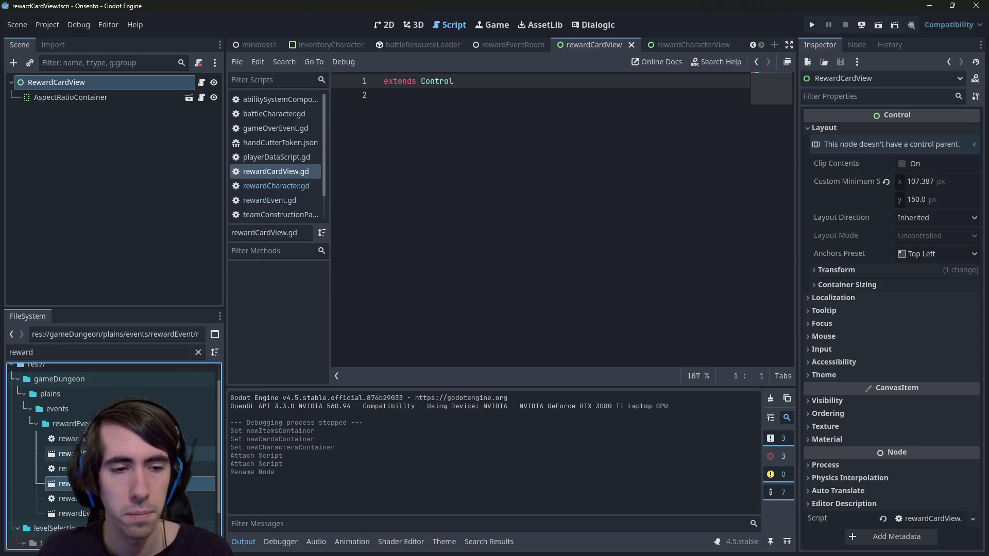
{"action": "key", "text": "ctrl+s"}
{"action": "left_click", "coordinate": [67, 439]}
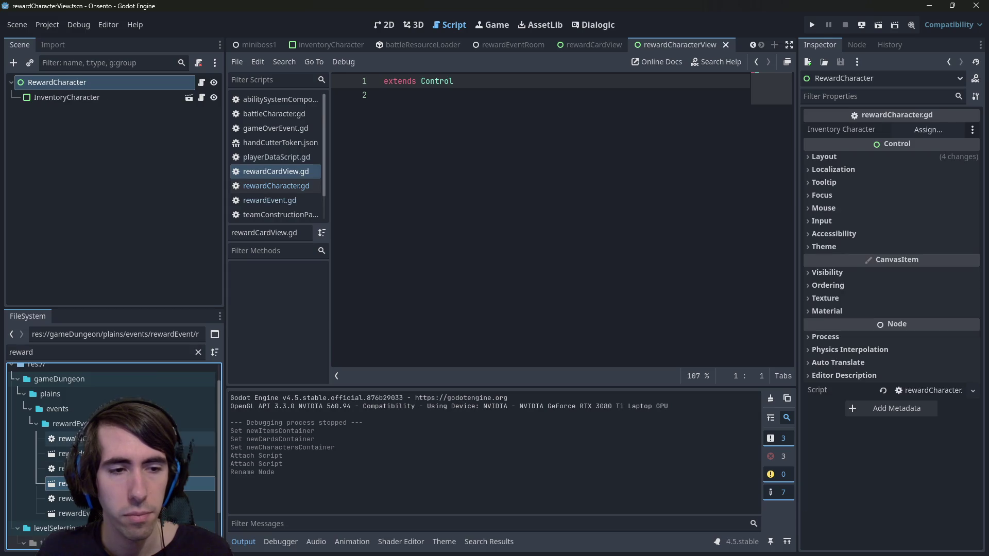
{"action": "left_click", "coordinate": [65, 454]}
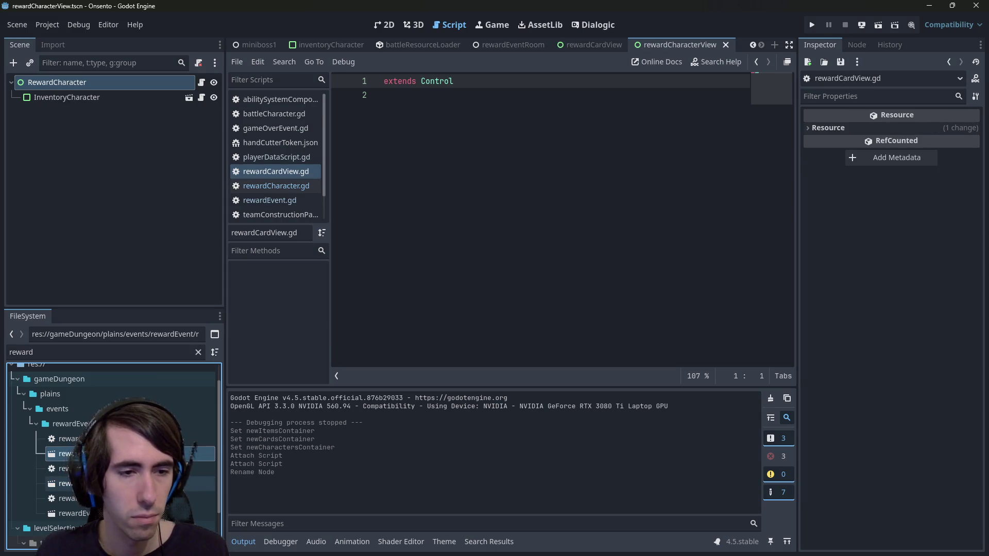
Rename the rewardCharacter.gd script to rewardCharacterView.gd
{"action": "left_click", "coordinate": [65, 469]}
{"action": "key", "text": "F2"}
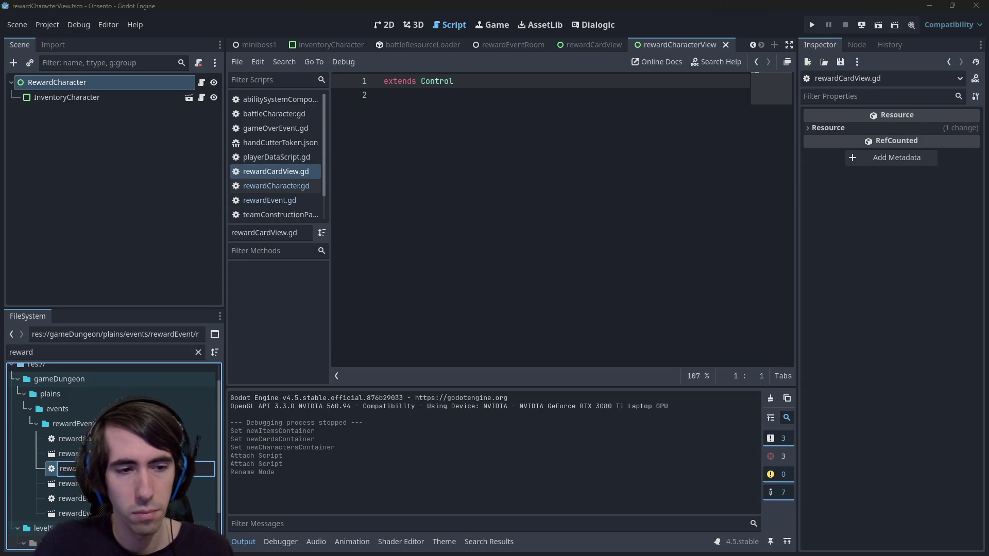
{"action": "key", "text": "Return"}
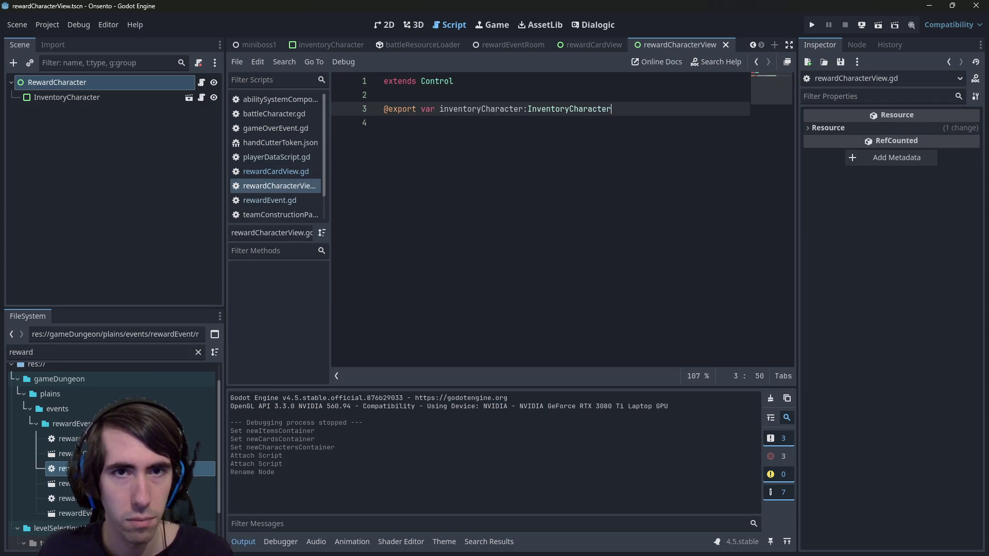
In the rewardCharacterView scene, rename the RewardCharacter root node to RewardCharacterView
{"action": "left_click", "coordinate": [65, 438]}
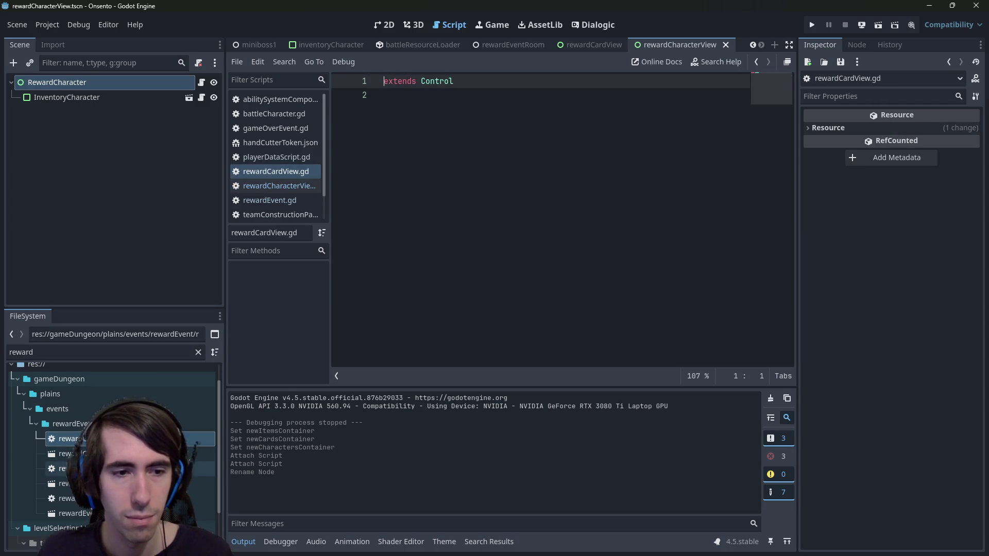
{"action": "double_click", "coordinate": [64, 453]}
{"action": "double_click", "coordinate": [65, 483]}
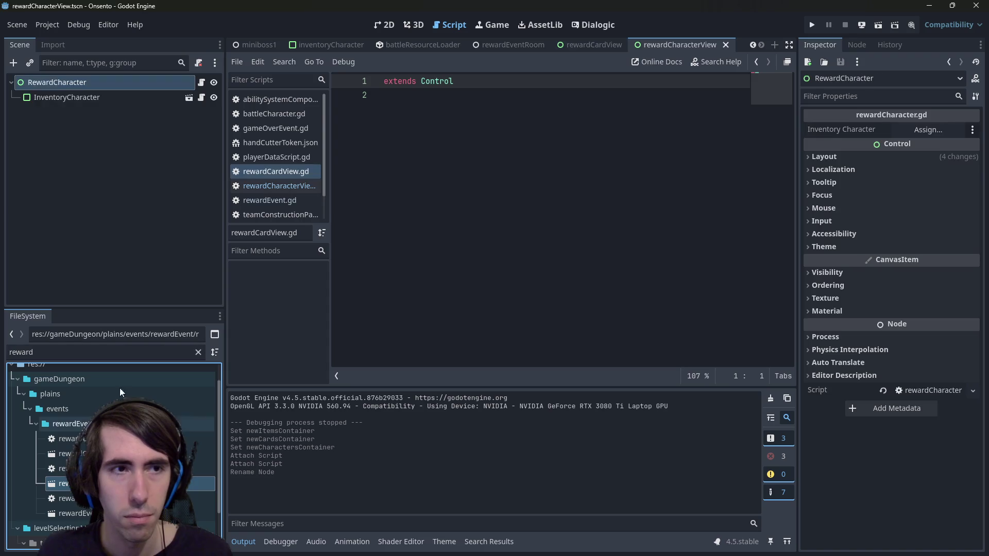
{"action": "left_click", "coordinate": [113, 78]}
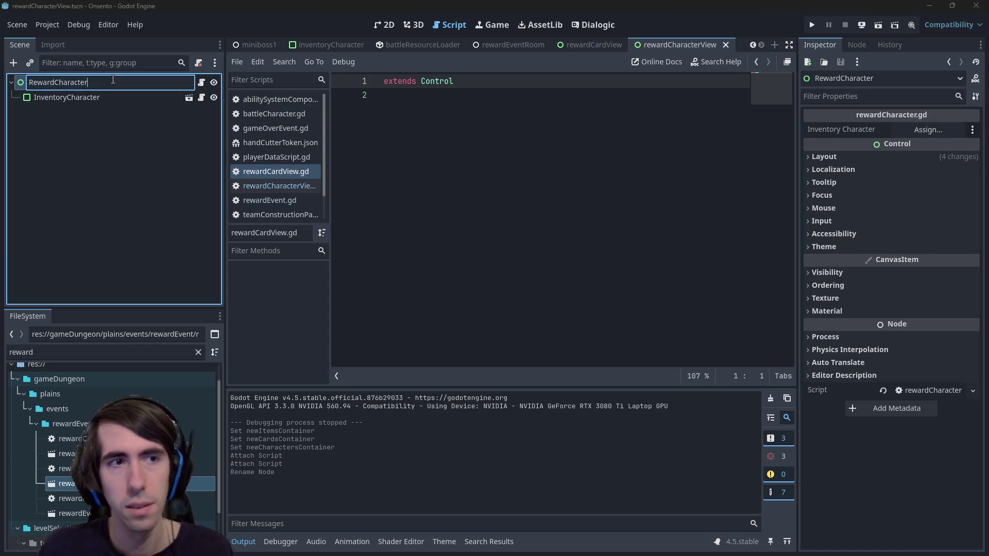
{"action": "left_click", "coordinate": [463, 95]}
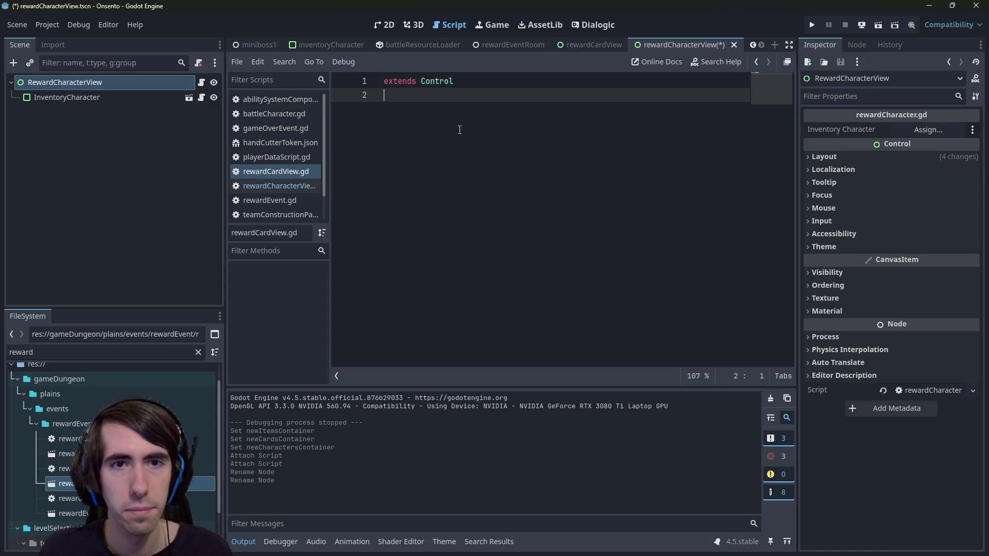
Point the Inventory Character export to the InventoryCharacter node, save, and copy the export line
{"action": "left_click", "coordinate": [201, 82]}
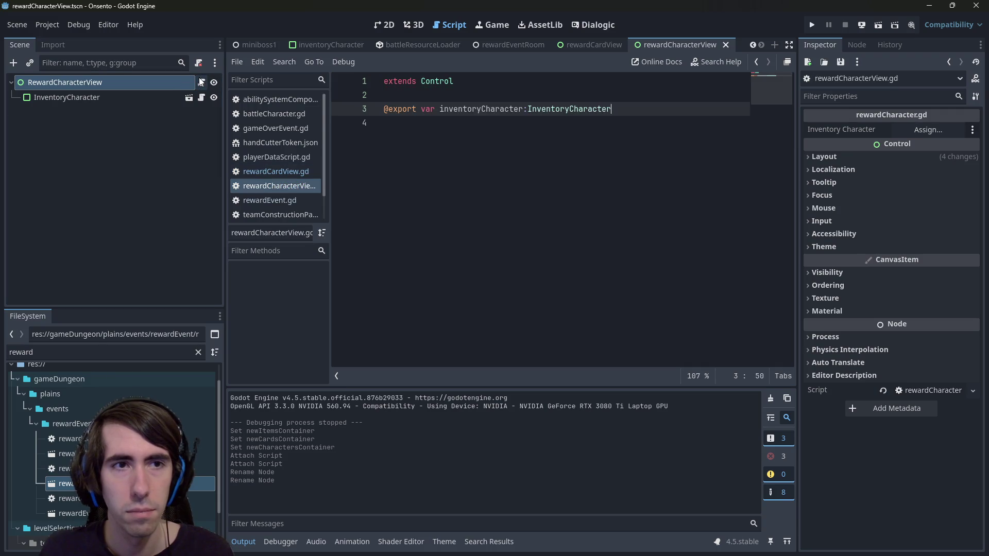
{"action": "left_click", "coordinate": [495, 134]}
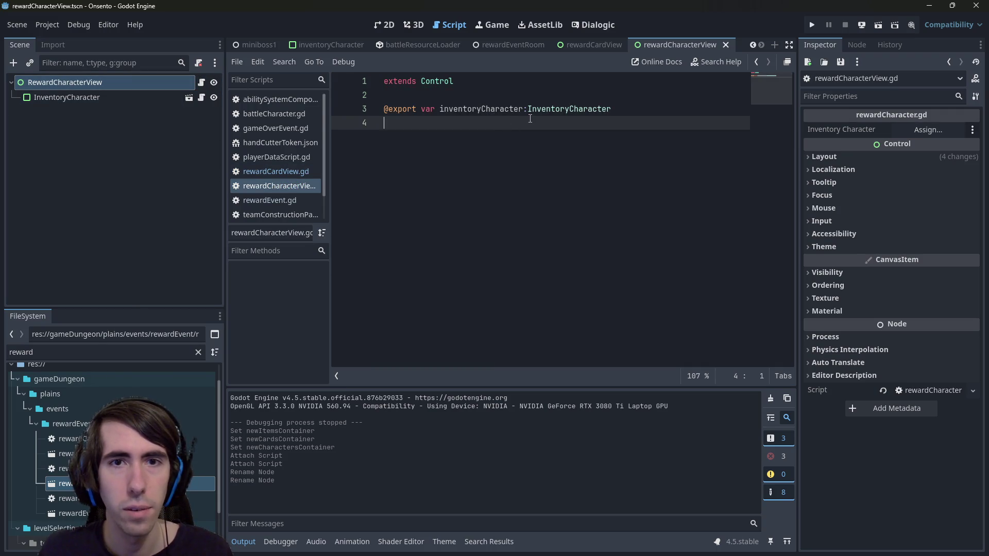
{"action": "left_click", "coordinate": [914, 131]}
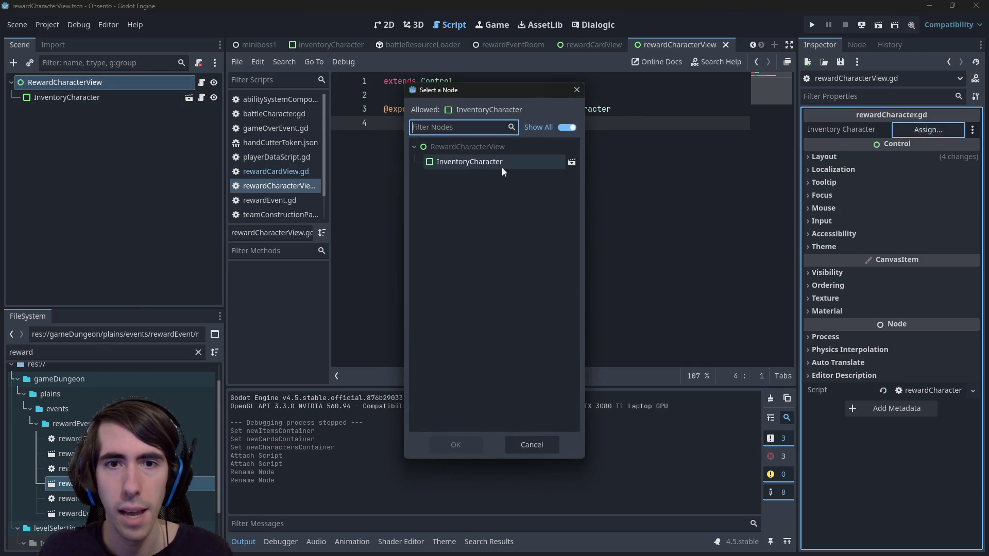
{"action": "double_click", "coordinate": [502, 164]}
{"action": "key", "text": "ctrl+s"}
{"action": "left_click_drag", "start_coordinate": [613, 109], "coordinate": [376, 114]}
{"action": "key", "text": "ctrl+c"}
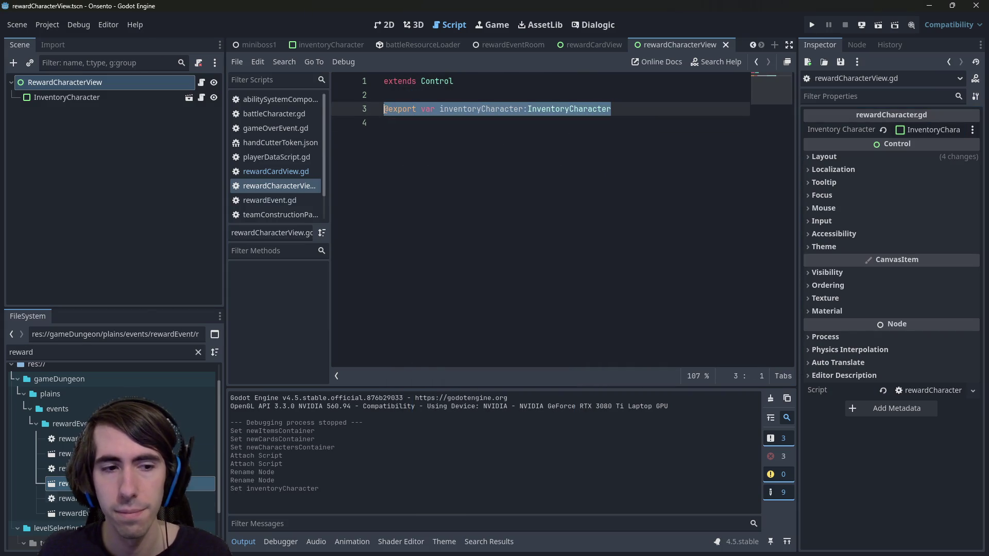
{"action": "double_click", "coordinate": [103, 454]}
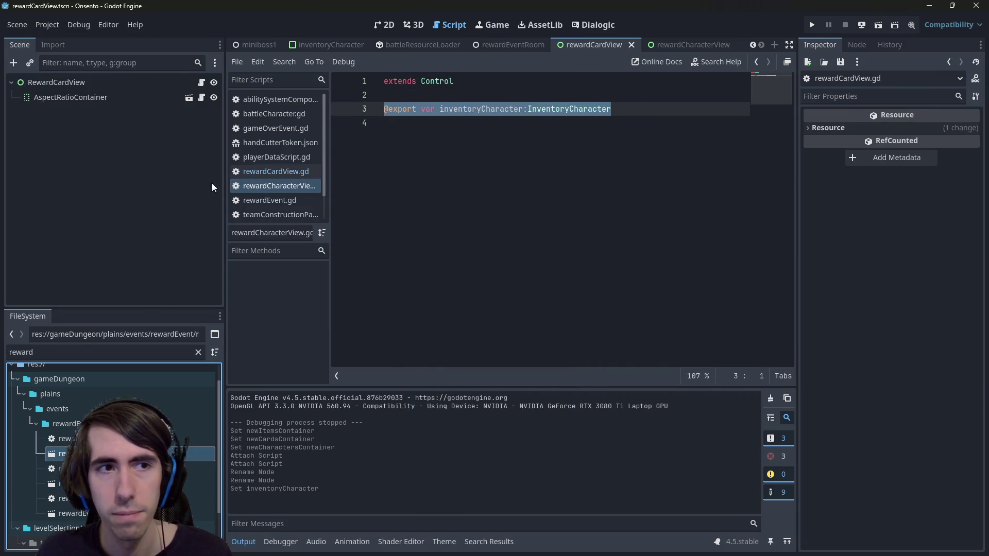
Paste the copied export declaration into rewardCardView.gd
{"action": "left_click", "coordinate": [199, 83]}
{"action": "key", "text": "Return"}
{"action": "key", "text": "ctrl+v"}
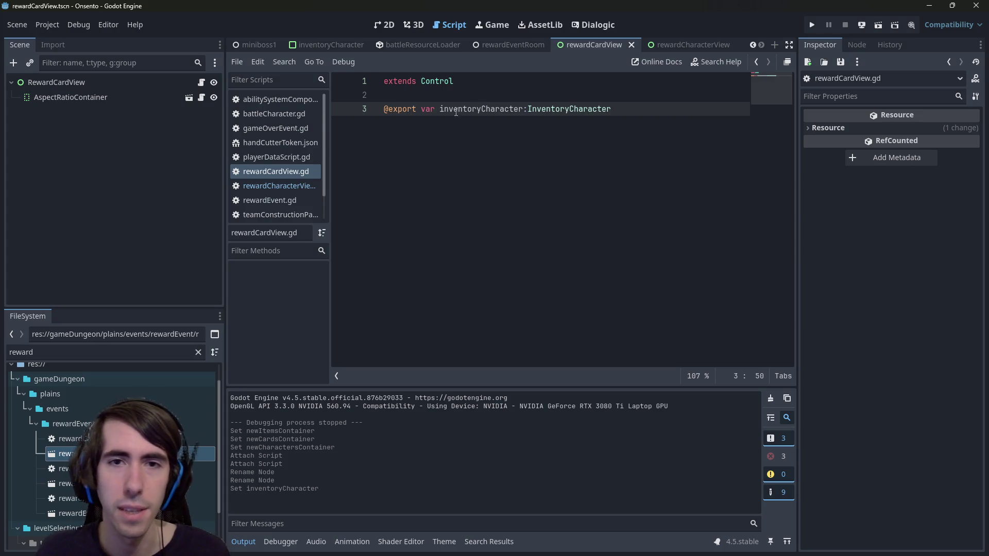
{"action": "key", "text": "ctrl+shift+Right"}
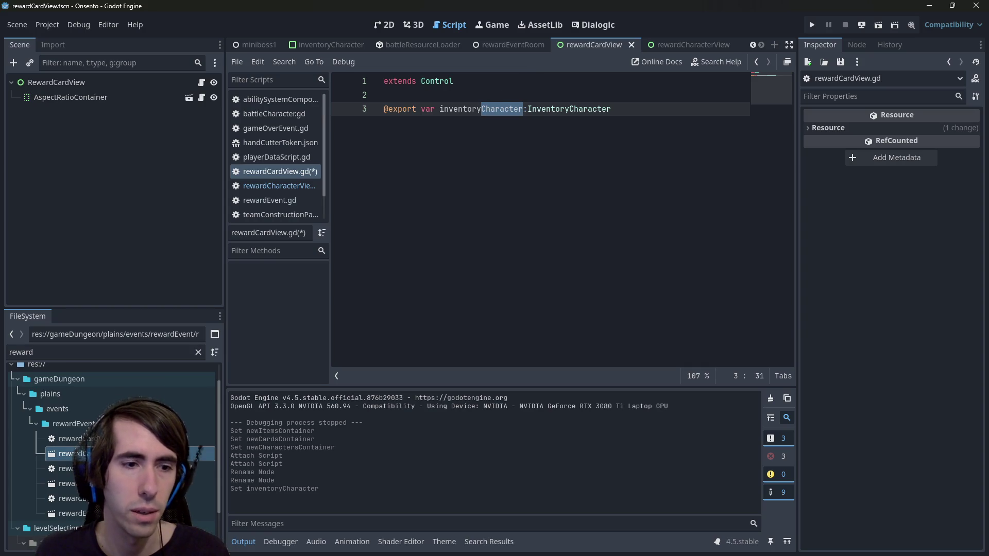
{"action": "double_click", "coordinate": [67, 483]}
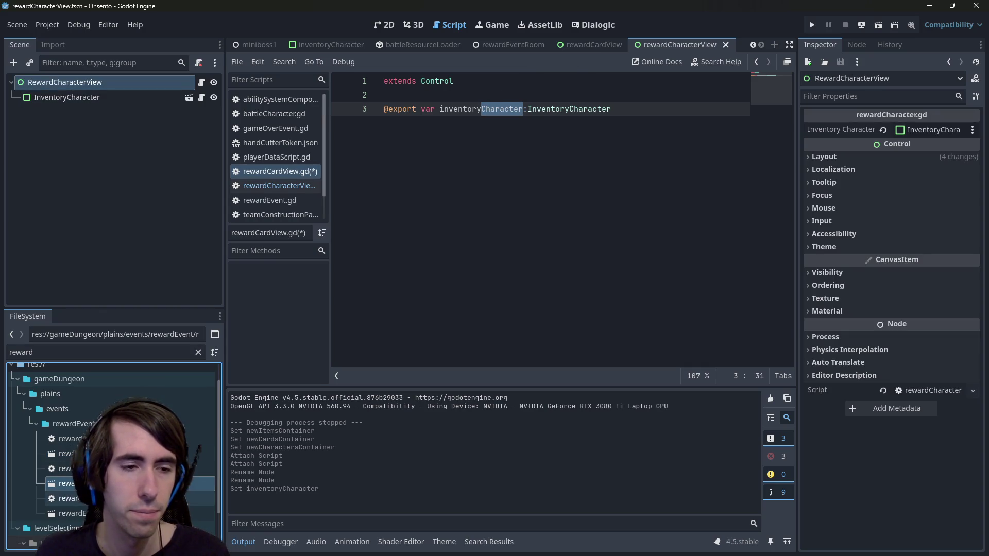
{"action": "double_click", "coordinate": [66, 453]}
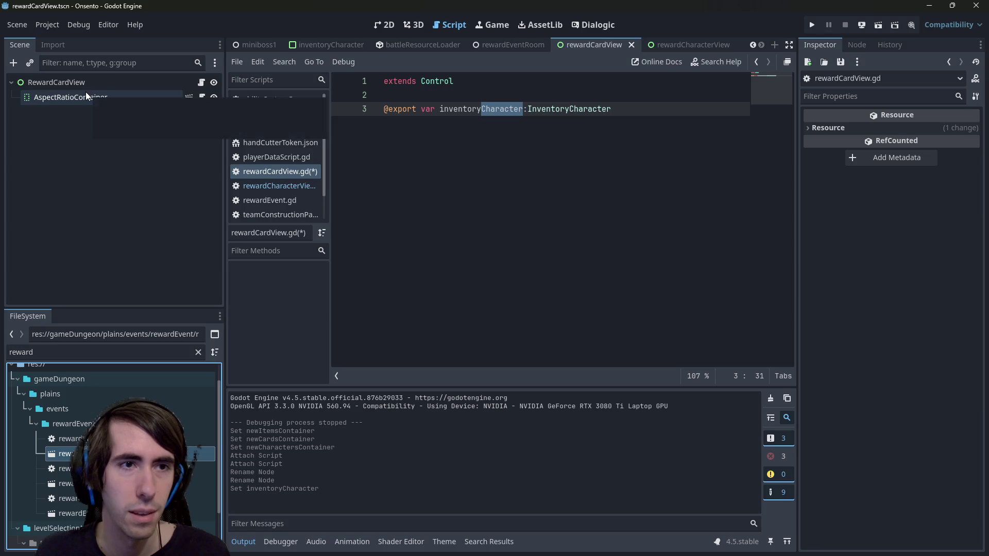
Rename the pasted export to cardView with type SpellCardView and save the script
{"action": "double_click", "coordinate": [478, 109]}
{"action": "type", "text": "card"}
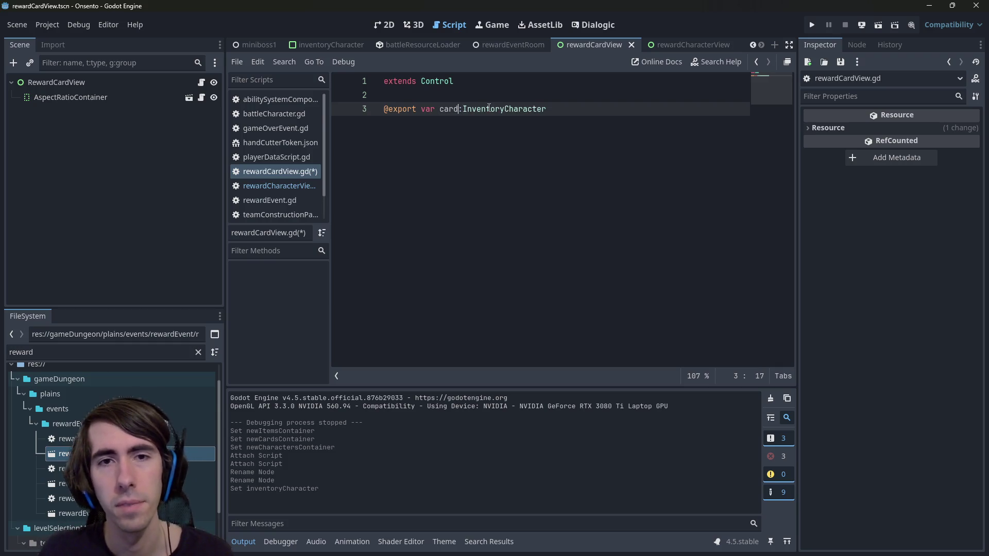
{"action": "type", "text": "View"}
{"action": "double_click", "coordinate": [487, 108]}
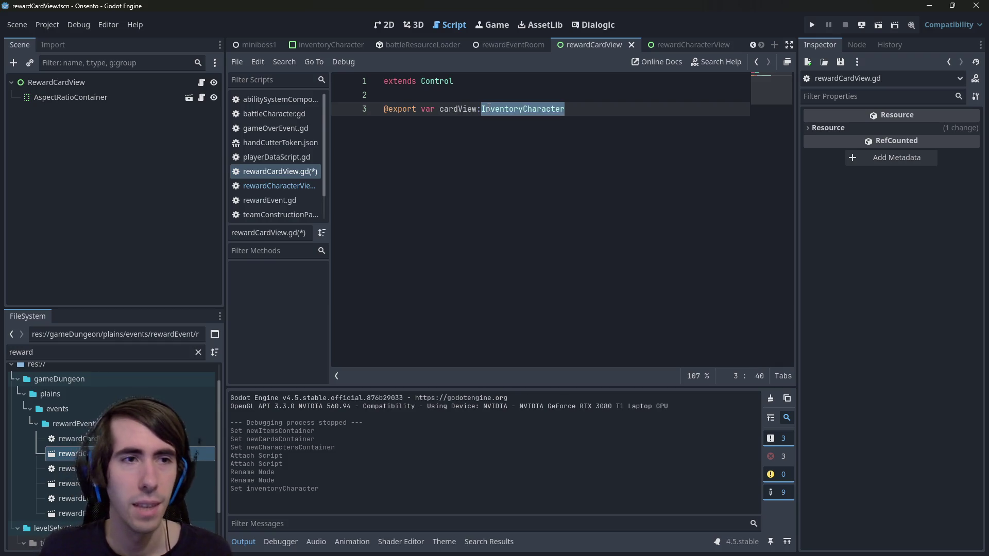
{"action": "type", "text": "SpellCard"}
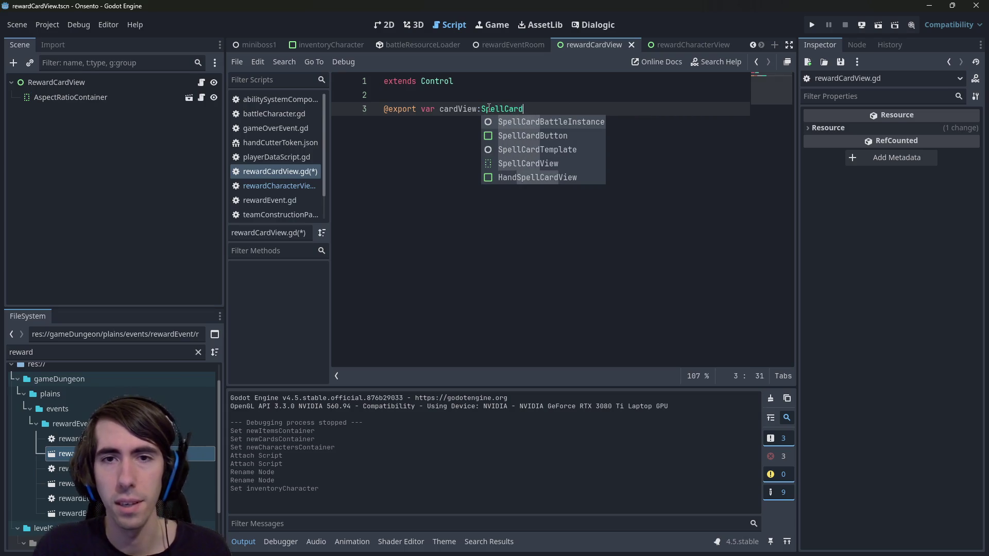
{"action": "type", "text": "View"}
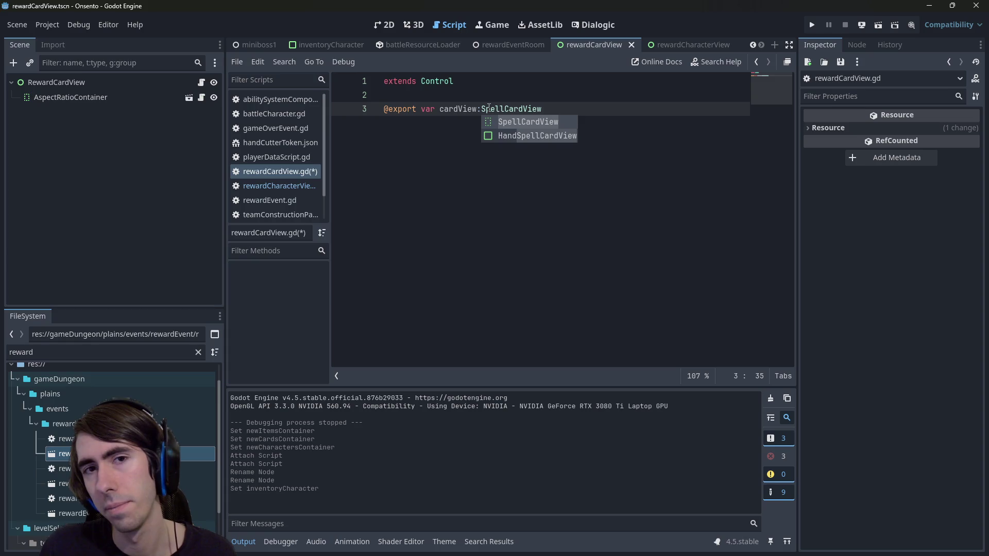
{"action": "key", "text": "Escape"}
{"action": "key", "text": "ctrl+s"}
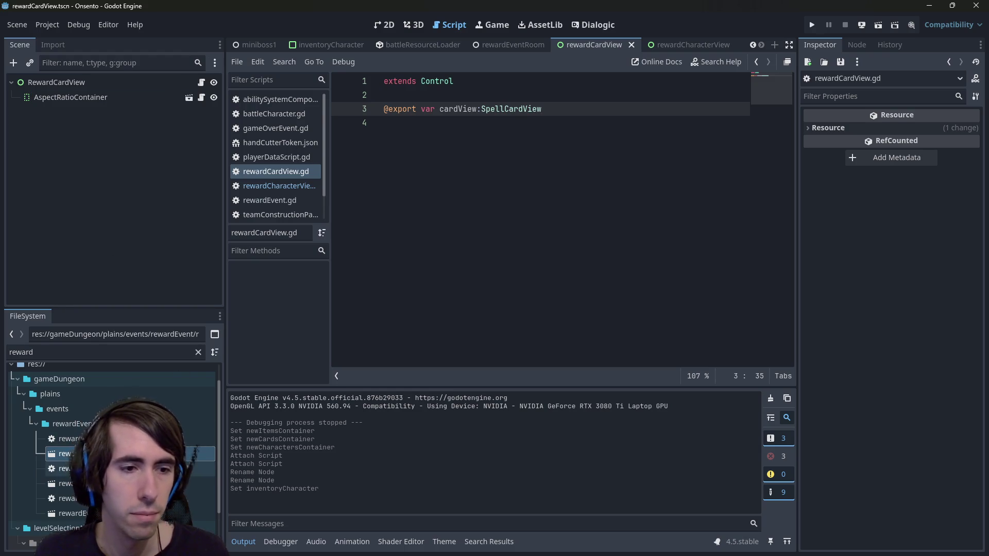
{"action": "double_click", "coordinate": [64, 513]}
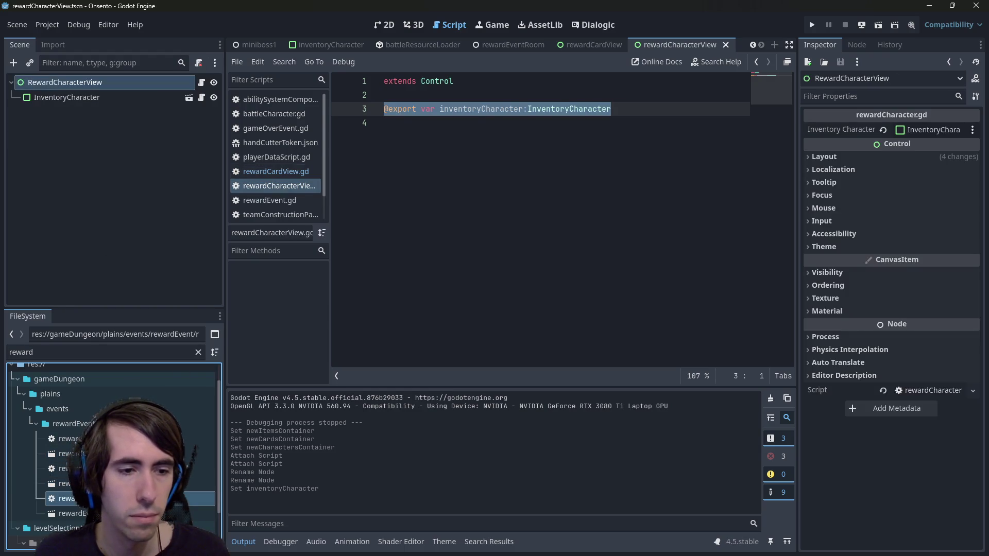
In rewardEvent.gd, begin a ':CardRewa' type annotation after cardView on line 89
{"action": "scroll", "coordinate": [468, 280], "scroll_direction": "down", "scroll_amount": 3}
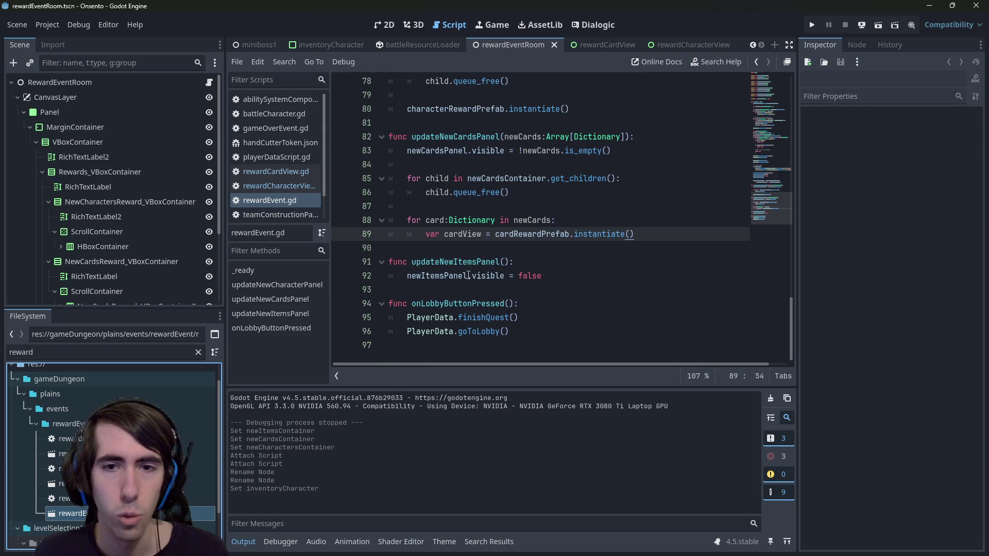
{"action": "scroll", "coordinate": [527, 251], "scroll_direction": "up", "scroll_amount": 2}
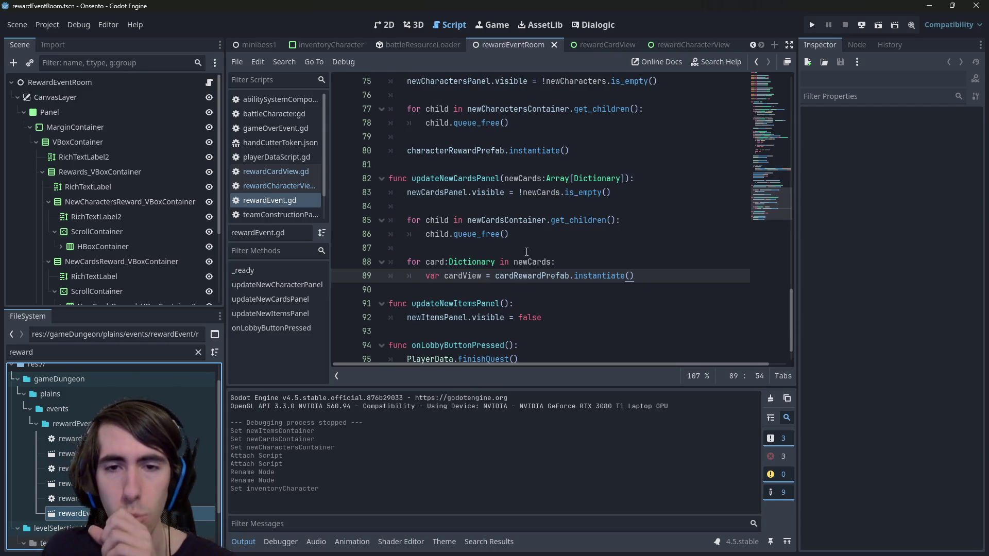
{"action": "double_click", "coordinate": [447, 219]}
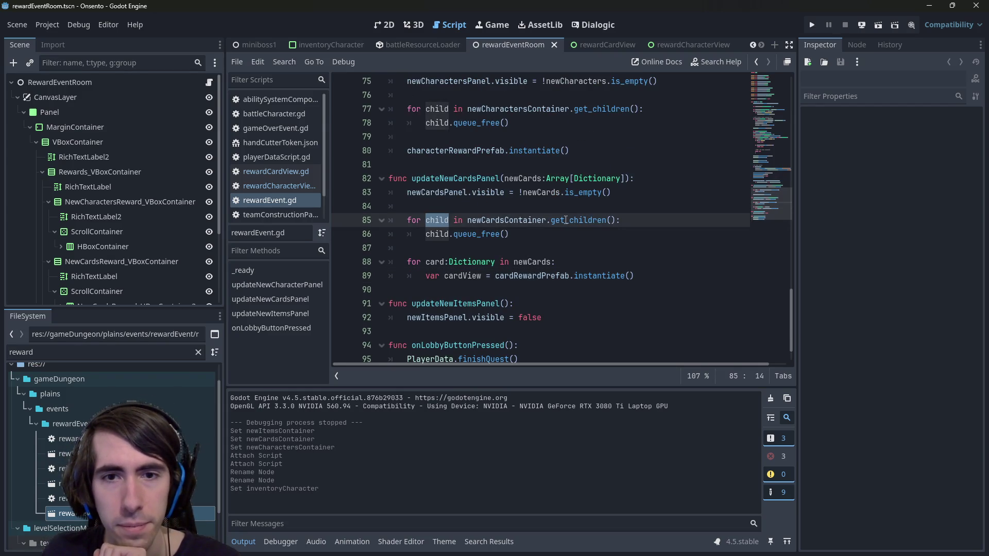
{"action": "double_click", "coordinate": [514, 219]}
{"action": "scroll", "coordinate": [523, 252], "scroll_direction": "down", "scroll_amount": 1}
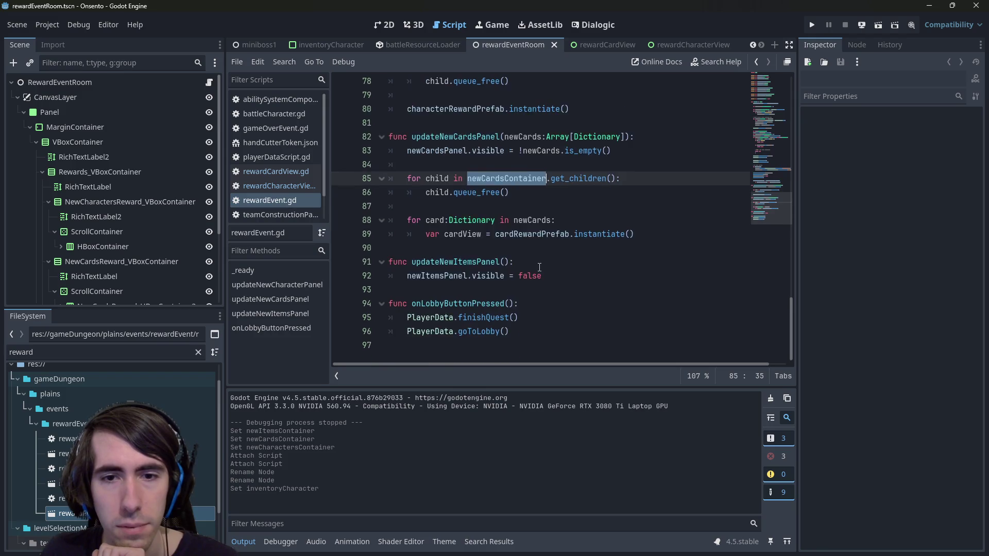
{"action": "scroll", "coordinate": [528, 263], "scroll_direction": "up", "scroll_amount": 2}
{"action": "scroll", "coordinate": [531, 271], "scroll_direction": "down", "scroll_amount": 1}
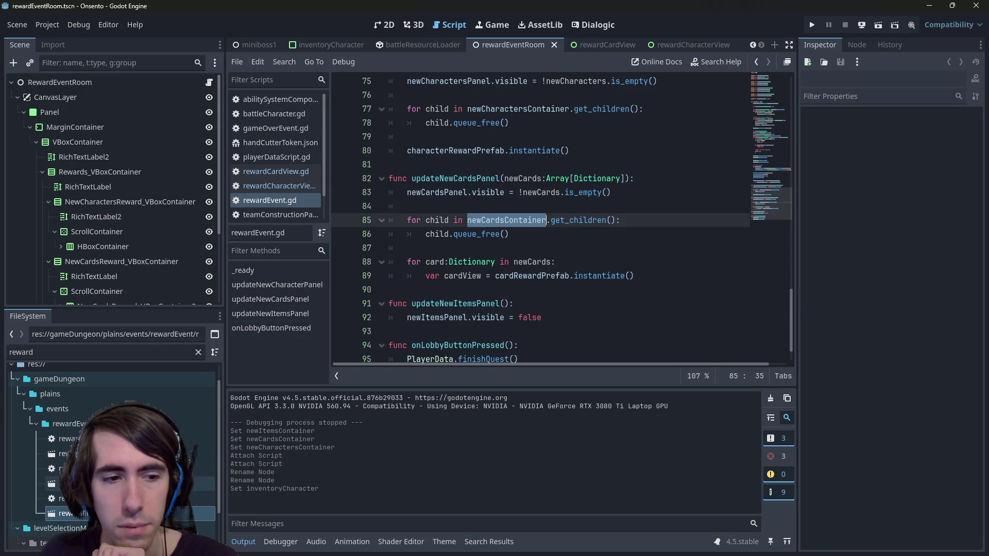
{"action": "left_click", "coordinate": [482, 276]}
{"action": "type", "text": ":C"}
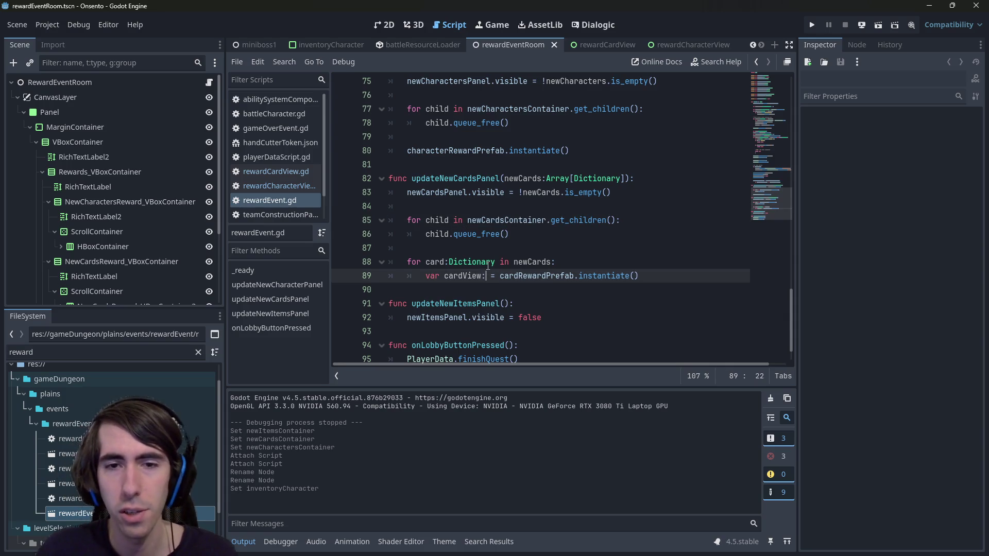
{"action": "type", "text": "ardRewa"}
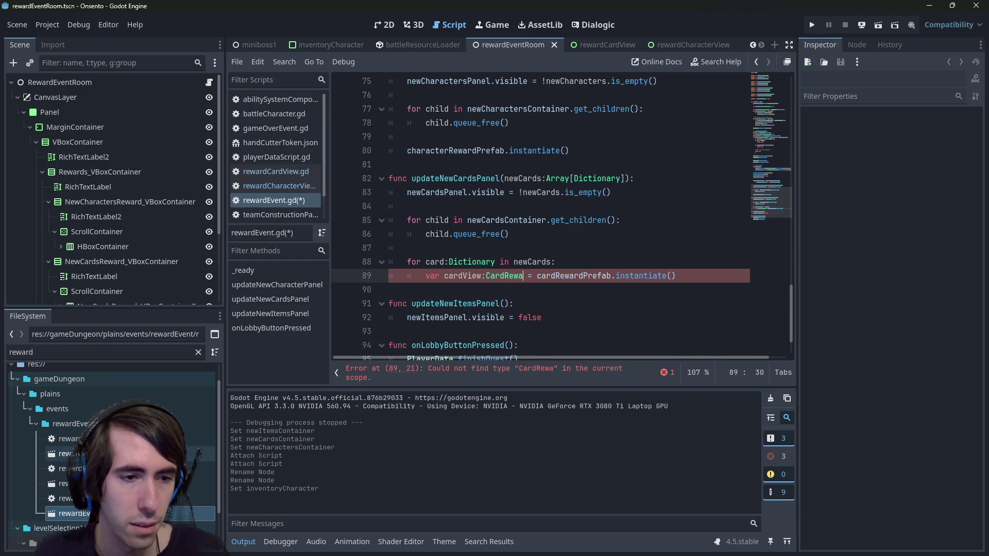
{"action": "double_click", "coordinate": [196, 469]}
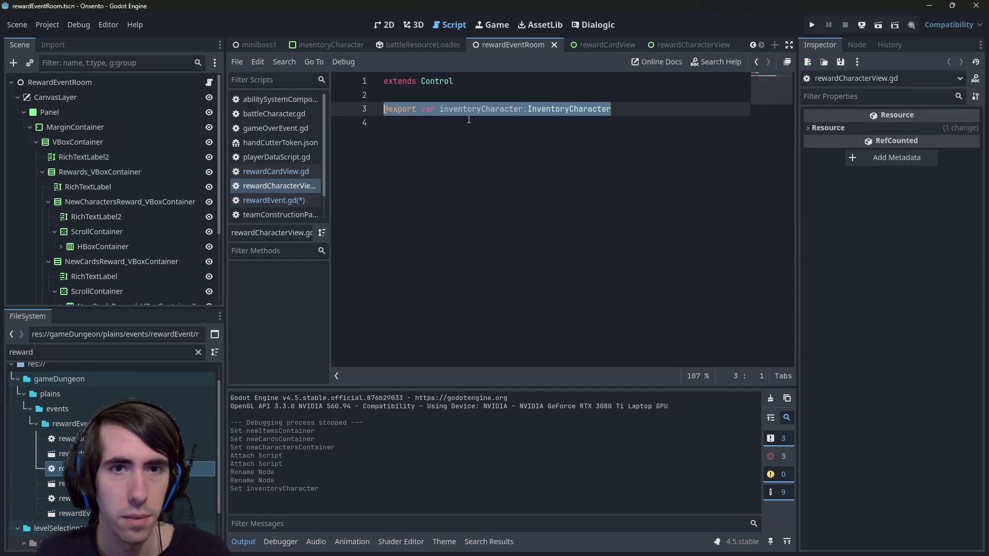
Add 'class_name RewardCharacterView' on line 2 of rewardCharacterView.gd and save
{"action": "key", "text": "Return"}
{"action": "key", "text": "Up"}
{"action": "type", "text": "class_a"}
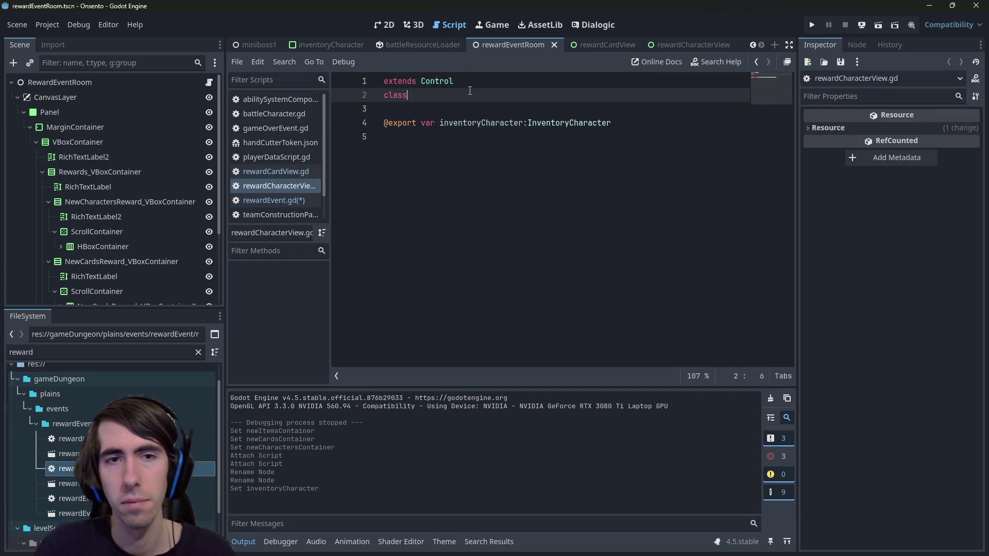
{"action": "key", "text": "Return"}
{"action": "type", "text": "Rewa"}
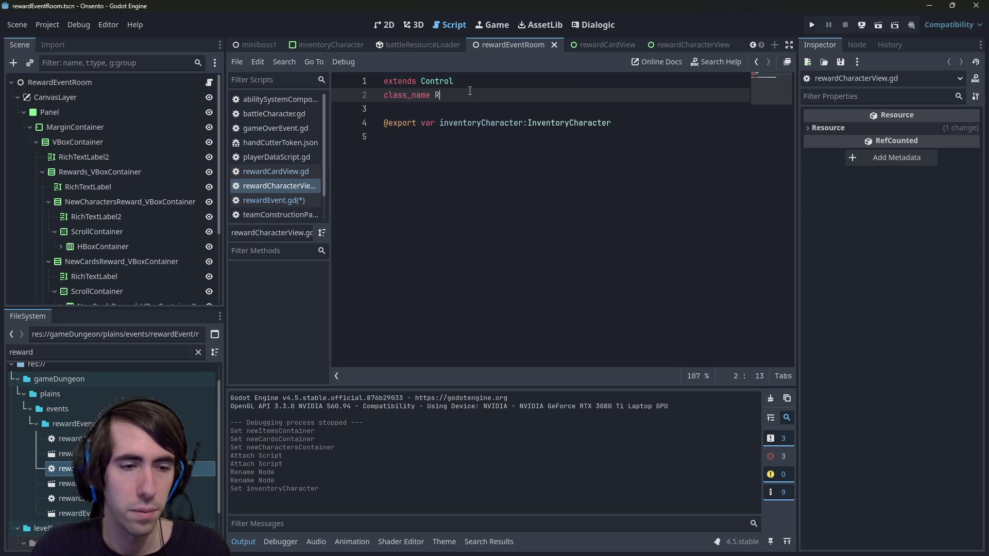
{"action": "type", "text": "rdCharacterView"}
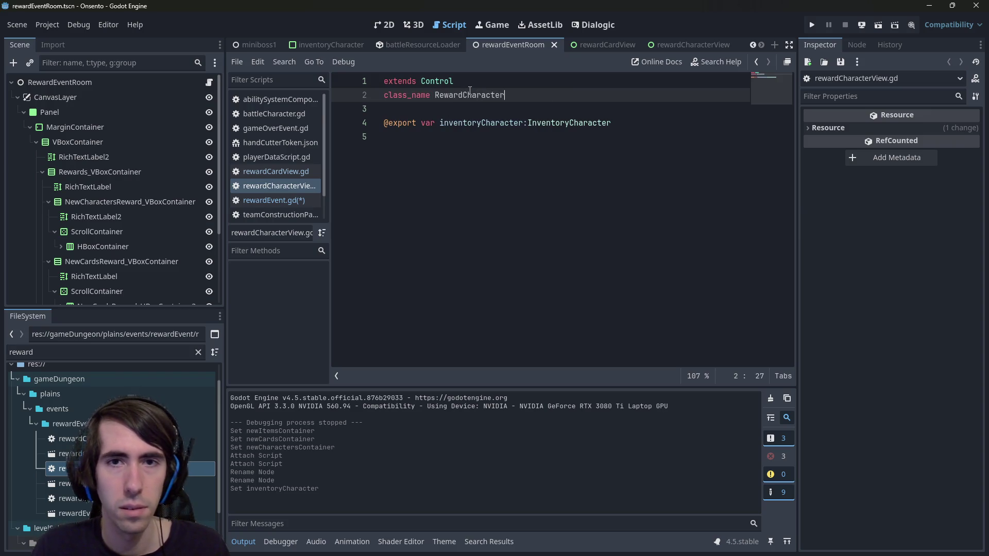
{"action": "key", "text": "ctrl+s"}
Copy the class_name line into rewardCardView.gd as 'class_name RewardCardView' and save
{"action": "key", "text": "shift+Home"}
{"action": "key", "text": "ctrl+c"}
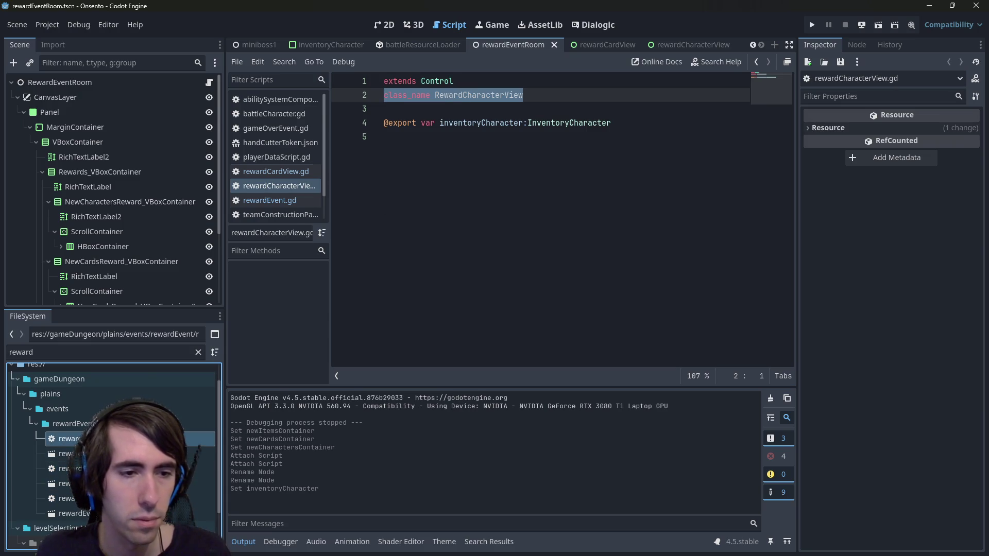
{"action": "left_click", "coordinate": [276, 172]}
{"action": "left_click", "coordinate": [462, 95]}
{"action": "key", "text": "ctrl+v"}
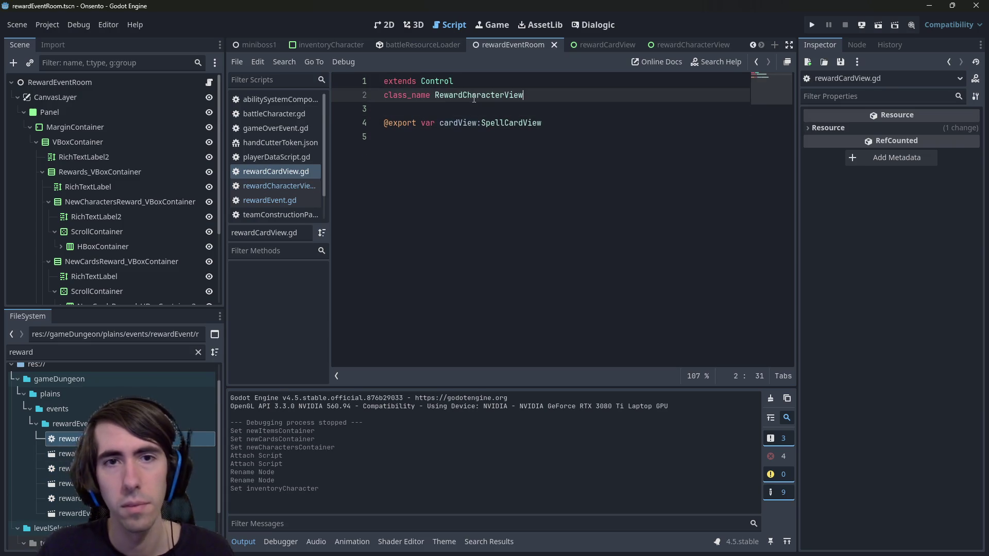
{"action": "left_click_drag", "start_coordinate": [462, 95], "coordinate": [505, 95]}
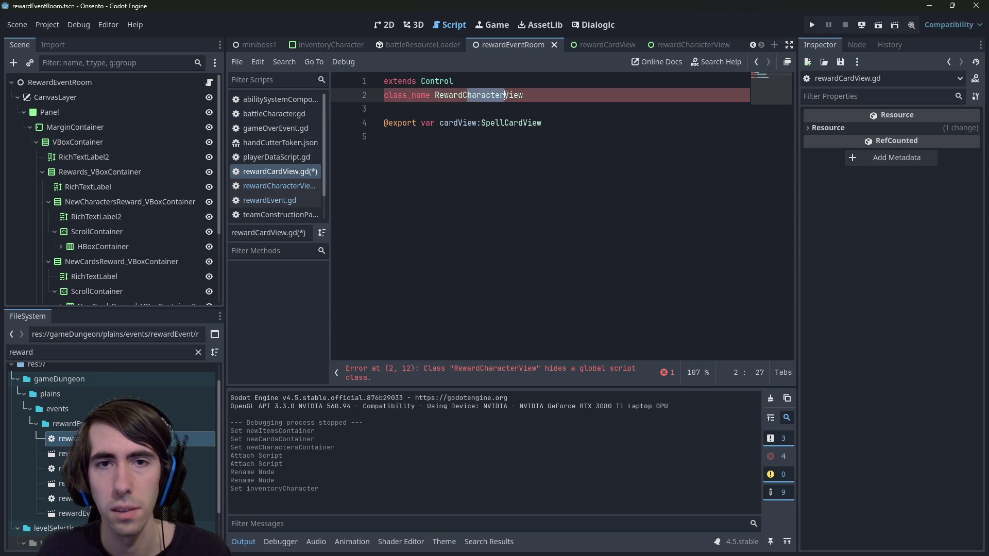
{"action": "type", "text": "Card"}
{"action": "key", "text": "ctrl+s"}
{"action": "key", "text": "alt+Left"}
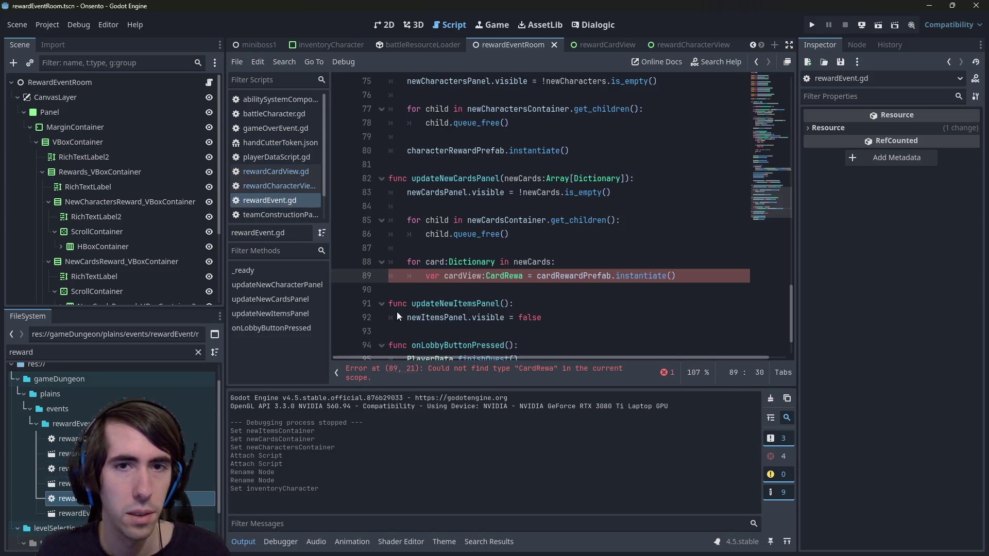
Complete line 89's type annotation as RewardCharacterView and save
{"action": "double_click", "coordinate": [524, 275]}
{"action": "type", "text": "Rewar"}
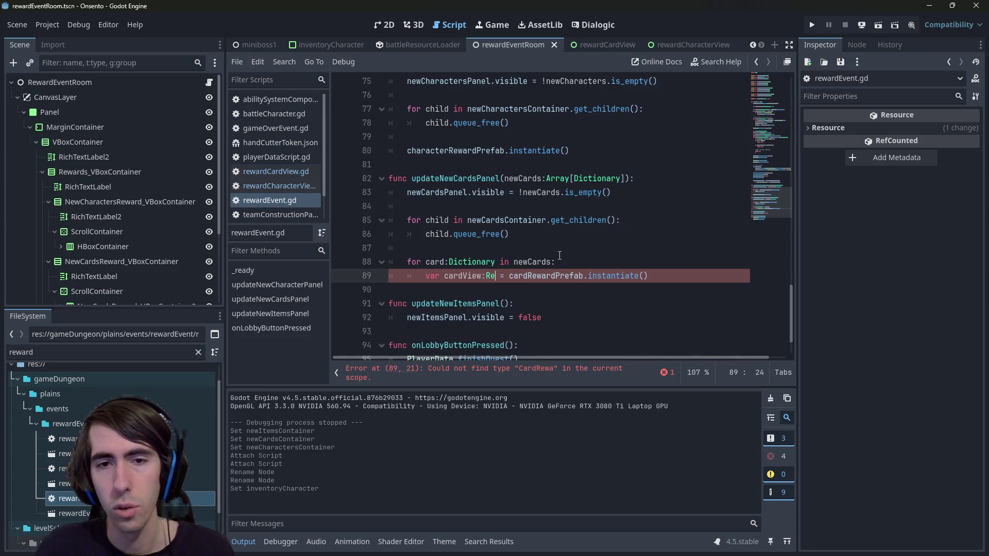
{"action": "type", "text": "dCha"}
{"action": "key", "text": "Return"}
{"action": "key", "text": "ctrl+s"}
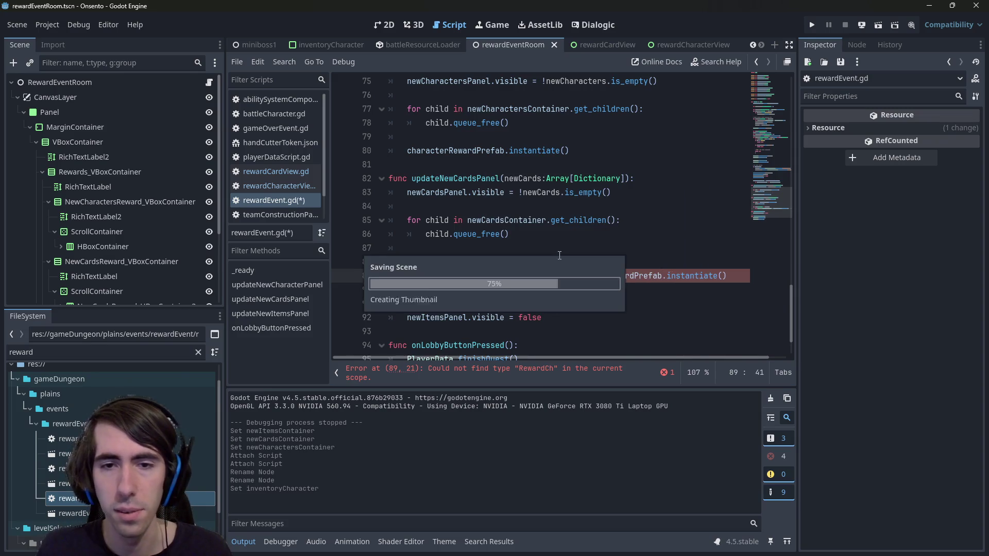
Copy the two-line cards loop into updateNewCharacterPanel and rename its loop variable to character
{"action": "scroll", "coordinate": [560, 262], "scroll_direction": "down", "scroll_amount": 1}
{"action": "scroll", "coordinate": [738, 316], "scroll_direction": "up", "scroll_amount": 2}
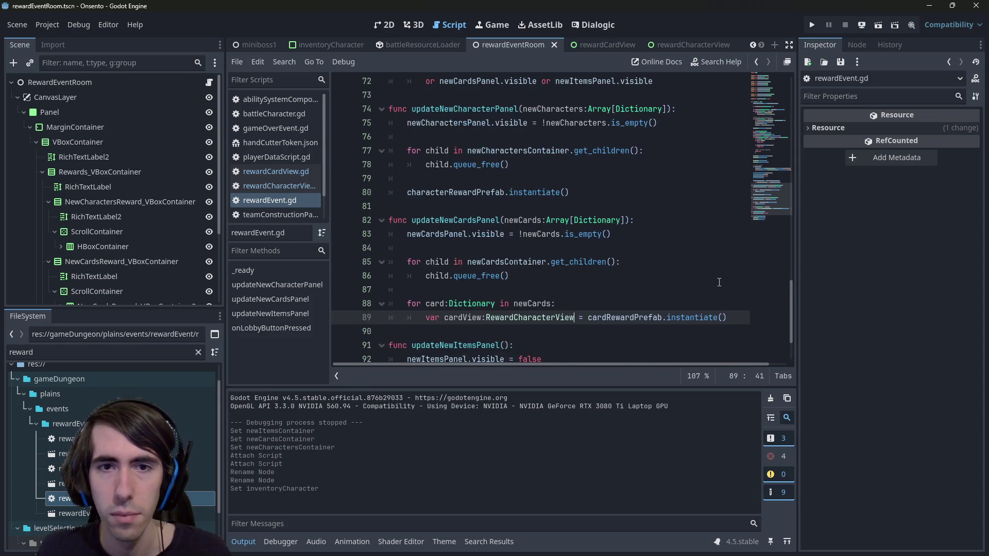
{"action": "left_click_drag", "start_coordinate": [738, 316], "coordinate": [389, 303]}
{"action": "key", "text": "ctrl+c"}
{"action": "left_click", "coordinate": [600, 190]}
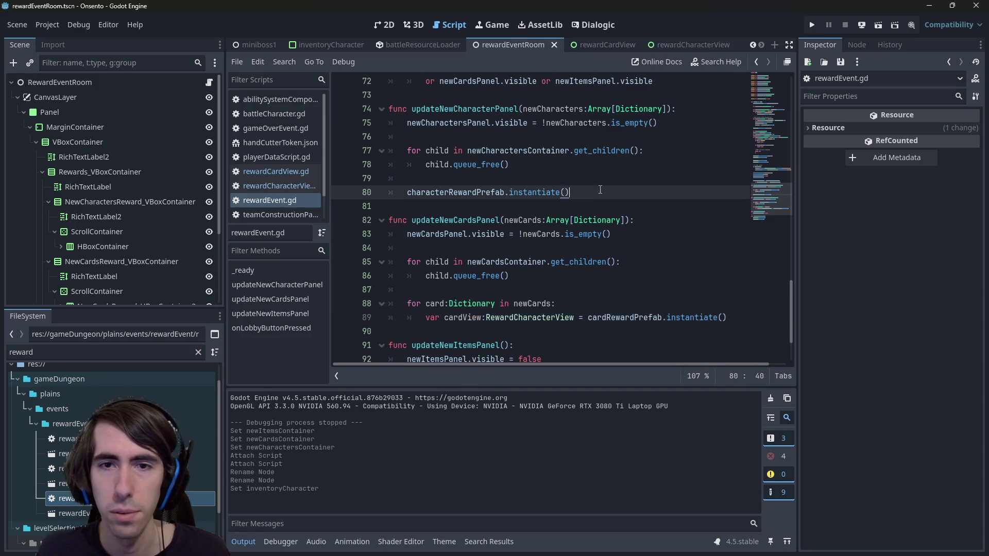
{"action": "key", "text": "Return"}
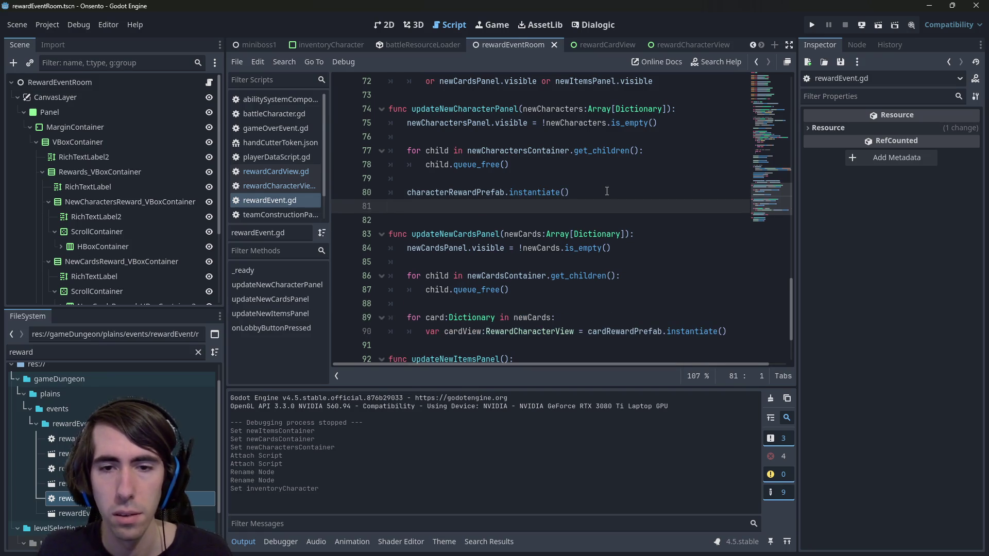
{"action": "key", "text": "ctrl+v"}
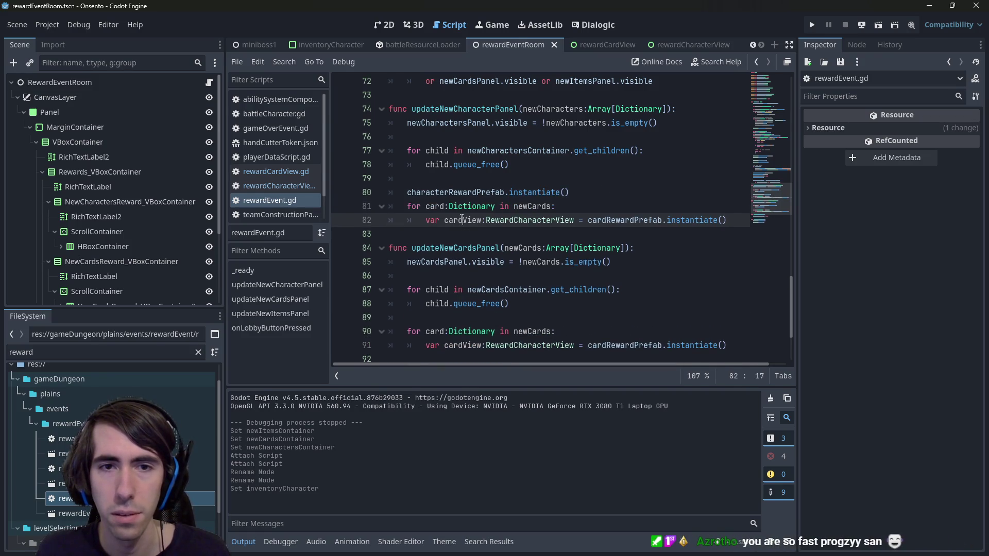
{"action": "double_click", "coordinate": [435, 206]}
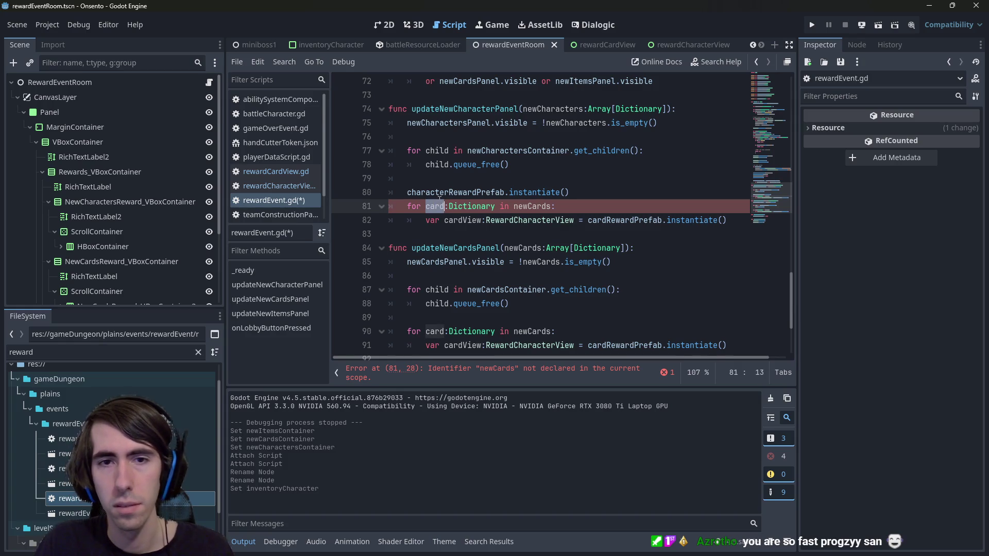
{"action": "type", "text": "character"}
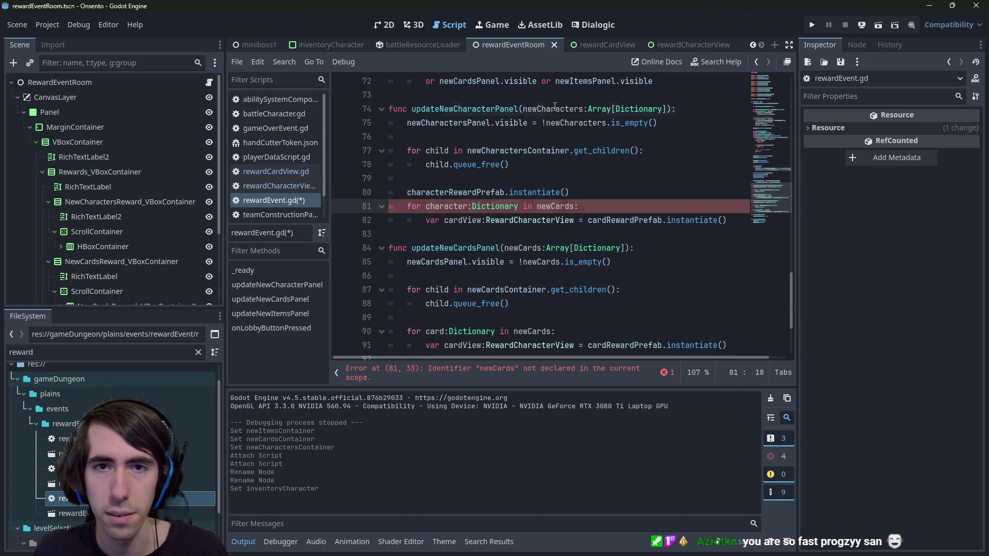
Loop the copied code over newCharacters and retype the cards loop's view as RewardCardView, then save
{"action": "double_click", "coordinate": [555, 109]}
{"action": "key", "text": "ctrl+c"}
{"action": "double_click", "coordinate": [558, 206]}
{"action": "key", "text": "ctrl+v"}
{"action": "double_click", "coordinate": [530, 220]}
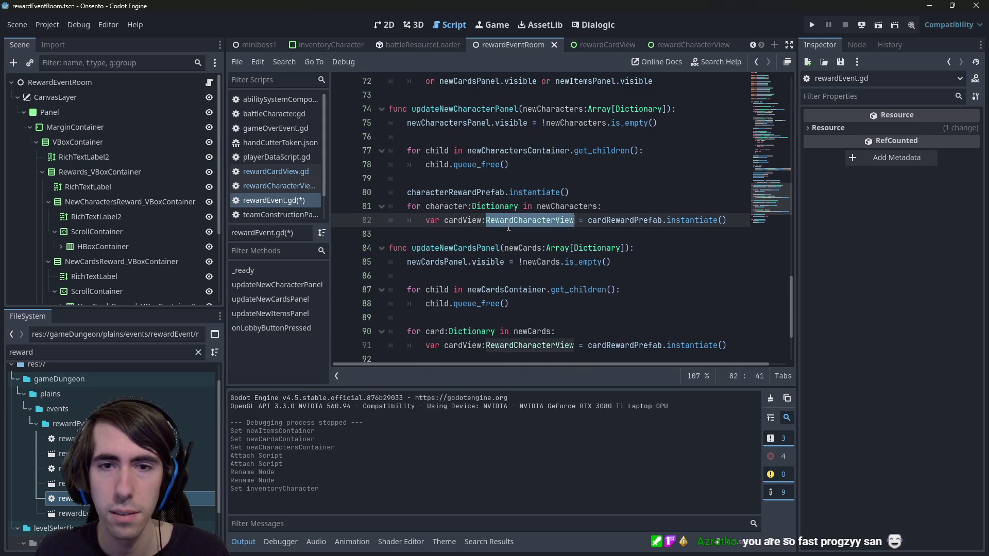
{"action": "left_click_drag", "start_coordinate": [555, 345], "coordinate": [523, 345]}
{"action": "type", "text": "ard"}
{"action": "key", "text": "ctrl+s"}
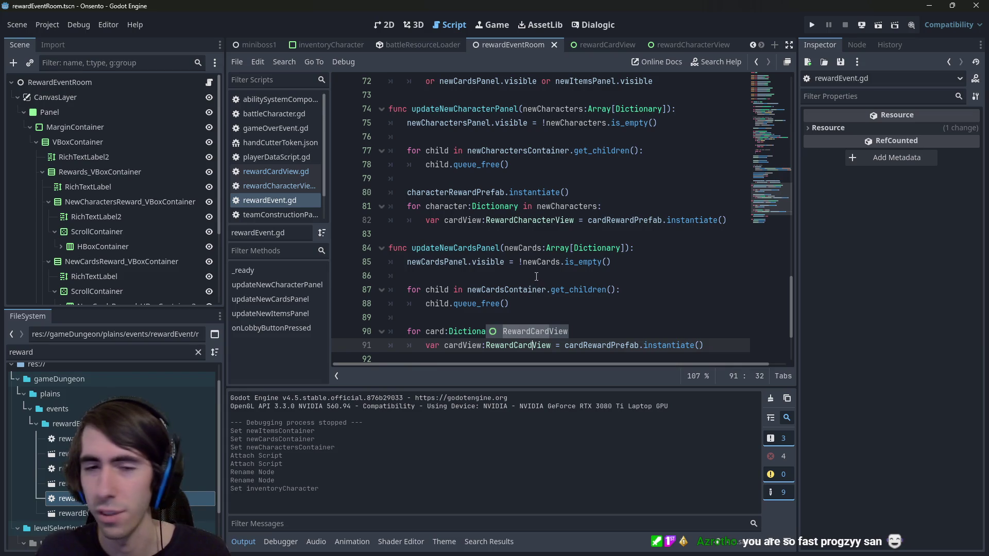
{"action": "left_click", "coordinate": [537, 277]}
Rename cardView to characterView and cardRewardPrefab to characterRewardPrefab in the character loop
{"action": "scroll", "coordinate": [509, 316], "scroll_direction": "down", "scroll_amount": 1}
{"action": "double_click", "coordinate": [464, 304]}
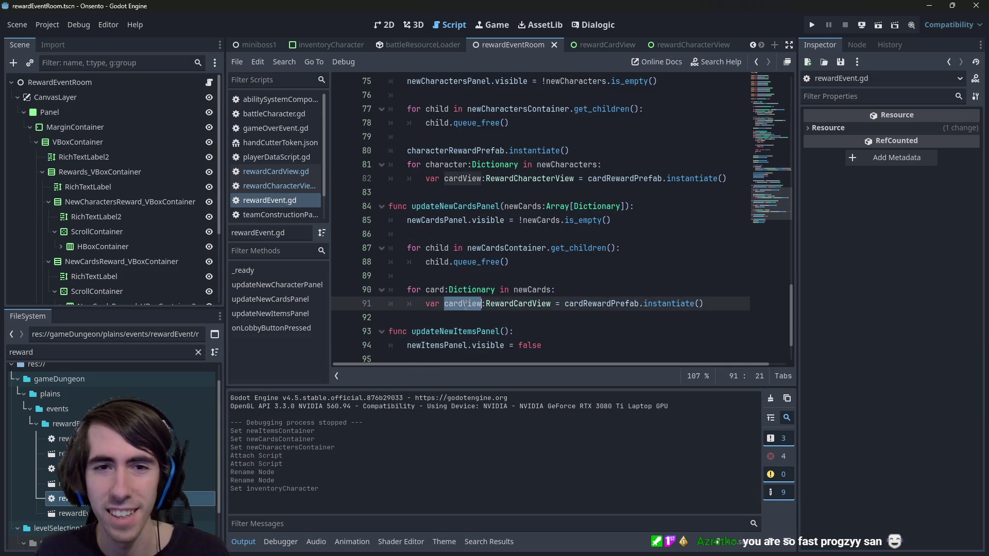
{"action": "left_click", "coordinate": [459, 178]}
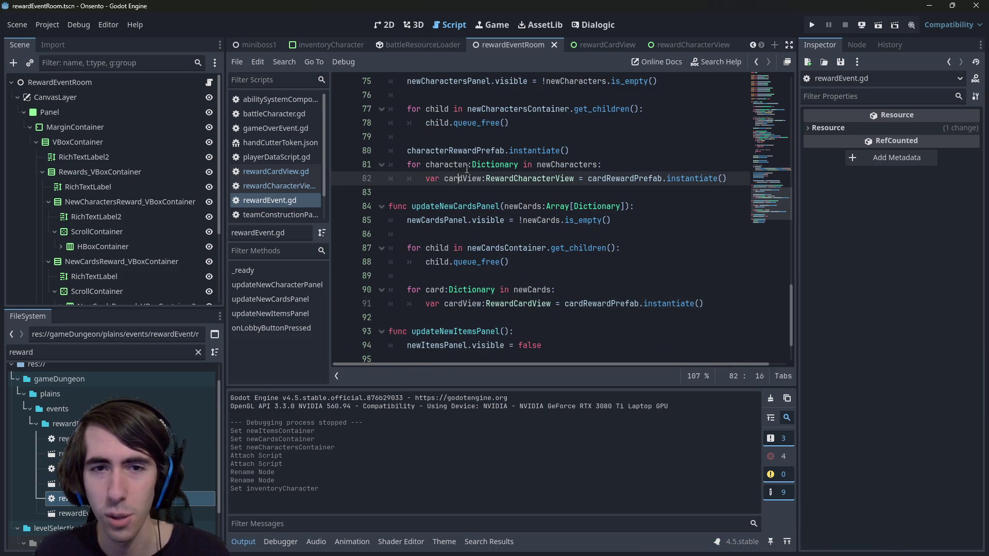
{"action": "key", "text": "BackSpace"}
{"action": "key", "text": "BackSpace"}
{"action": "key", "text": "BackSpace"}
{"action": "type", "text": "character"}
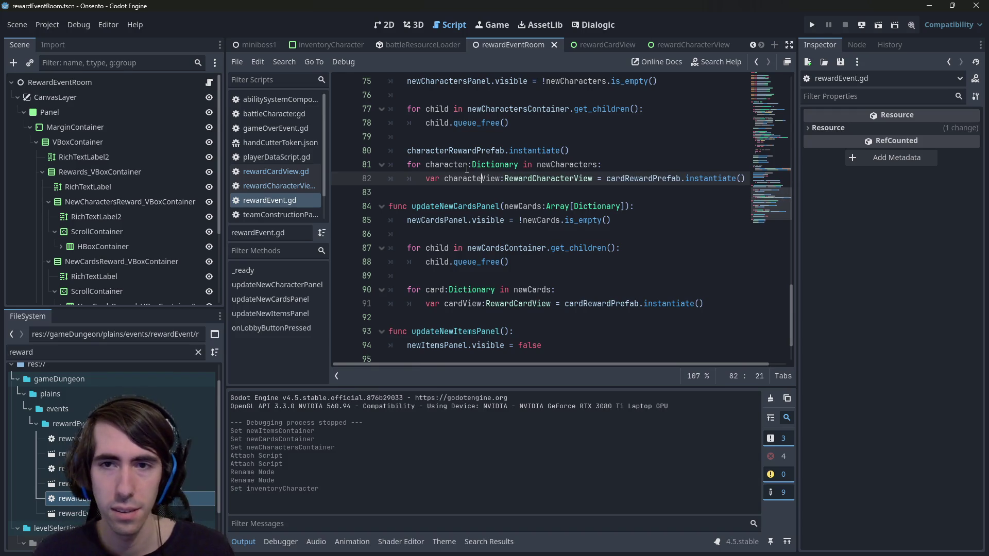
{"action": "triple_click", "coordinate": [467, 168]}
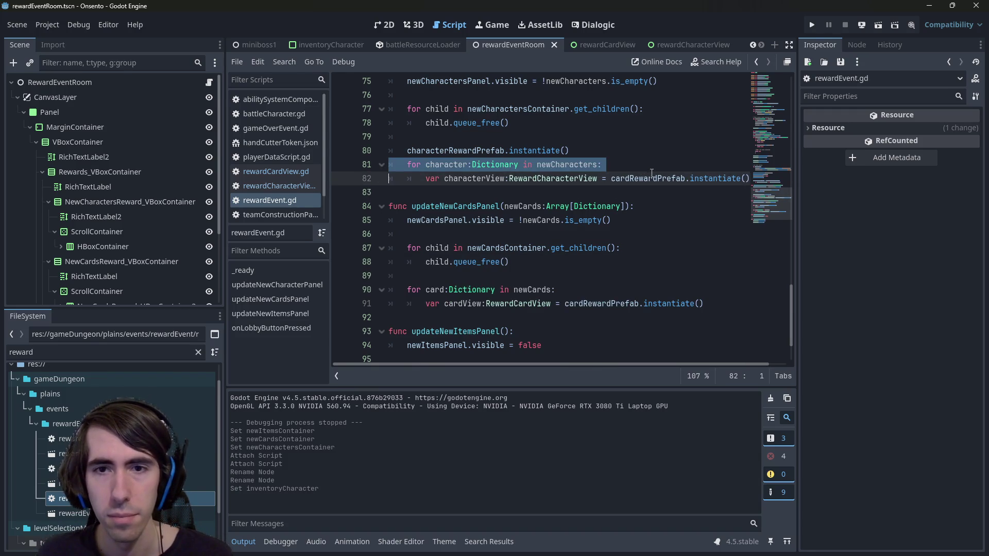
{"action": "left_click", "coordinate": [641, 179]}
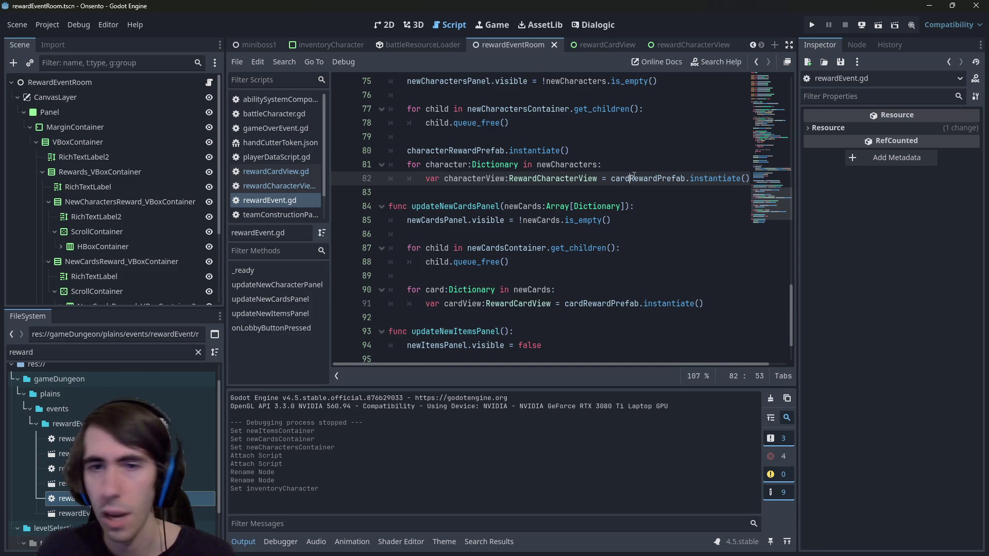
{"action": "key", "text": "BackSpace"}
{"action": "key", "text": "BackSpace"}
{"action": "key", "text": "BackSpace"}
{"action": "type", "text": "charact"}
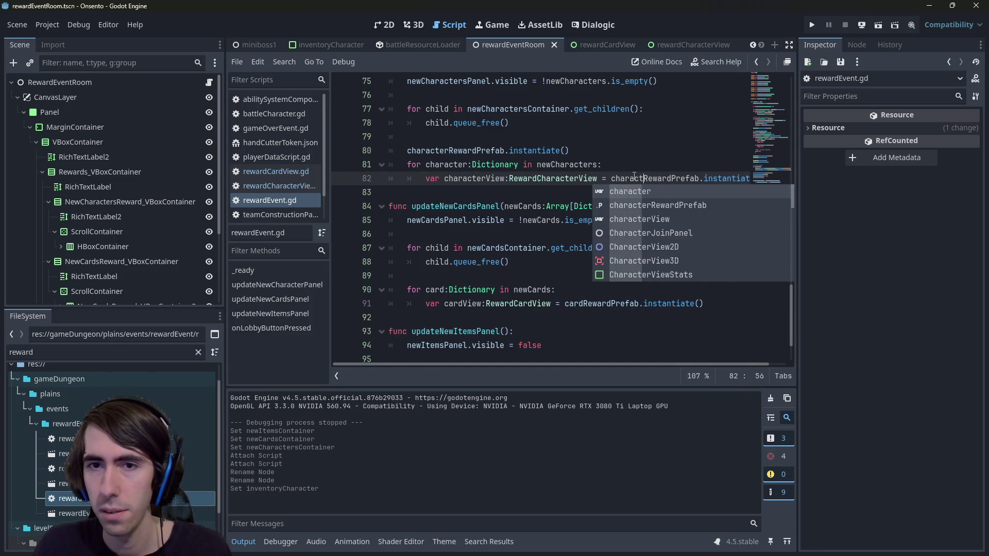
{"action": "type", "text": "er"}
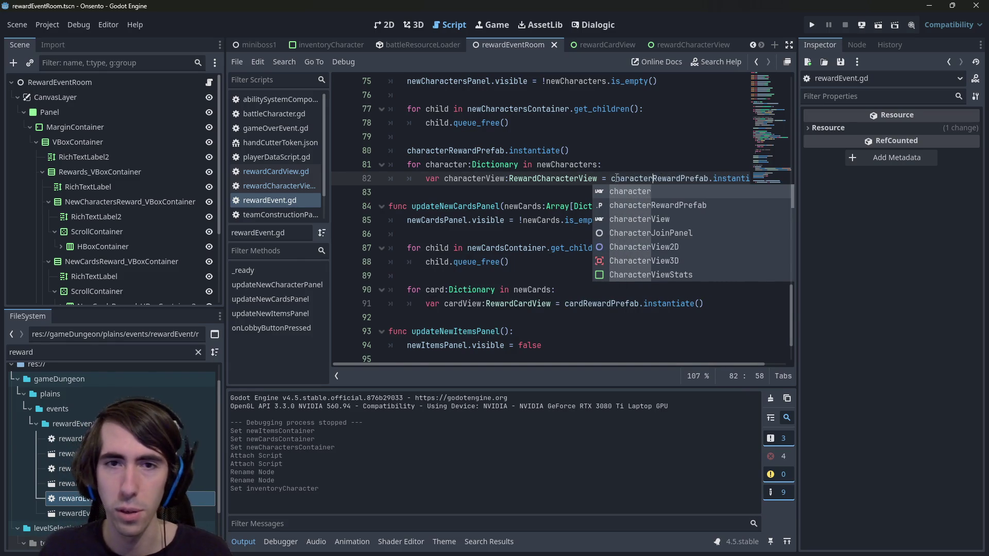
{"action": "left_click", "coordinate": [598, 180]}
Open a new line after line 82 inside the character loop
{"action": "scroll", "coordinate": [632, 181], "scroll_direction": "up", "scroll_amount": 1}
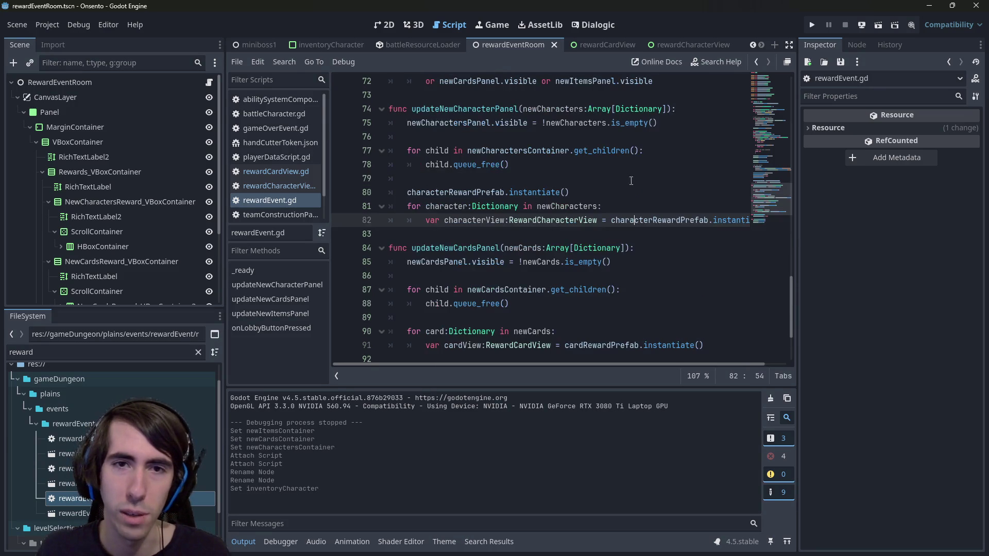
{"action": "mouse_move", "coordinate": [559, 192]}
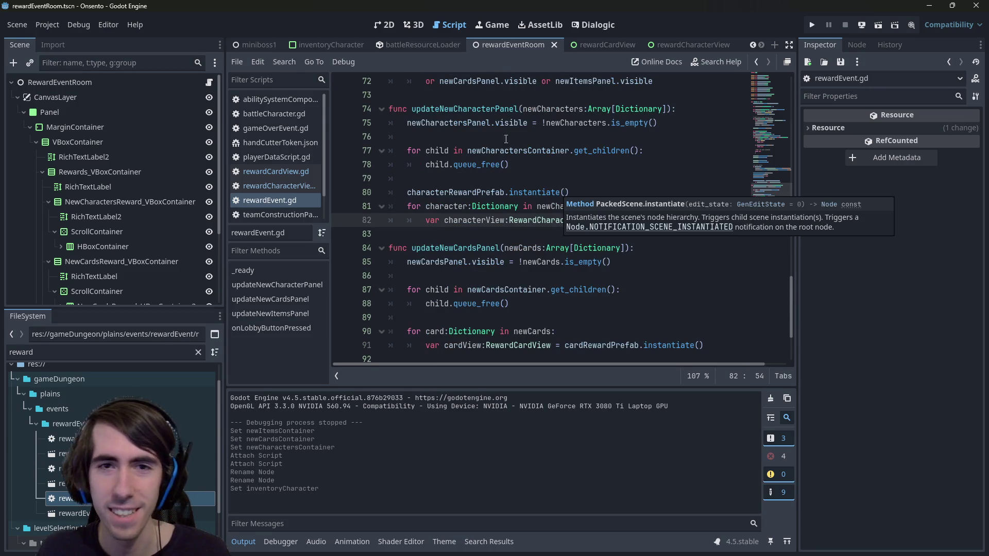
{"action": "double_click", "coordinate": [548, 108]}
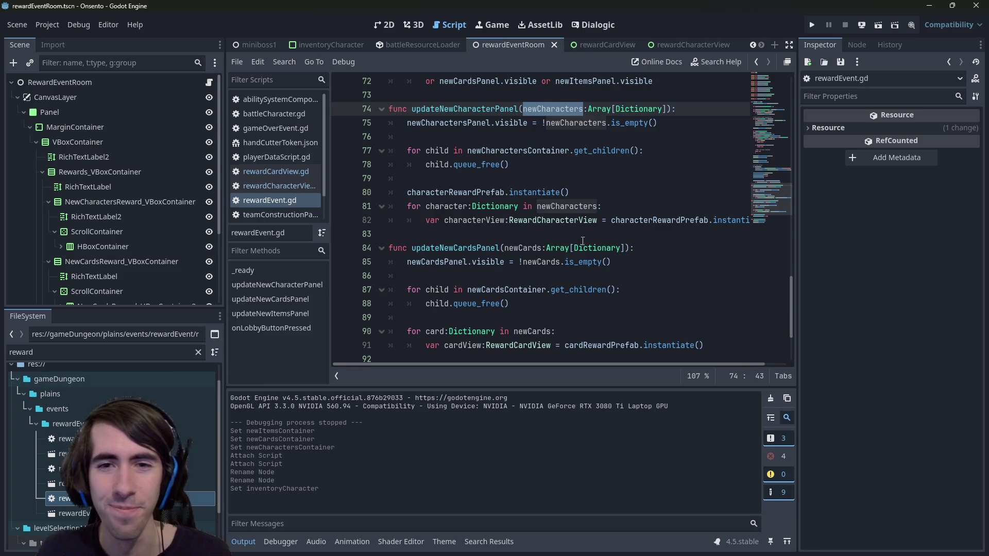
{"action": "left_click", "coordinate": [483, 233]}
{"action": "key", "text": "Return"}
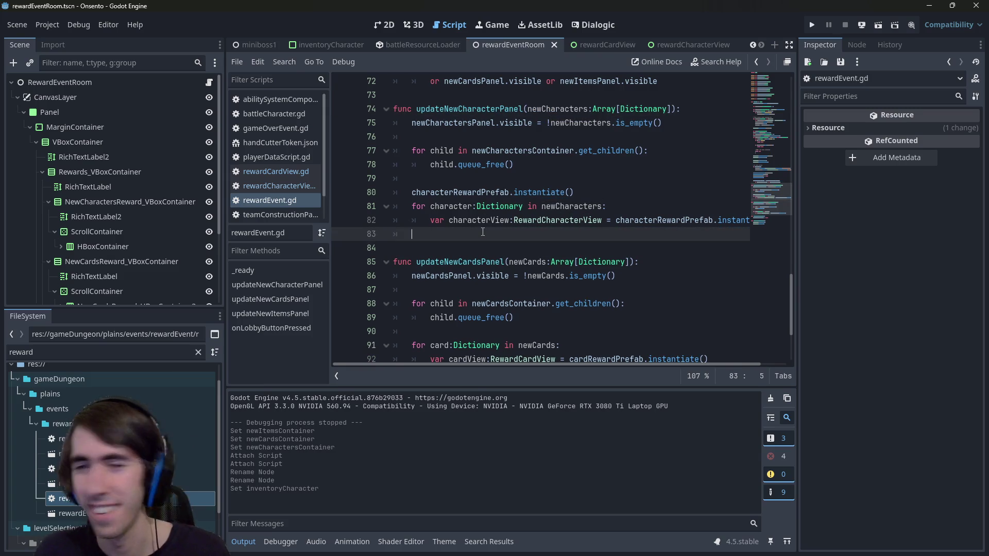
Add an indented blank line inside the cards loop and save the script
{"action": "scroll", "coordinate": [505, 245], "scroll_direction": "down", "scroll_amount": 1}
{"action": "left_click", "coordinate": [496, 331]}
{"action": "key", "text": "Return"}
{"action": "key", "text": "Up"}
{"action": "key", "text": "Tab"}
{"action": "key", "text": "Tab"}
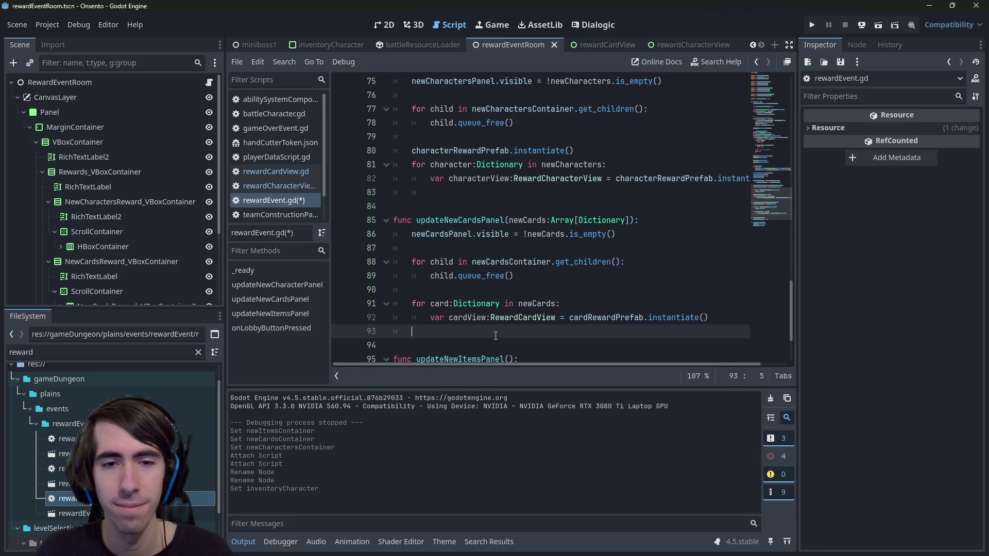
{"action": "key", "text": "ctrl+s"}
{"action": "left_click", "coordinate": [458, 193]}
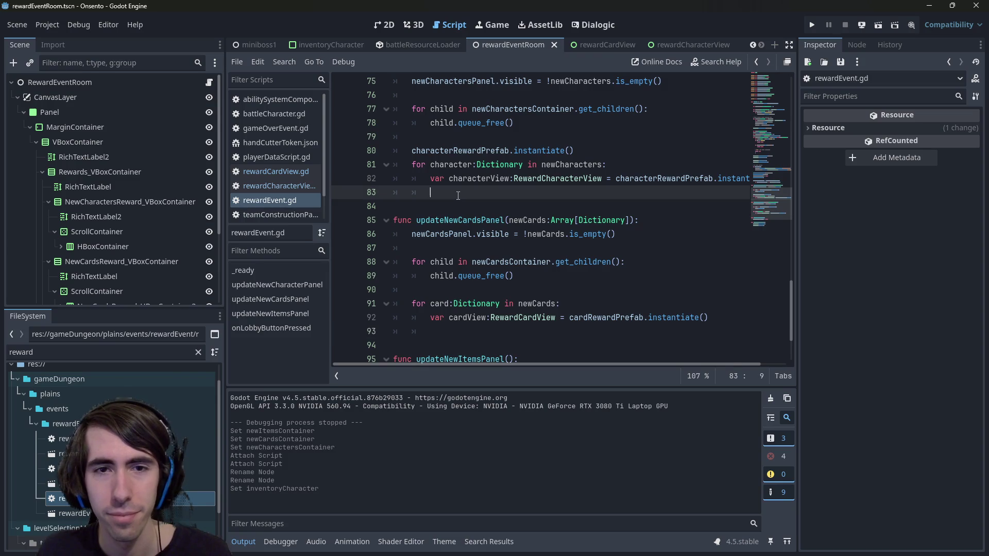
{"action": "left_click", "coordinate": [478, 179]}
{"action": "scroll", "coordinate": [486, 199], "scroll_direction": "up", "scroll_amount": 1}
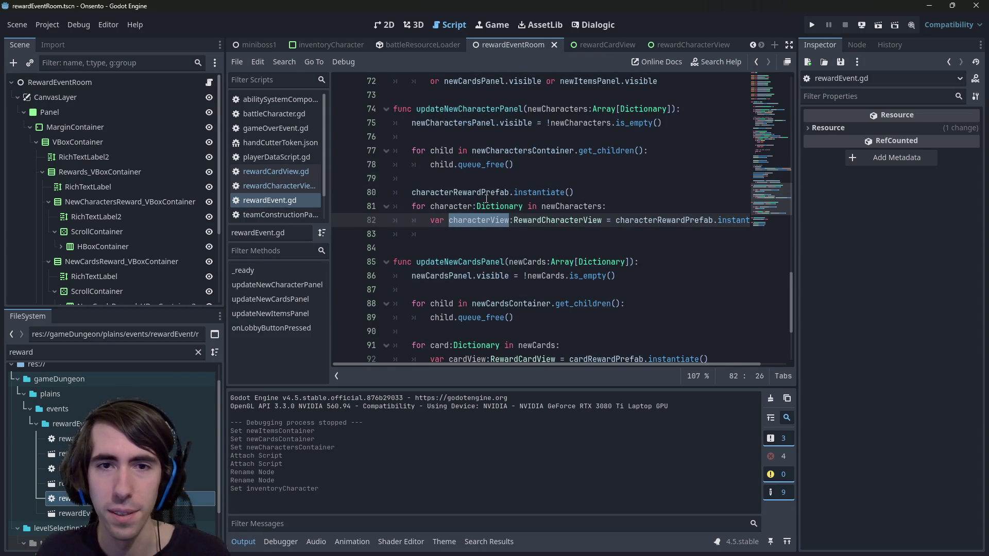
Change the type of all three container declarations to Container and save
{"action": "left_click", "coordinate": [479, 235]}
{"action": "type", "text": "newCharactersContainer"}
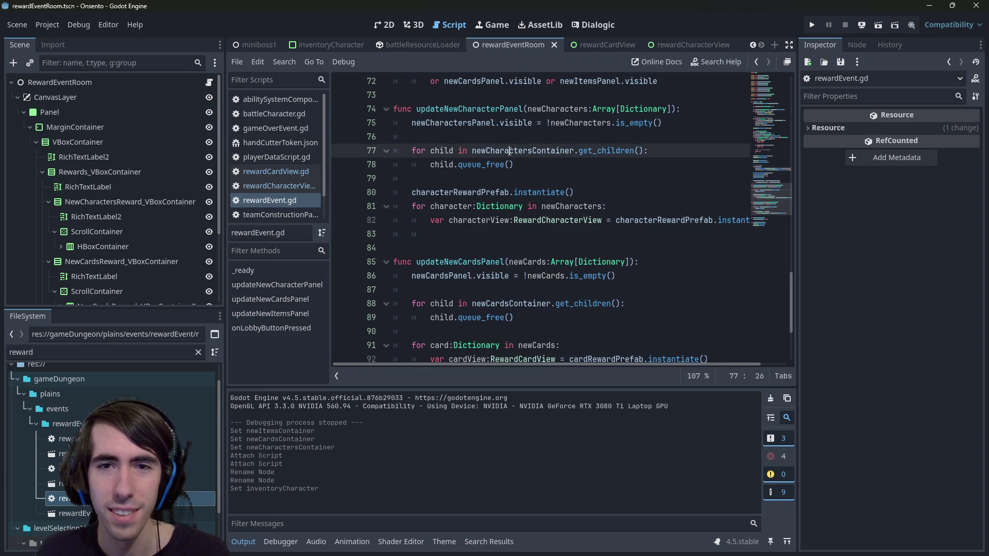
{"action": "type", "text": ".push"}
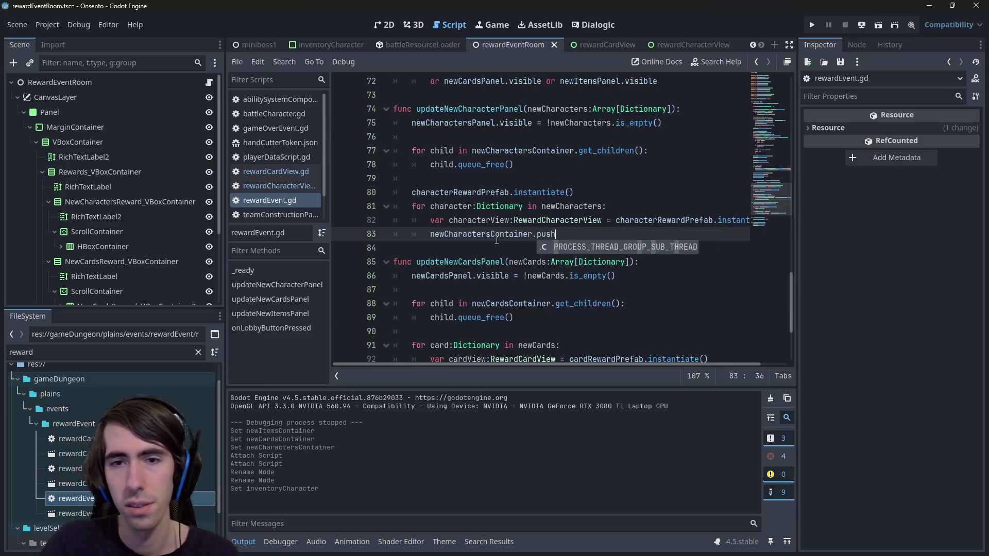
{"action": "key", "text": "BackSpace"}
{"action": "key", "text": "BackSpace"}
{"action": "key", "text": "BackSpace"}
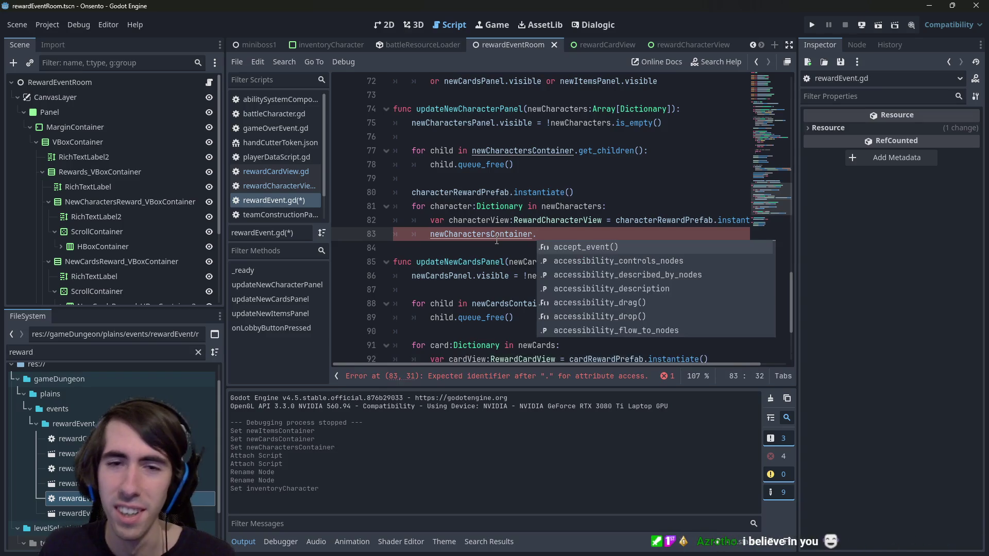
{"action": "left_click", "coordinate": [497, 238], "text": "ctrl"}
{"action": "key", "text": "ctrl+d"}
{"action": "key", "text": "ctrl+d"}
{"action": "key", "text": "ctrl+d"}
{"action": "type", "text": "Container:Containe"}
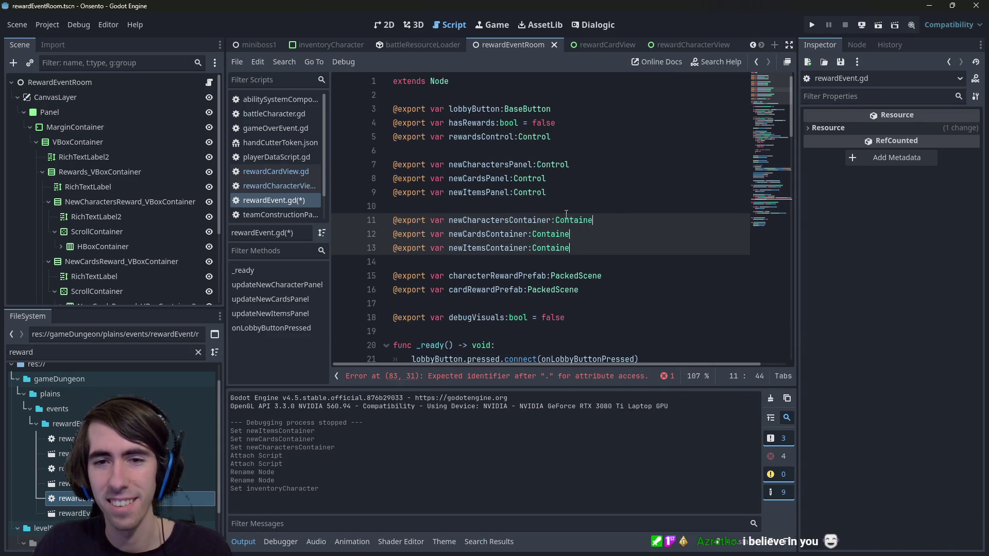
{"action": "key", "text": "ctrl+s"}
{"action": "key", "text": "alt+Left"}
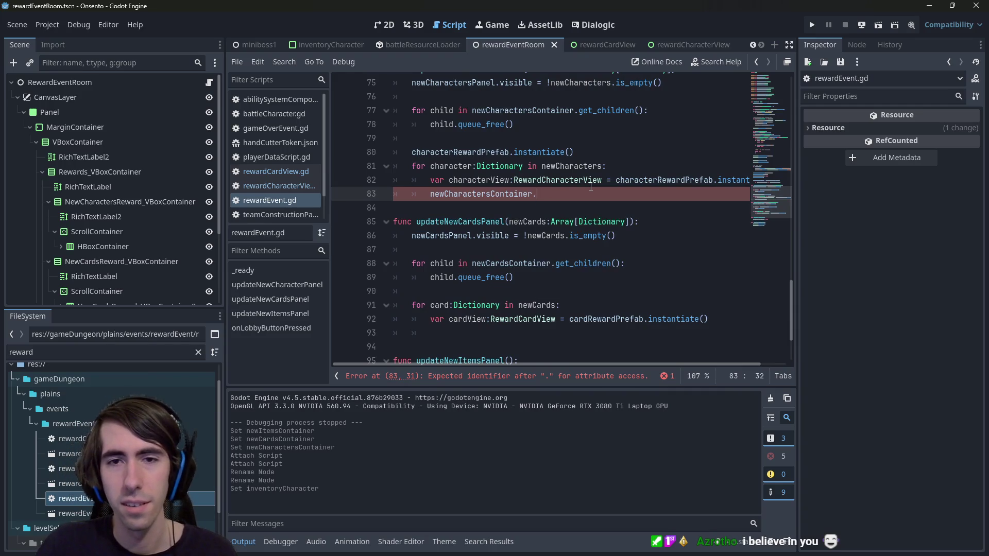
Write newCharactersContainer.add_child(characterView) in the character loop and copy that line
{"action": "type", "text": "add_child"}
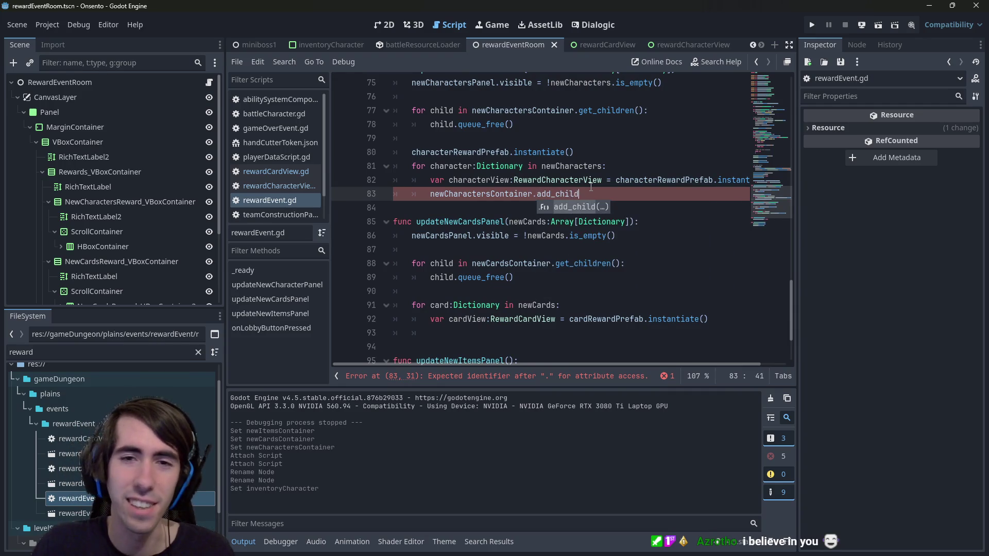
{"action": "key", "text": "Return"}
{"action": "double_click", "coordinate": [479, 192]}
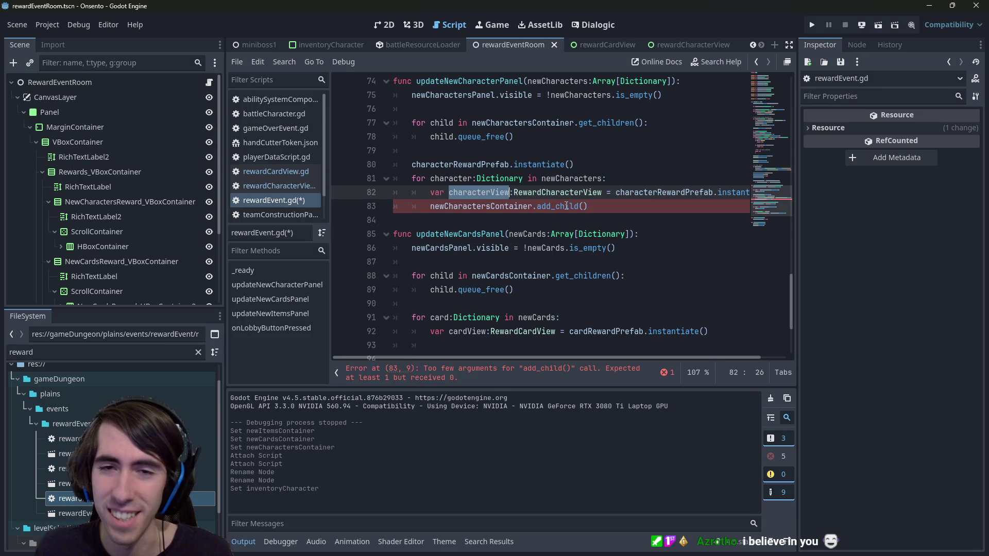
{"action": "key", "text": "ctrl+c"}
{"action": "left_click", "coordinate": [585, 206]}
{"action": "key", "text": "ctrl+v"}
{"action": "left_click_drag", "start_coordinate": [648, 206], "coordinate": [334, 205]}
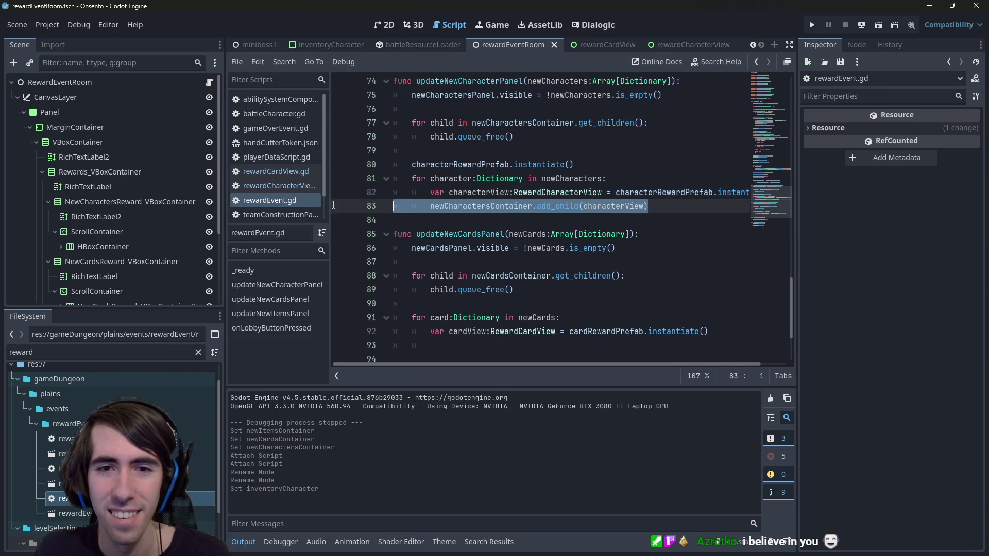
{"action": "key", "text": "ctrl+c"}
Paste the add_child line into the card loop, passing cardView instead of characterView
{"action": "left_click", "coordinate": [726, 337]}
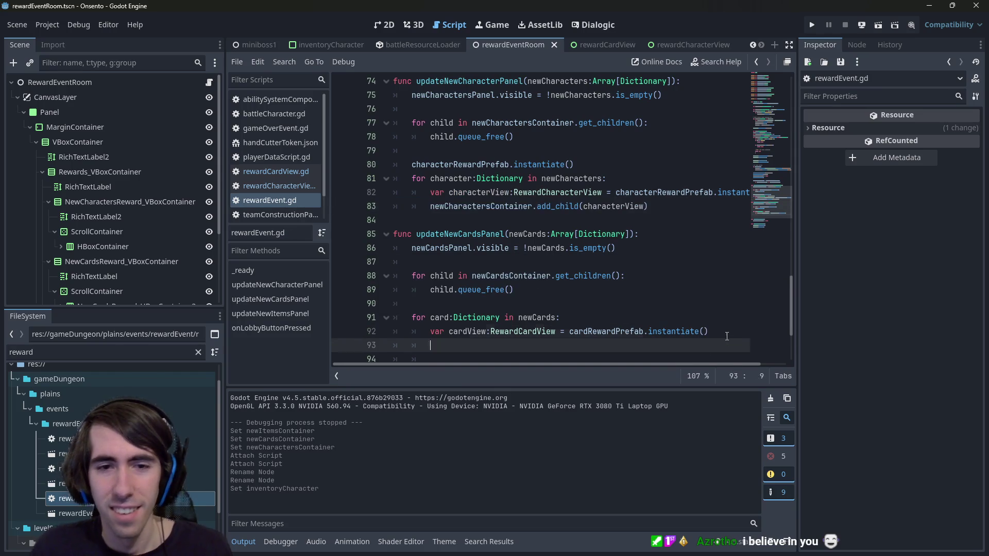
{"action": "key", "text": "Return"}
{"action": "key", "text": "ctrl+v"}
{"action": "left_click", "coordinate": [477, 331]}
{"action": "double_click", "coordinate": [477, 331]}
{"action": "key", "text": "ctrl+c"}
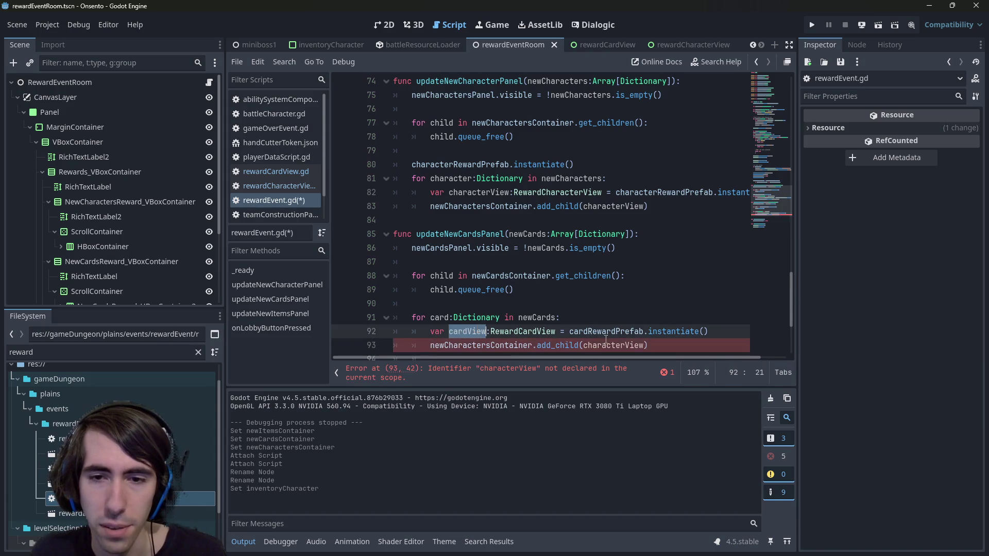
{"action": "double_click", "coordinate": [613, 345]}
{"action": "key", "text": "ctrl+v"}
{"action": "double_click", "coordinate": [474, 192]}
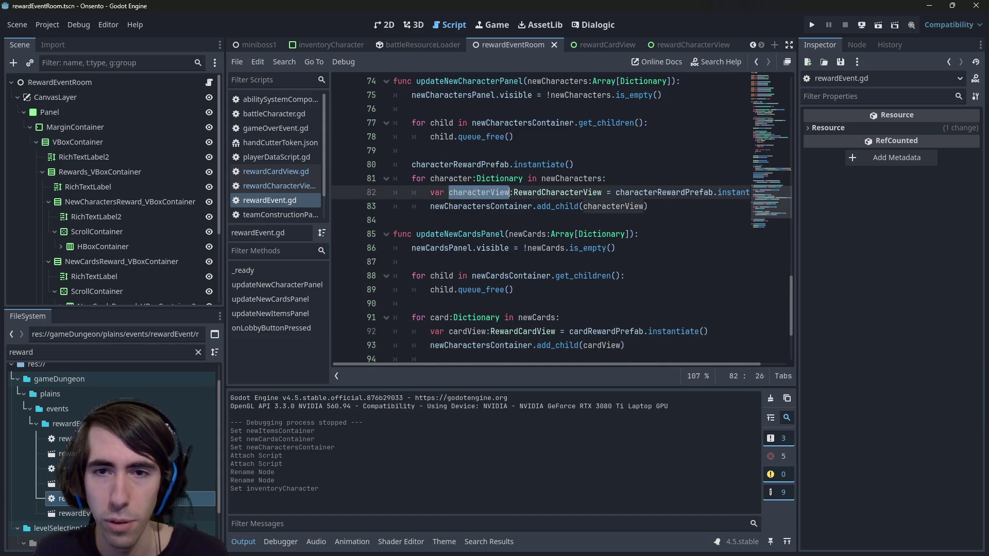
{"action": "left_click", "coordinate": [432, 206]}
{"action": "key", "text": "Return"}
{"action": "key", "text": "Up"}
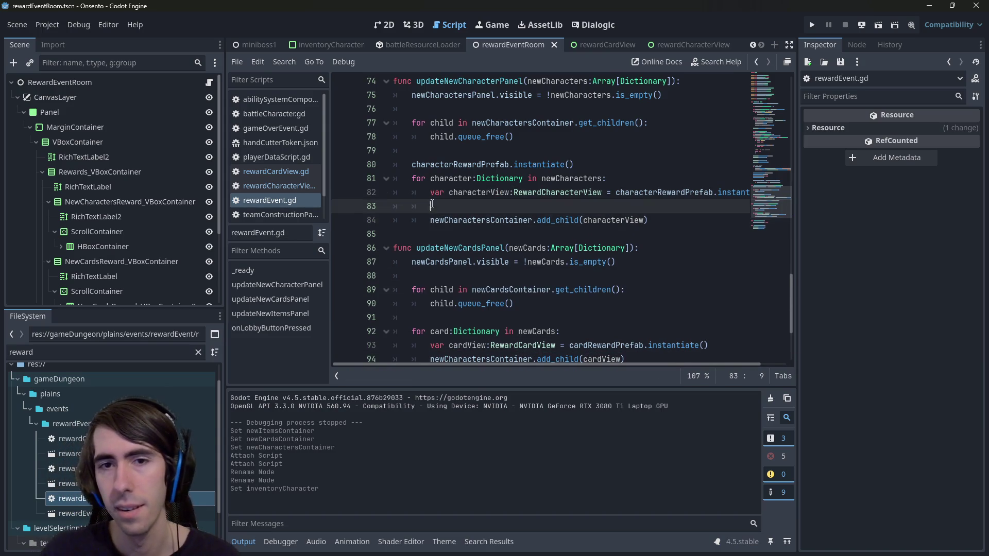
Write characterView.inventoryCharacter.setModel(character) on the new line 83 in the character loop
{"action": "key", "text": "ctrl+v"}
{"action": "type", "text": "."}
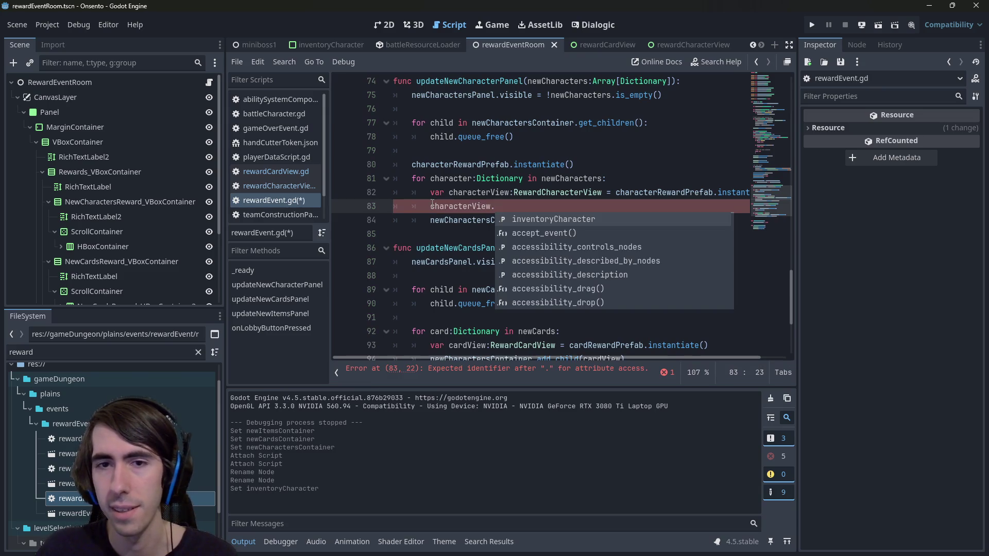
{"action": "key", "text": "Return"}
{"action": "type", "text": "."}
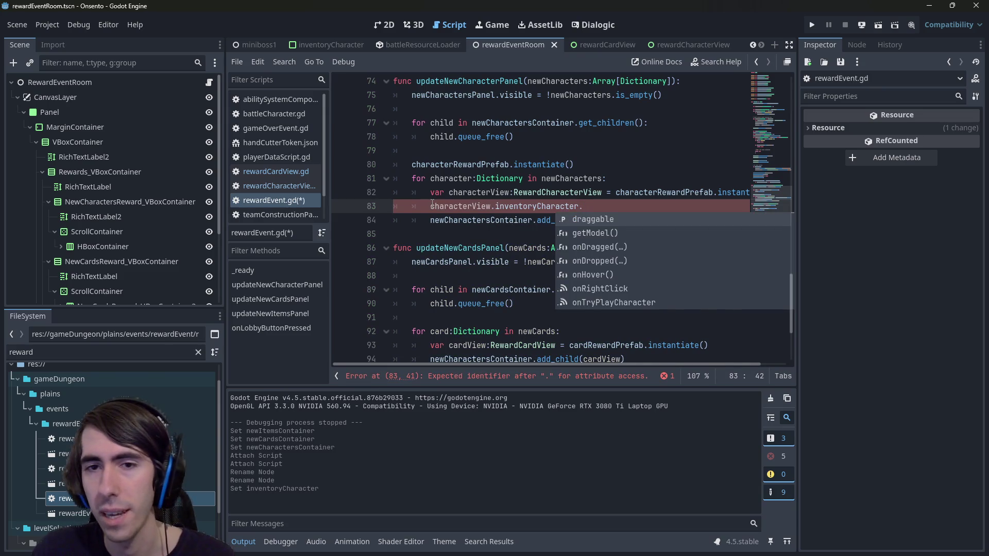
{"action": "type", "text": "set"}
{"action": "key", "text": "Escape"}
{"action": "key", "text": "Left"}
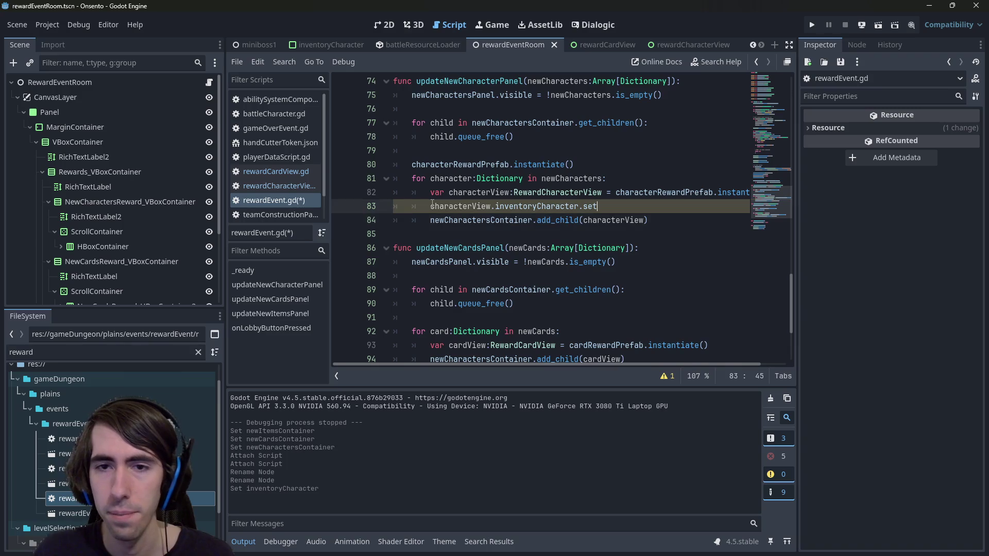
{"action": "type", "text": "Mo"}
{"action": "key", "text": "Return"}
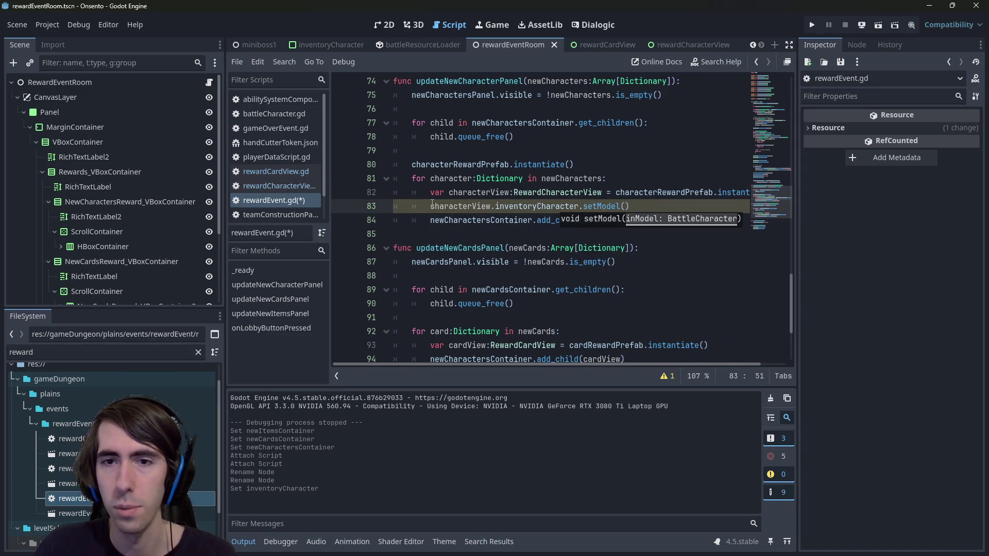
{"action": "type", "text": "character"}
Copy the setModel line onto a new line after the card instantiate line in the card loop
{"action": "left_click", "coordinate": [500, 179]}
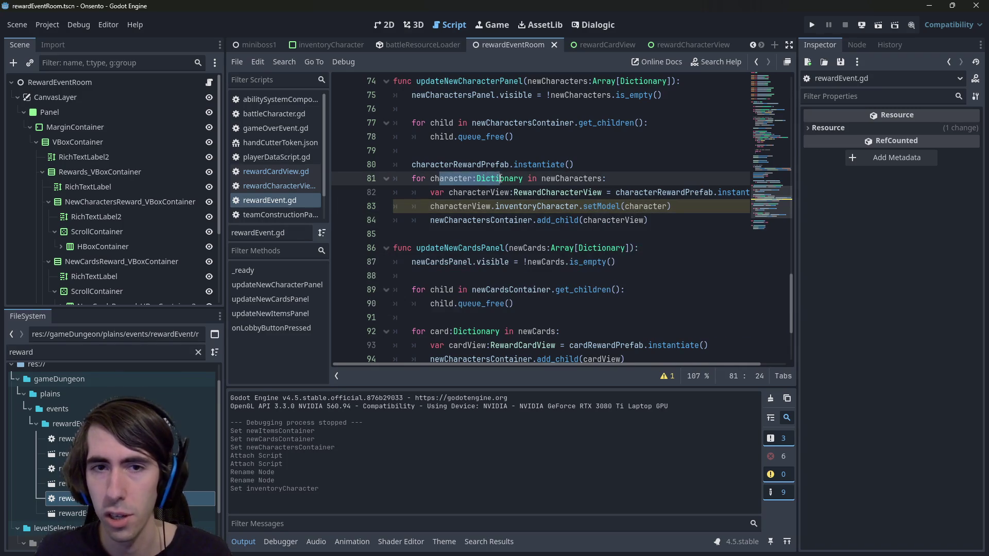
{"action": "mouse_move", "coordinate": [670, 206]}
{"action": "left_mouse_down"}
{"action": "mouse_move", "coordinate": [363, 195]}
{"action": "mouse_move", "coordinate": [315, 204]}
{"action": "left_mouse_up"}
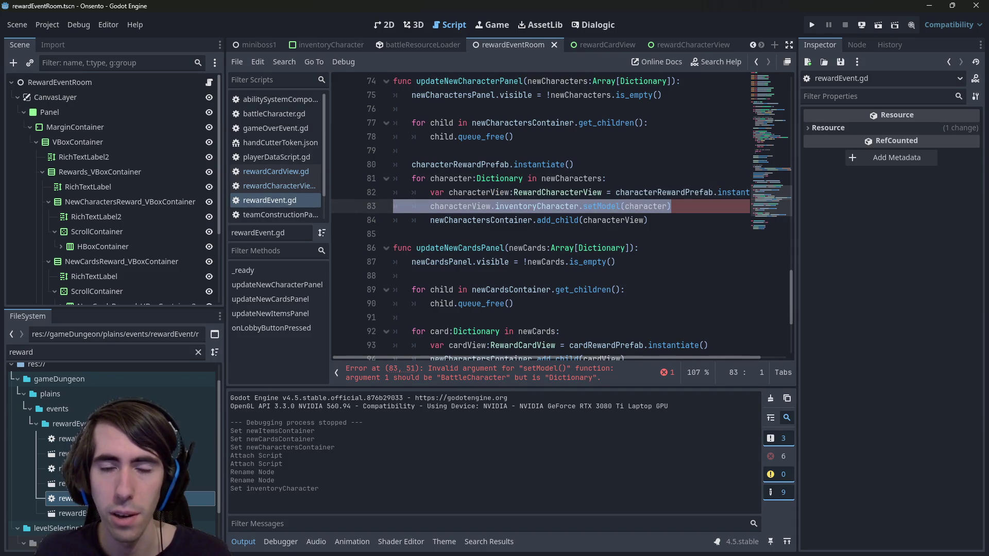
{"action": "left_click", "coordinate": [432, 208]}
{"action": "left_click_drag", "start_coordinate": [672, 206], "coordinate": [394, 206]}
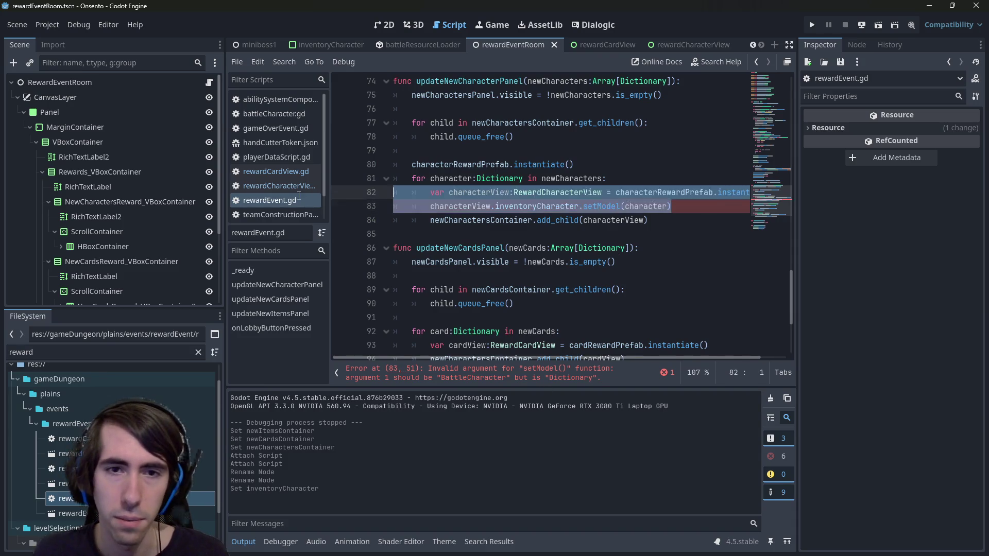
{"action": "scroll", "coordinate": [672, 299], "scroll_direction": "down", "scroll_amount": 1}
{"action": "left_click", "coordinate": [716, 304]}
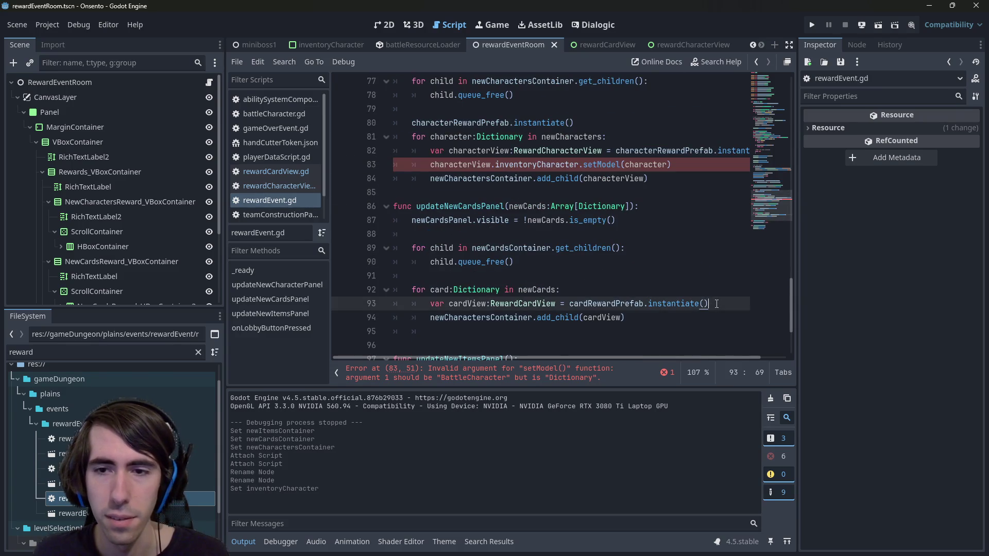
{"action": "key", "text": "Return"}
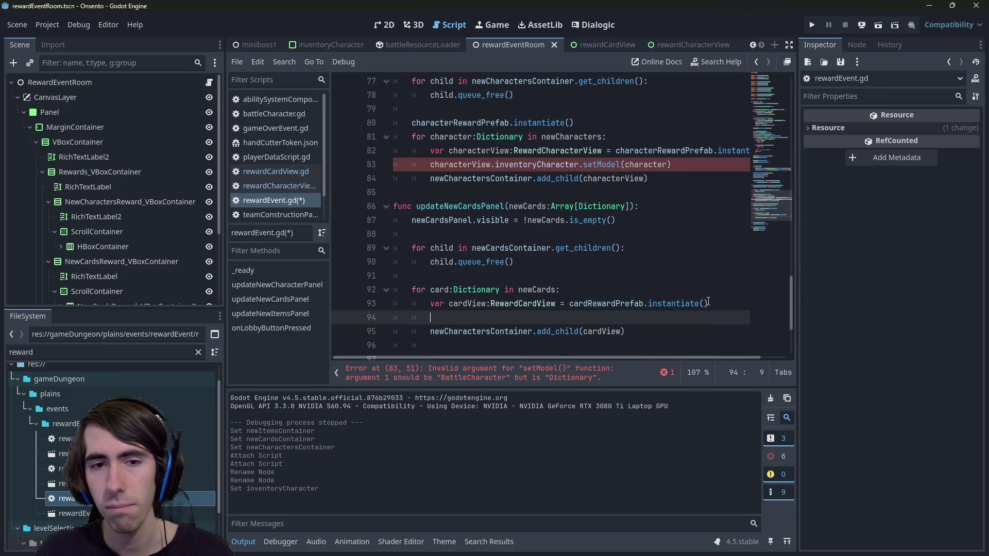
{"action": "key", "text": "ctrl+v"}
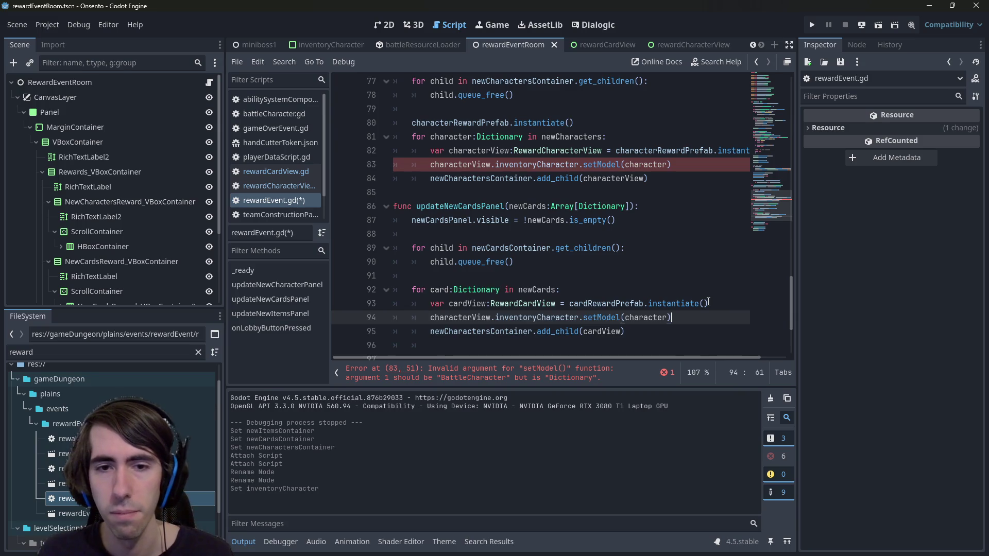
Change the pasted line's prefix to cardView.cardView on line 94
{"action": "double_click", "coordinate": [648, 318]}
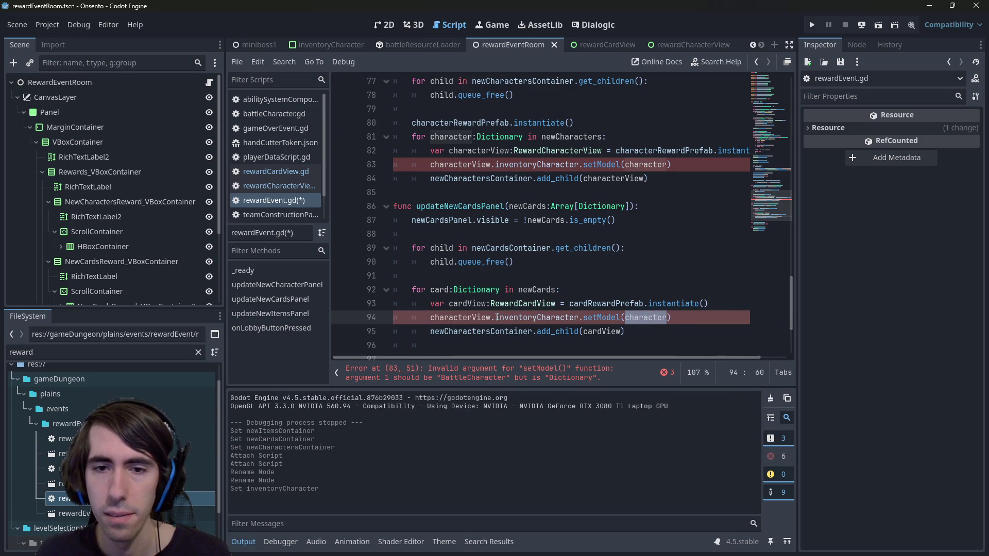
{"action": "double_click", "coordinate": [460, 304]}
{"action": "key", "text": "ctrl+c"}
{"action": "double_click", "coordinate": [449, 318]}
{"action": "key", "text": "ctrl+v"}
{"action": "double_click", "coordinate": [515, 315]}
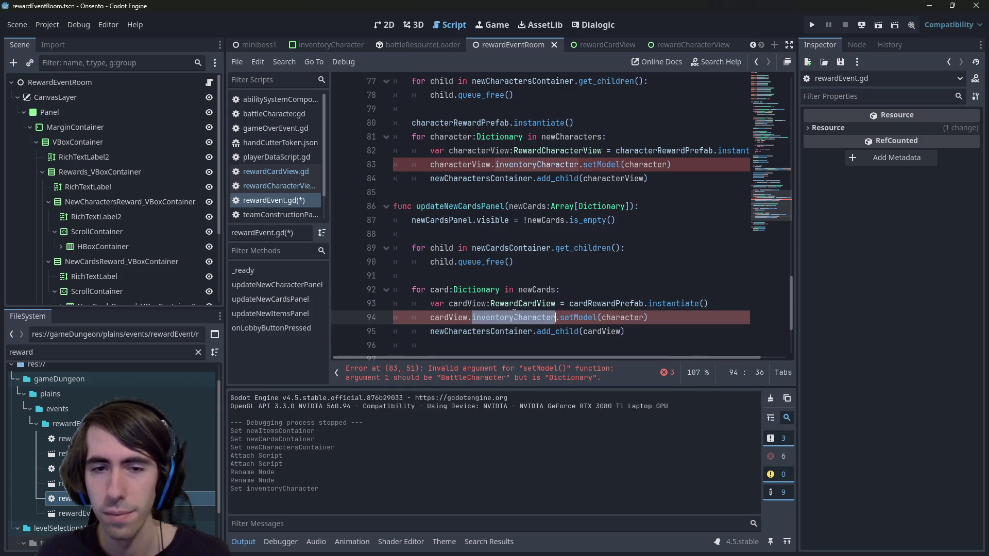
{"action": "key", "text": "BackSpace"}
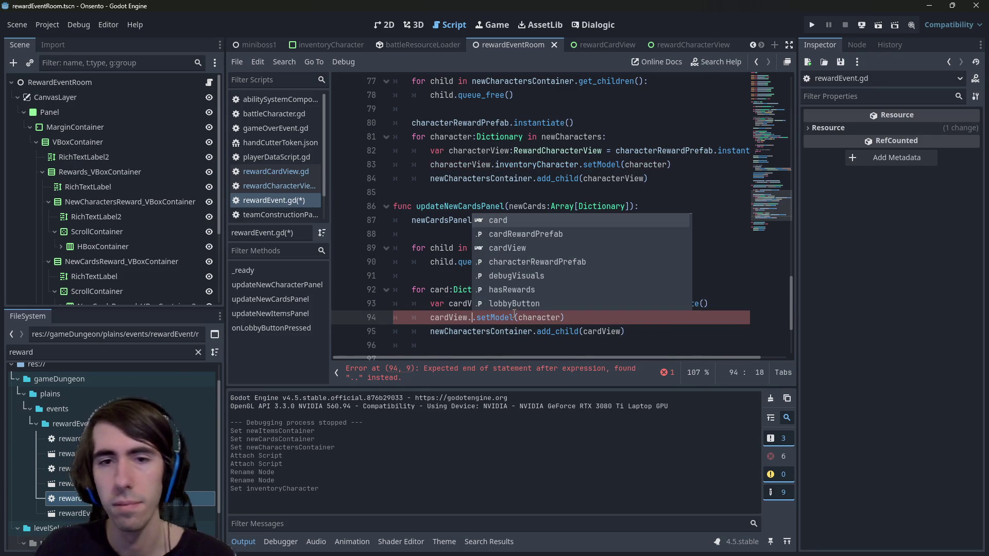
{"action": "key", "text": "Down"}
{"action": "key", "text": "Down"}
{"action": "key", "text": "Return"}
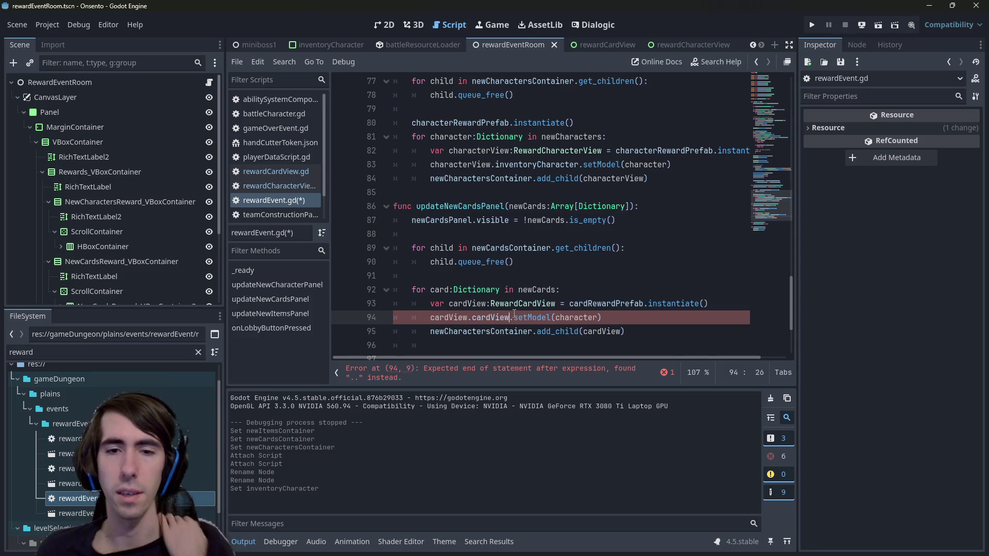
Make the card line call setData(cardView) instead of setModel(character)
{"action": "type", "text": "D"}
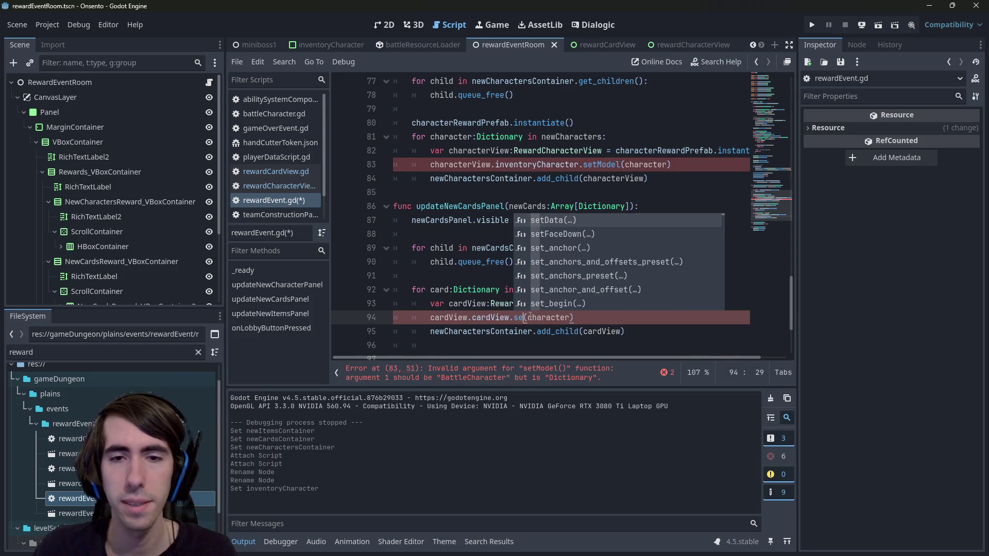
{"action": "key", "text": "Tab"}
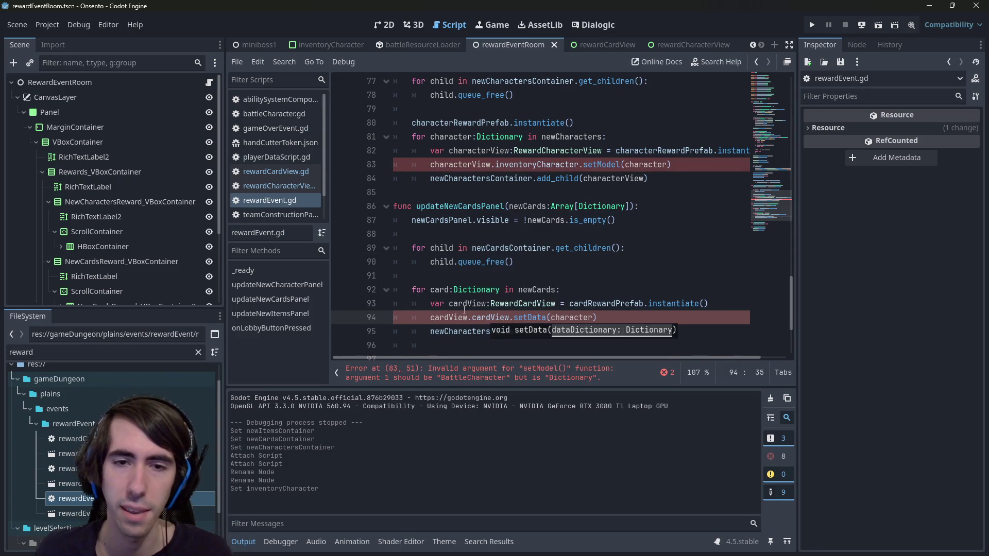
{"action": "left_click", "coordinate": [448, 318], "text": "ctrl"}
{"action": "double_click", "coordinate": [571, 318]}
{"action": "type", "text": "cardView"}
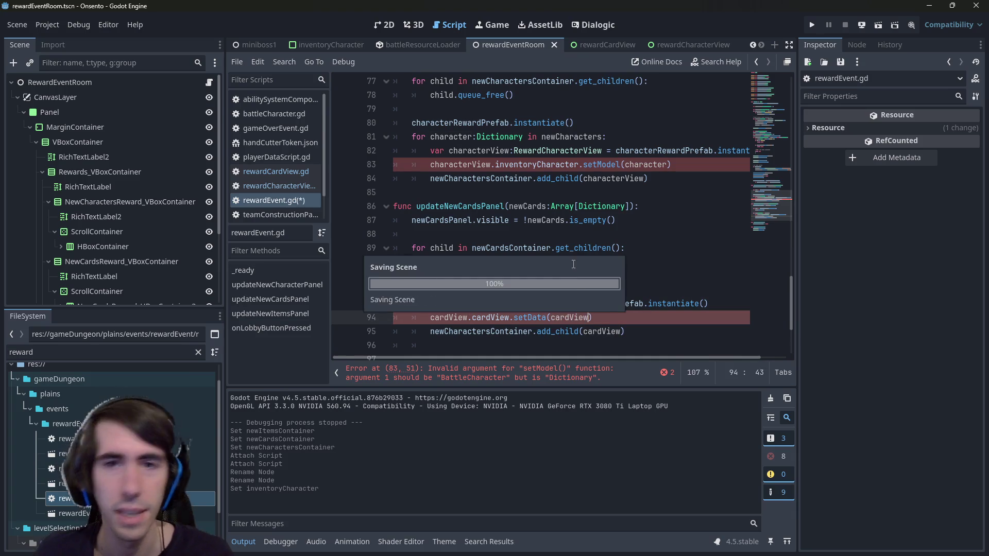
{"action": "key", "text": "Tab"}
Review the setModel call on line 83, which is flagged for its Dictionary argument
{"action": "double_click", "coordinate": [616, 165]}
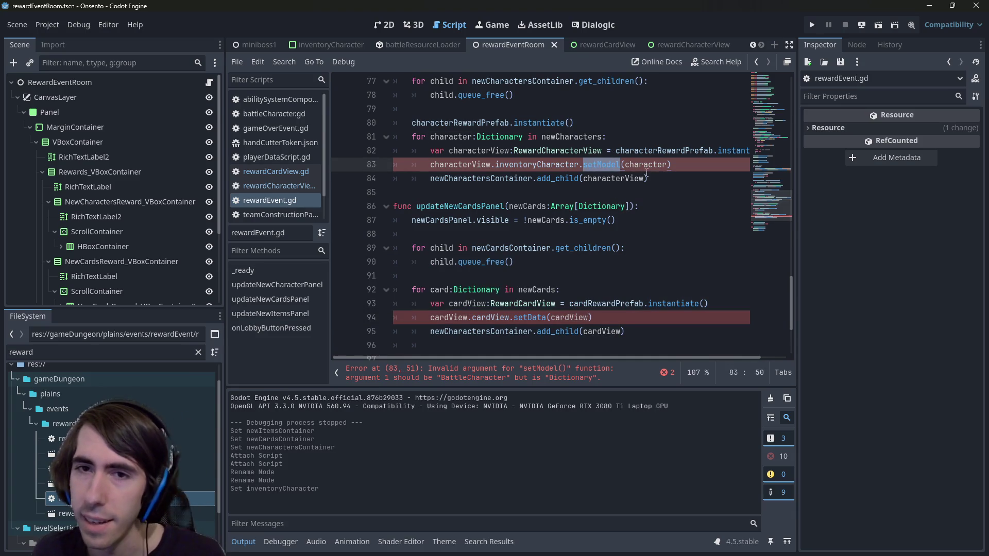
{"action": "left_click", "coordinate": [669, 169]}
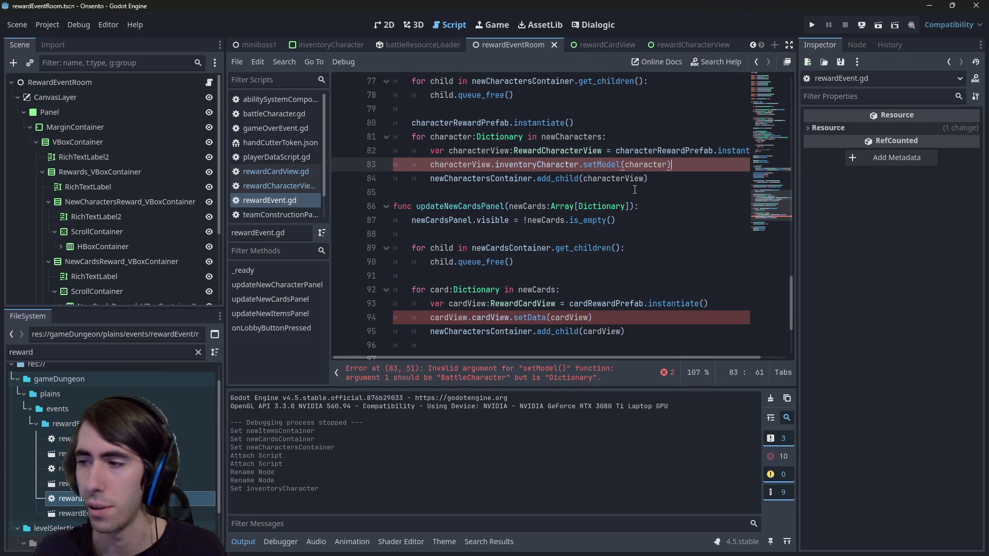
{"action": "double_click", "coordinate": [551, 164]}
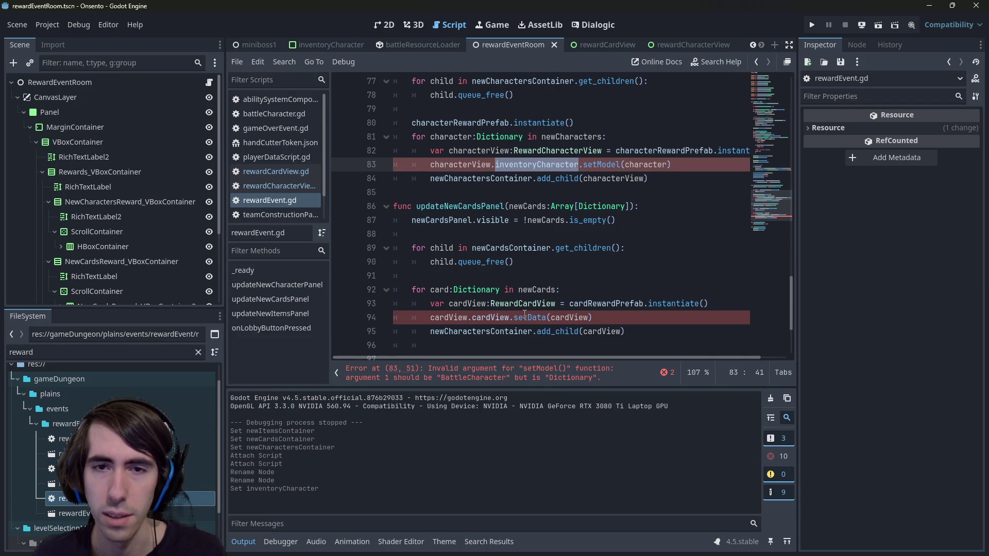
{"action": "scroll", "coordinate": [524, 313], "scroll_direction": "up", "scroll_amount": 1}
{"action": "left_click", "coordinate": [431, 206]}
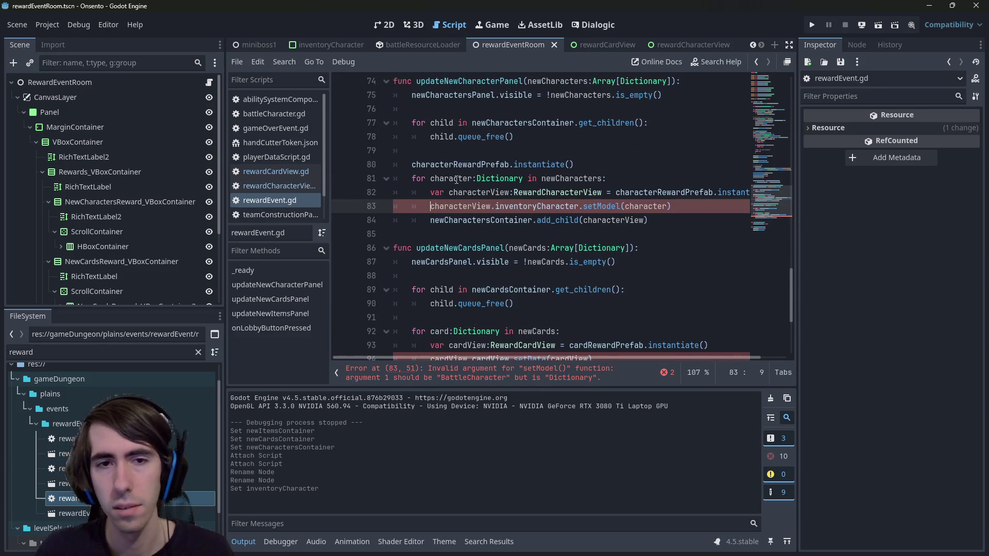
Declare var model:BattleCharacter = BattleCharacter.new() above the setModel call and save
{"action": "key", "text": "Return"}
{"action": "key", "text": "Up"}
{"action": "type", "text": "var battle"}
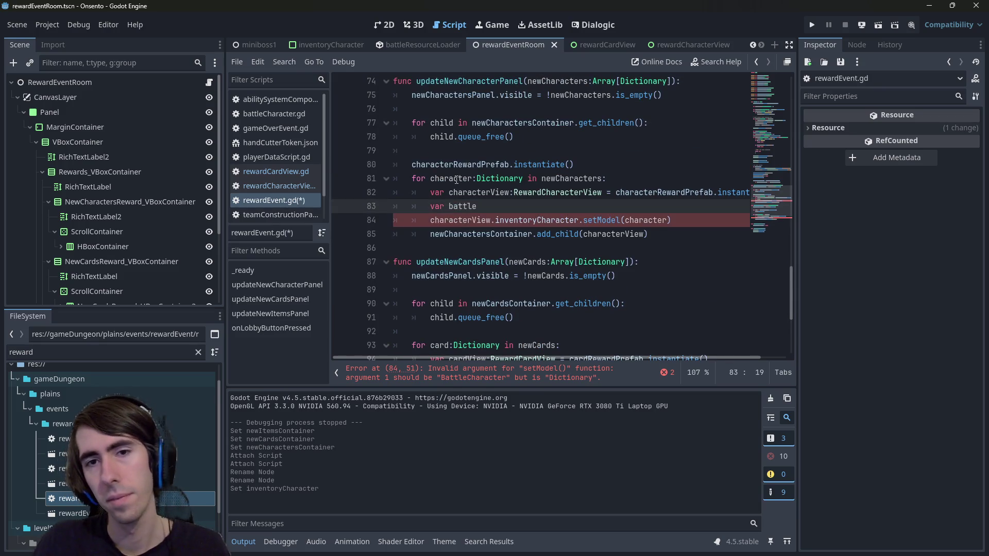
{"action": "type", "text": "Character:Battl"}
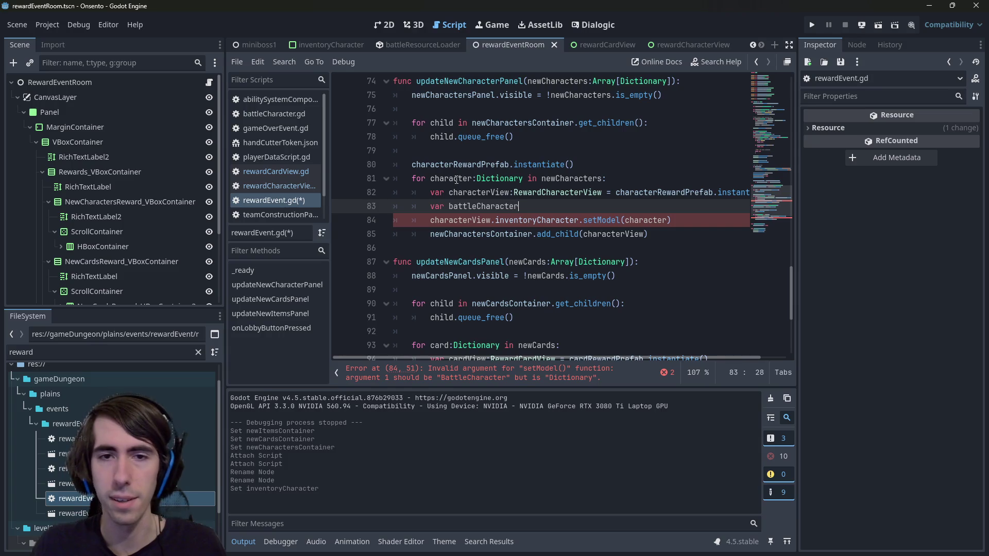
{"action": "type", "text": "eCharacter ="}
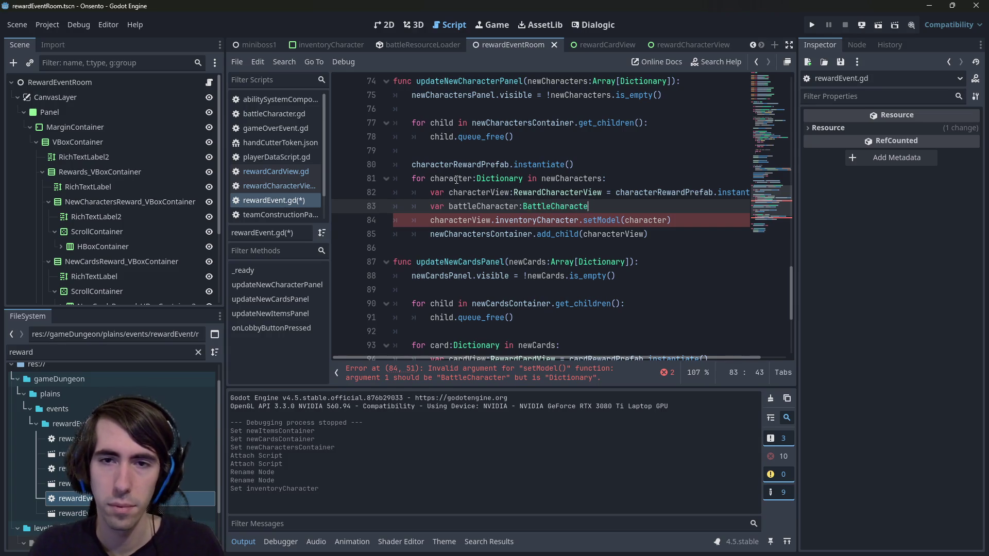
{"action": "key", "text": "ctrl+Left"}
{"action": "key", "text": "ctrl+Left"}
{"action": "key", "text": "End"}
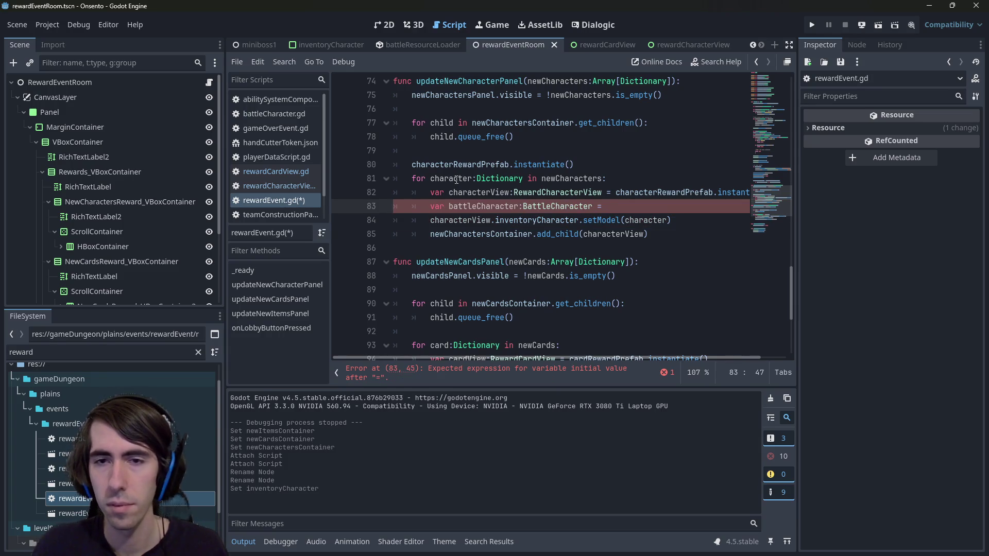
{"action": "type", "text": "BattleCharacter.new()"}
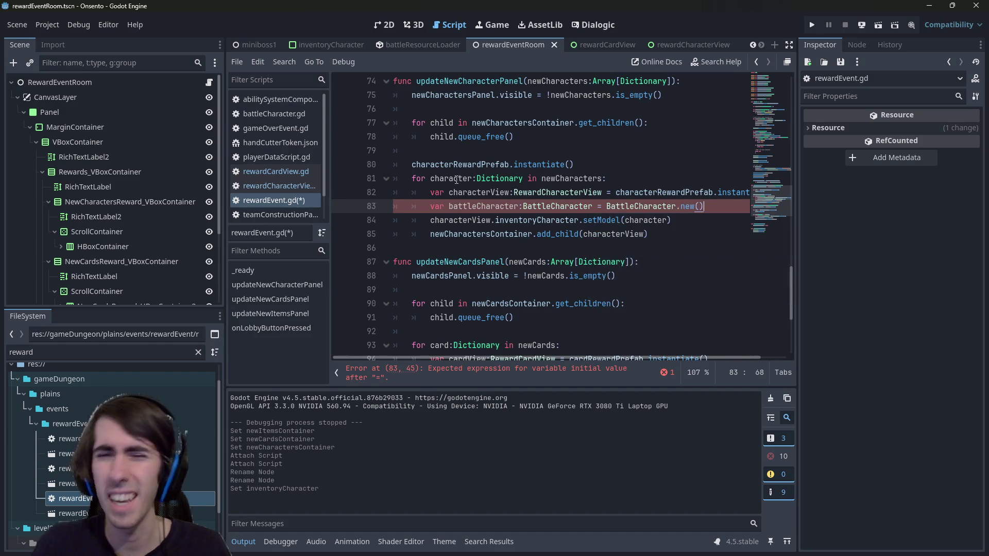
{"action": "double_click", "coordinate": [473, 206]}
{"action": "type", "text": "model"}
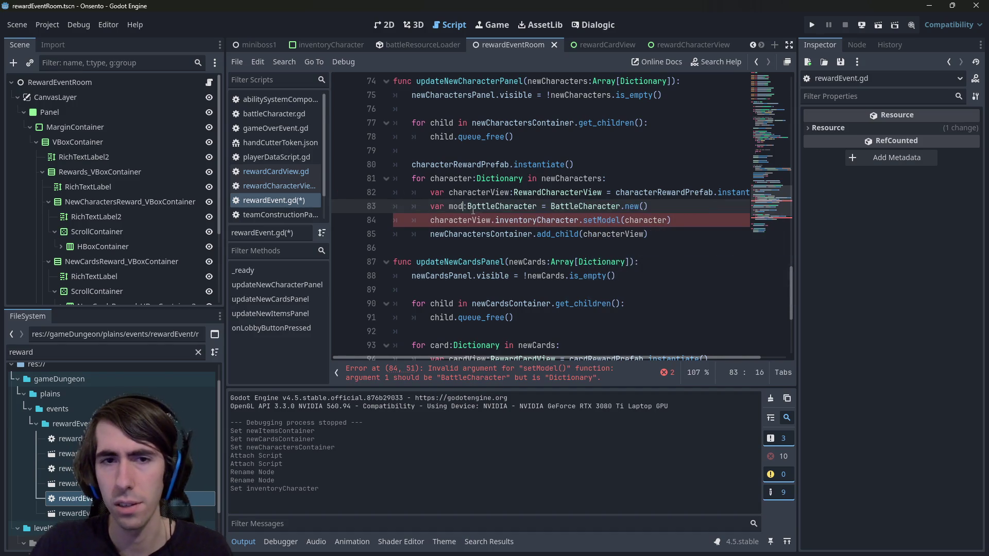
{"action": "key", "text": "ctrl+s"}
Pass model instead of character to setModel and save
{"action": "double_click", "coordinate": [465, 206]}
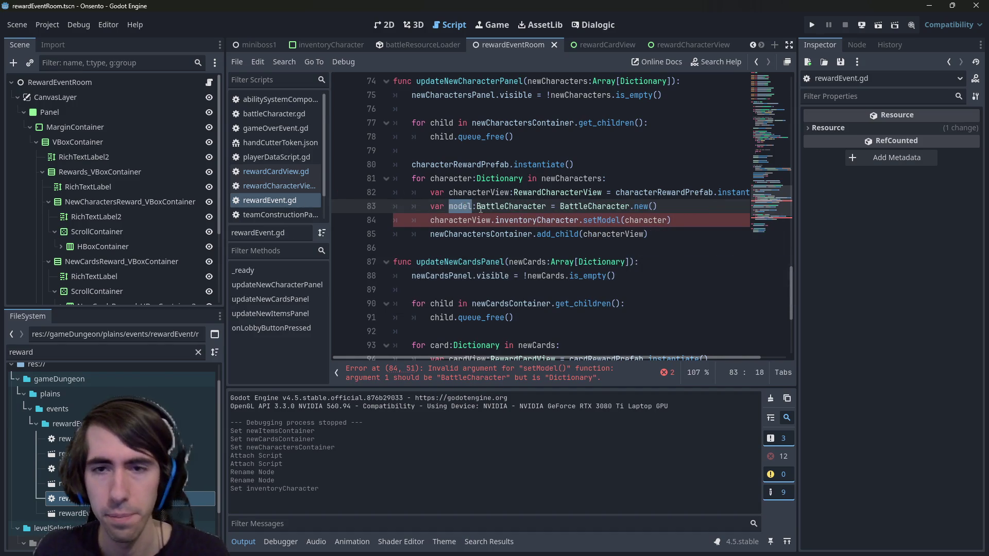
{"action": "key", "text": "ctrl+c"}
{"action": "double_click", "coordinate": [646, 220]}
{"action": "key", "text": "ctrl+v"}
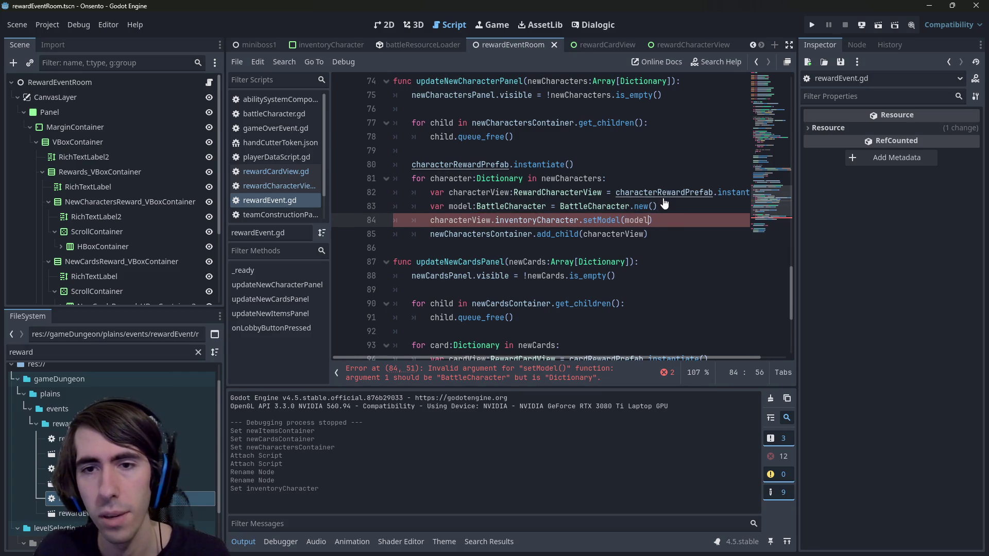
{"action": "key", "text": "ctrl+s"}
Add model.setData(character) below the model declaration, save, and go to the remaining setData error
{"action": "double_click", "coordinate": [454, 206]}
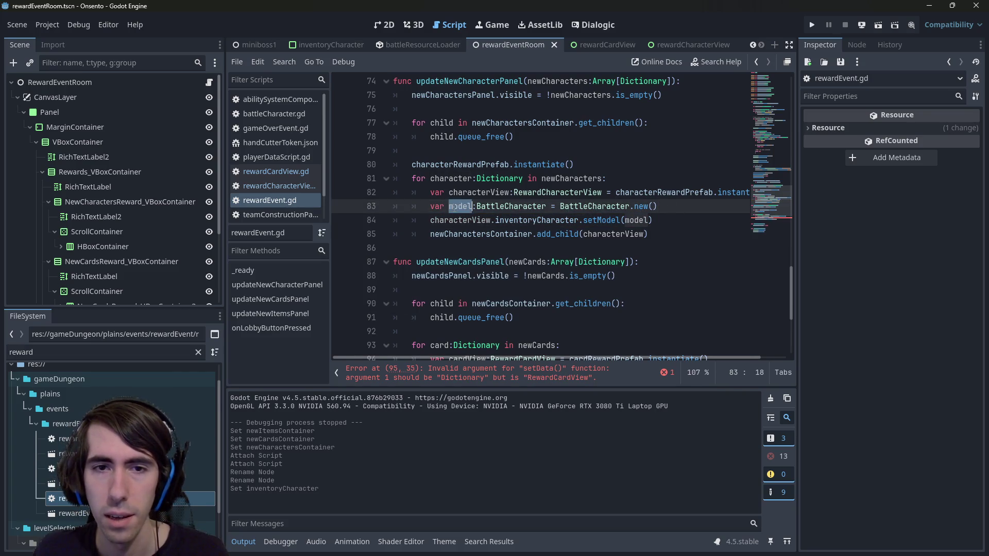
{"action": "left_click", "coordinate": [666, 206]}
{"action": "key", "text": "Return"}
{"action": "key", "text": "ctrl+v"}
{"action": "type", "text": "."}
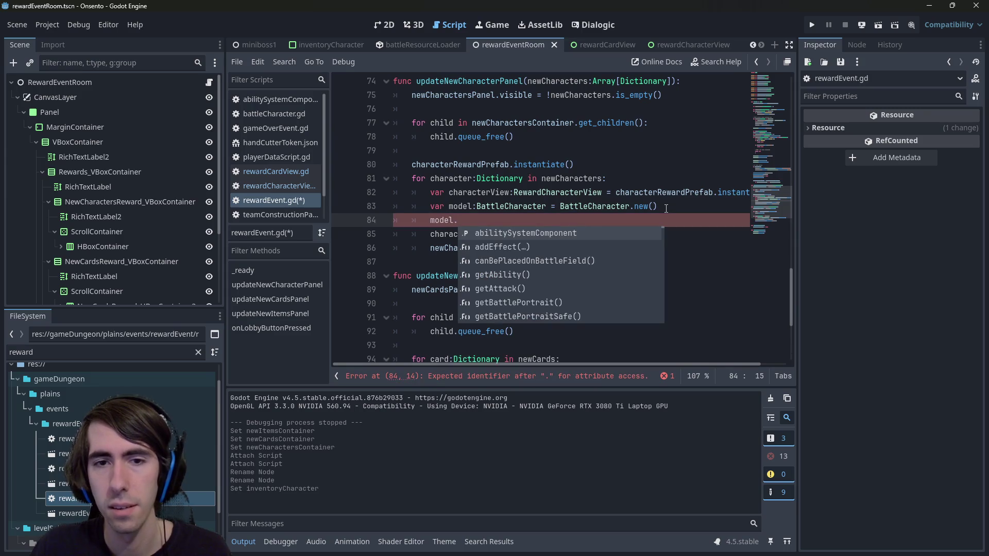
{"action": "type", "text": "setD"}
{"action": "key", "text": "Return"}
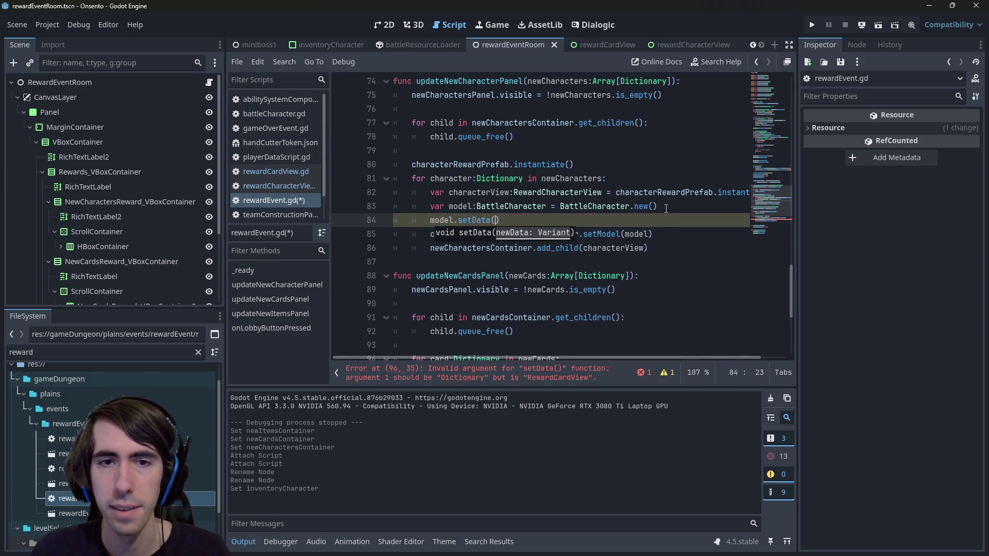
{"action": "type", "text": "haracter"}
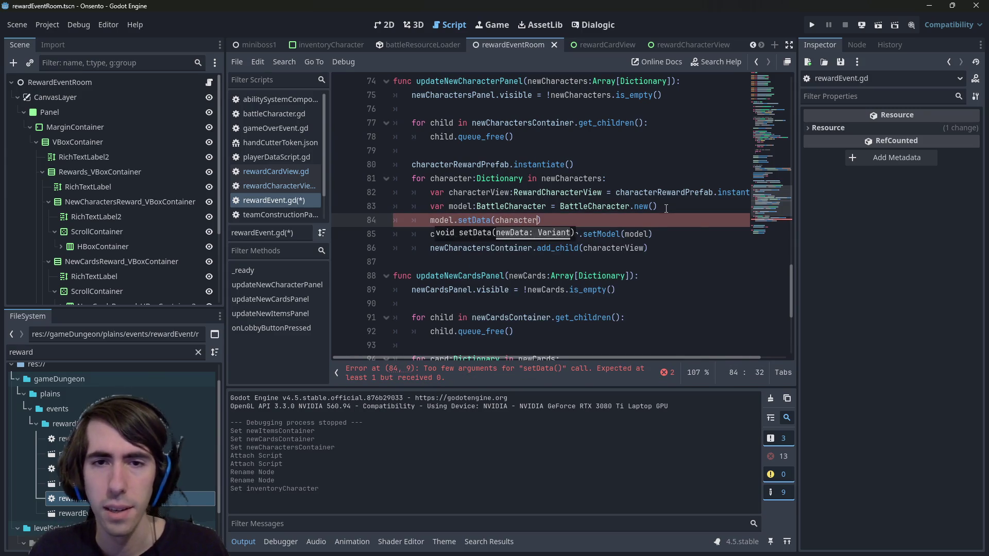
{"action": "key", "text": "ctrl+s"}
{"action": "type", "text": ")"}
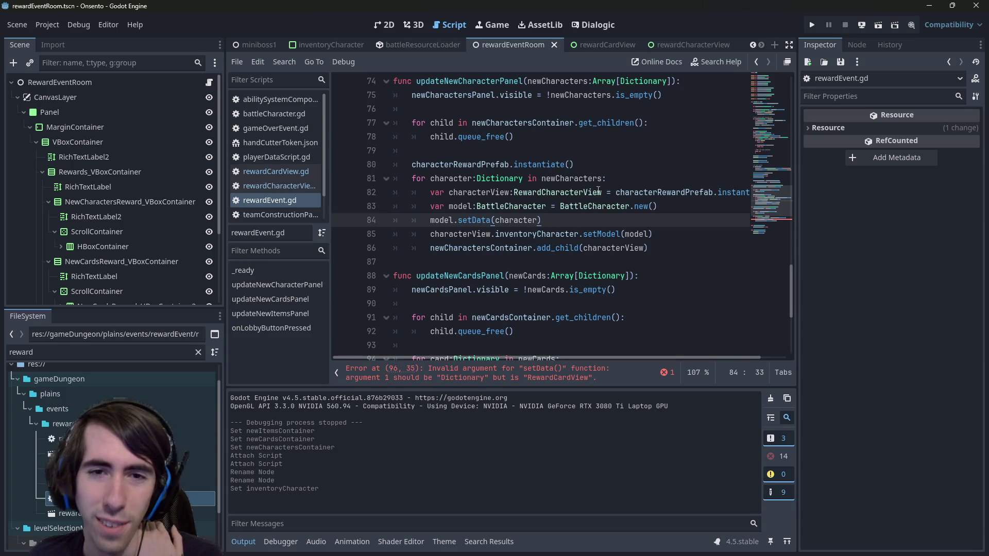
{"action": "left_click", "coordinate": [591, 379]}
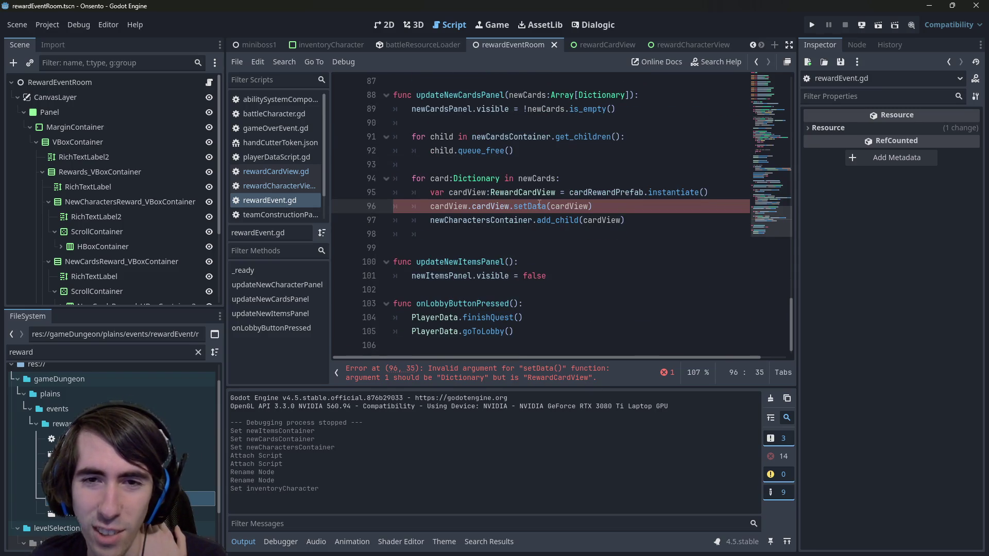
Change the card loop's argument to cardView.cardView.setData(card) on line 96
{"action": "mouse_move", "coordinate": [539, 204]}
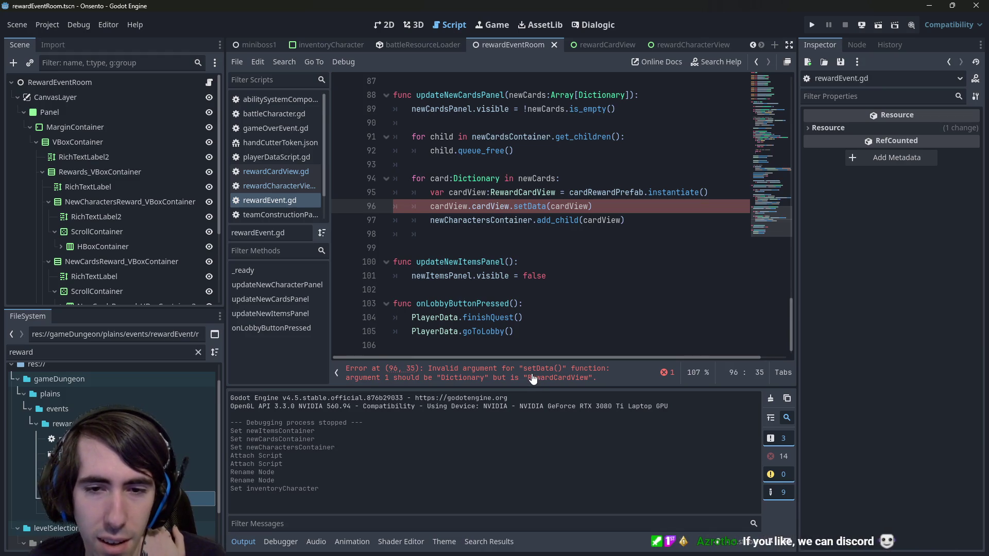
{"action": "double_click", "coordinate": [571, 206]}
{"action": "type", "text": "card"}
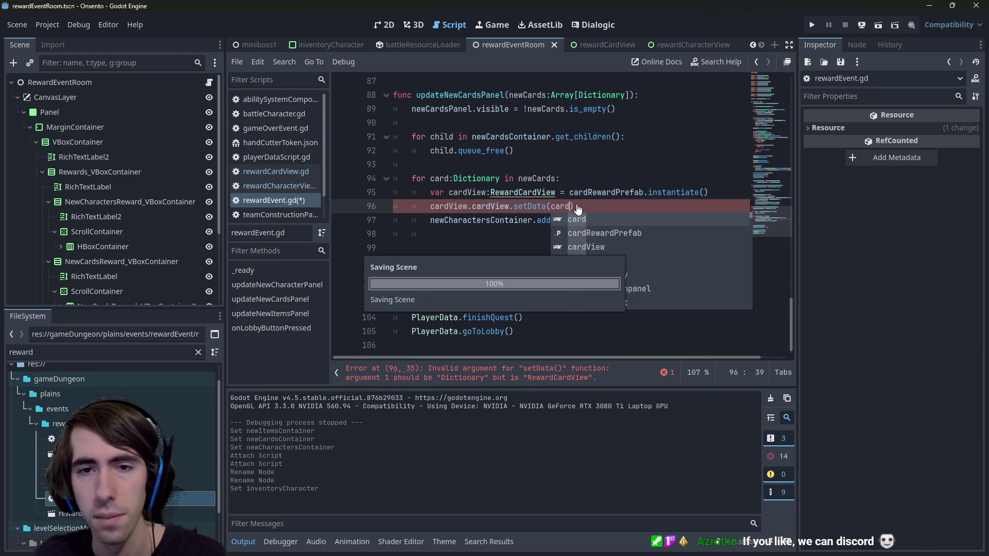
{"action": "left_click", "coordinate": [593, 204]}
Delete the empty line 98 and save rewardEvent.gd
{"action": "left_click", "coordinate": [558, 247]}
{"action": "left_click", "coordinate": [546, 234]}
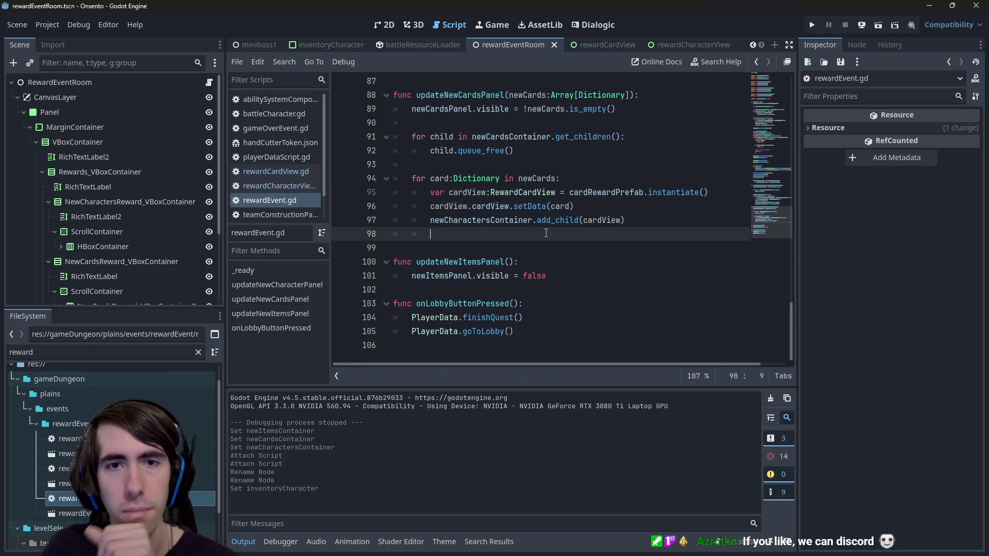
{"action": "key", "text": "BackSpace"}
{"action": "key", "text": "BackSpace"}
{"action": "key", "text": "BackSpace"}
{"action": "key", "text": "ctrl+s"}
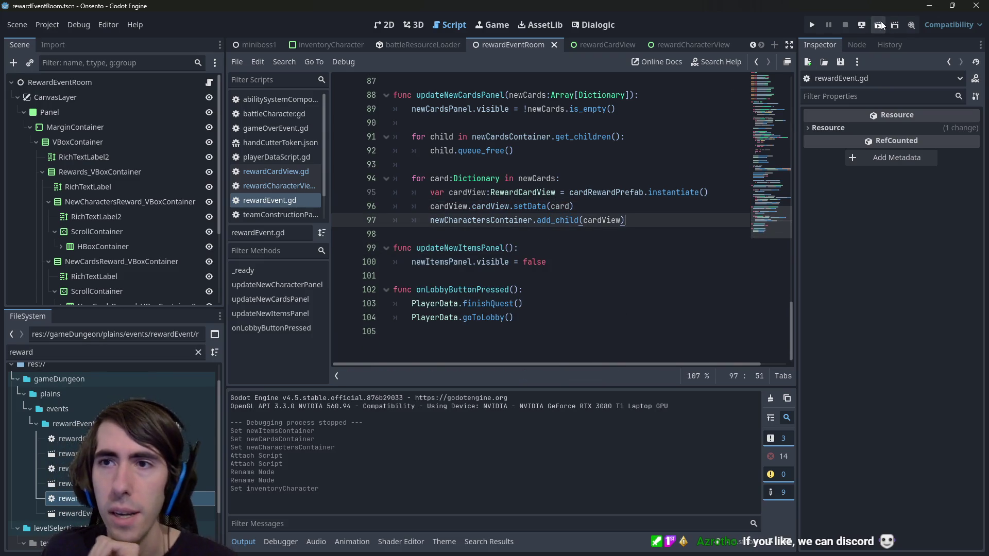
Run the current scene to test the rewards, then stop it
{"action": "left_click", "coordinate": [878, 25]}
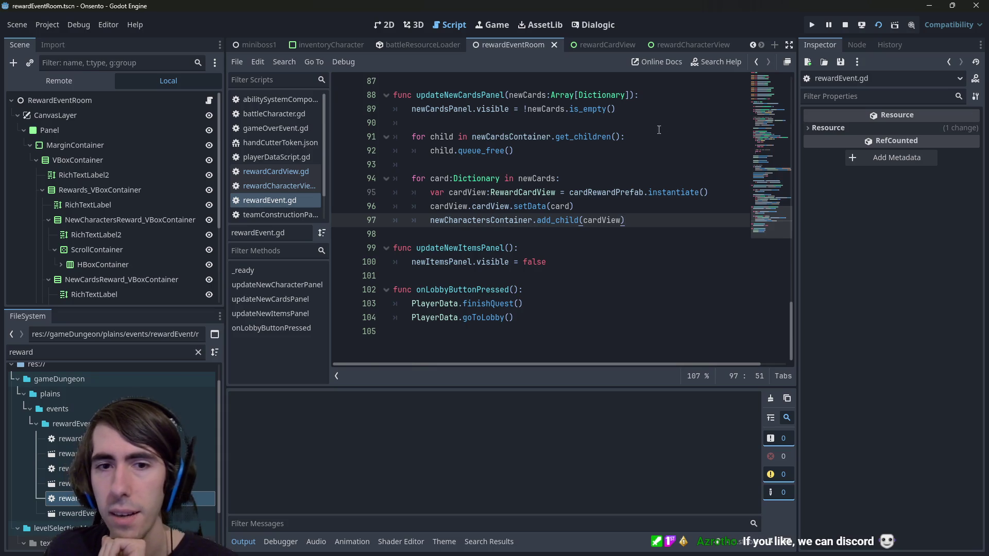
{"action": "scroll", "coordinate": [725, 94], "scroll_direction": "up", "scroll_amount": 2}
{"action": "left_click", "coordinate": [845, 25]}
{"action": "scroll", "coordinate": [773, 206], "scroll_direction": "up", "scroll_amount": 20}
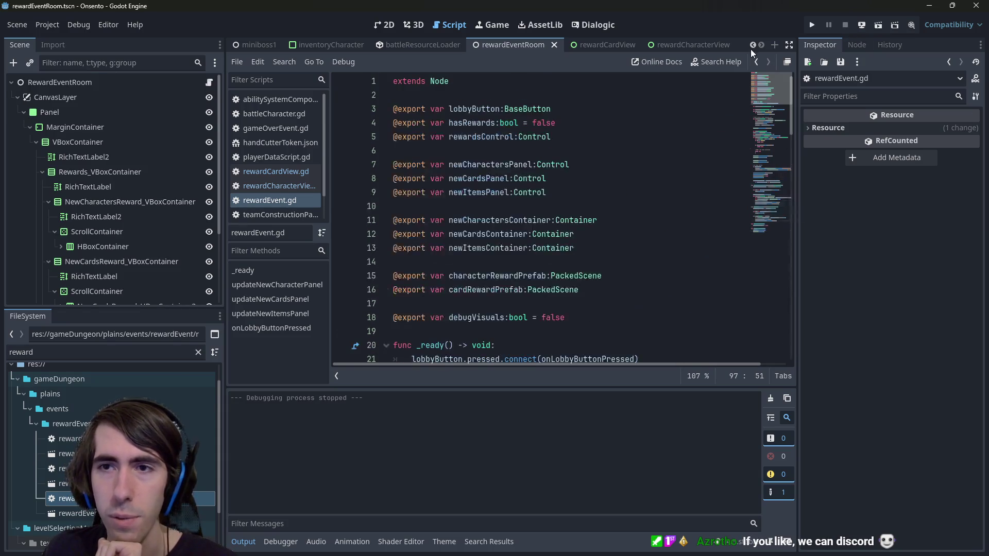
Try a true default for debugVisuals in the script, revert it to false, and save
{"action": "left_click", "coordinate": [556, 330]}
{"action": "double_click", "coordinate": [553, 318]}
{"action": "type", "text": "true"}
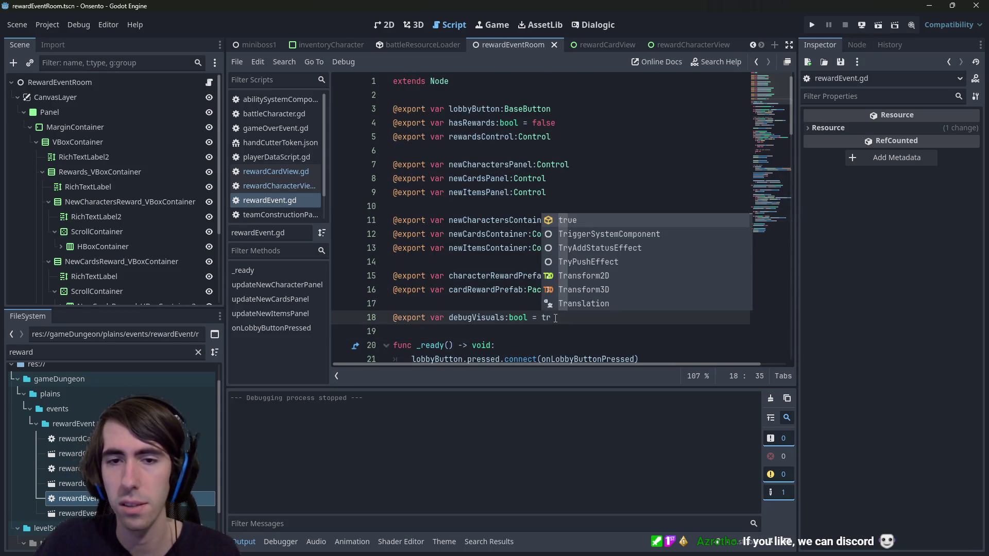
{"action": "key", "text": "Escape"}
{"action": "key", "text": "ctrl+z"}
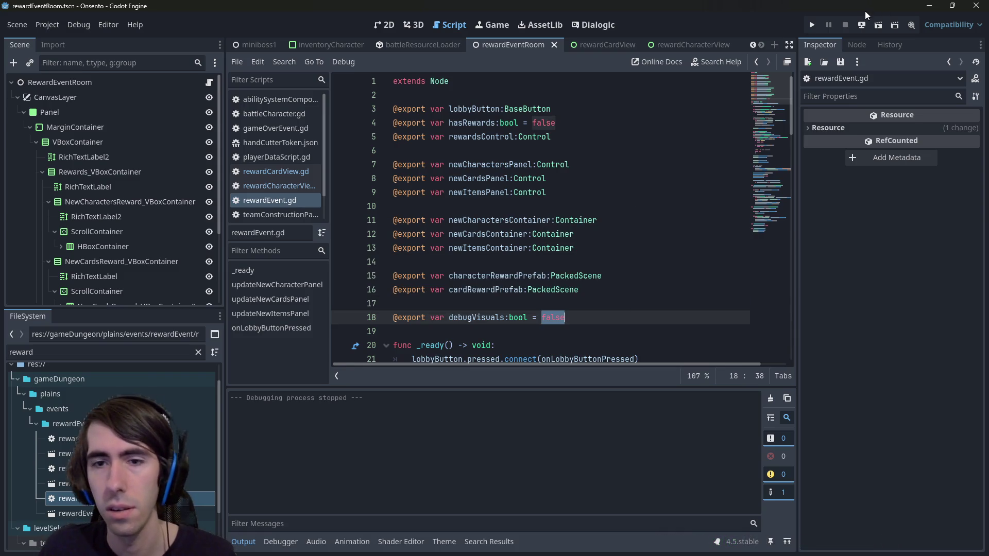
{"action": "key", "text": "ctrl+s"}
Turn on Debug Visuals for RewardEventRoom in the Inspector and run the scene again
{"action": "left_click", "coordinate": [165, 84]}
{"action": "left_click", "coordinate": [912, 305]}
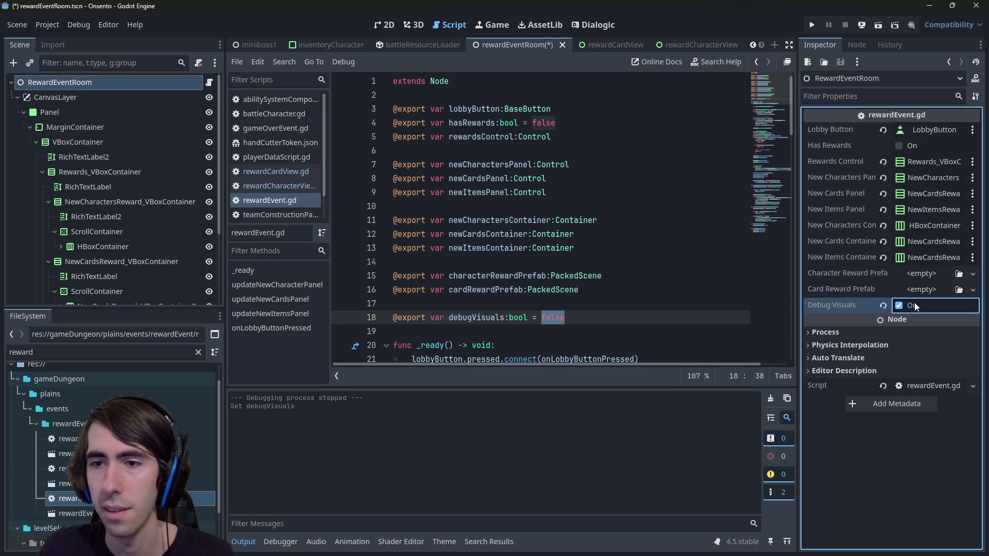
{"action": "left_click", "coordinate": [879, 25]}
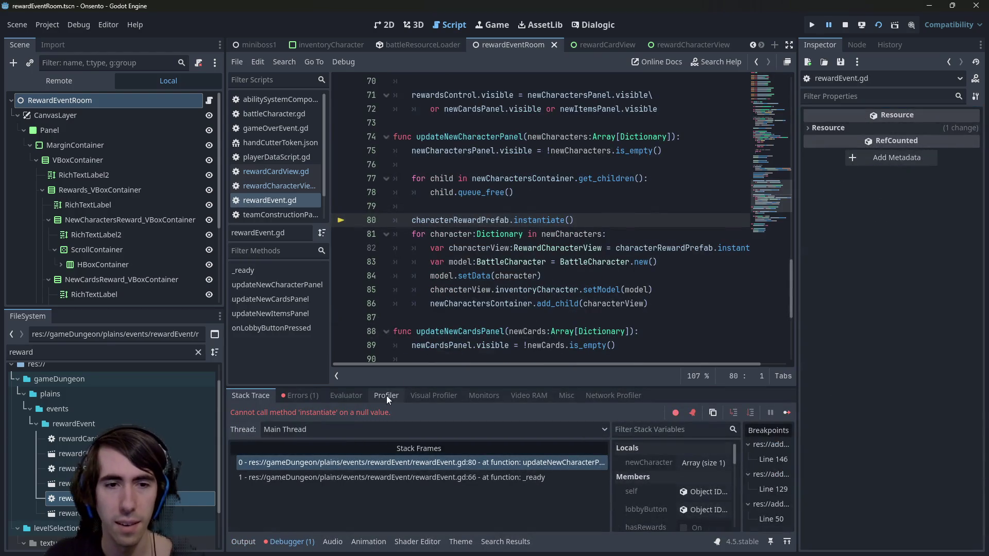
Delete the stray characterRewardPrefab.instantiate() line 80 and save the script
{"action": "left_click", "coordinate": [370, 218]}
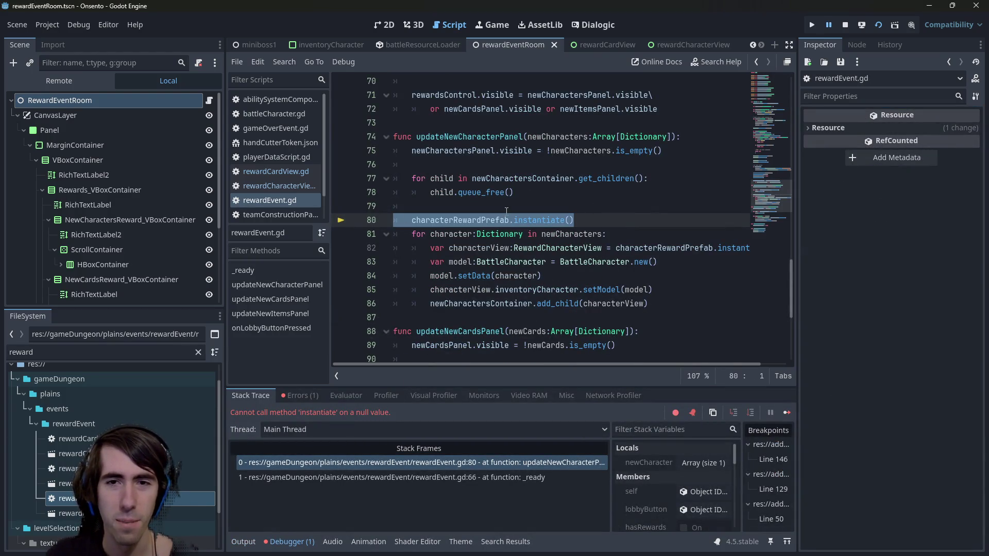
{"action": "key", "text": "BackSpace"}
{"action": "key", "text": "BackSpace"}
{"action": "key", "text": "ctrl+s"}
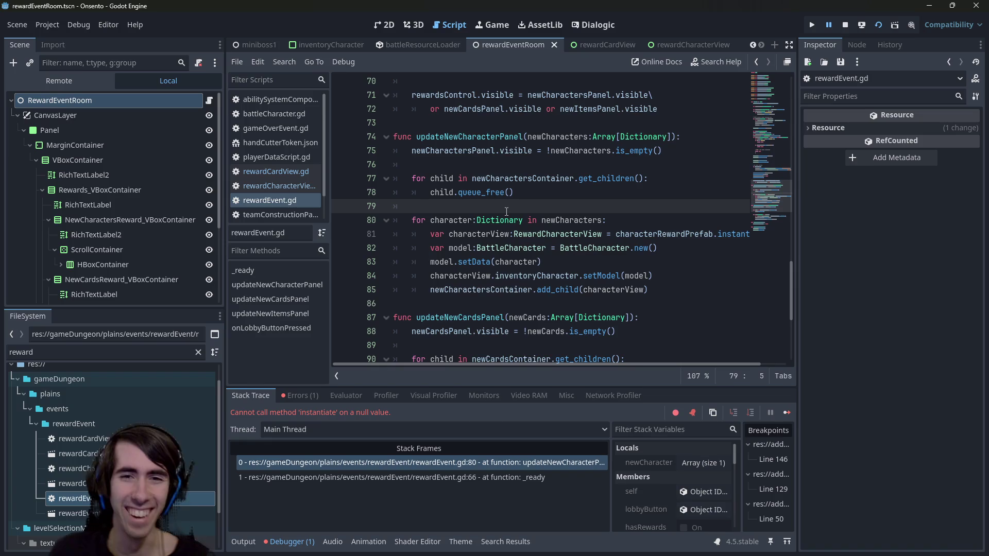
{"action": "left_click", "coordinate": [140, 82]}
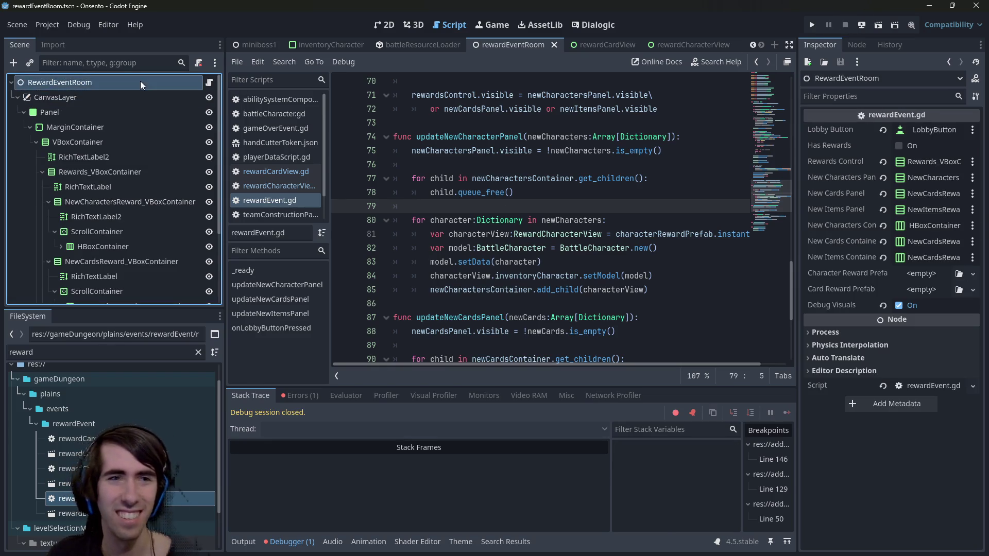
Open a scene picker for Character Reward Prefab and search for 'characterreward'
{"action": "left_click", "coordinate": [920, 263]}
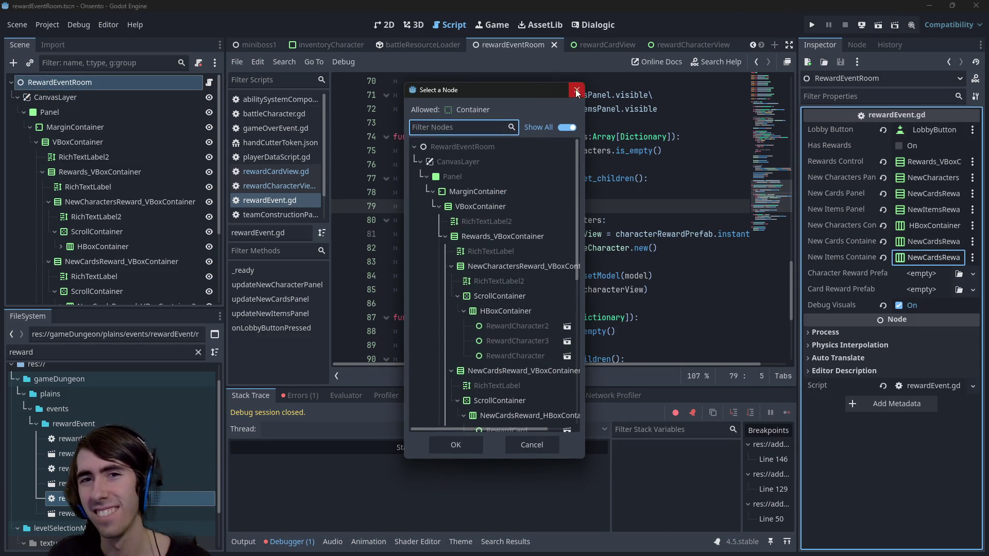
{"action": "left_click", "coordinate": [919, 274]}
{"action": "left_click", "coordinate": [929, 320]}
{"action": "type", "text": "cha"}
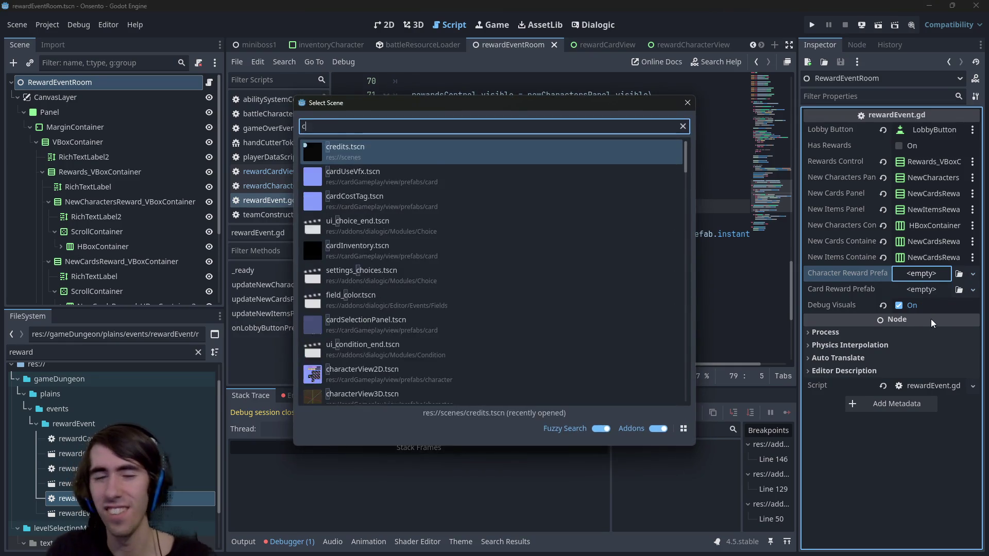
{"action": "type", "text": "racterrewar"}
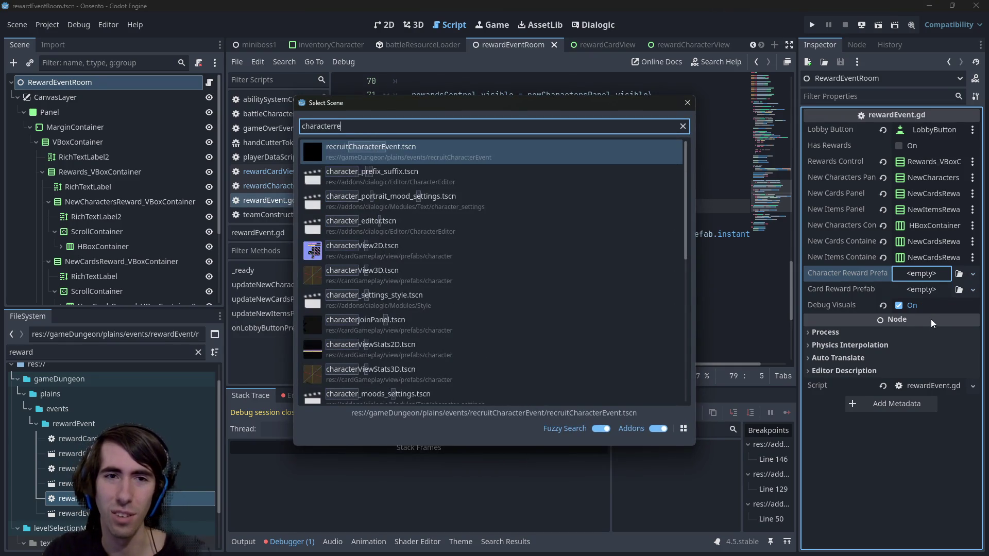
{"action": "type", "text": "d"}
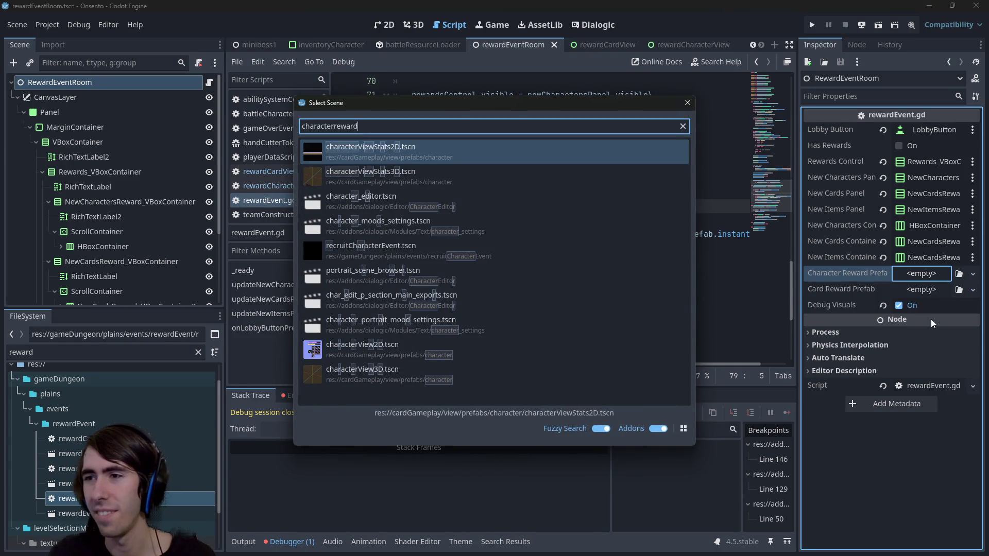
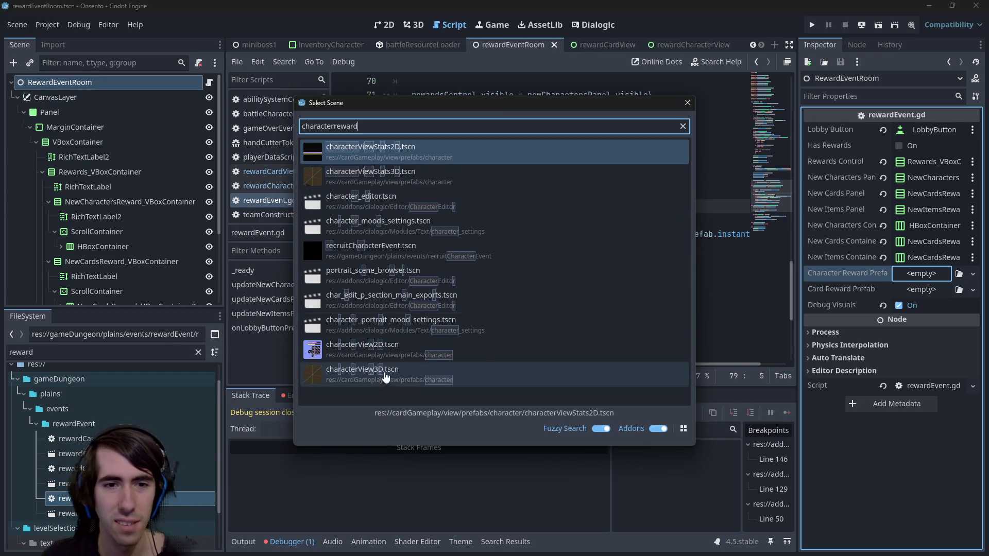
Quick Load rewardCharacterView.tscn into the Character Reward Prefab slot
{"action": "double_click", "coordinate": [390, 355]}
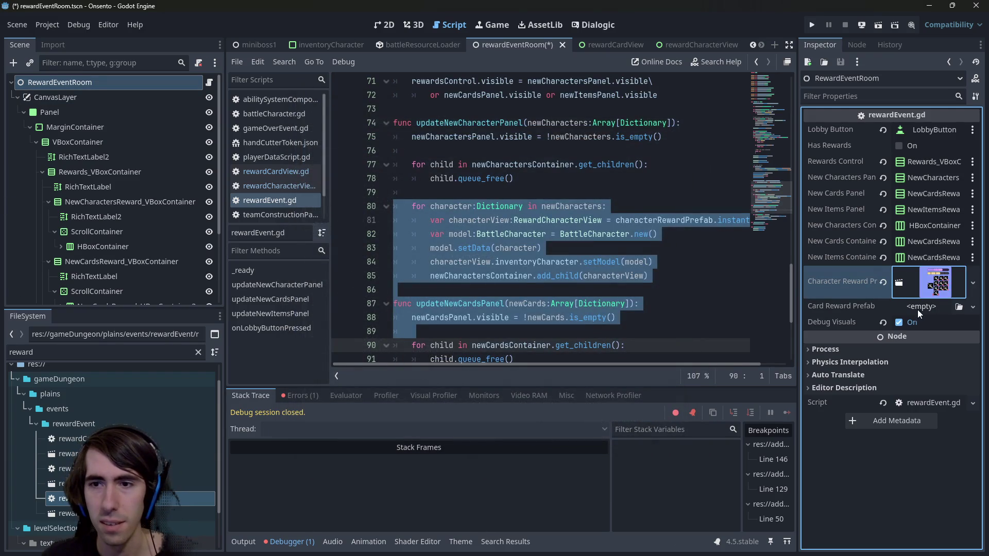
{"action": "left_click", "coordinate": [972, 282]}
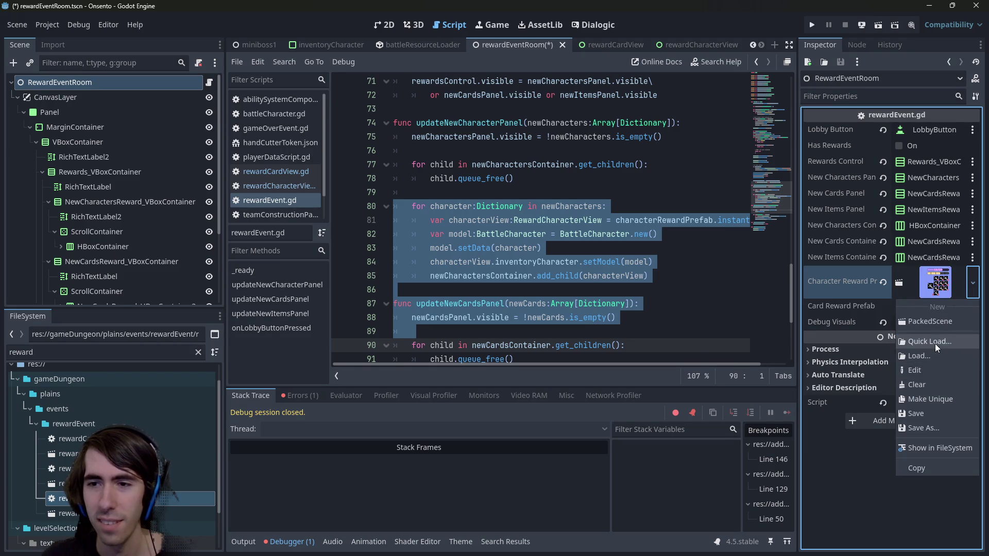
{"action": "left_click", "coordinate": [935, 344]}
{"action": "type", "text": "reward chara"}
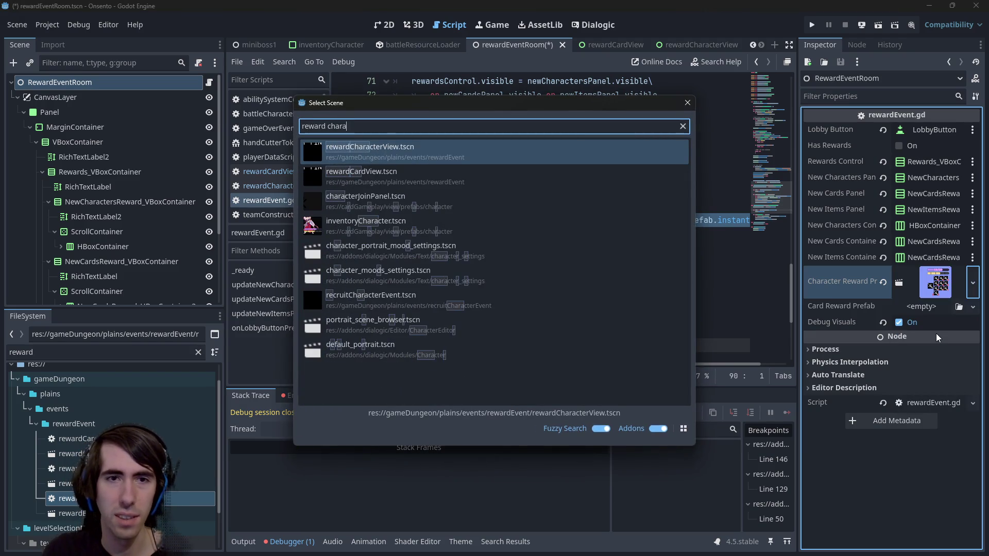
{"action": "key", "text": "Return"}
Quick Load rewardCardView.tscn into Card Reward Prefab, then save and run the reward room scene
{"action": "left_click", "coordinate": [918, 308]}
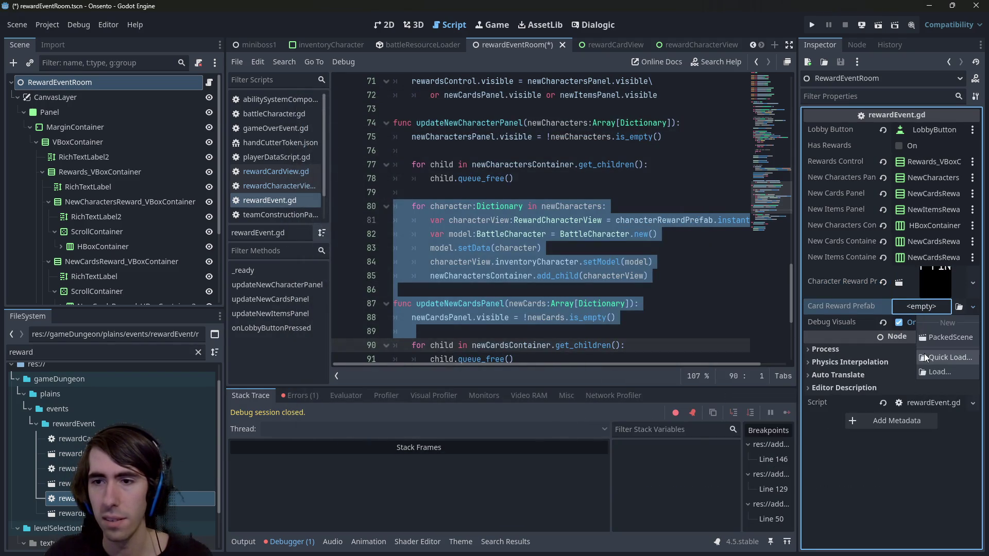
{"action": "left_click", "coordinate": [924, 355]}
{"action": "type", "text": "card"}
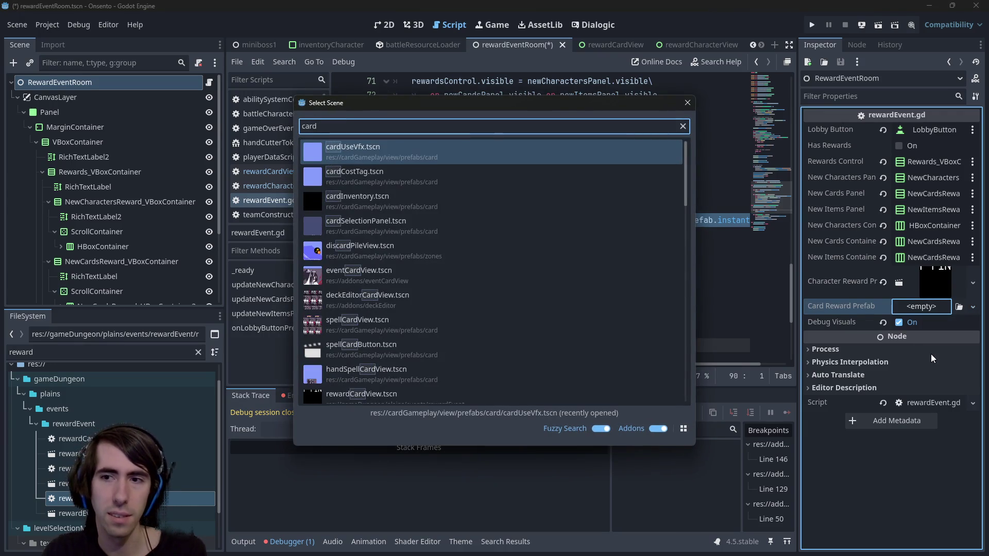
{"action": "type", "text": " rwa"}
{"action": "key", "text": "BackSpace"}
{"action": "key", "text": "BackSpace"}
{"action": "type", "text": "eward"}
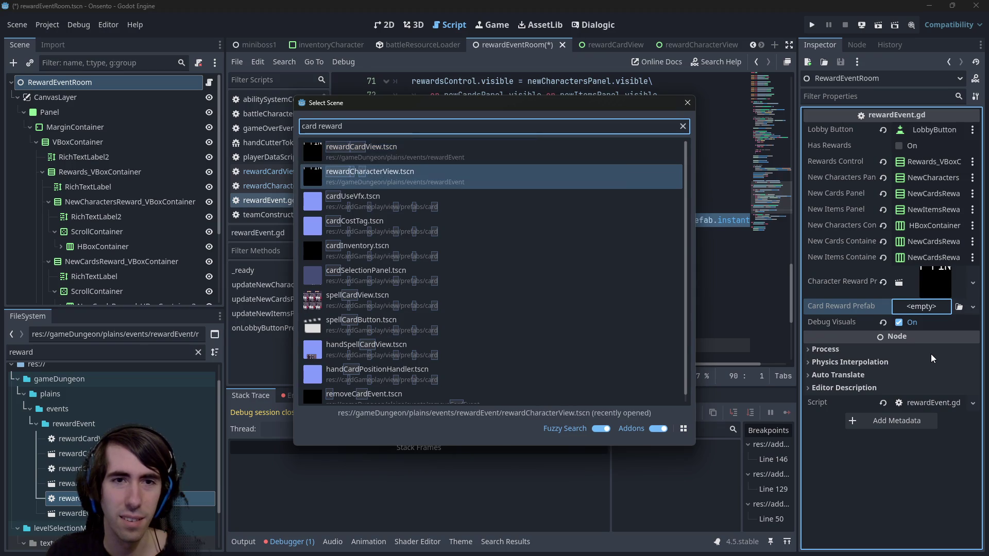
{"action": "key", "text": "Return"}
{"action": "left_click", "coordinate": [536, 248]}
{"action": "left_click", "coordinate": [878, 25]}
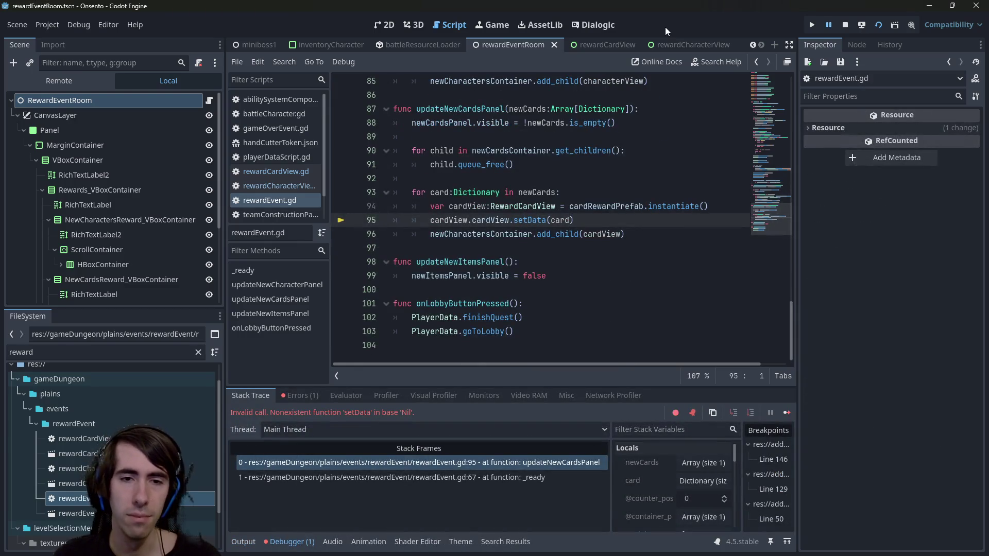
Stop the debugging session and open the rewardCardView.tscn scene
{"action": "double_click", "coordinate": [491, 220]}
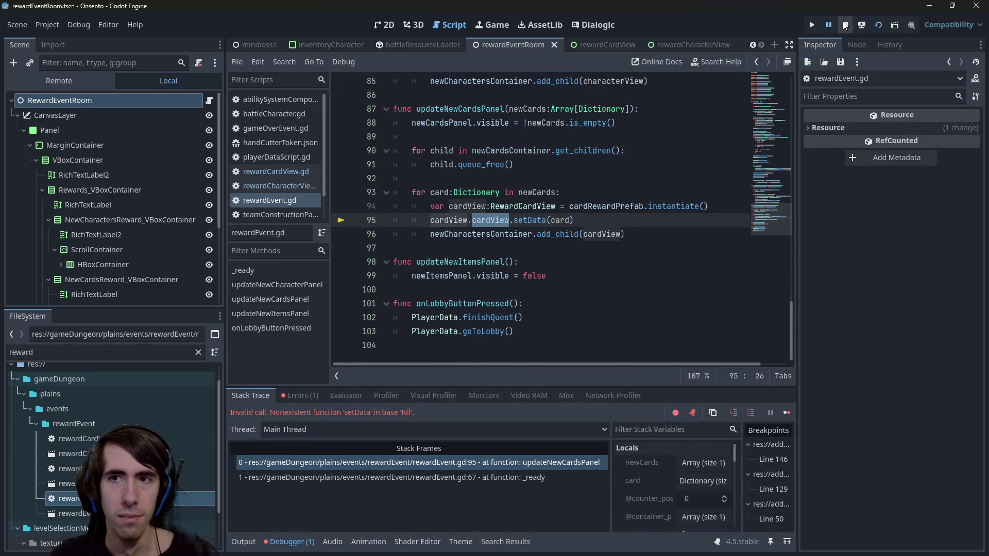
{"action": "left_click", "coordinate": [845, 25]}
{"action": "left_click", "coordinate": [69, 484]}
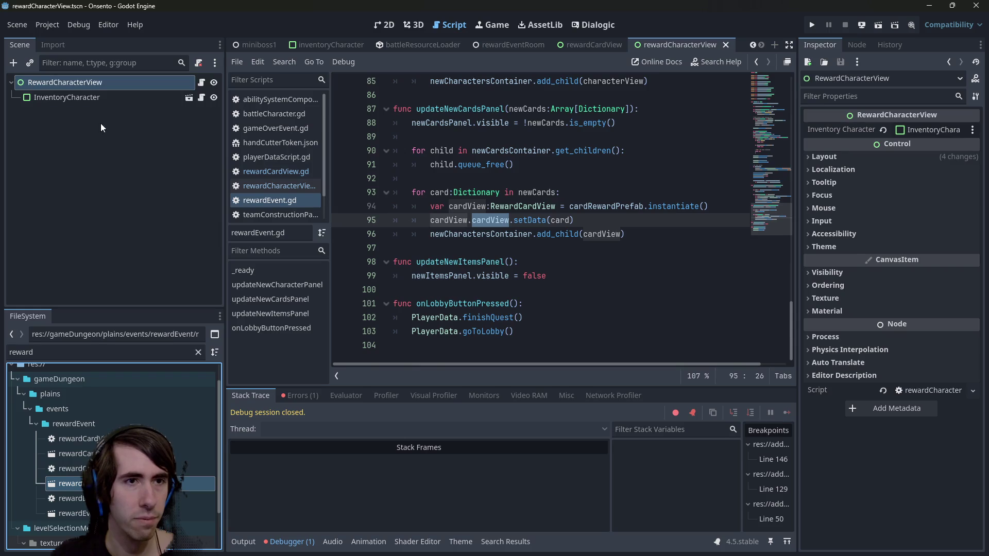
{"action": "double_click", "coordinate": [77, 453]}
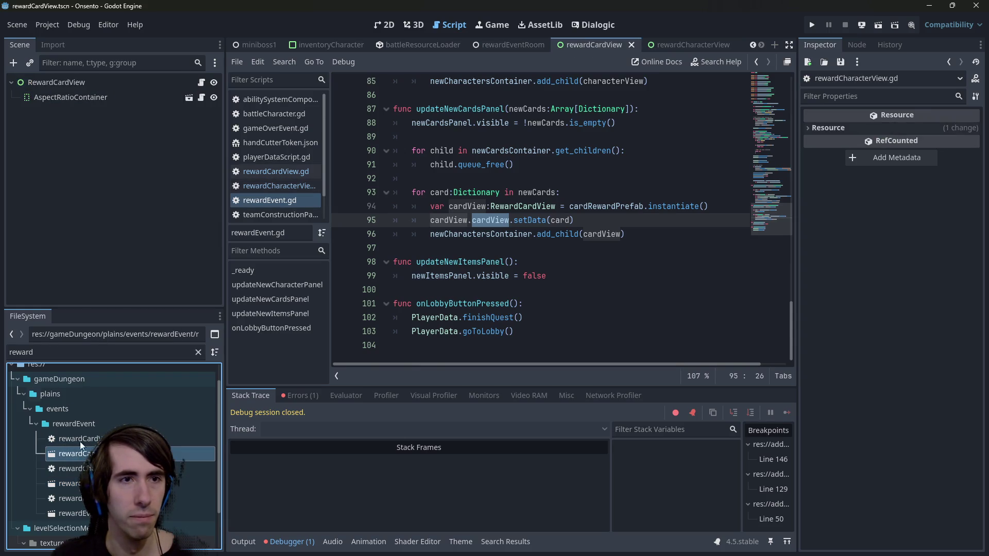
Assign AspectRatioContainer to the RewardCardView root's Card View property and rerun the scene
{"action": "left_click", "coordinate": [140, 80]}
{"action": "left_click_drag", "start_coordinate": [104, 97], "coordinate": [899, 134]}
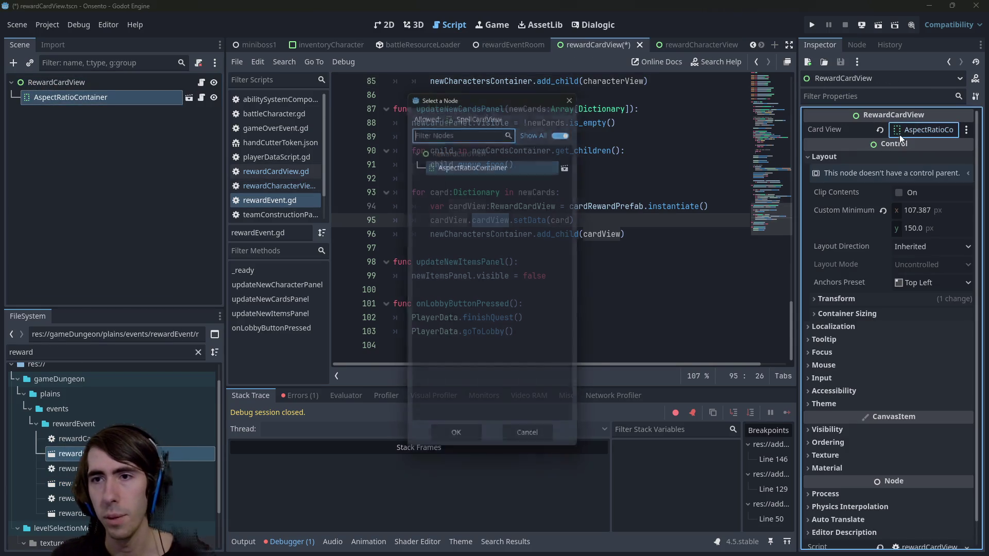
{"action": "left_click", "coordinate": [599, 146]}
{"action": "left_click", "coordinate": [879, 25]}
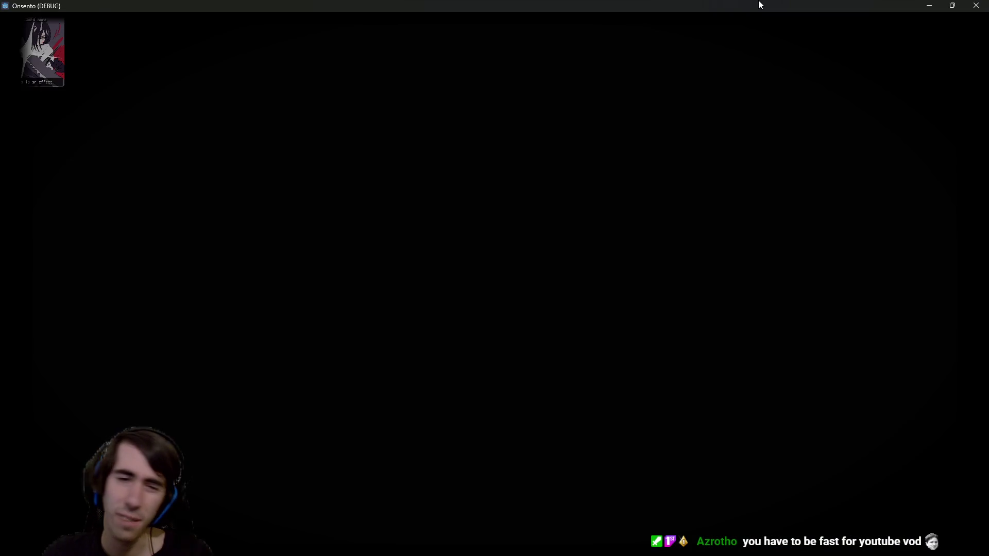
Rerun rewardEventRoom with F6 to check the QUEST FINISHED rewards screen, then close the game
{"action": "left_click", "coordinate": [977, 5]}
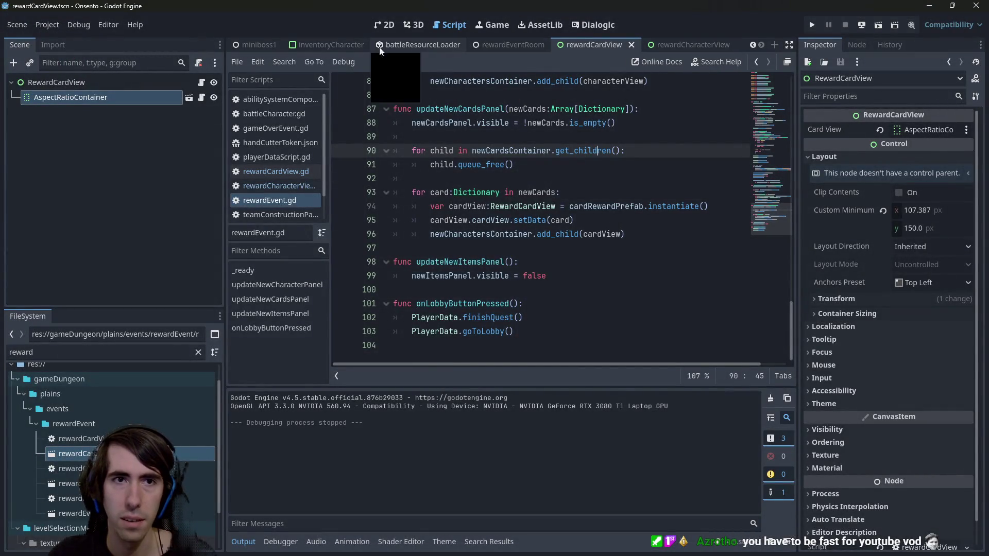
{"action": "left_click", "coordinate": [507, 45]}
{"action": "key", "text": "F6"}
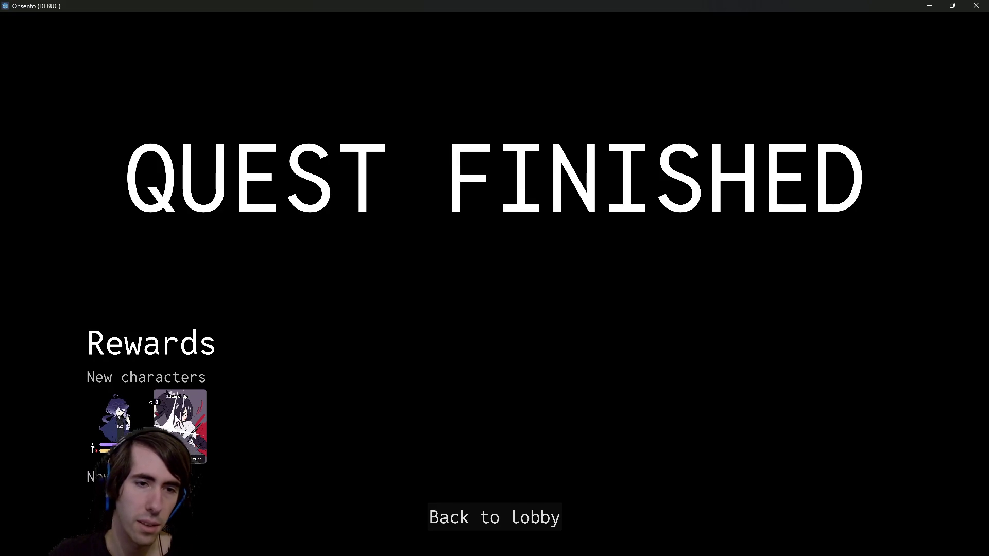
{"action": "left_click", "coordinate": [976, 5]}
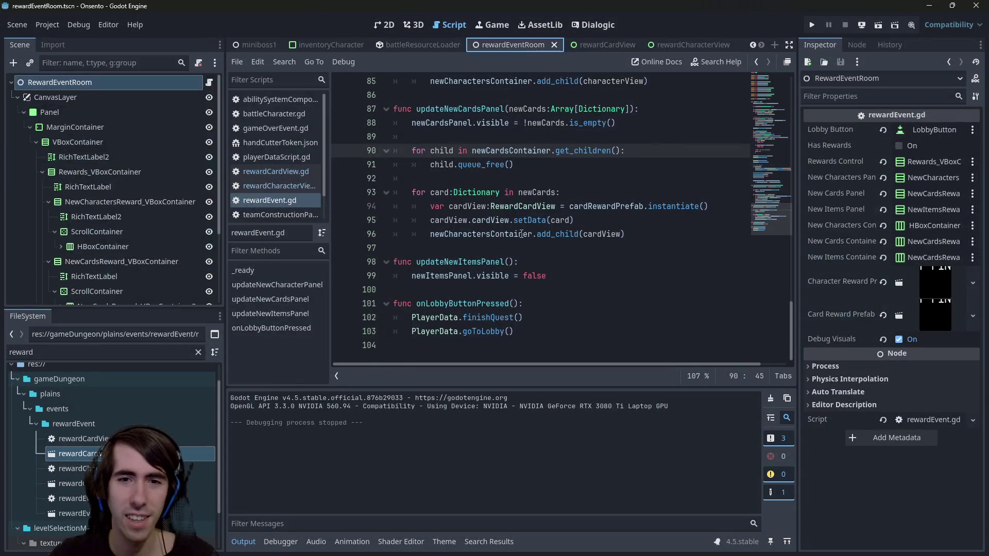
Change newCharactersContainer to newCardsContainer on line 96 of rewardEvent.gd
{"action": "left_click", "coordinate": [279, 186]}
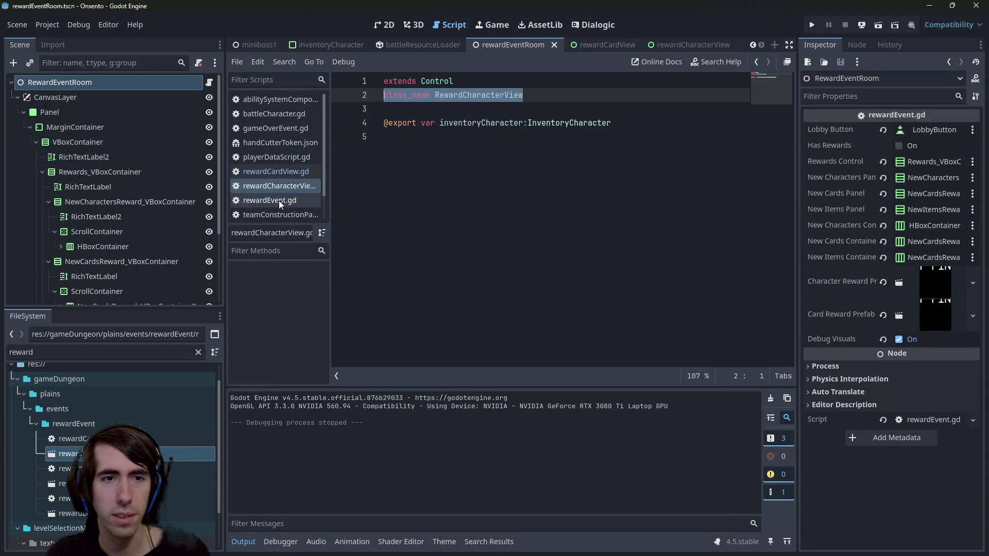
{"action": "left_click", "coordinate": [281, 200]}
{"action": "left_click", "coordinate": [488, 235]}
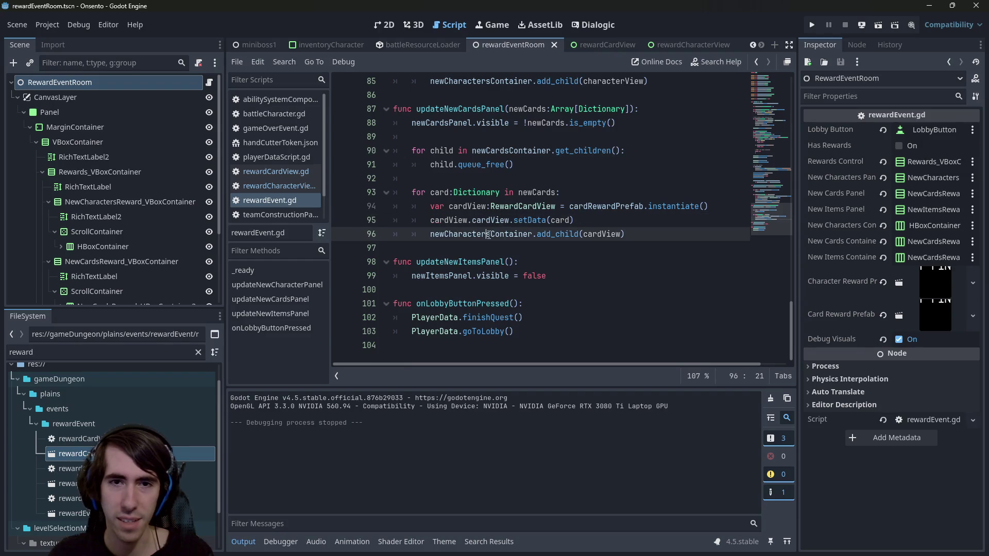
{"action": "type", "text": "s"}
{"action": "scroll", "coordinate": [488, 235], "scroll_direction": "up", "scroll_amount": 1}
{"action": "left_click", "coordinate": [447, 288]}
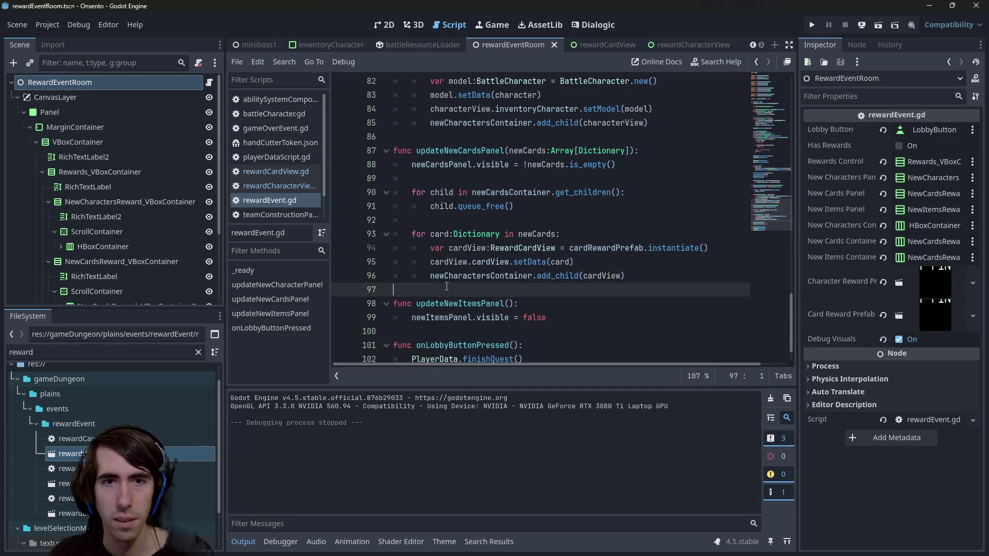
{"action": "left_click_drag", "start_coordinate": [449, 276], "coordinate": [500, 276]}
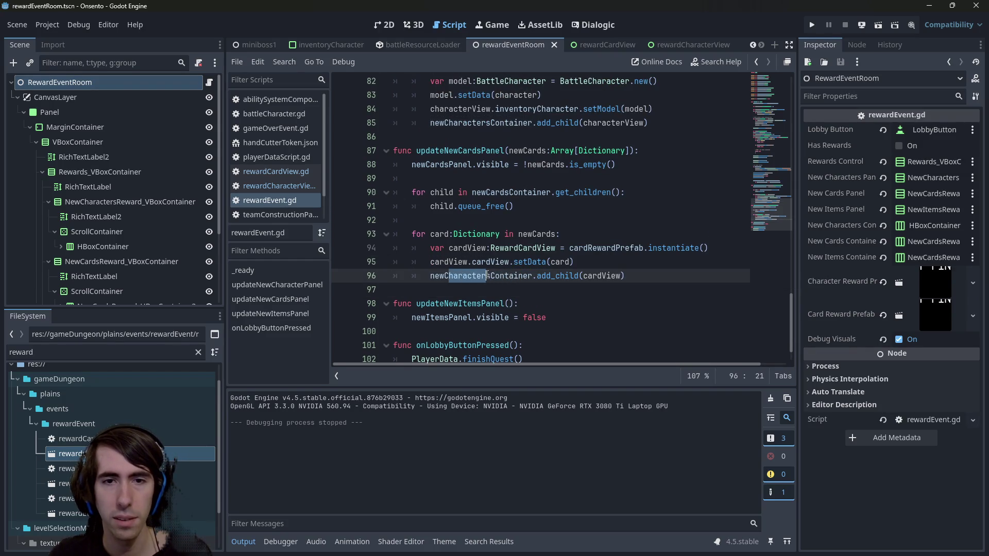
{"action": "type", "text": "Card"}
{"action": "left_click", "coordinate": [516, 220]}
Run the scene to confirm a card appears under New cards, then close the game
{"action": "left_click", "coordinate": [878, 25]}
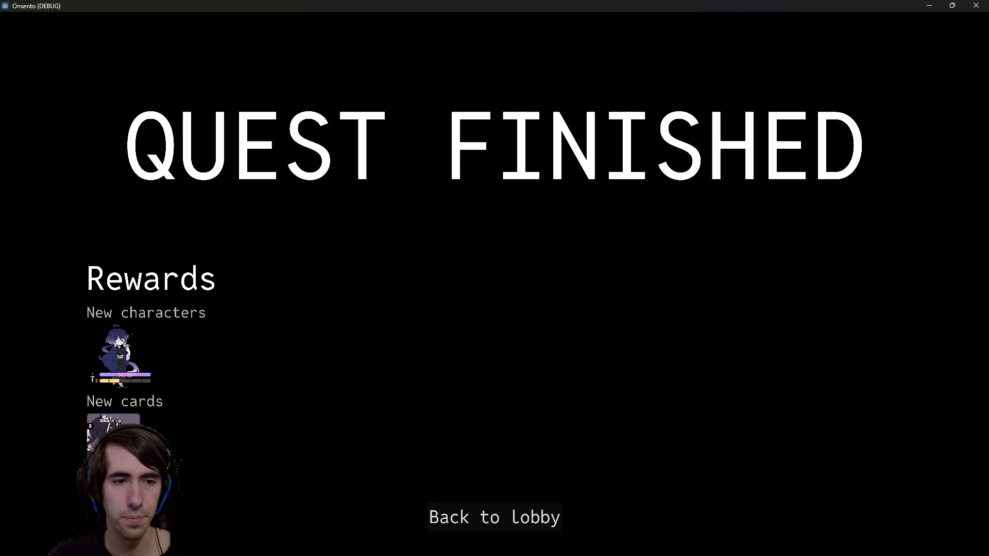
{"action": "mouse_move", "coordinate": [92, 380]}
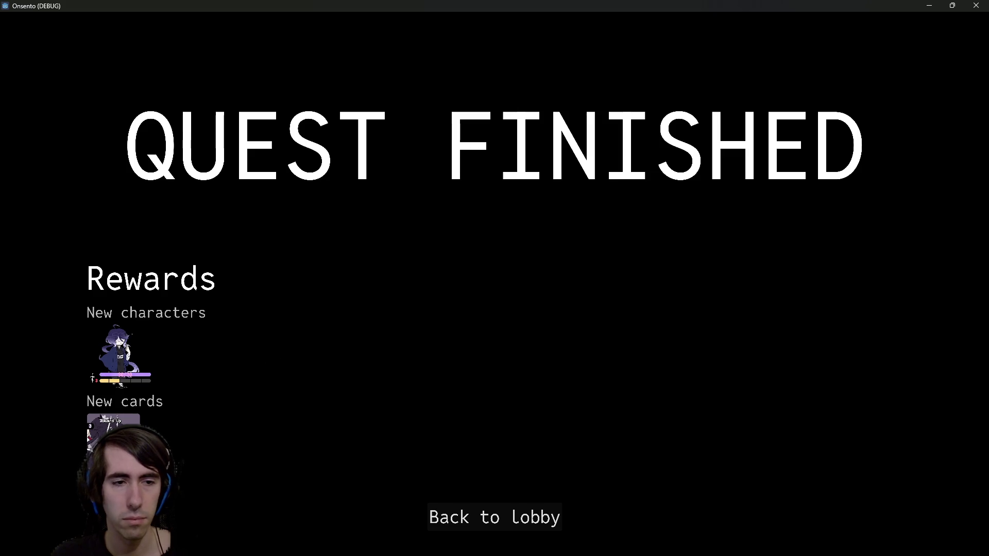
{"action": "left_click", "coordinate": [972, 5]}
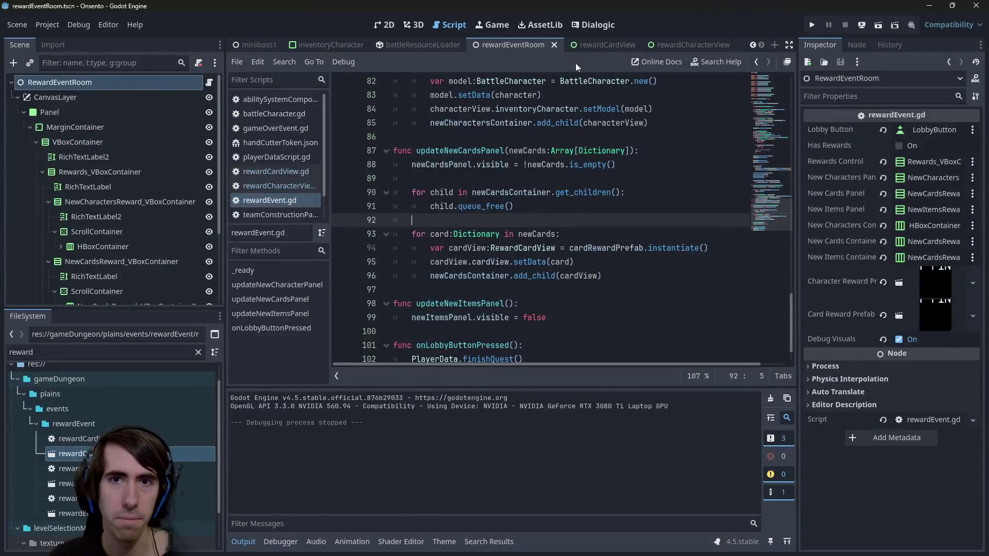
Switch to the rewardCardView scene and open the RewardCardView node's script
{"action": "left_click", "coordinate": [271, 186]}
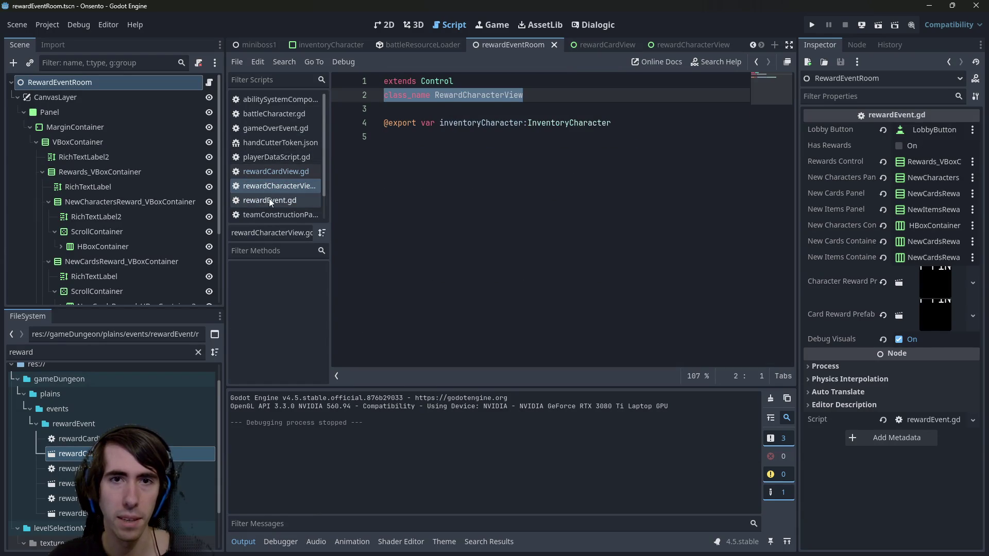
{"action": "left_click", "coordinate": [269, 199]}
{"action": "left_click", "coordinate": [271, 192]}
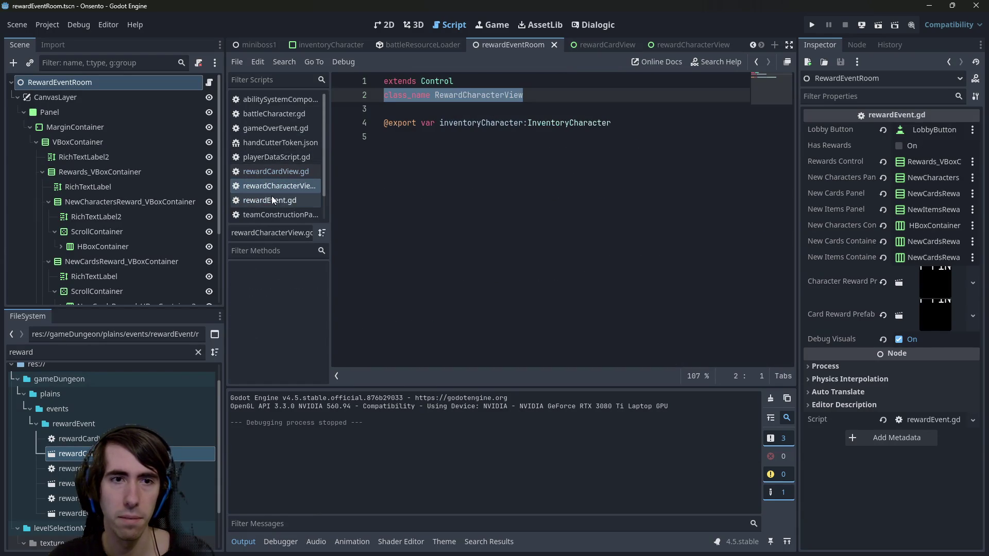
{"action": "left_click", "coordinate": [488, 148]}
{"action": "left_click", "coordinate": [17, 97]}
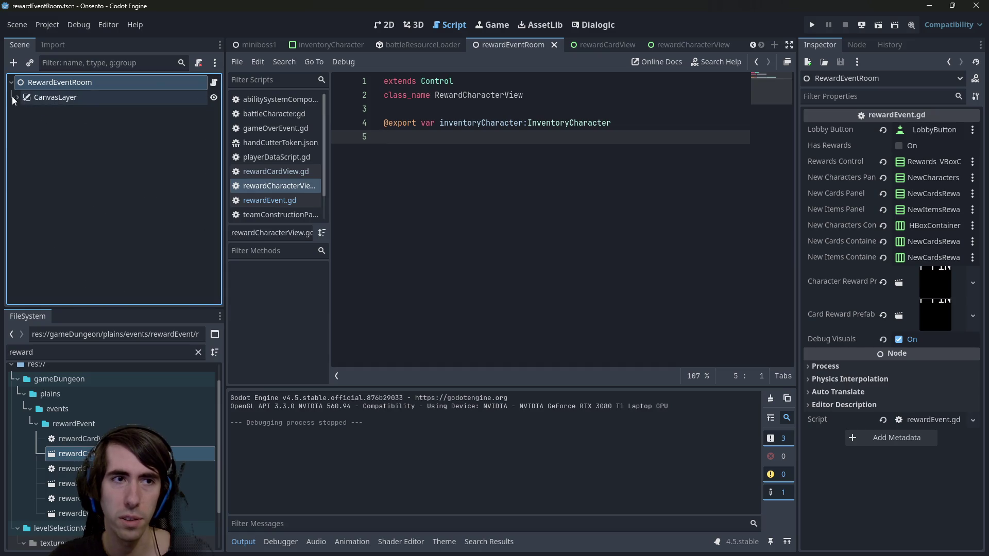
{"action": "left_click", "coordinate": [591, 47]}
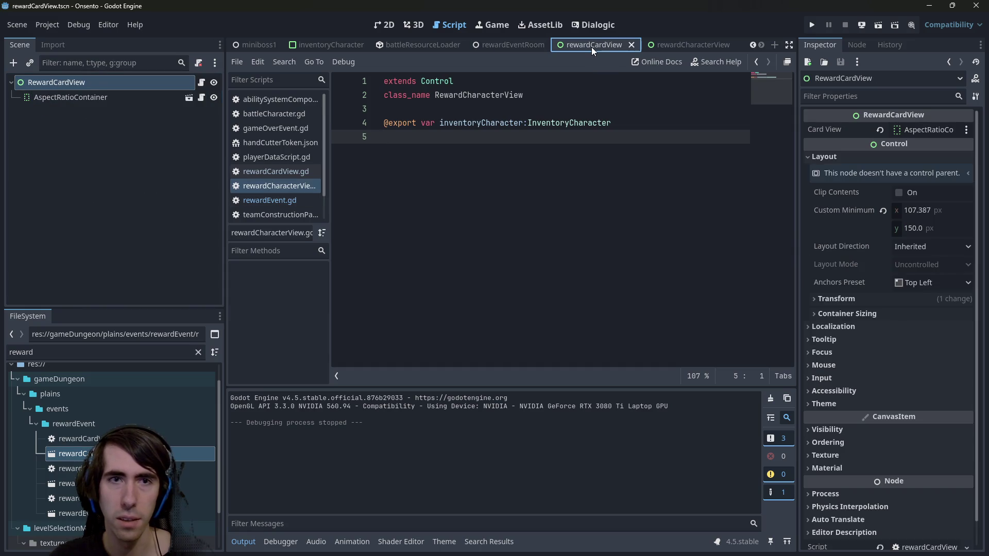
{"action": "left_click", "coordinate": [200, 82]}
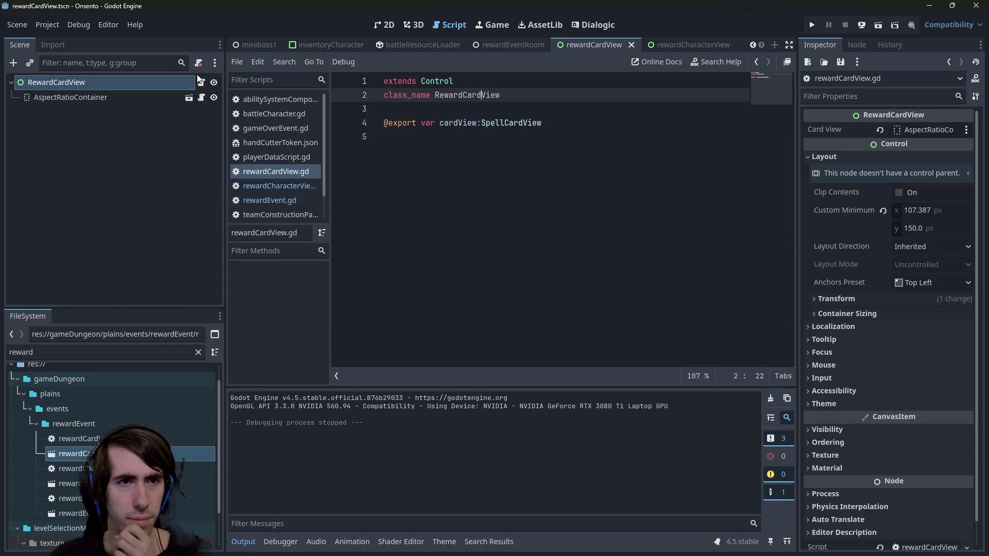
Add a Draggable child node to RewardCardView with Is Draggable off, and save the scene
{"action": "right_click", "coordinate": [156, 83]}
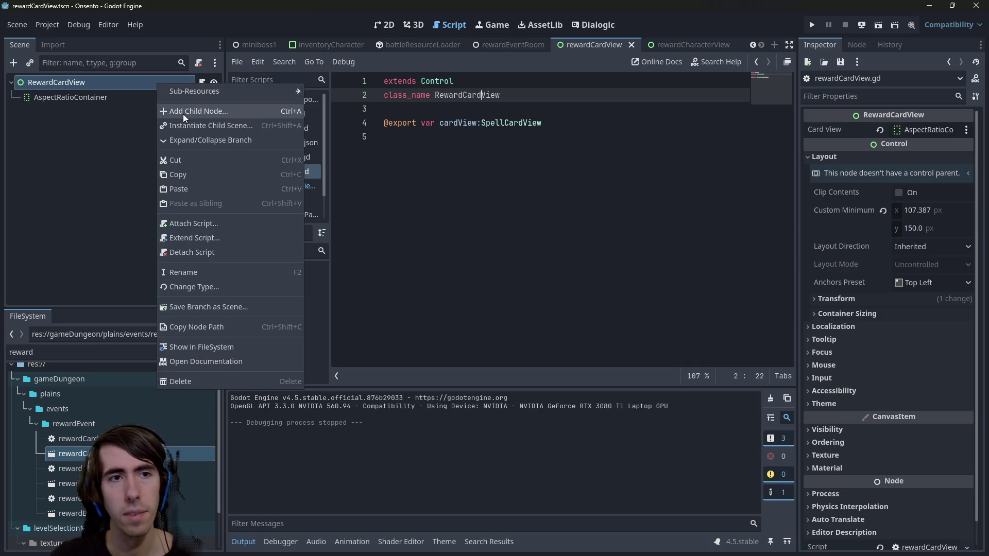
{"action": "left_click", "coordinate": [183, 114]}
{"action": "type", "text": "draggable"}
{"action": "key", "text": "Return"}
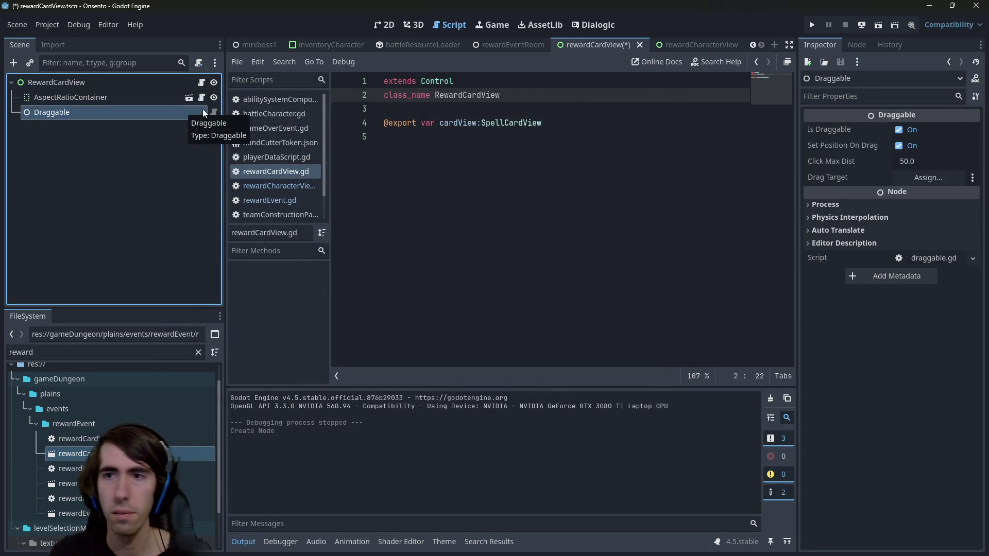
{"action": "left_click", "coordinate": [899, 130]}
{"action": "key", "text": "ctrl+s"}
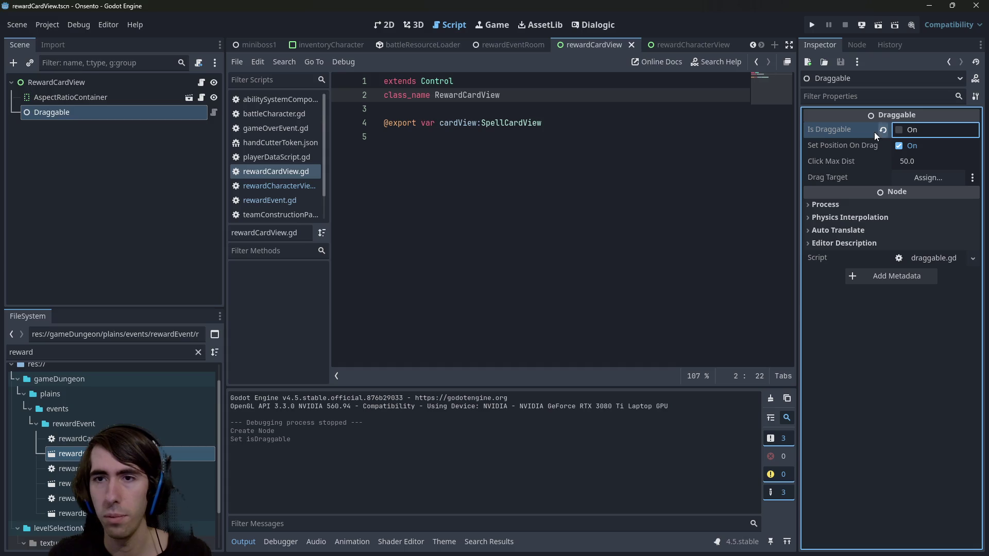
{"action": "left_click", "coordinate": [444, 171]}
{"action": "key", "text": "Return"}
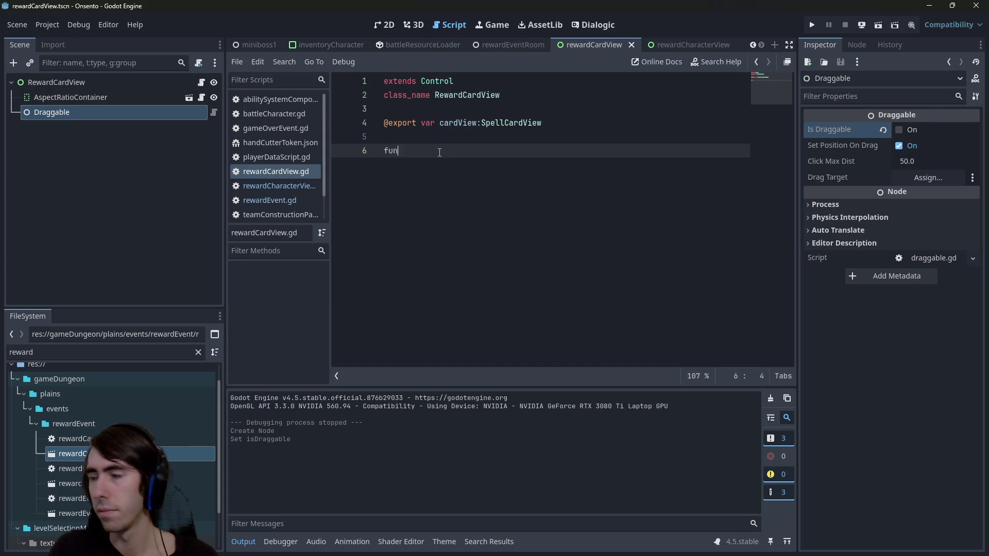
{"action": "key", "text": "Return"}
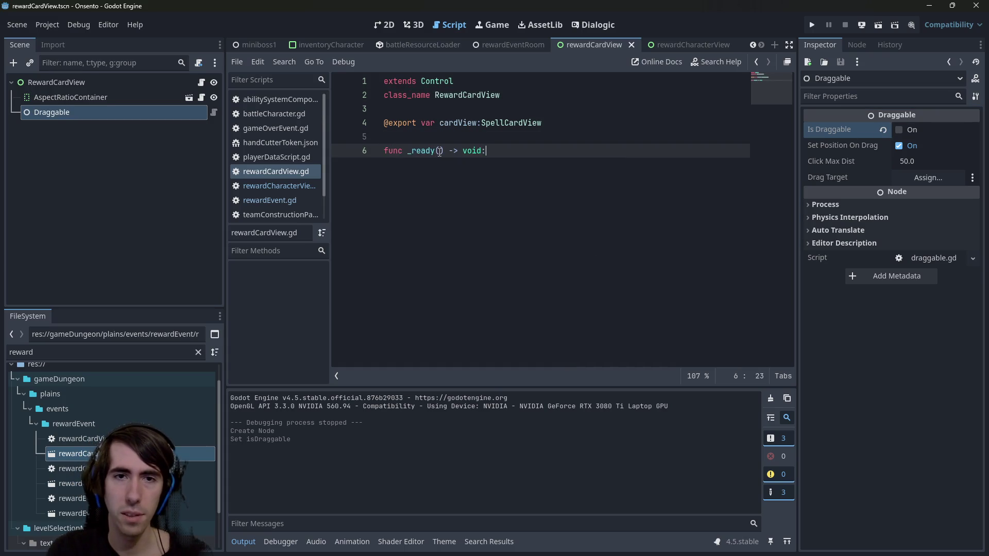
{"action": "key", "text": "Up"}
{"action": "key", "text": "Return"}
{"action": "key", "text": "Up"}
{"action": "type", "text": "@"}
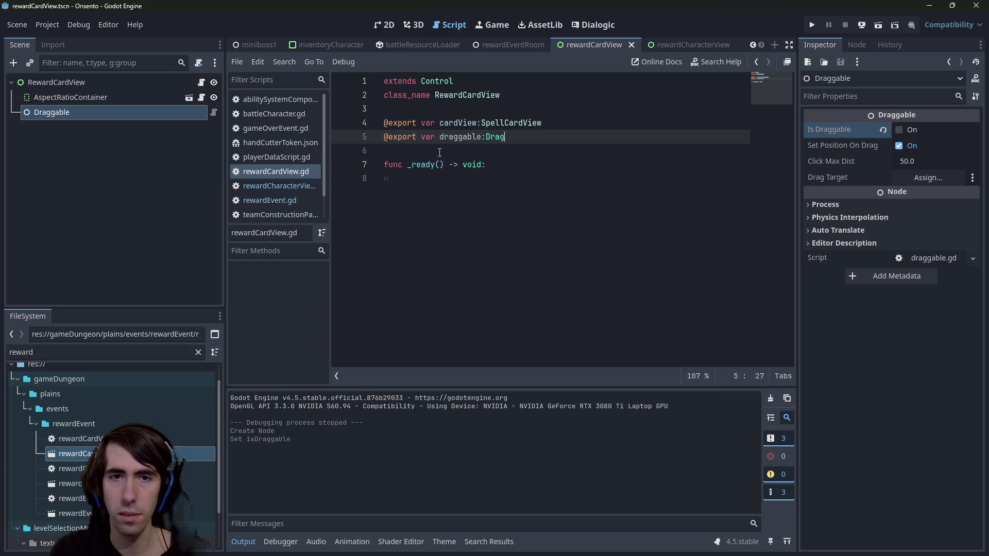
{"action": "type", "text": "e"}
{"action": "key", "text": "ctrl+s"}
Give _ready() a pass body and save the script so the draggable property appears
{"action": "left_click", "coordinate": [56, 82]}
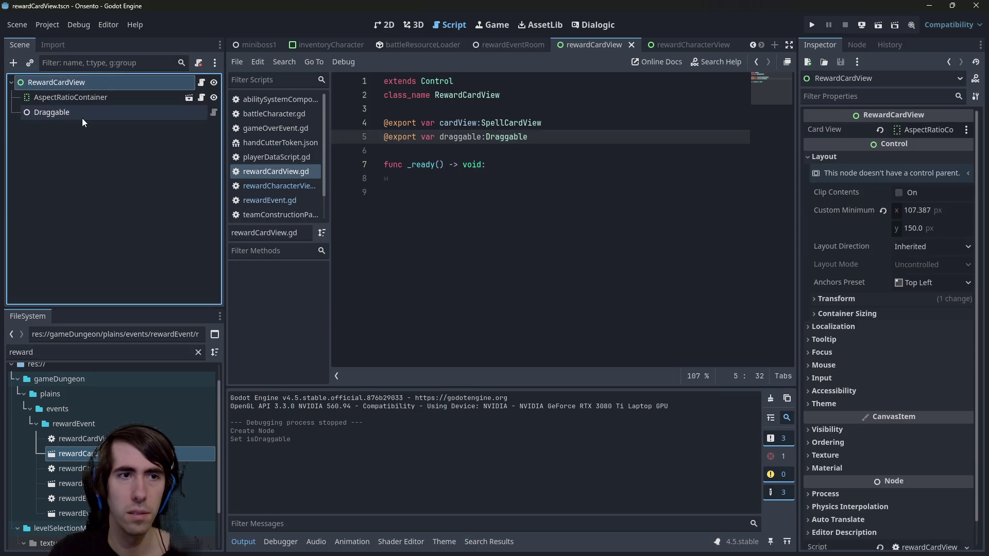
{"action": "left_click_drag", "start_coordinate": [82, 112], "coordinate": [796, 186]}
{"action": "left_click_drag", "start_coordinate": [887, 275], "coordinate": [181, 210]}
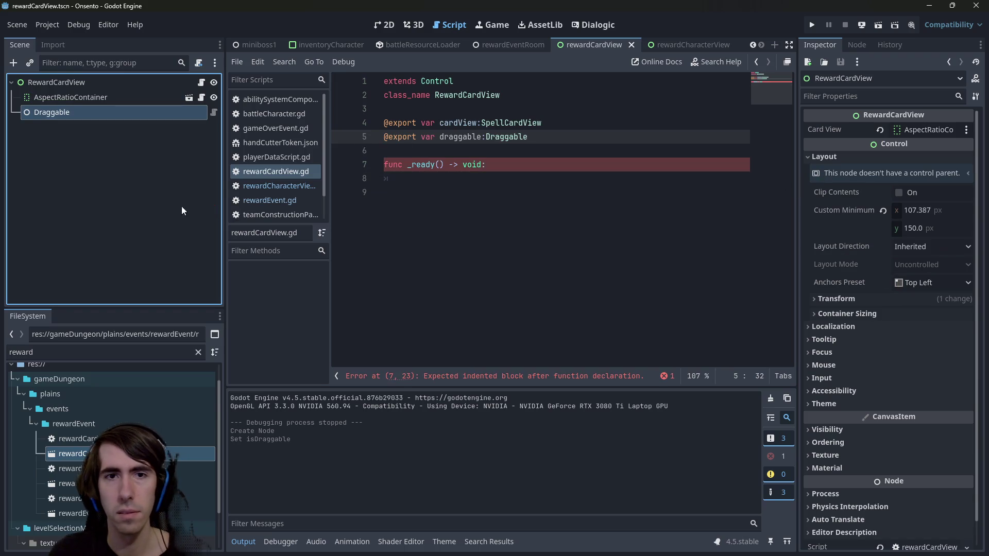
{"action": "left_click", "coordinate": [443, 181]}
{"action": "key", "text": "ctrl+s"}
{"action": "left_click", "coordinate": [119, 85]}
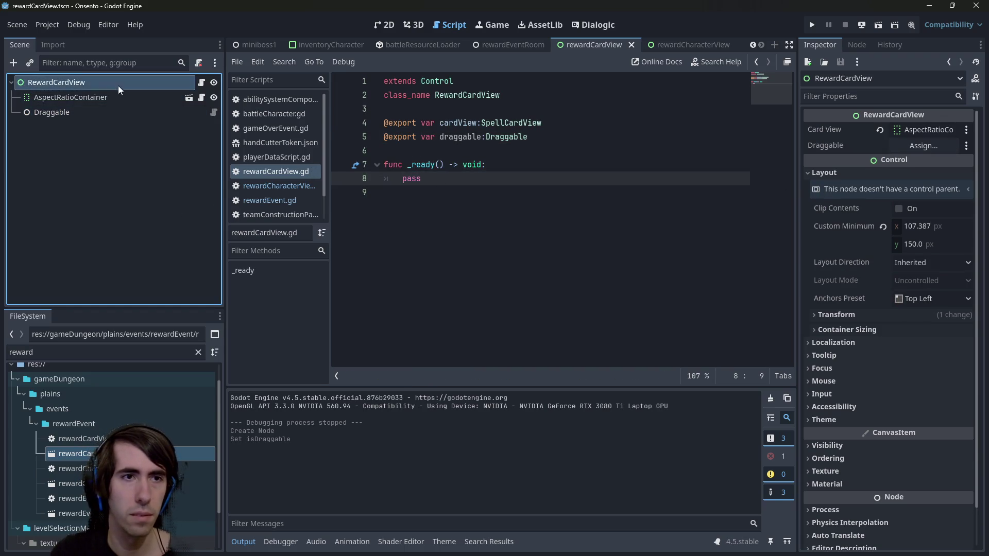
Assign the Draggable node to the Draggable property and replace pass in _ready with draggable
{"action": "left_click", "coordinate": [105, 100]}
{"action": "mouse_move", "coordinate": [84, 110]}
{"action": "left_mouse_down"}
{"action": "mouse_move", "coordinate": [927, 193]}
{"action": "mouse_move", "coordinate": [930, 149]}
{"action": "left_mouse_up"}
{"action": "double_click", "coordinate": [461, 137]}
{"action": "key", "text": "ctrl+c"}
{"action": "double_click", "coordinate": [421, 165]}
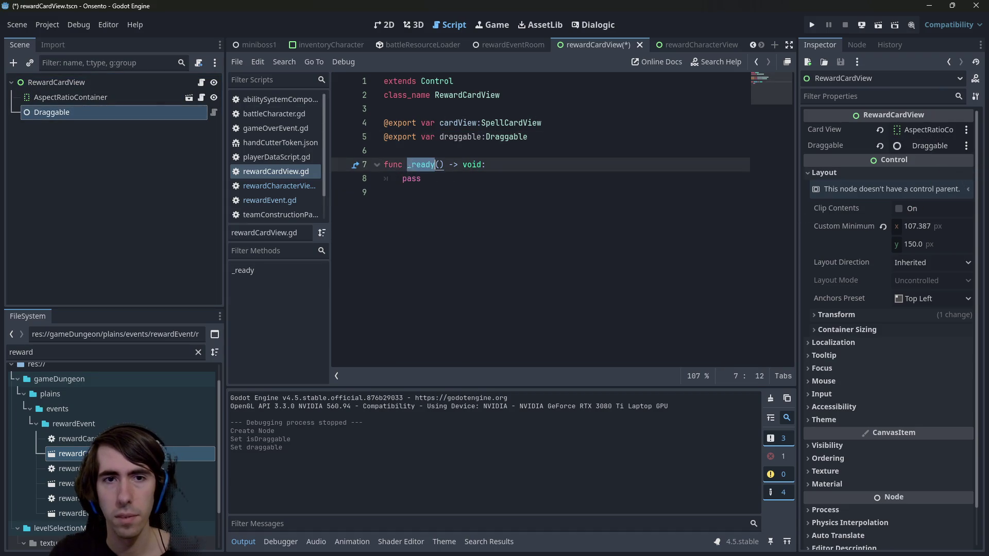
{"action": "double_click", "coordinate": [411, 179]}
{"action": "key", "text": "ctrl+v"}
Reference the onHover signal in _ready and create onHover and onUnhover handler functions
{"action": "type", "text": "on"}
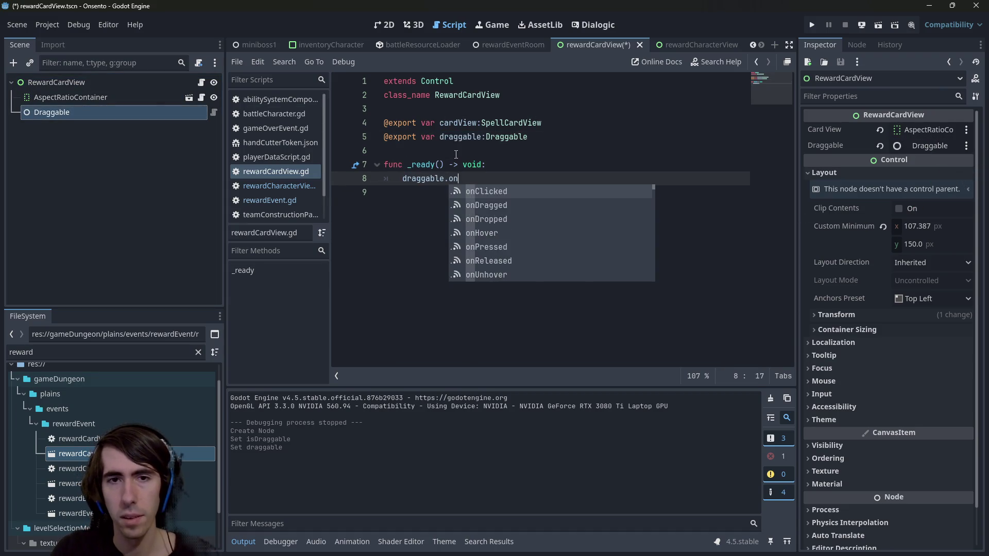
{"action": "key", "text": "Return"}
{"action": "key", "text": "Down"}
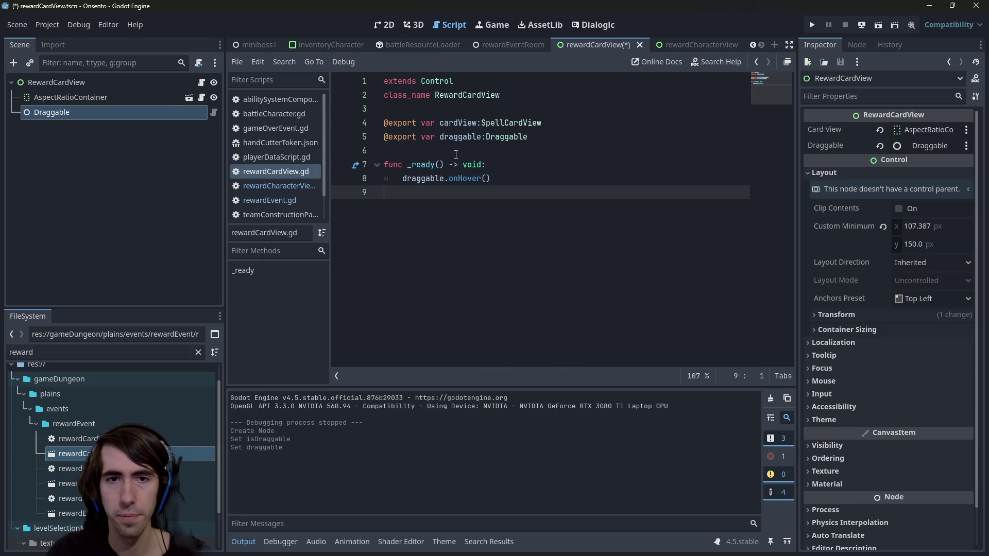
{"action": "key", "text": "Return"}
{"action": "type", "text": "func onHover("}
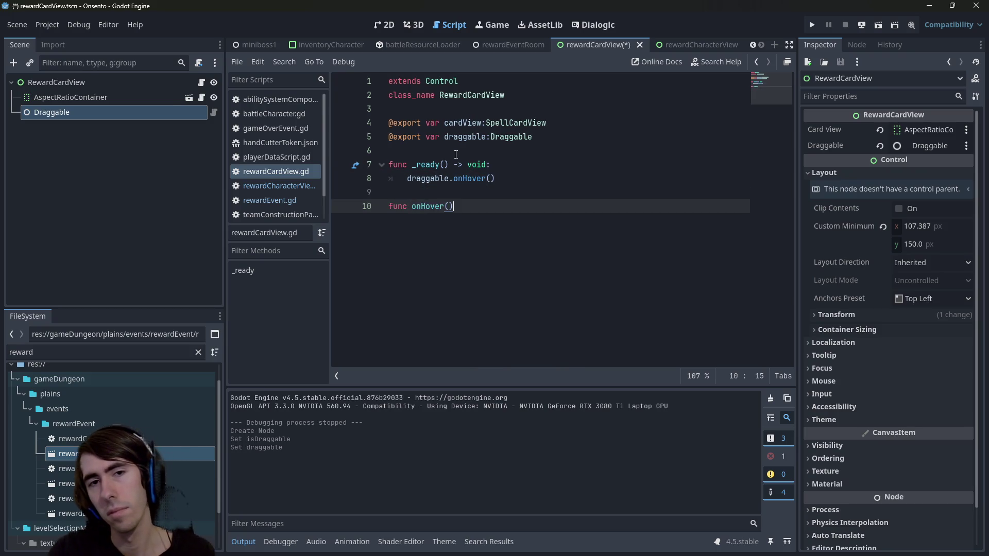
{"action": "type", "text": ":"}
{"action": "key", "text": "Return"}
{"action": "key", "text": "Return"}
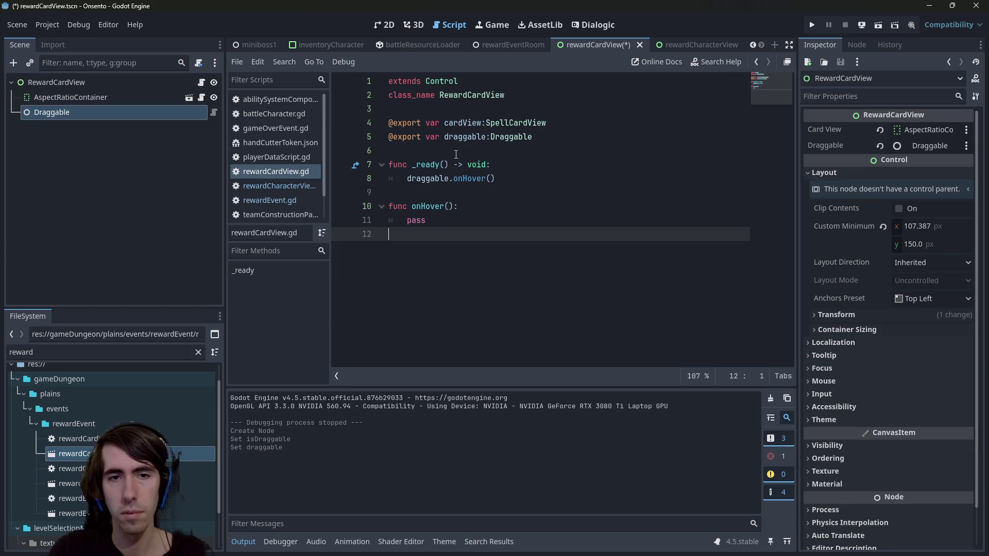
{"action": "left_click_drag", "start_coordinate": [553, 214], "coordinate": [389, 206]}
{"action": "key", "text": "ctrl+c"}
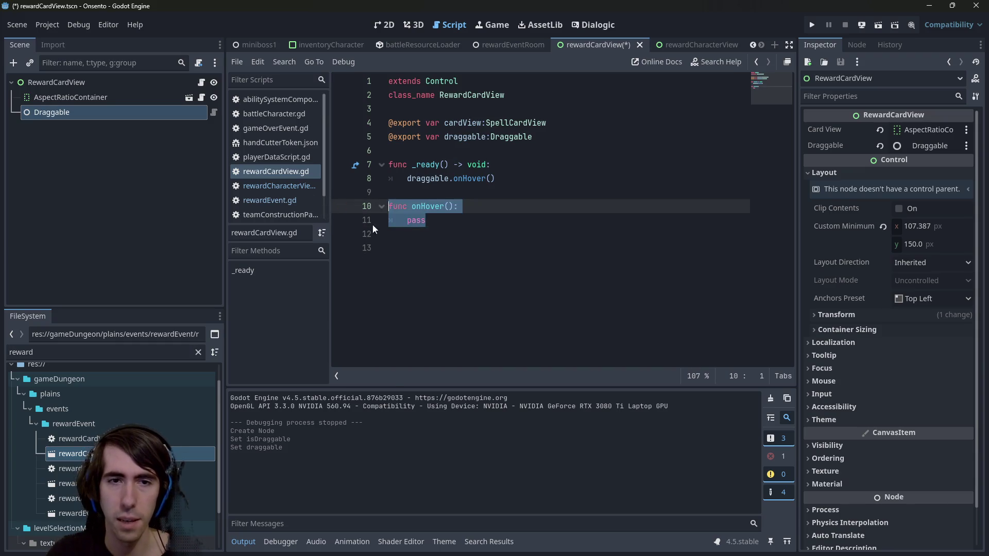
{"action": "left_click", "coordinate": [425, 243]}
{"action": "key", "text": "Return"}
{"action": "key", "text": "ctrl+v"}
{"action": "left_click", "coordinate": [425, 244]}
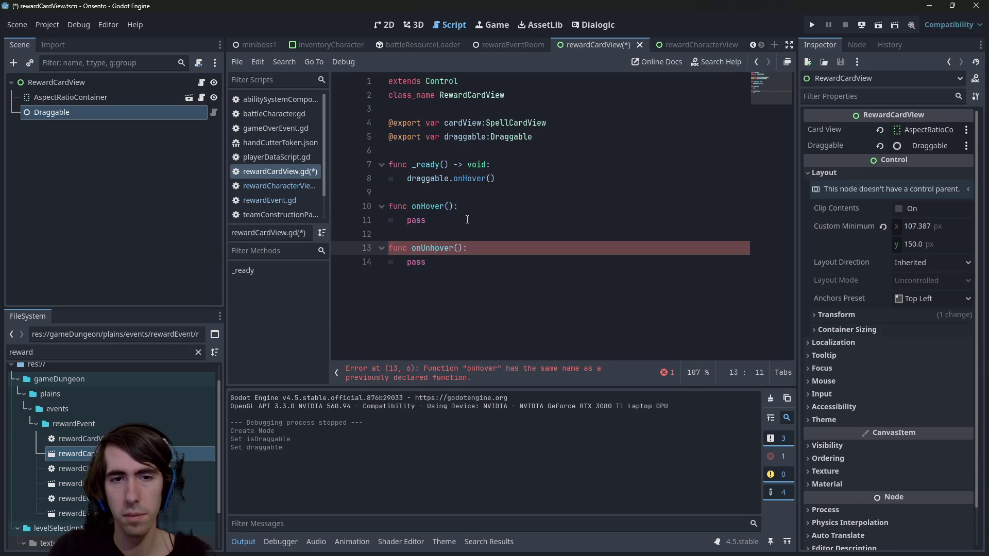
{"action": "key", "text": "ctrl+s"}
Pass onHover as the connection callback and duplicate the connect line
{"action": "left_click", "coordinate": [483, 178], "text": "ctrl"}
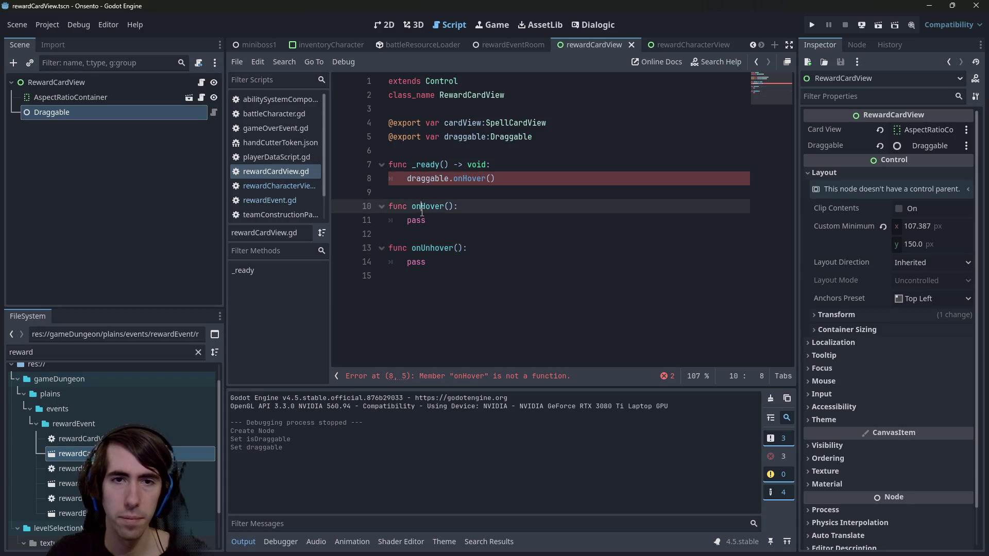
{"action": "left_click", "coordinate": [491, 178]}
{"action": "type", "text": "onHover"}
{"action": "key", "text": "ctrl+s"}
{"action": "left_click_drag", "start_coordinate": [419, 178], "coordinate": [390, 178]}
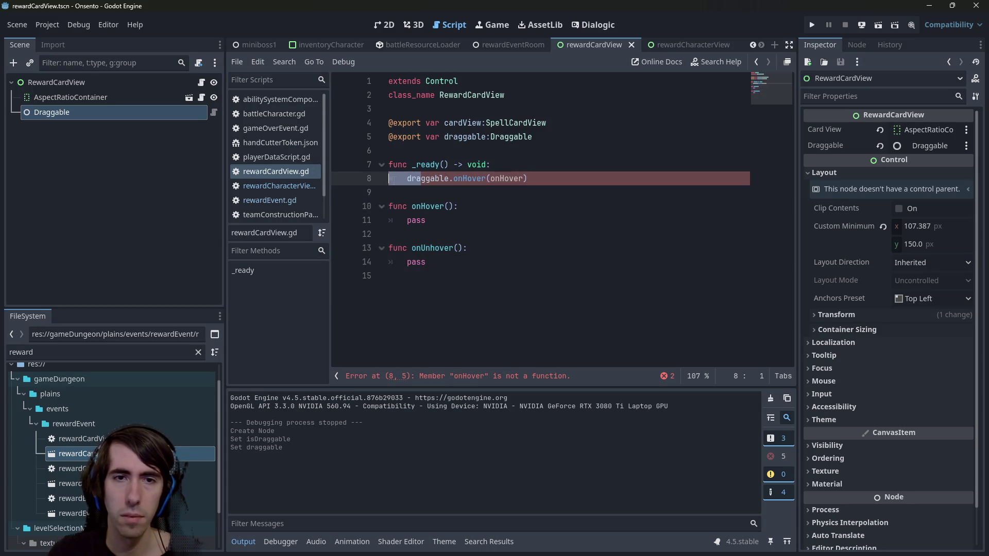
{"action": "triple_click", "coordinate": [395, 177]}
{"action": "left_click", "coordinate": [556, 178]}
{"action": "key", "text": "ctrl+shift+d"}
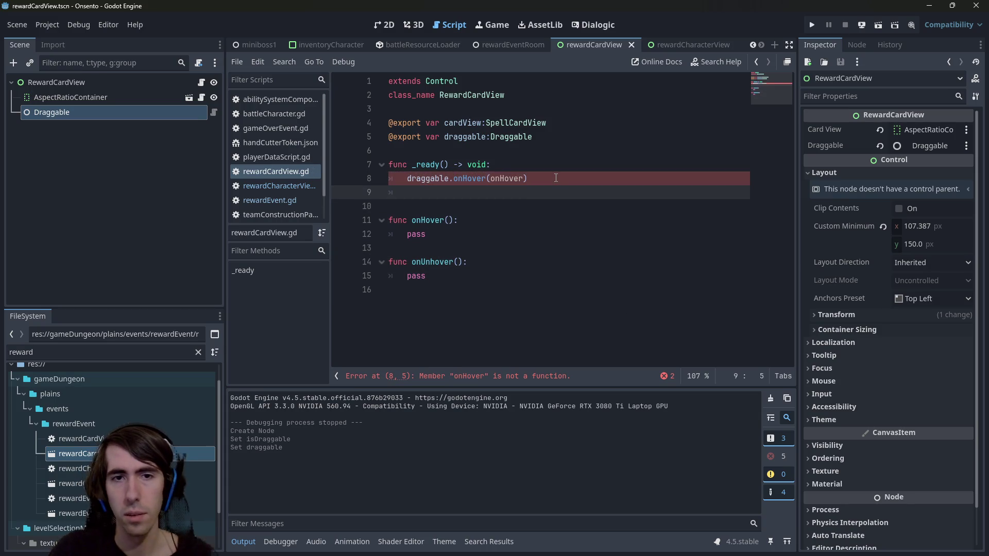
Make the duplicated line connect the onUnhover signal to the onUnhover handler
{"action": "left_click", "coordinate": [447, 248]}
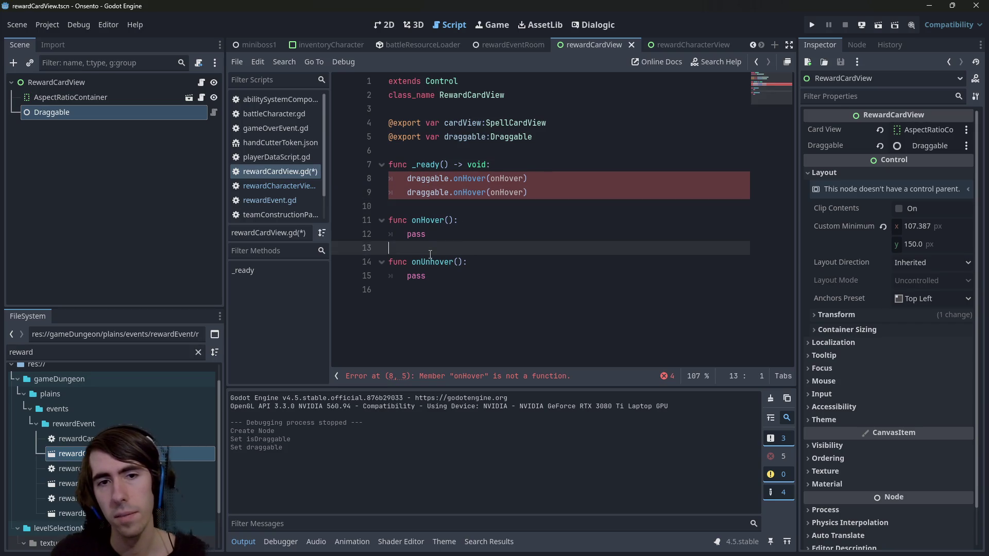
{"action": "double_click", "coordinate": [430, 262]}
{"action": "key", "text": "ctrl+c"}
{"action": "double_click", "coordinate": [507, 192]}
{"action": "key", "text": "ctrl+v"}
{"action": "double_click", "coordinate": [469, 192]}
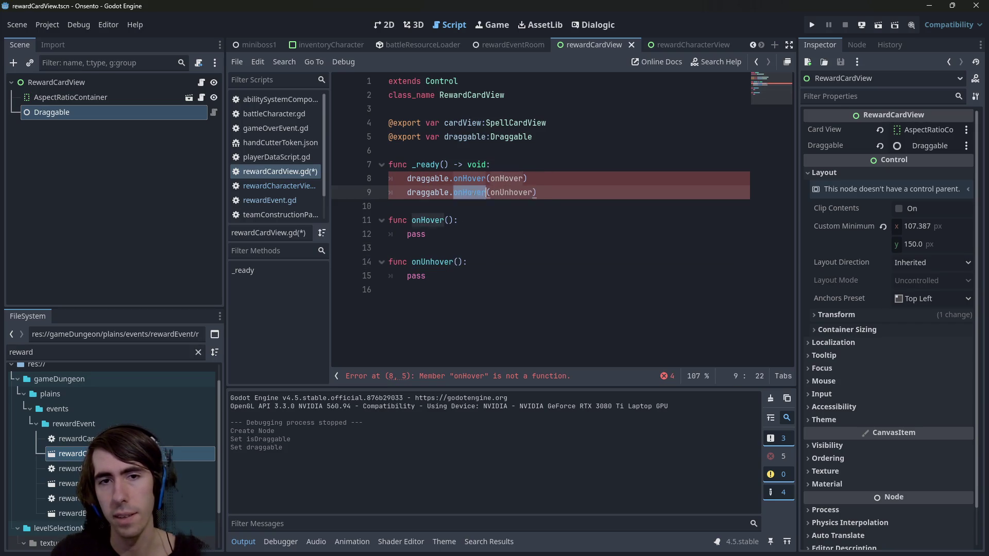
{"action": "key", "text": "ctrl+v"}
{"action": "key", "text": "ctrl+s"}
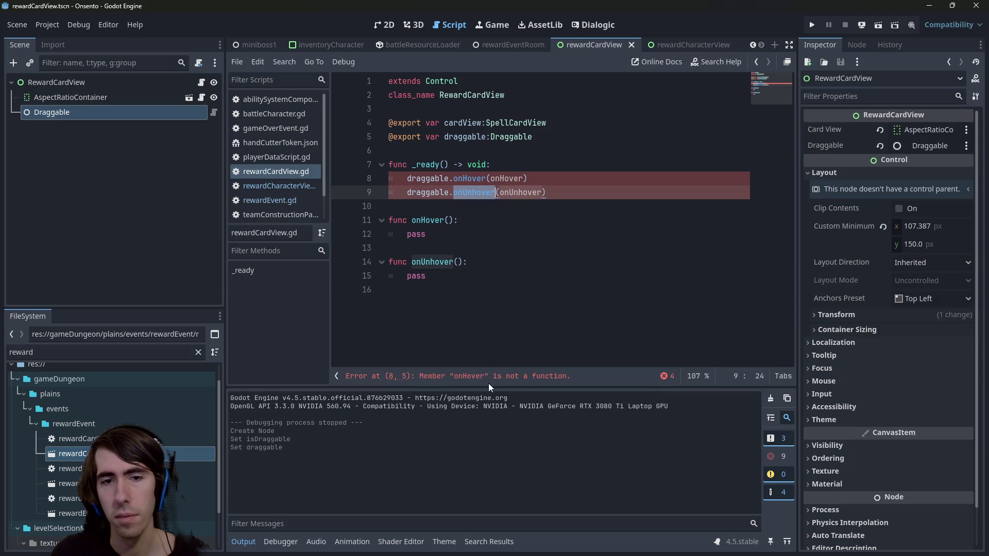
Fix the signal connect syntax errors on lines 8 and 9 and save
{"action": "left_click", "coordinate": [490, 381]}
{"action": "key", "text": "BackSpace"}
{"action": "type", "text": "."}
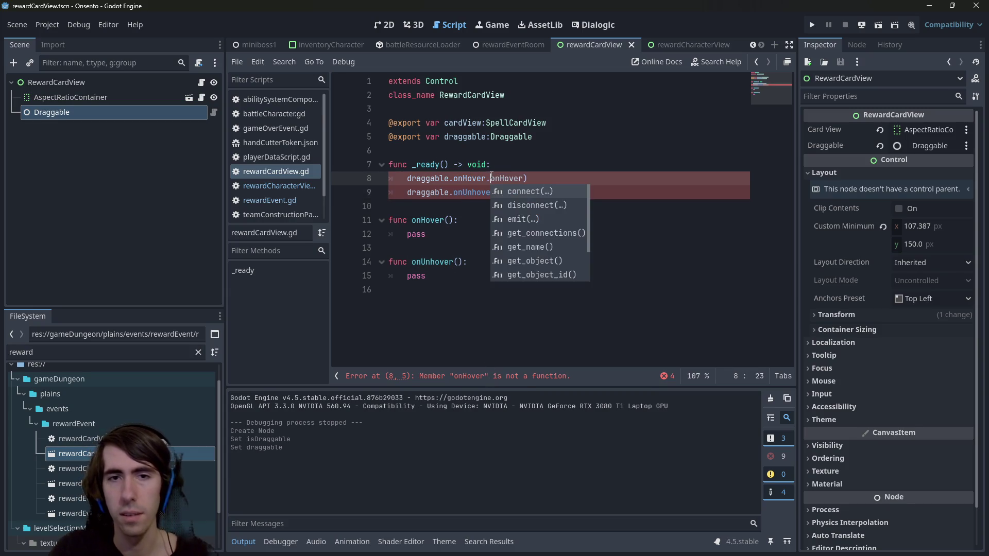
{"action": "key", "text": "ctrl+z"}
{"action": "key", "text": "ctrl+z"}
{"action": "type", "text": "t"}
{"action": "key", "text": "Down"}
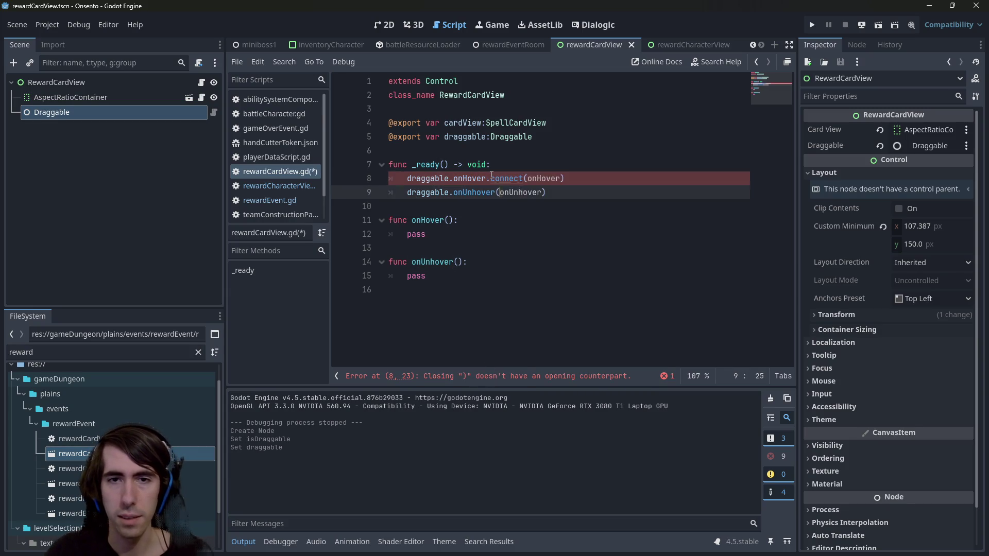
{"action": "key", "text": "Left"}
{"action": "key", "text": "Left"}
{"action": "key", "text": "Left"}
{"action": "type", "text": "."}
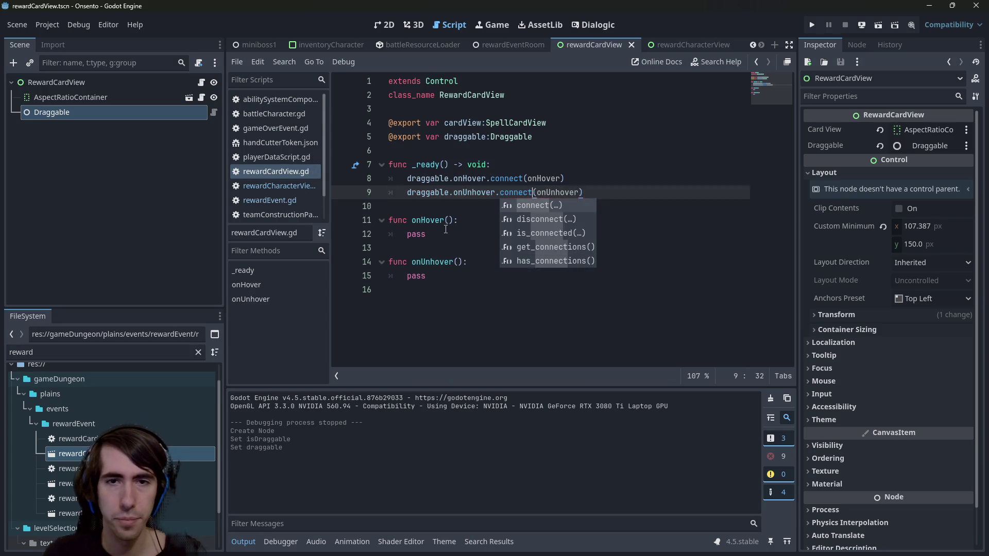
{"action": "left_click", "coordinate": [446, 233]}
{"action": "key", "text": "ctrl+s"}
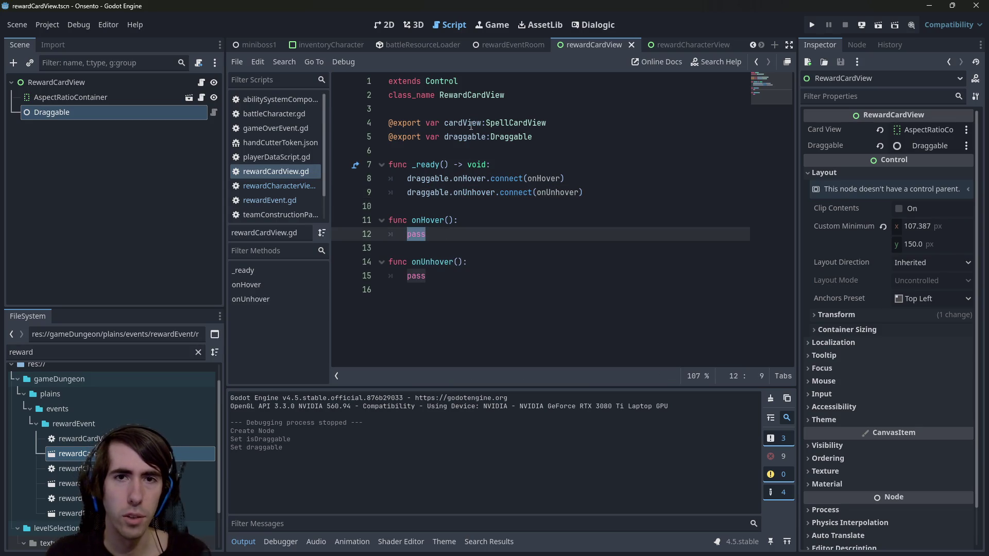
Make onHover set cardView.scale to Vector2.ONE
{"action": "double_click", "coordinate": [470, 125]}
{"action": "key", "text": "ctrl+c"}
{"action": "double_click", "coordinate": [416, 234]}
{"action": "key", "text": "ctrl+v"}
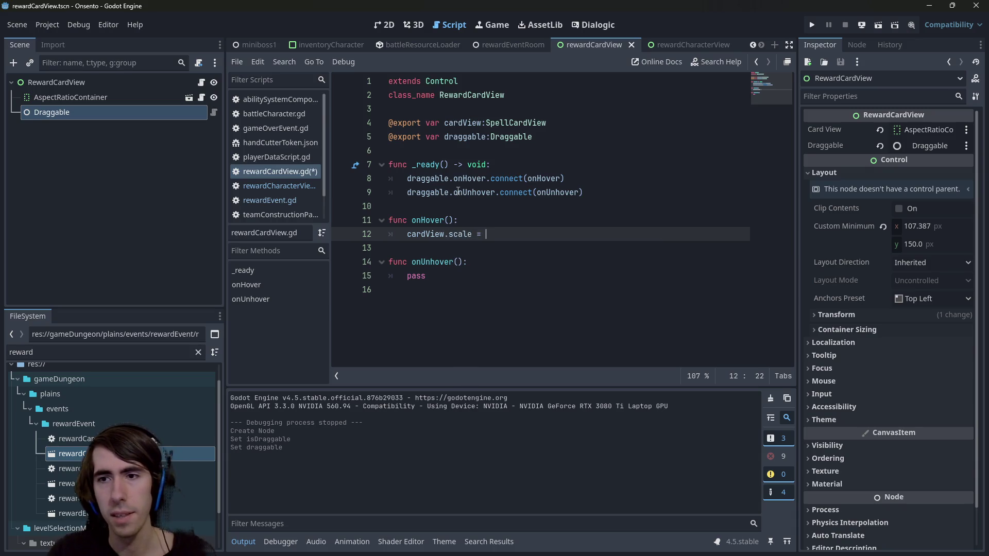
{"action": "type", "text": "Vec"}
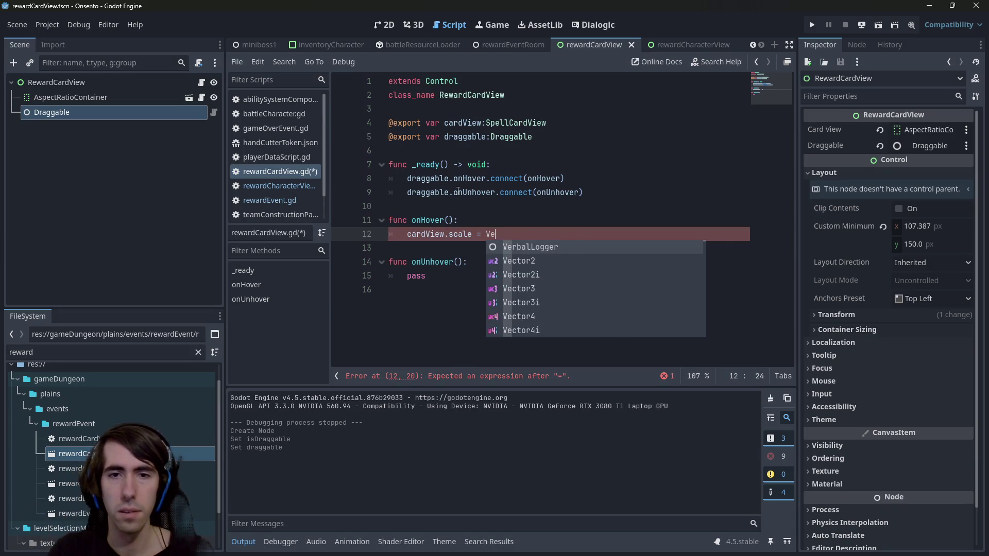
{"action": "key", "text": "Return"}
{"action": "type", "text": "("}
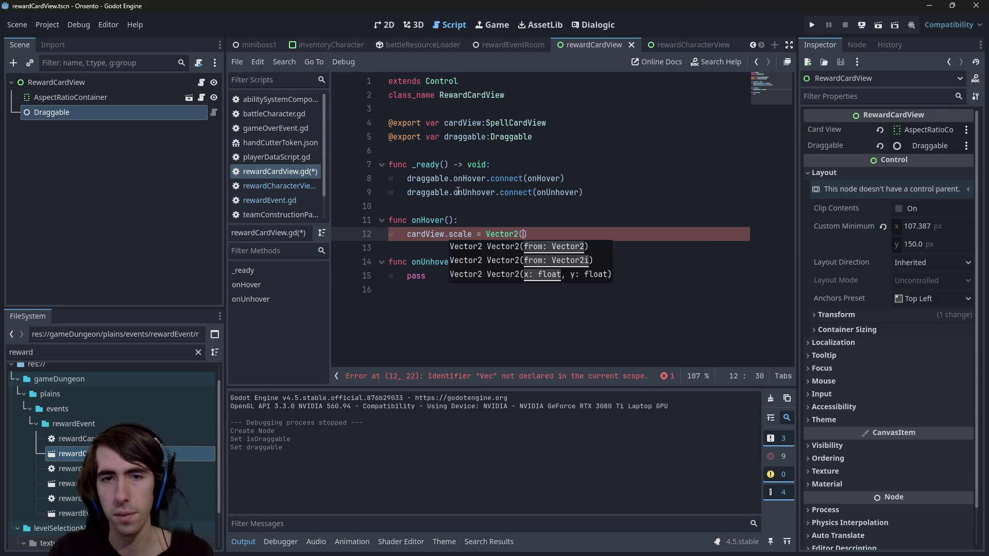
{"action": "key", "text": "BackSpace"}
{"action": "type", "text": ".on"}
{"action": "key", "text": "Return"}
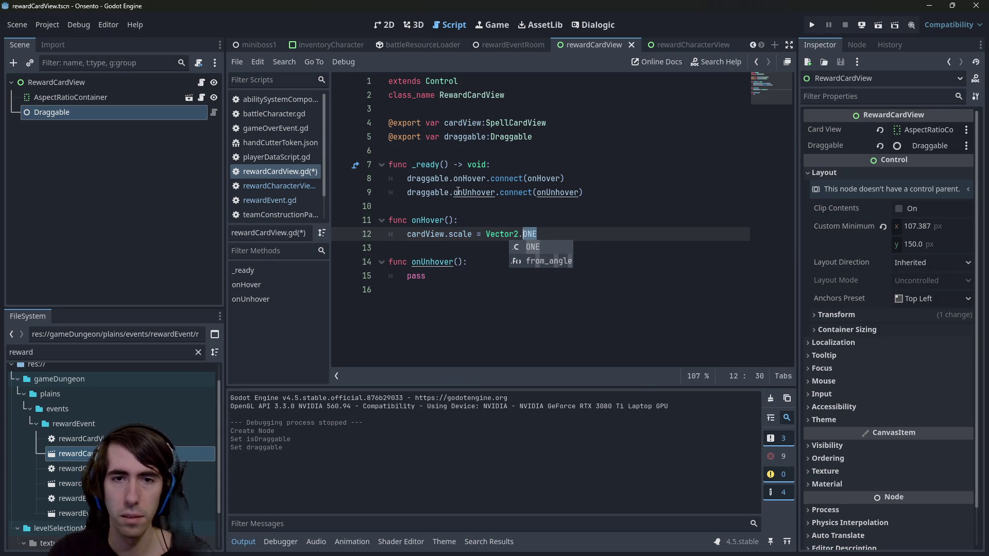
Make onUnhover set cardView.scale to Vector2.ONE / 2.0 and save the script
{"action": "key", "text": "ctrl+shift+Left"}
{"action": "key", "text": "ctrl+shift+Left"}
{"action": "key", "text": "shift+Home"}
{"action": "key", "text": "ctrl+c"}
{"action": "key", "text": "Down"}
{"action": "key", "text": "Down"}
{"action": "key", "text": "Down"}
{"action": "key", "text": "shift+Home"}
{"action": "key", "text": "ctrl+v"}
{"action": "type", "text": "/ 1.5"}
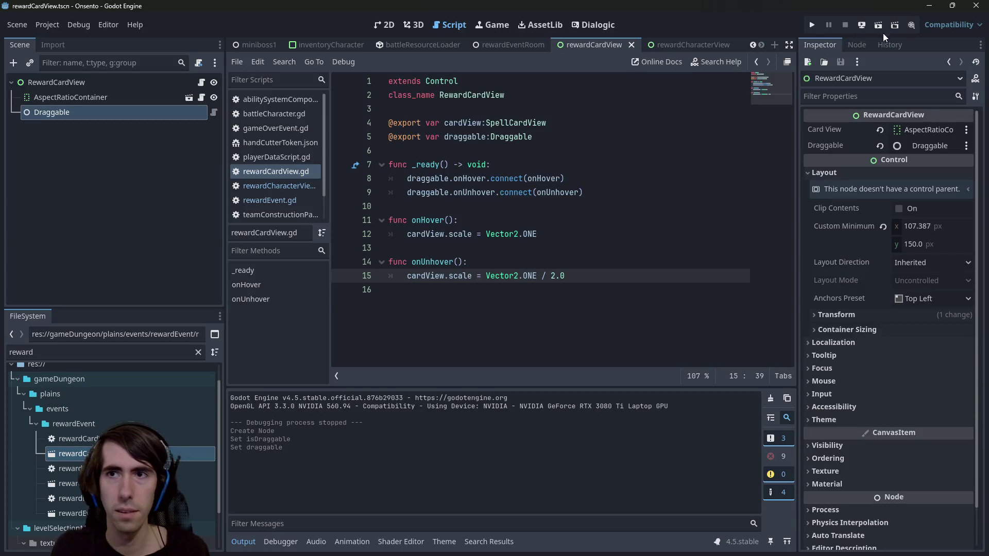
{"action": "key", "text": "ctrl+s"}
{"action": "left_click", "coordinate": [488, 45]}
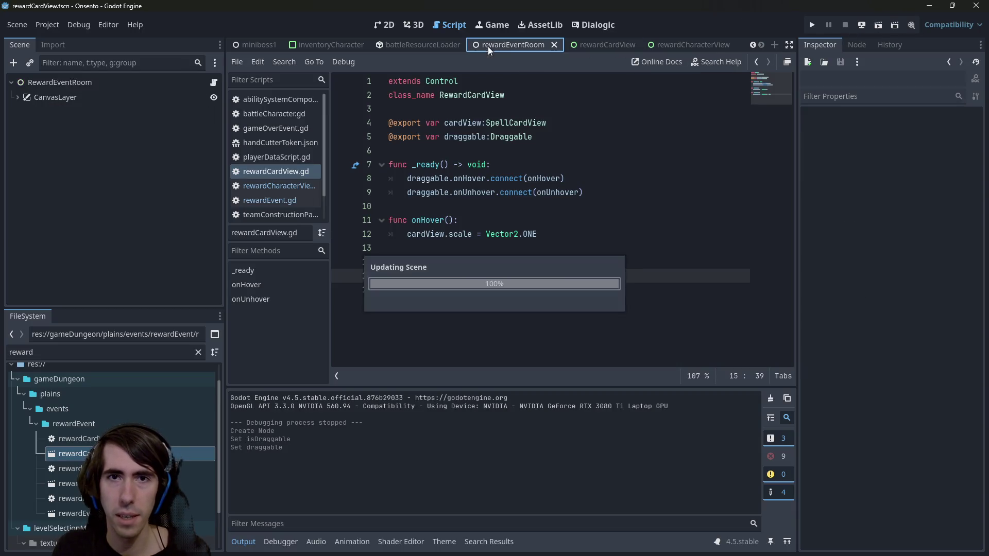
After a quick test run, add a z_index line inside onHover in rewardCardView.gd
{"action": "left_click", "coordinate": [881, 30]}
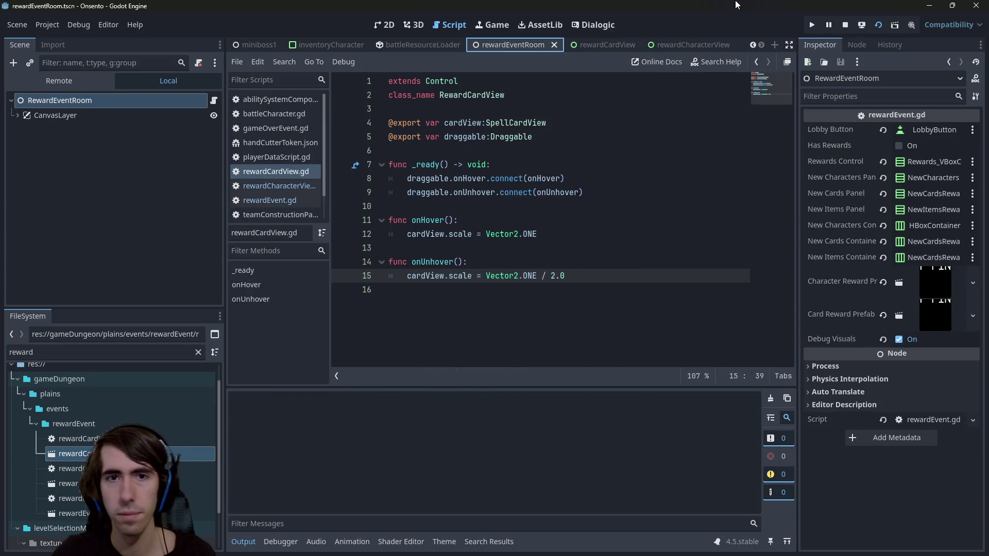
{"action": "left_click", "coordinate": [853, 27]}
{"action": "left_click", "coordinate": [565, 245]}
{"action": "left_click", "coordinate": [566, 234]}
{"action": "key", "text": "Return"}
{"action": "type", "text": "z"}
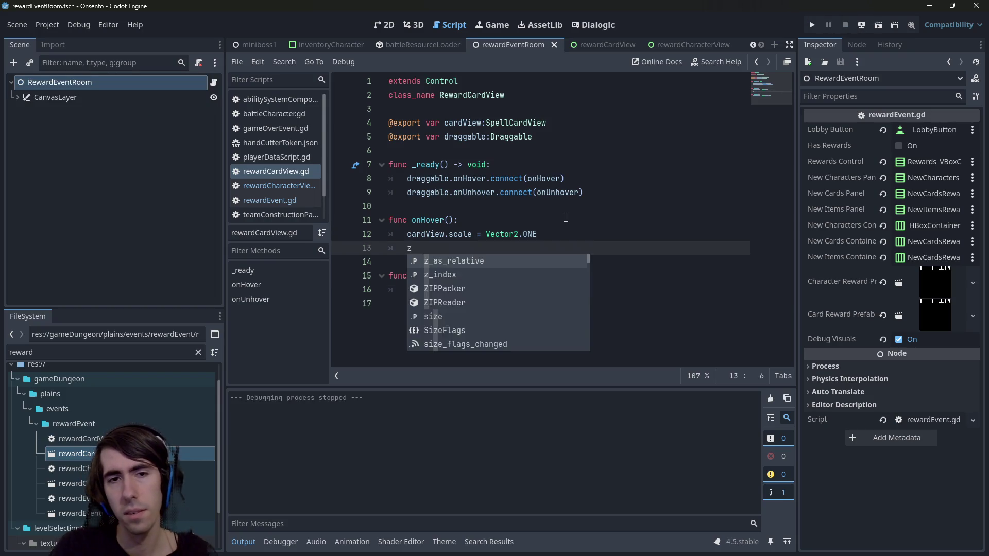
{"action": "type", "text": "or"}
{"action": "key", "text": "BackSpace"}
{"action": "key", "text": "BackSpace"}
{"action": "key", "text": "BackSpace"}
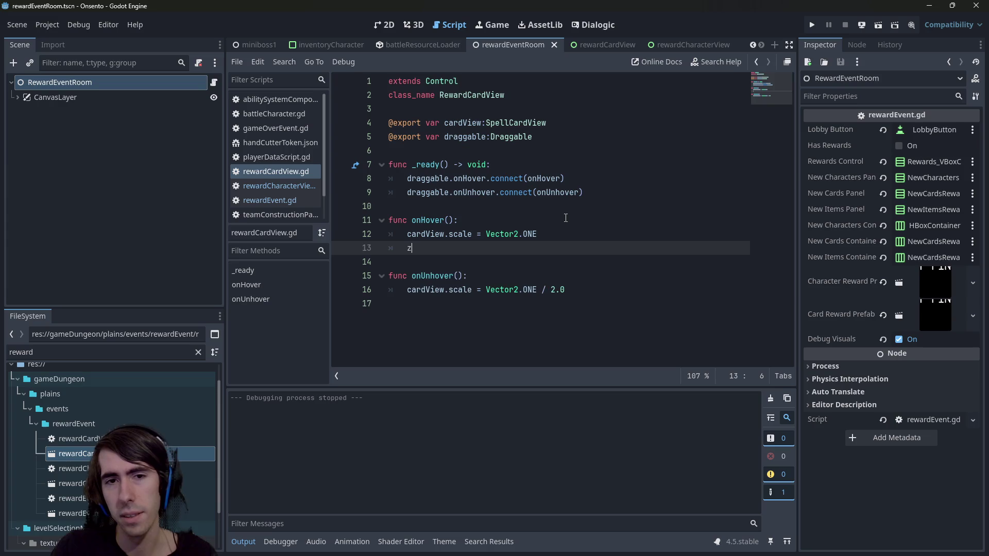
{"action": "type", "text": "_"}
{"action": "key", "text": "Down"}
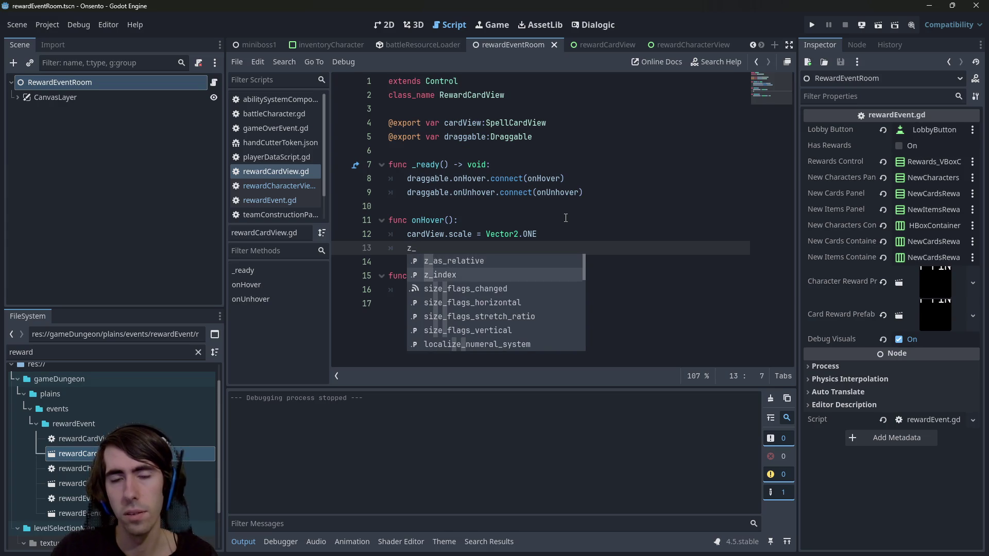
{"action": "key", "text": "Return"}
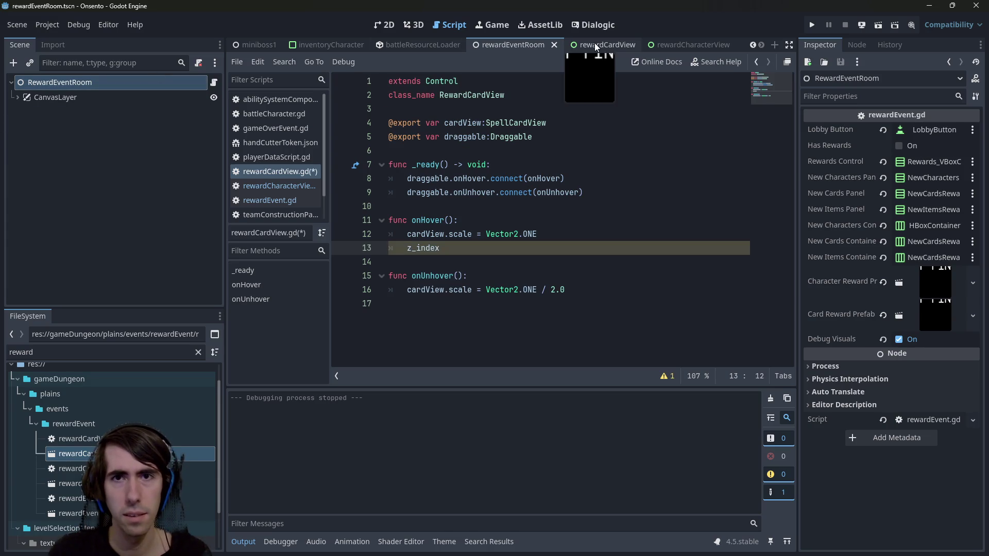
Check the AspectRatioContainer's Z Index ordering settings in the reward card scene
{"action": "left_click", "coordinate": [596, 47]}
{"action": "left_click", "coordinate": [96, 96]}
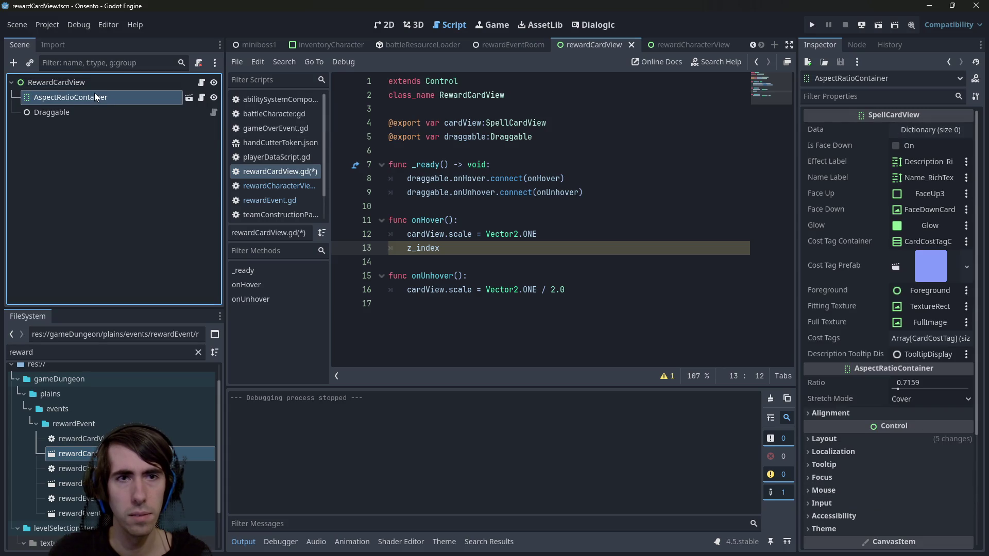
{"action": "scroll", "coordinate": [932, 403], "scroll_direction": "down", "scroll_amount": 3}
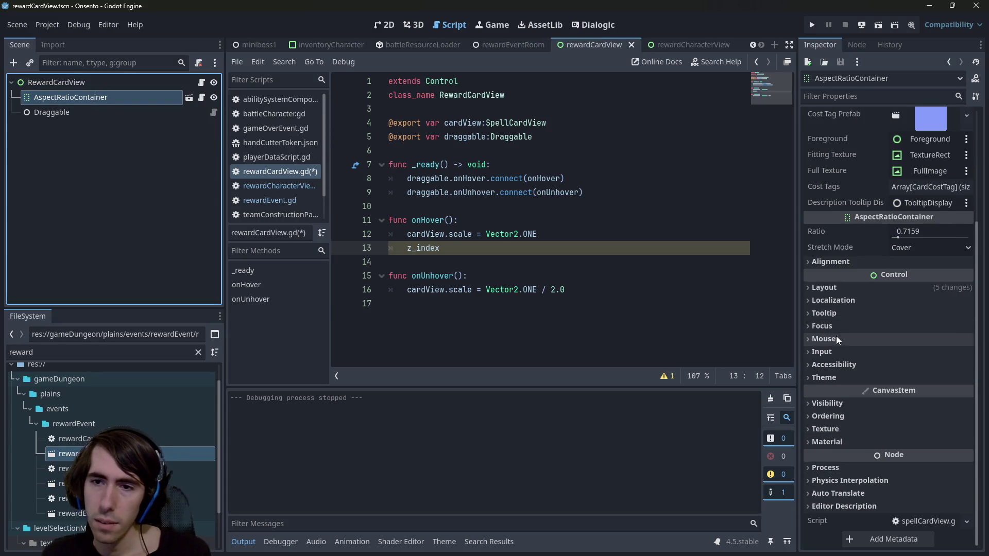
{"action": "left_click", "coordinate": [839, 417]}
{"action": "left_click", "coordinate": [839, 414]}
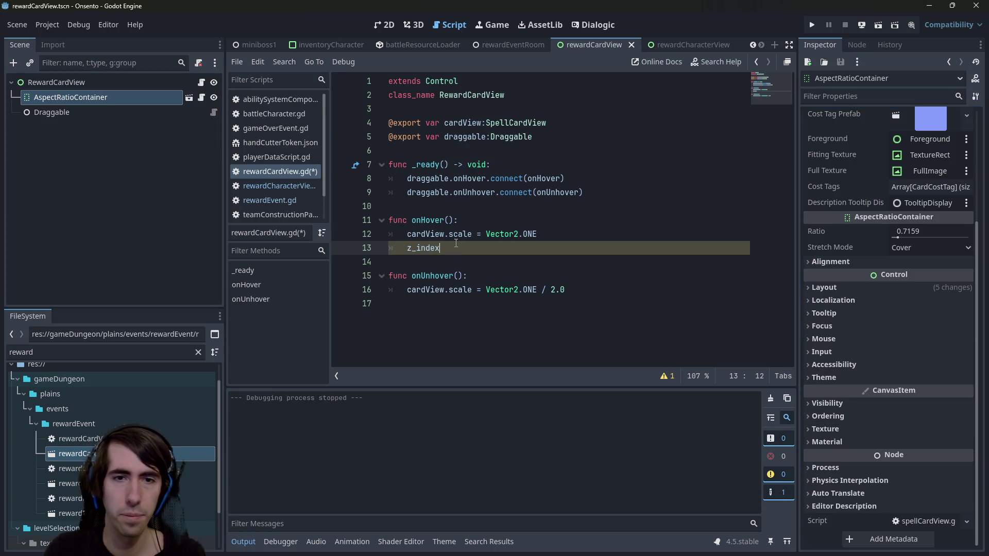
Finish the z_index values, 1 in onHover and 0 in onUnhover, and save the script
{"action": "type", "text": "index = "}
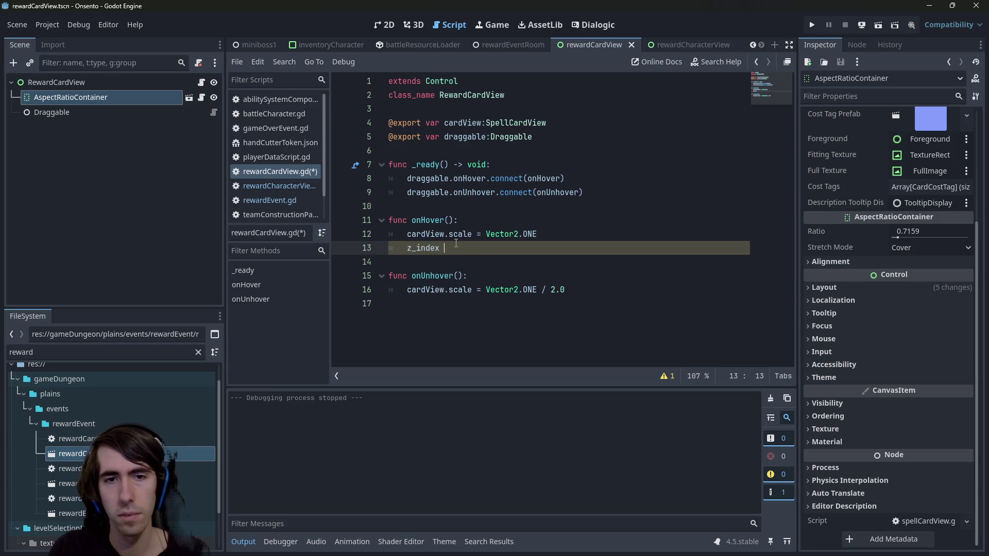
{"action": "type", "text": "10"}
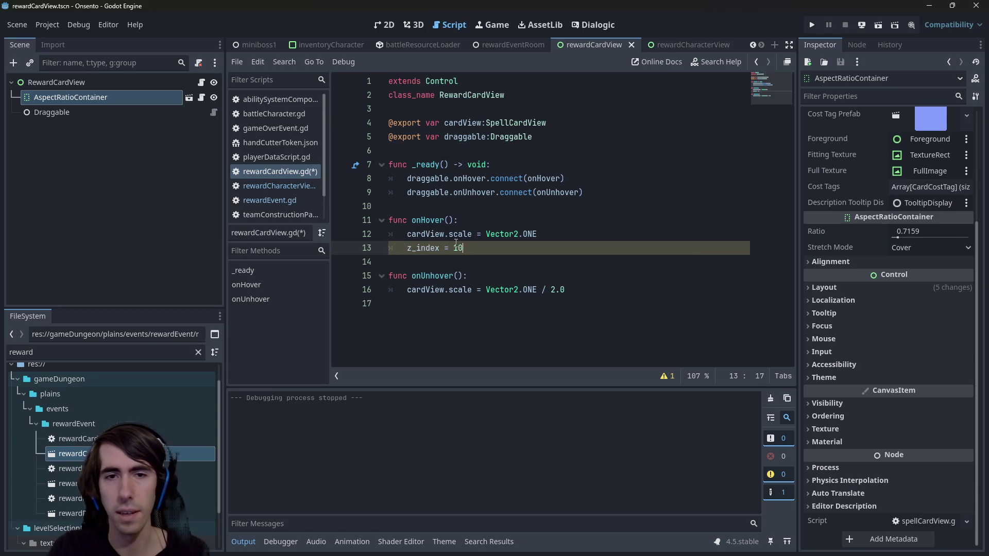
{"action": "left_click", "coordinate": [547, 304]}
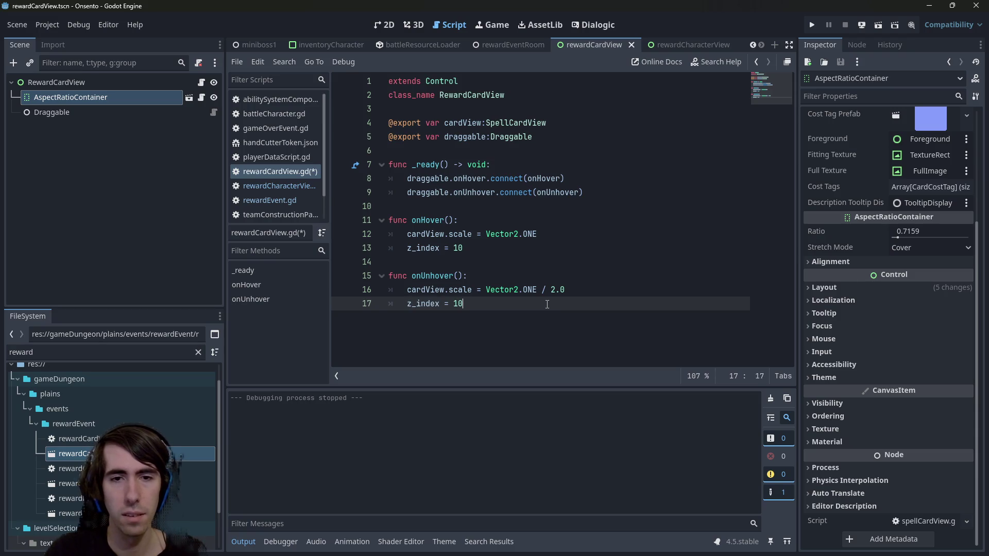
{"action": "key", "text": "ctrl+s"}
{"action": "key", "text": "Up"}
{"action": "key", "text": "Up"}
{"action": "key", "text": "Up"}
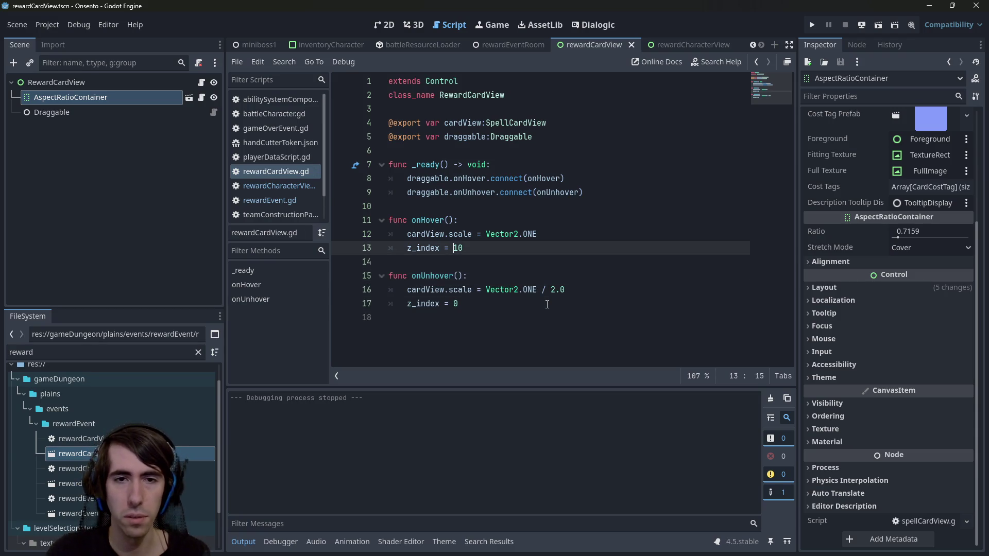
{"action": "key", "text": "ctrl+s"}
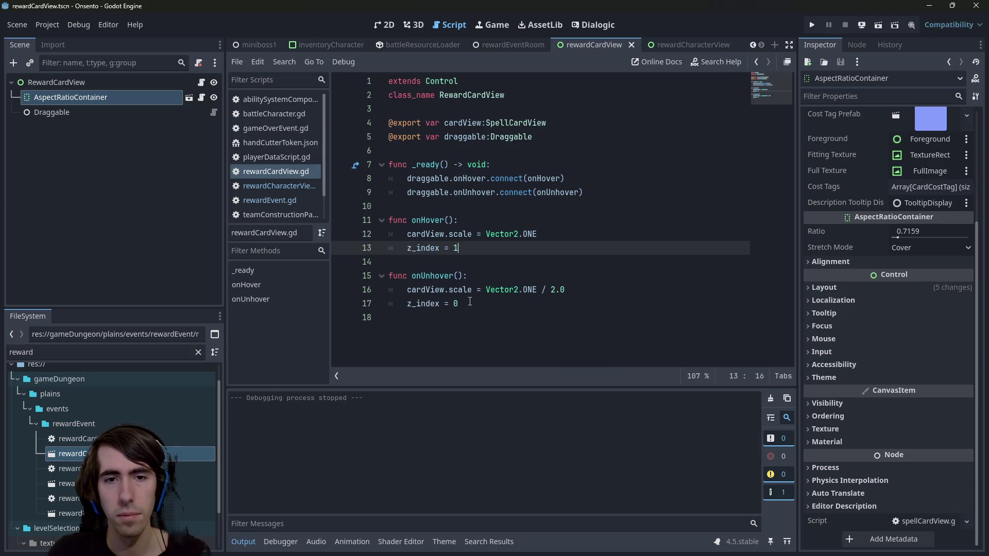
{"action": "mouse_move", "coordinate": [481, 253]}
{"action": "left_mouse_down"}
{"action": "mouse_move", "coordinate": [389, 234]}
{"action": "mouse_move", "coordinate": [389, 247]}
{"action": "left_mouse_up"}
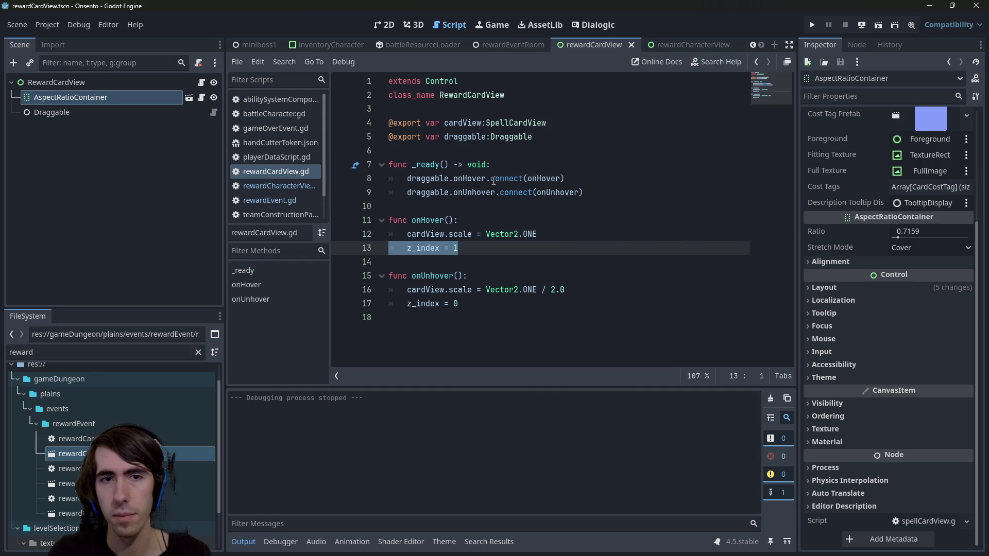
{"action": "left_click", "coordinate": [520, 45]}
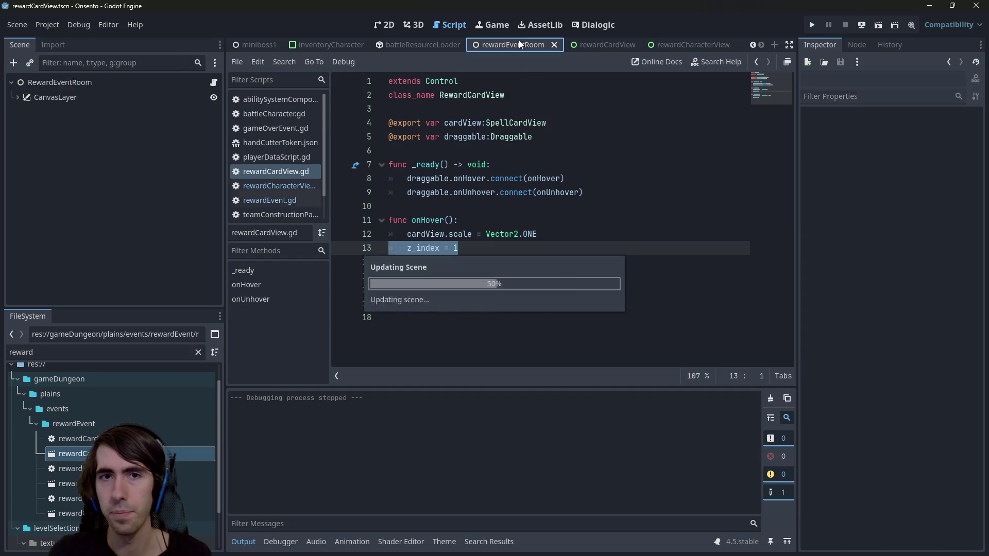
Test-run the hover effect, then go to the reward character scene
{"action": "left_click", "coordinate": [879, 25]}
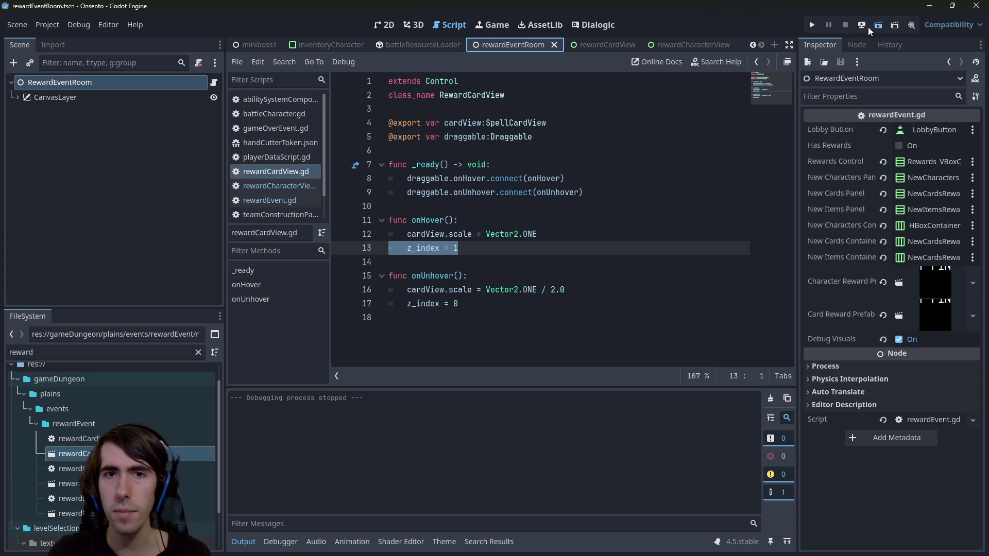
{"action": "triple_click", "coordinate": [567, 137]}
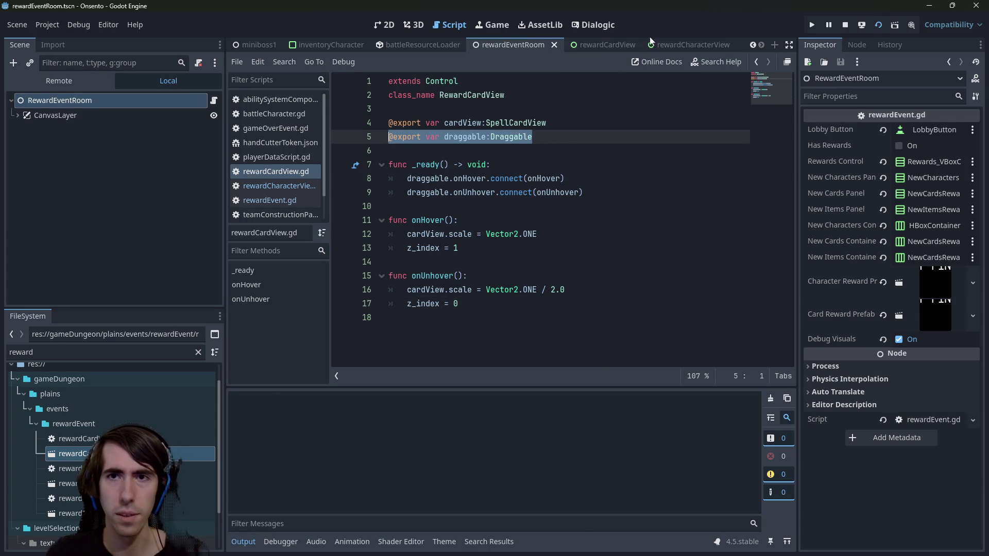
{"action": "left_click", "coordinate": [593, 41]}
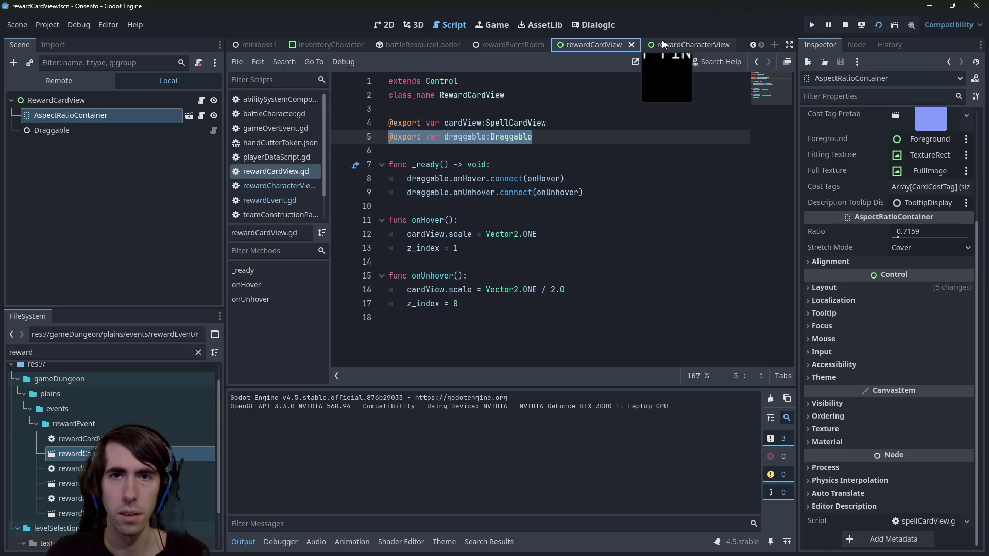
{"action": "left_click", "coordinate": [663, 42]}
Add a Draggable child to RewardCharacterView with Is Draggable off, then test-run the rewards screen
{"action": "right_click", "coordinate": [153, 102]}
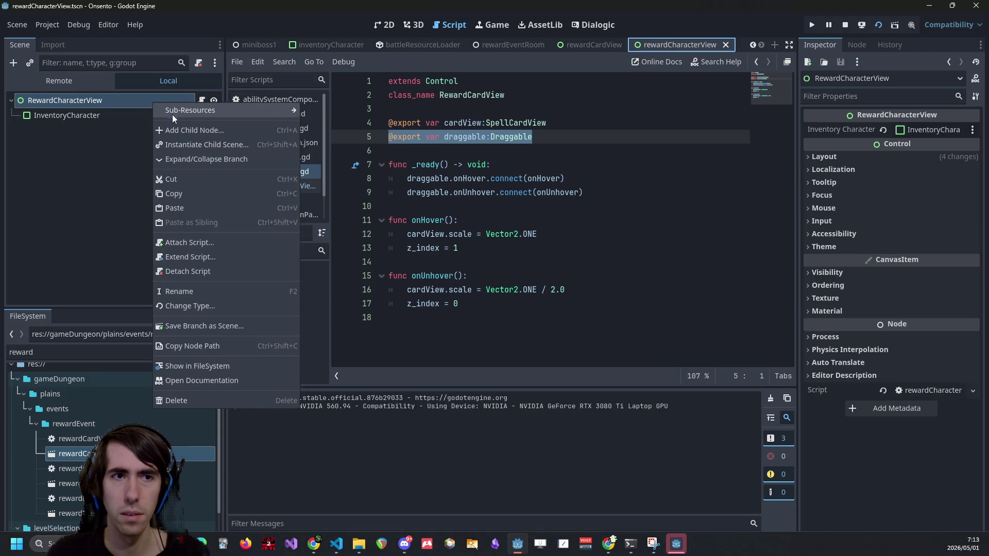
{"action": "left_click", "coordinate": [190, 127]}
{"action": "type", "text": "draggab"}
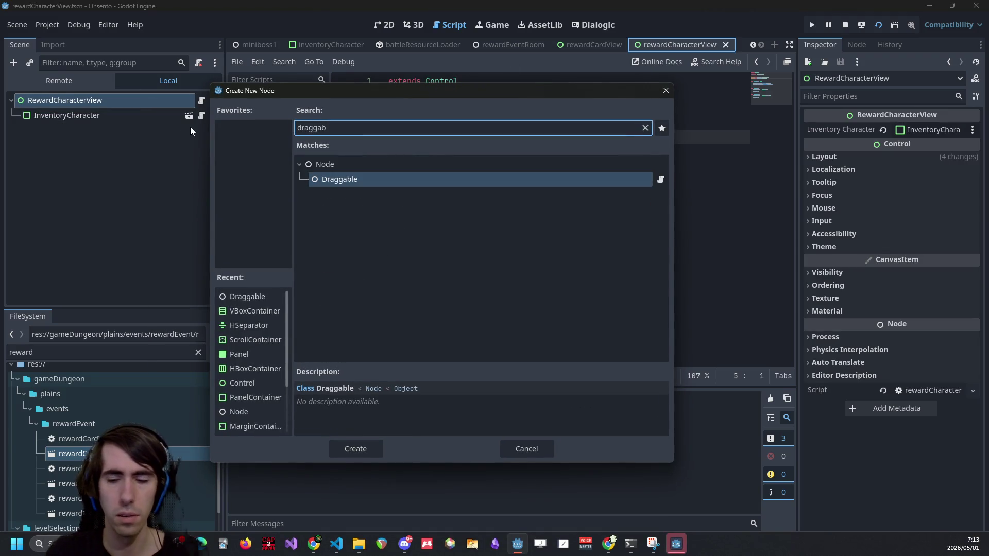
{"action": "key", "text": "Return"}
{"action": "left_click", "coordinate": [899, 135]}
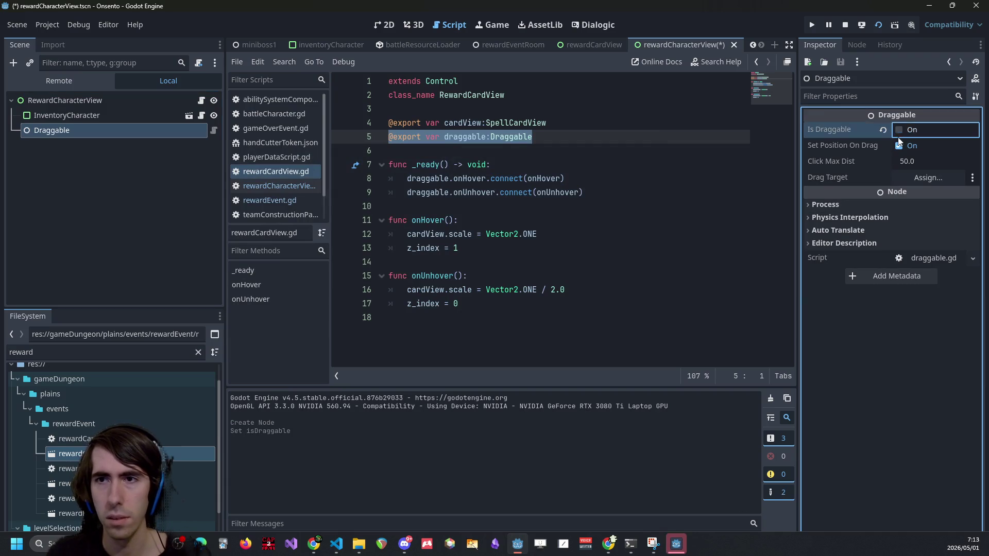
{"action": "key", "text": "F5"}
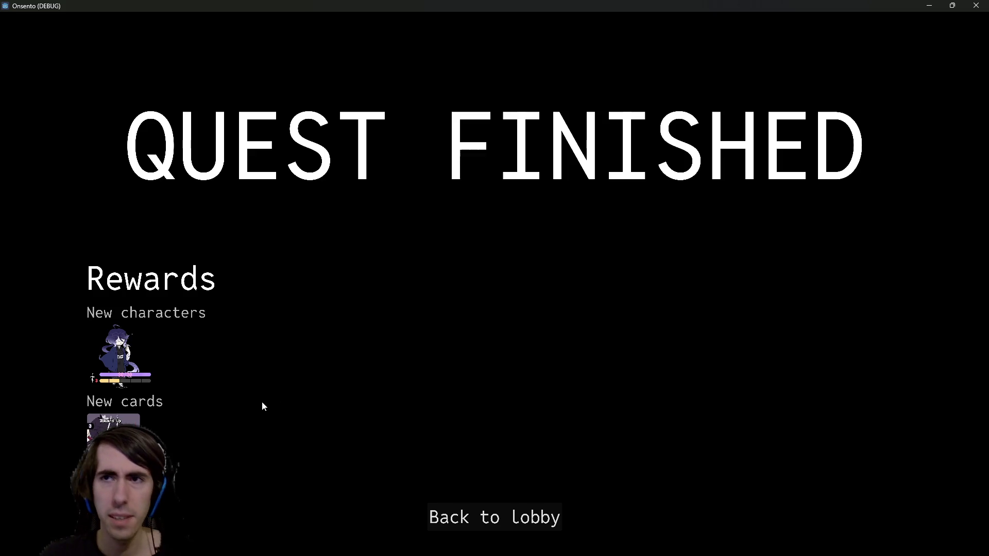
{"action": "left_click", "coordinate": [976, 6]}
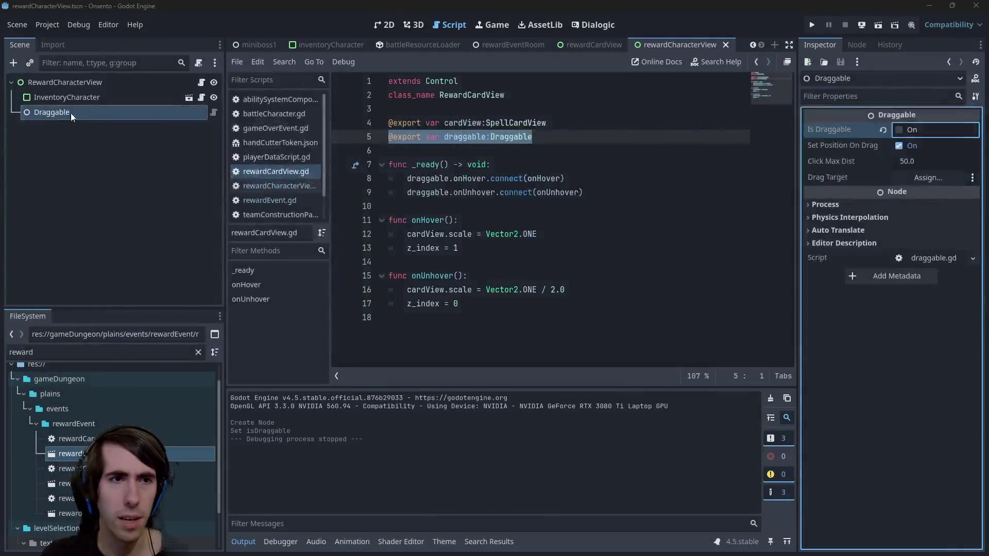
Filter RewardCharacterView's Inspector for 'clip', toggle Clip Contents on then off, and save
{"action": "left_click", "coordinate": [73, 85]}
{"action": "left_click", "coordinate": [887, 97]}
{"action": "type", "text": "c"}
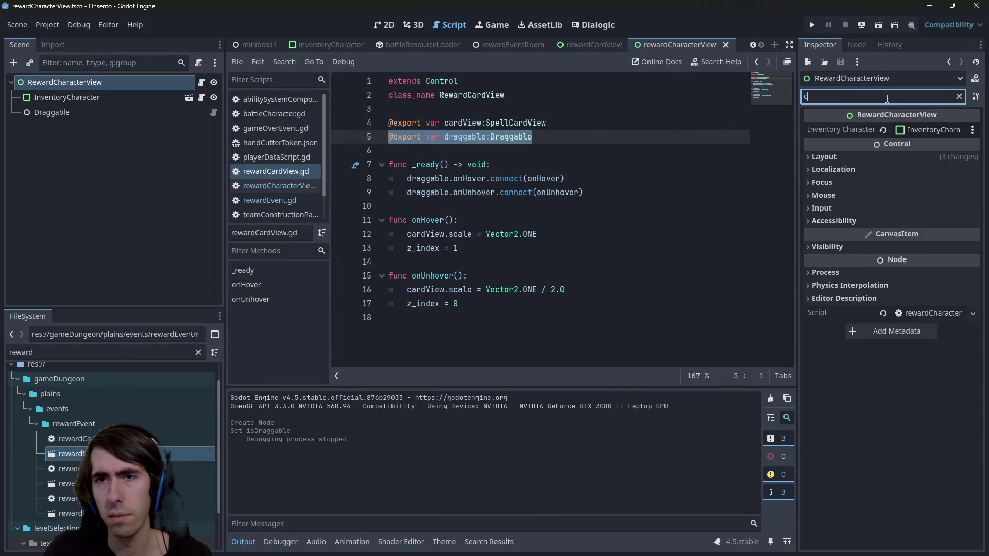
{"action": "type", "text": "lip"}
{"action": "left_click", "coordinate": [874, 141]}
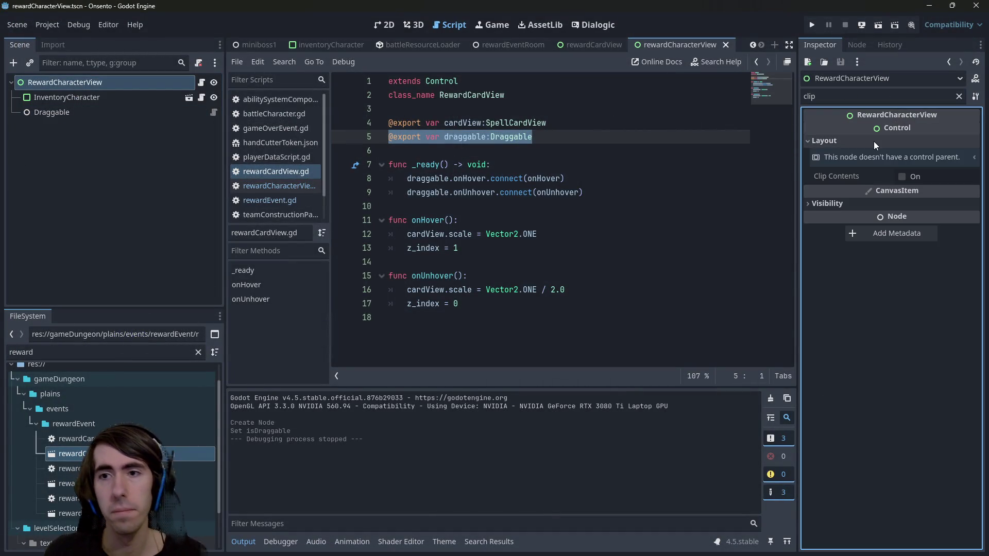
{"action": "left_click", "coordinate": [916, 177]}
{"action": "left_click", "coordinate": [567, 287]}
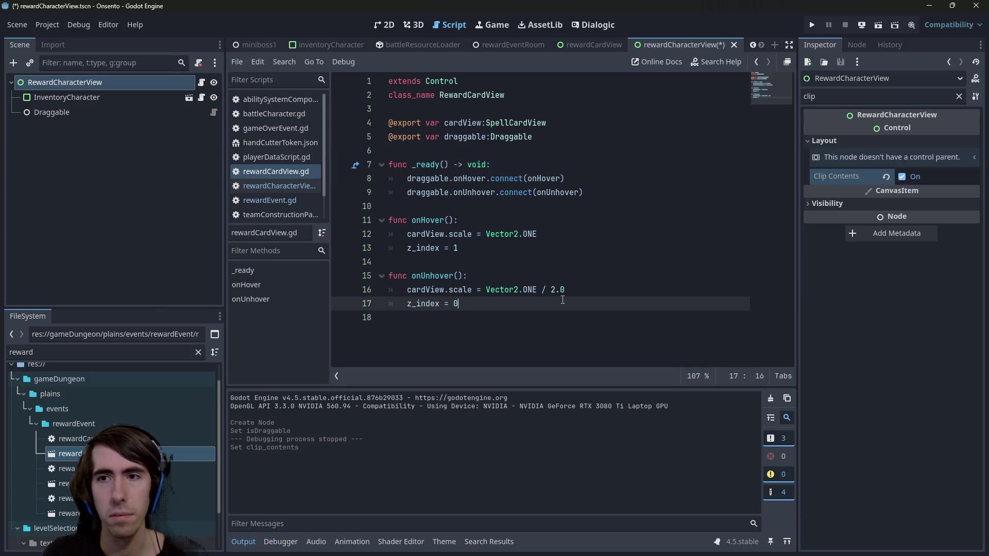
{"action": "left_click", "coordinate": [887, 177]}
{"action": "left_click", "coordinate": [636, 262]}
{"action": "key", "text": "ctrl+s"}
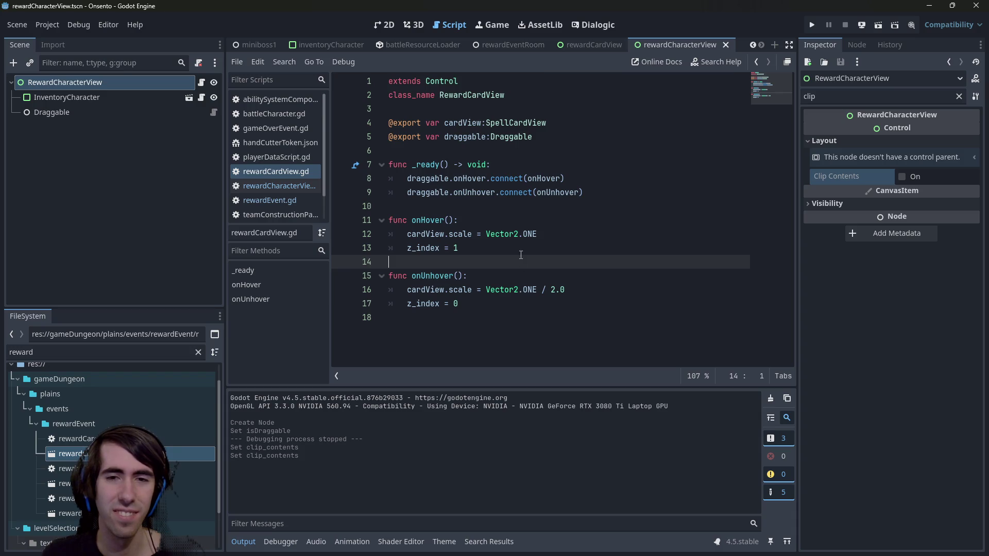
Add a 'TODO : solve clipping issue' comment at the top of onHover and save
{"action": "mouse_move", "coordinate": [513, 235]}
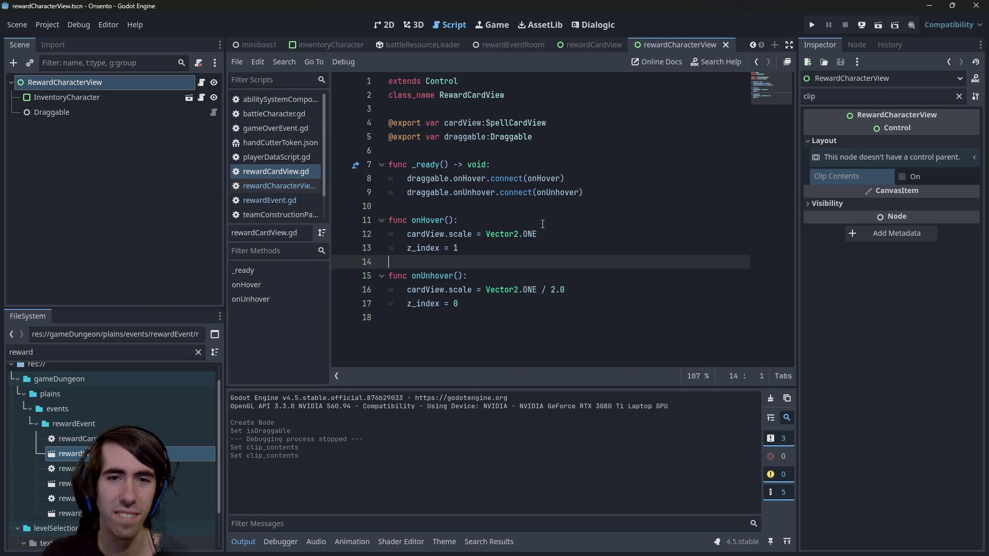
{"action": "left_click", "coordinate": [508, 220]}
{"action": "key", "text": "Return"}
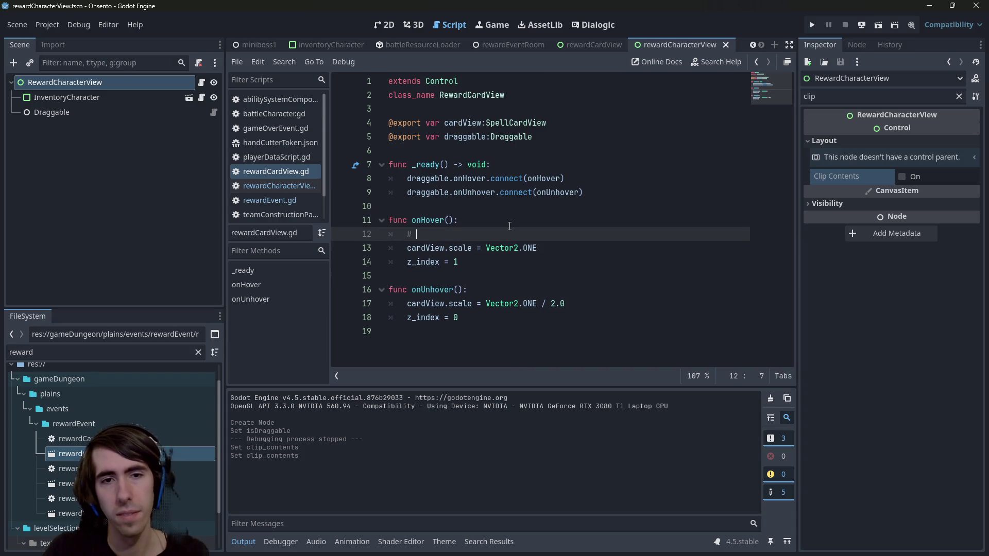
{"action": "type", "text": "TODO : solve clip"}
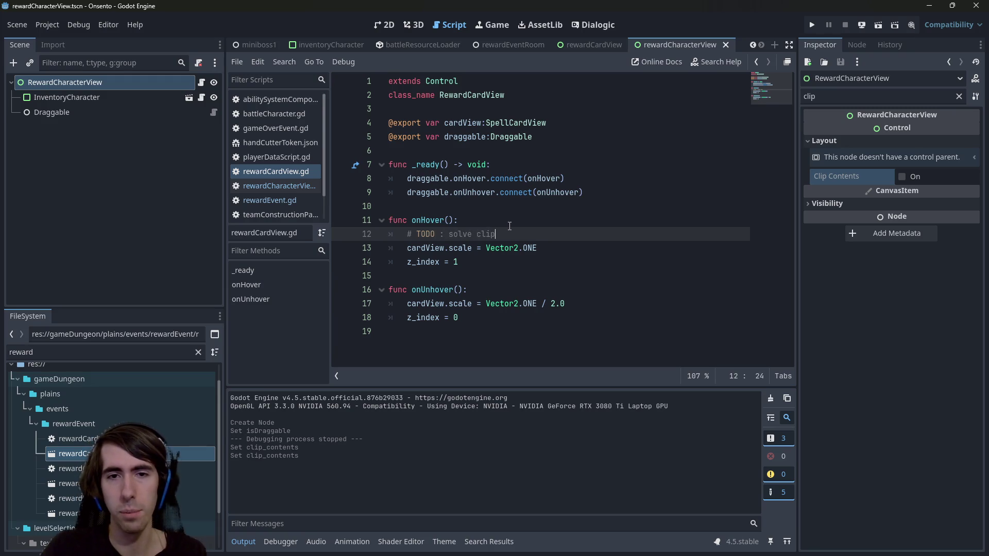
{"action": "type", "text": "ping issue"}
{"action": "key", "text": "ctrl+s"}
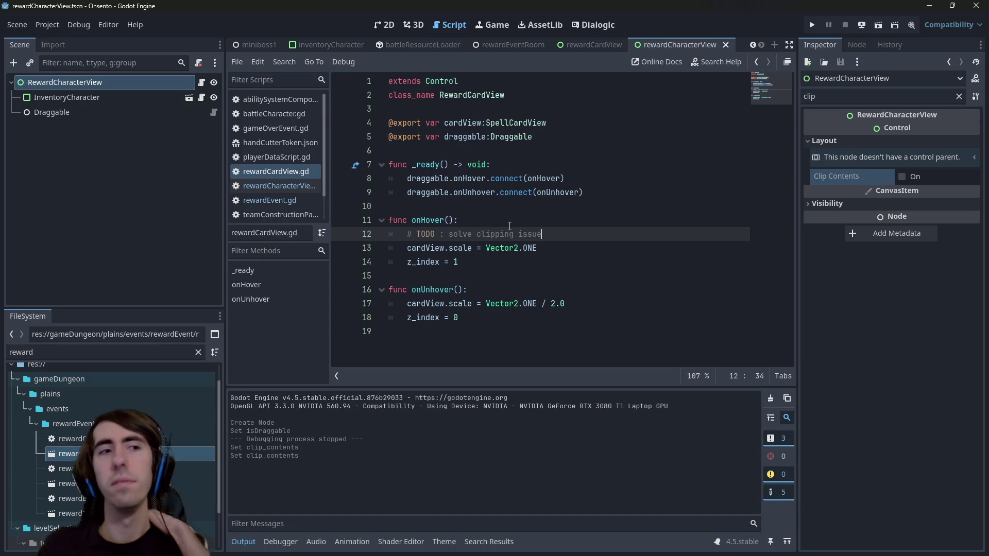
{"action": "left_click", "coordinate": [34, 98]}
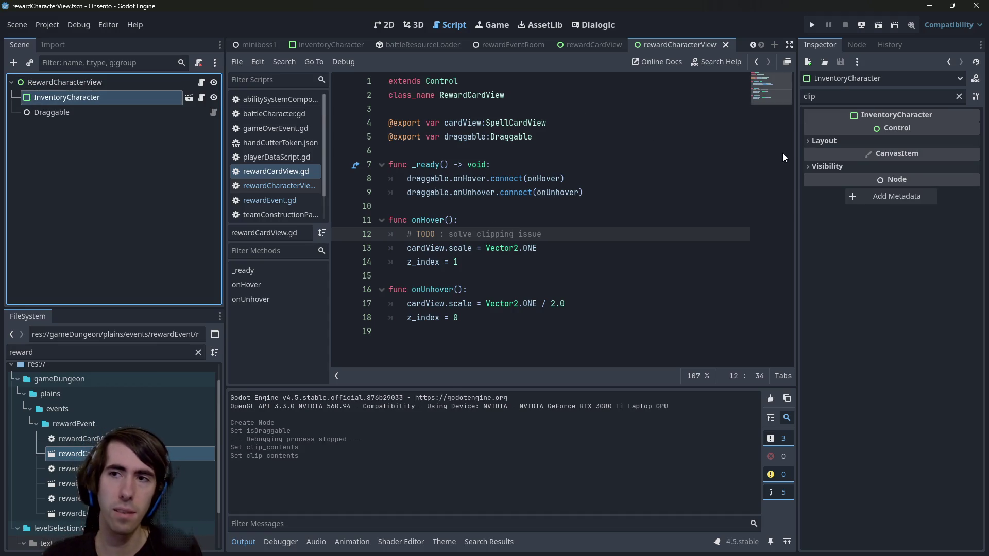
Clear the Inspector filter and show rewardEventRoom in 2D with Rewards_VBoxContainer selected and expanded
{"action": "left_click", "coordinate": [960, 96]}
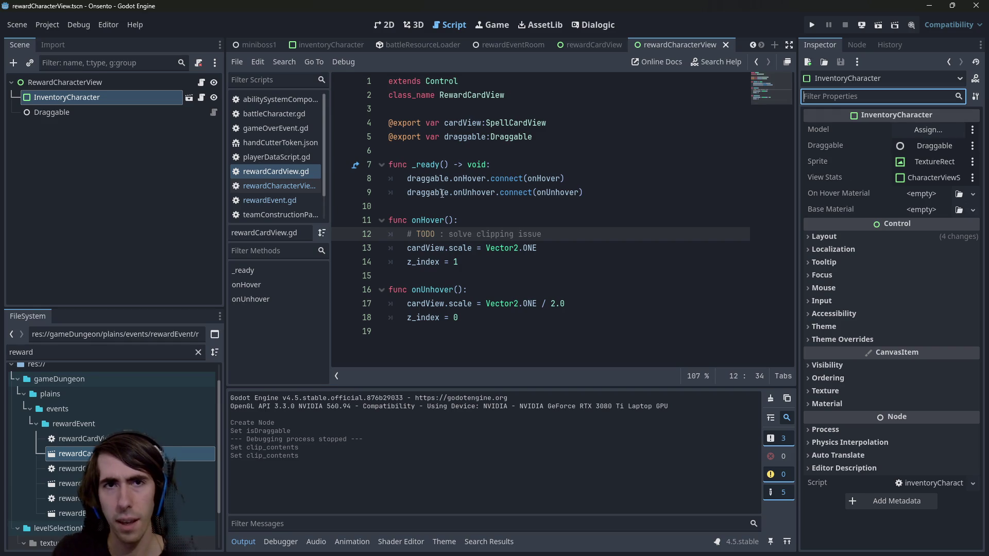
{"action": "left_click", "coordinate": [387, 28]}
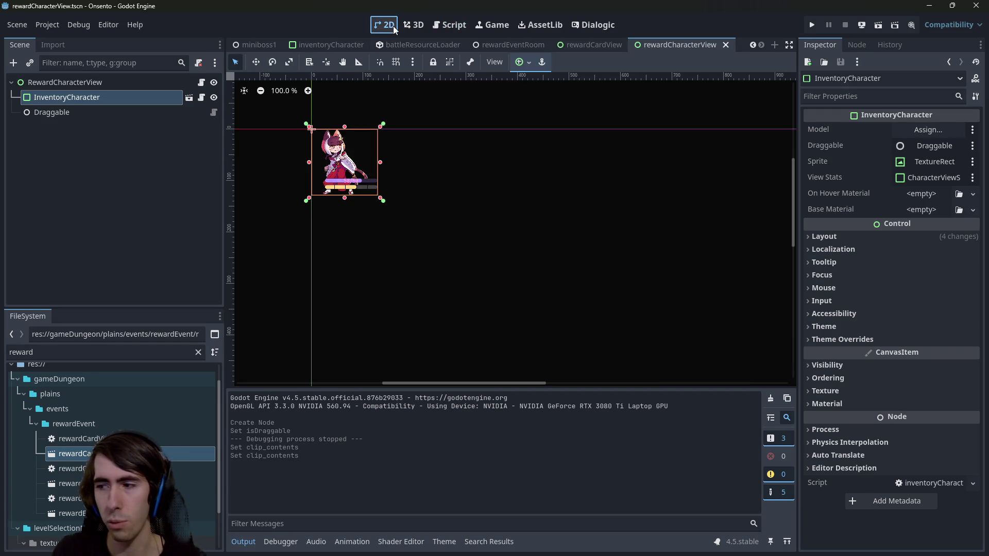
{"action": "left_click", "coordinate": [592, 45]}
{"action": "left_click", "coordinate": [496, 45]}
{"action": "scroll", "coordinate": [474, 249], "scroll_direction": "up", "scroll_amount": 3}
{"action": "left_click", "coordinate": [481, 244]}
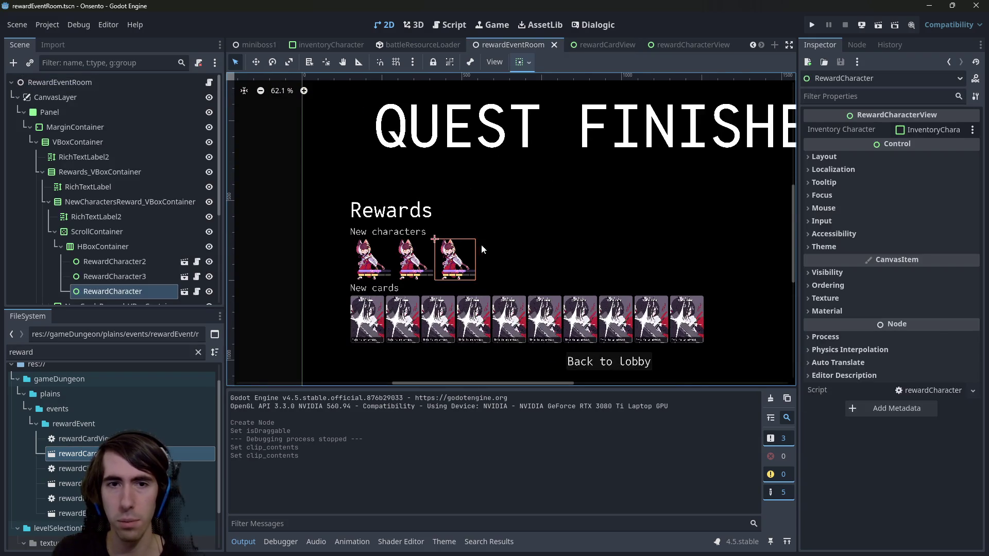
{"action": "left_click", "coordinate": [502, 234]}
{"action": "left_click", "coordinate": [82, 172]}
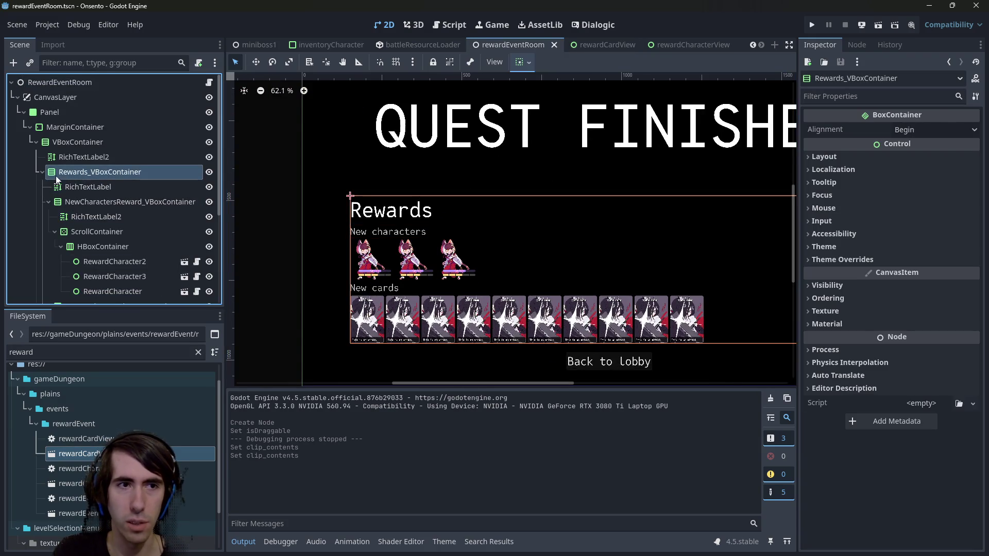
{"action": "left_click", "coordinate": [42, 173]}
{"action": "left_click", "coordinate": [41, 173]}
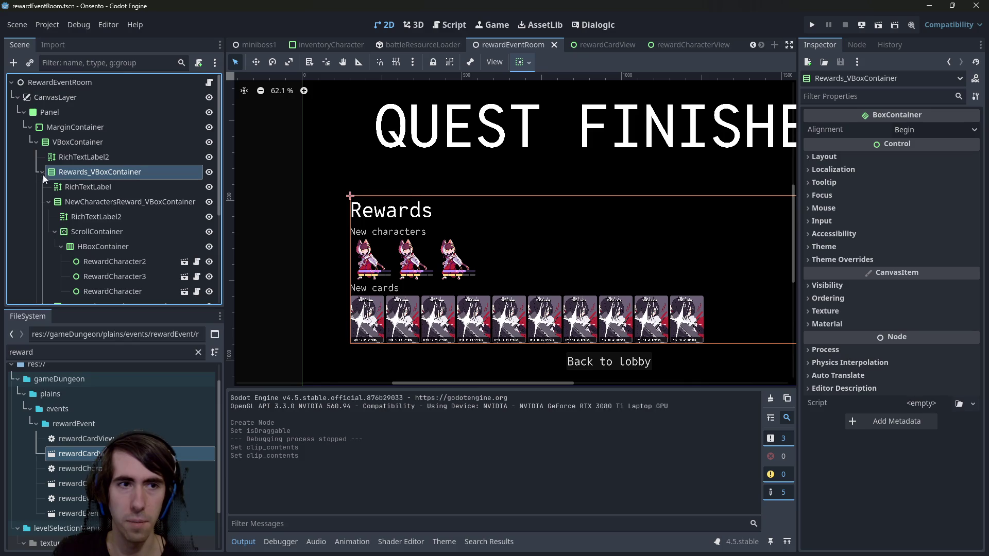
Filter the Inspector for 'clip' and turn off Clip Contents on the characters' ScrollContainer
{"action": "left_click", "coordinate": [82, 231]}
{"action": "scroll", "coordinate": [75, 229], "scroll_direction": "down", "scroll_amount": 1}
{"action": "left_click", "coordinate": [55, 204]}
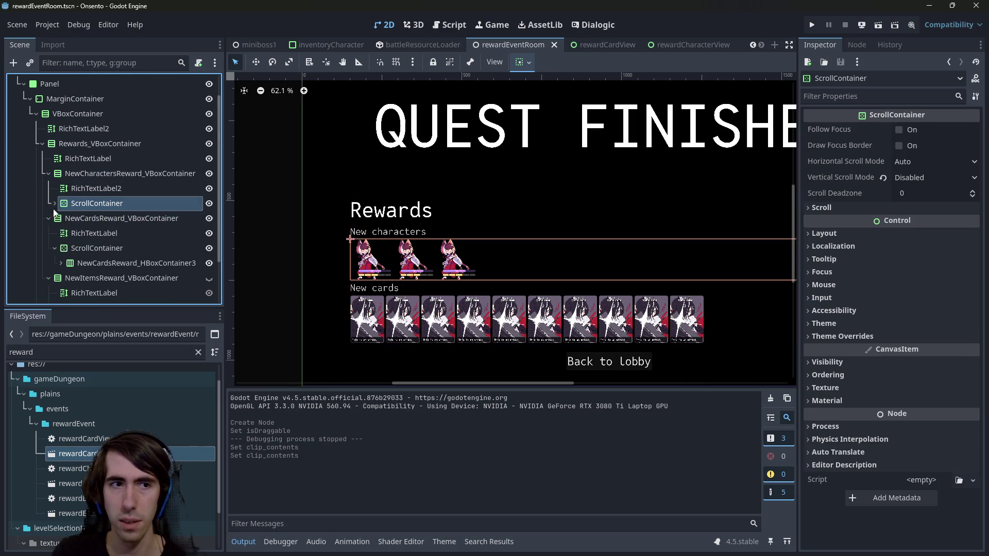
{"action": "scroll", "coordinate": [92, 278], "scroll_direction": "down", "scroll_amount": 1}
{"action": "left_click", "coordinate": [55, 220]}
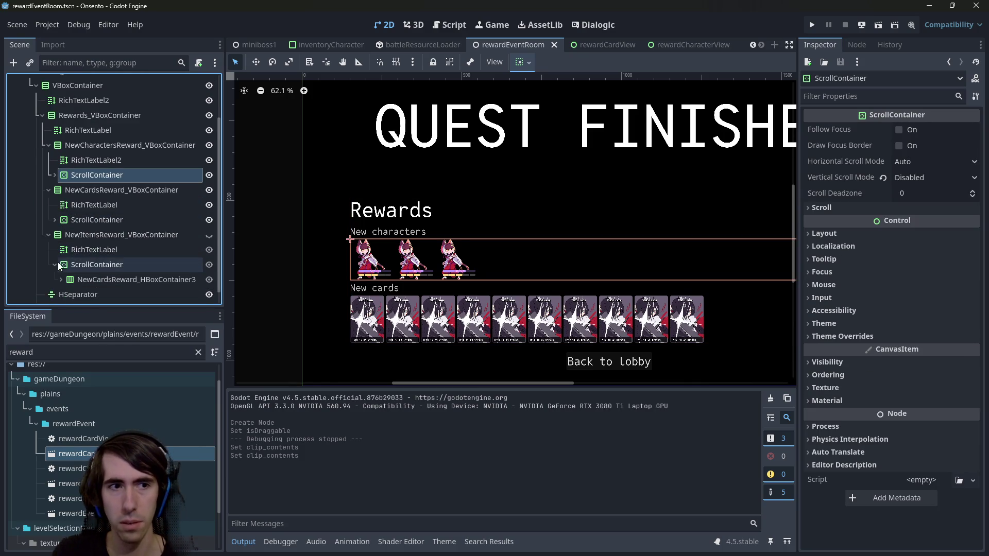
{"action": "left_click", "coordinate": [55, 265]}
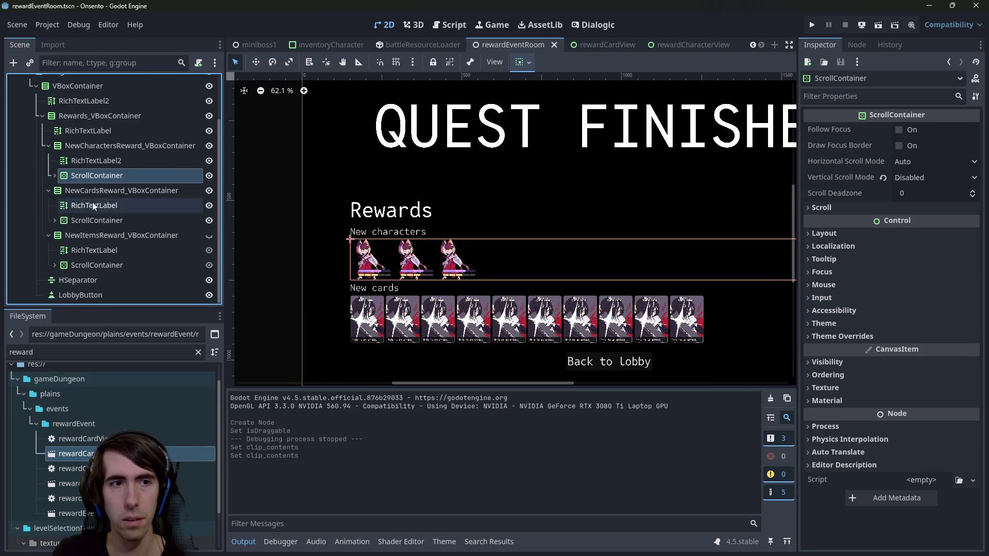
{"action": "left_click", "coordinate": [855, 95]}
{"action": "type", "text": "clip"}
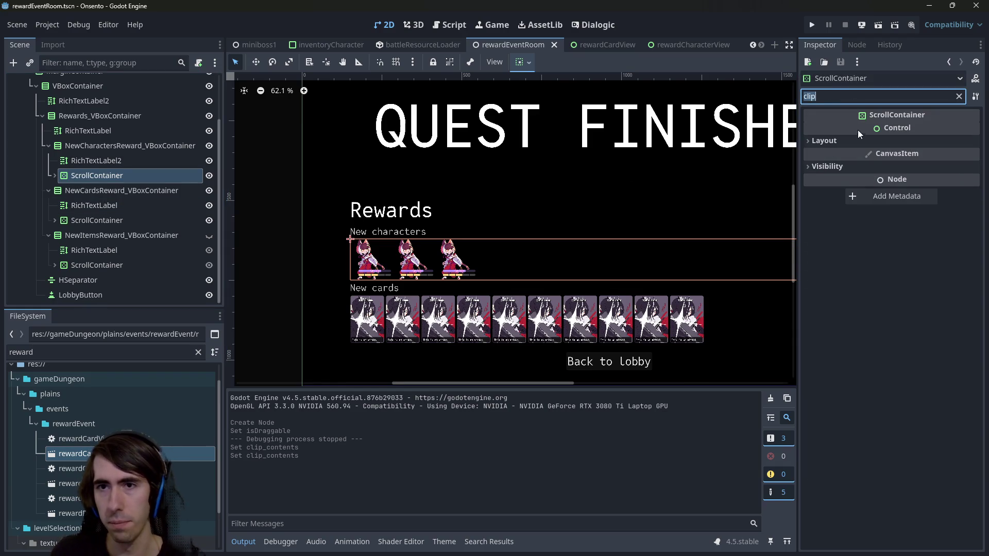
{"action": "left_click", "coordinate": [864, 145]}
{"action": "left_click", "coordinate": [902, 177]}
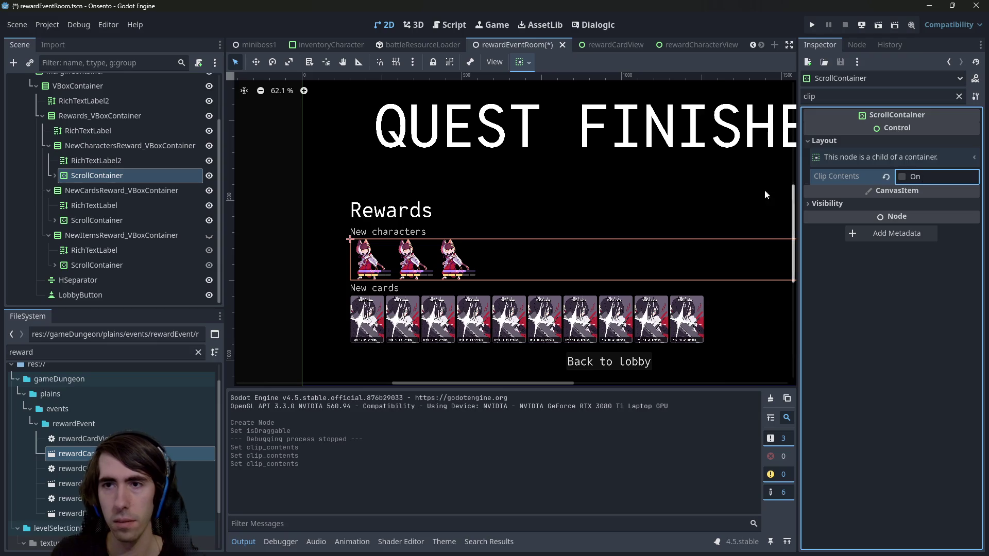
Turn off Clip Contents on the cards' ScrollContainer and inspect the characters' HBoxContainer layout
{"action": "left_click", "coordinate": [109, 220]}
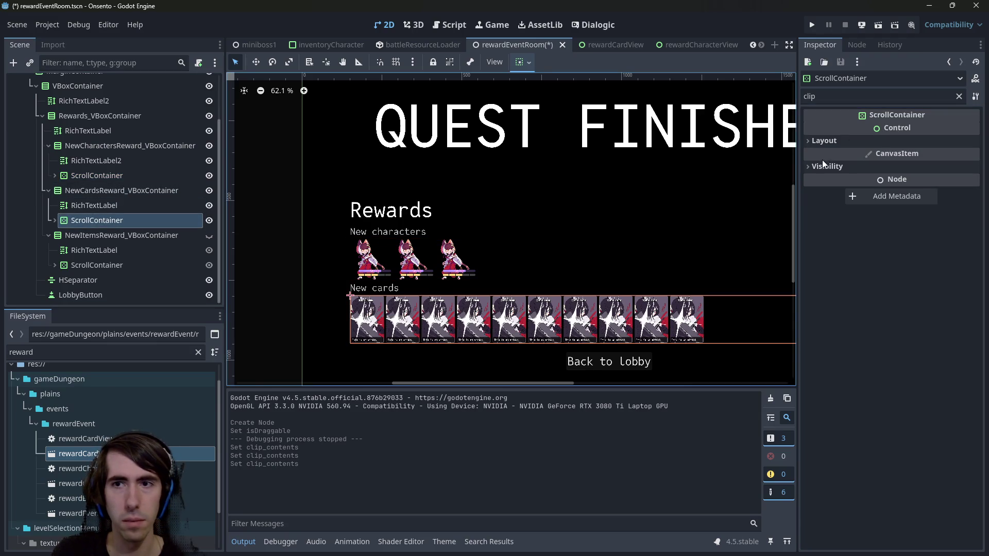
{"action": "left_click", "coordinate": [825, 142]}
{"action": "left_click", "coordinate": [902, 176]}
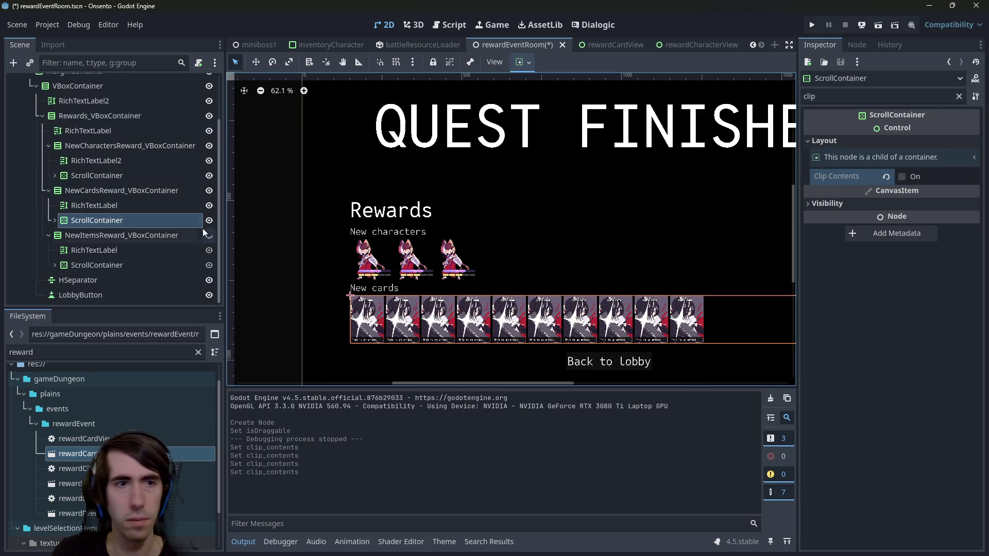
{"action": "left_click", "coordinate": [58, 174]}
{"action": "left_click", "coordinate": [54, 175]}
{"action": "left_click", "coordinate": [99, 191]}
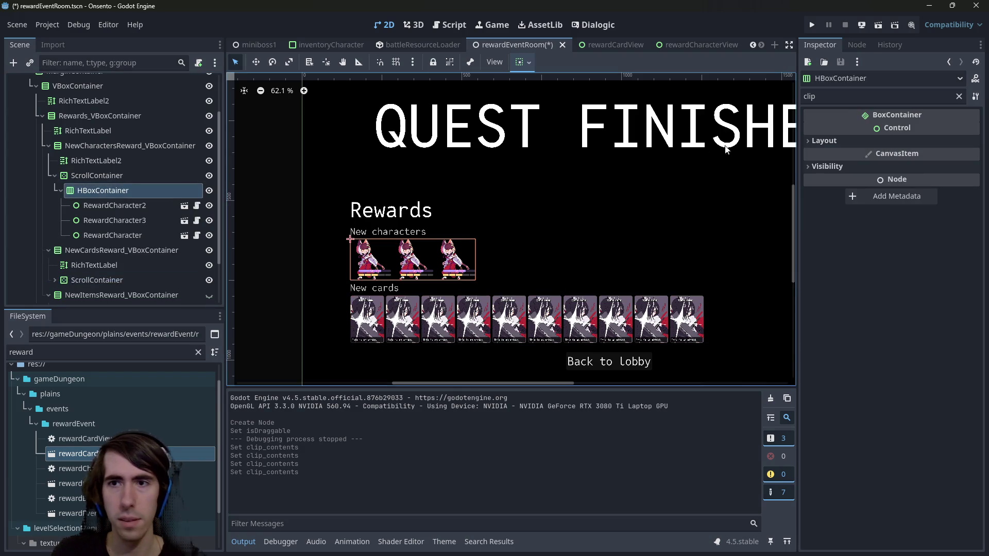
{"action": "left_click", "coordinate": [837, 142]}
{"action": "left_click", "coordinate": [841, 144]}
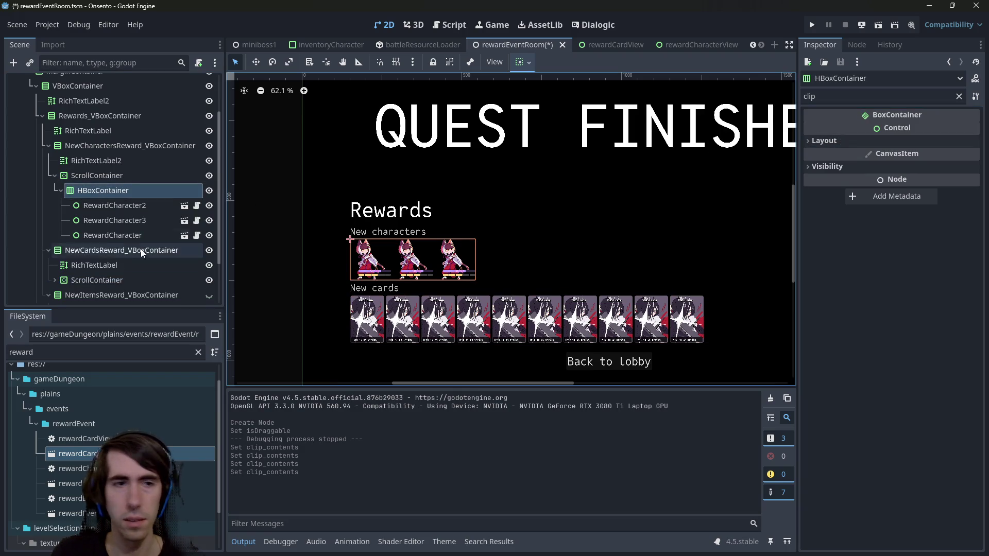
Turn off Clip Contents on the items' ScrollContainer and save the rewardEventRoom scene
{"action": "left_click", "coordinate": [88, 276]}
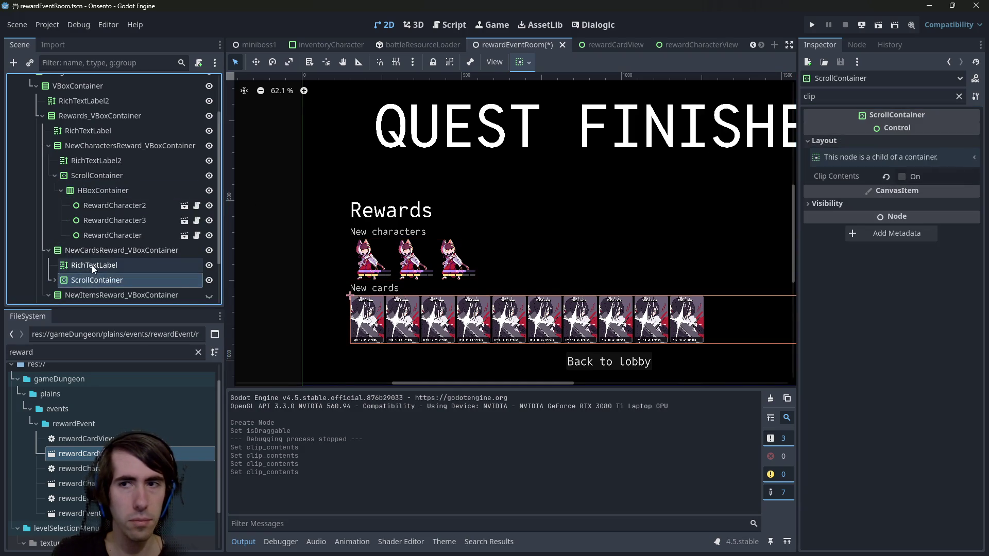
{"action": "scroll", "coordinate": [91, 264], "scroll_direction": "down", "scroll_amount": 2}
{"action": "left_click", "coordinate": [93, 267]}
{"action": "left_click", "coordinate": [902, 176]}
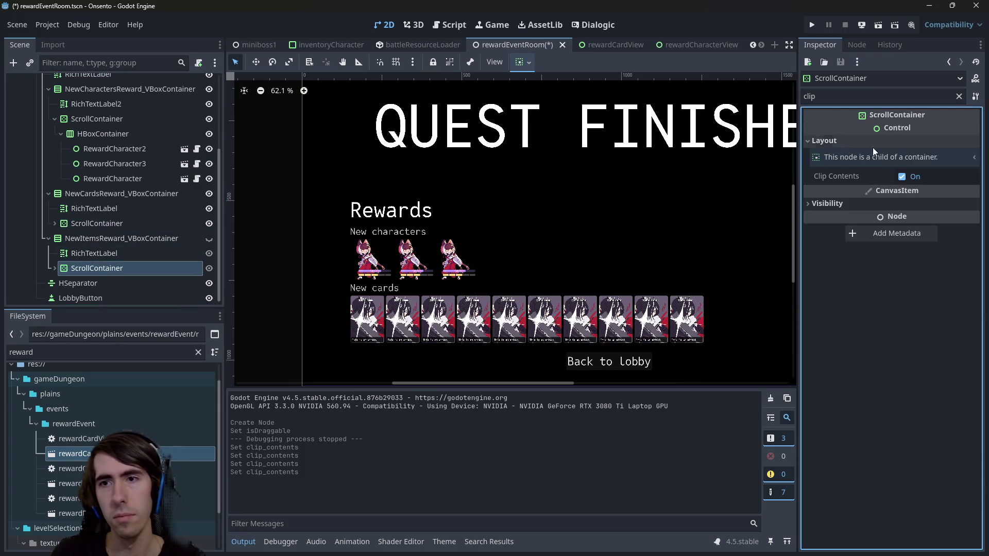
{"action": "left_click", "coordinate": [913, 173]}
{"action": "key", "text": "ctrl+s"}
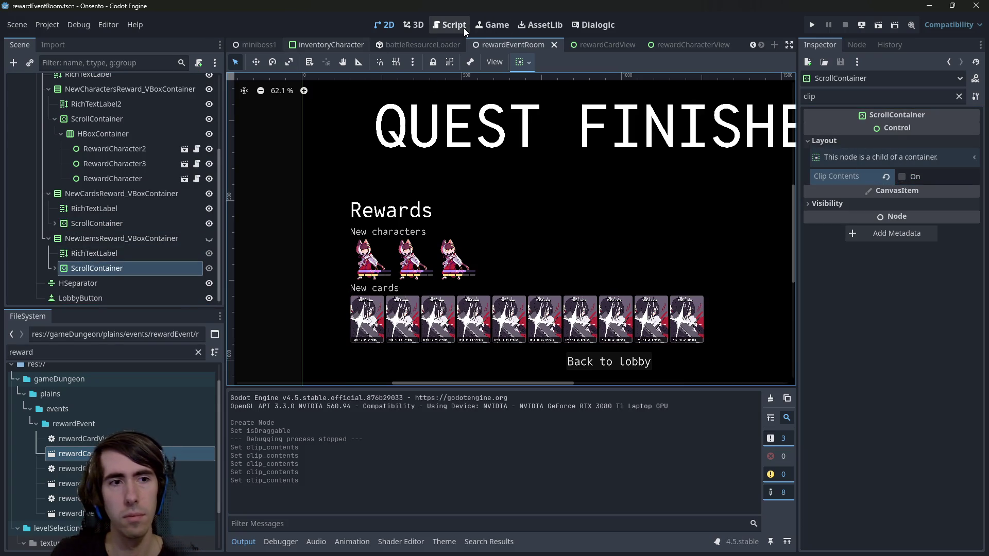
{"action": "left_click", "coordinate": [464, 29]}
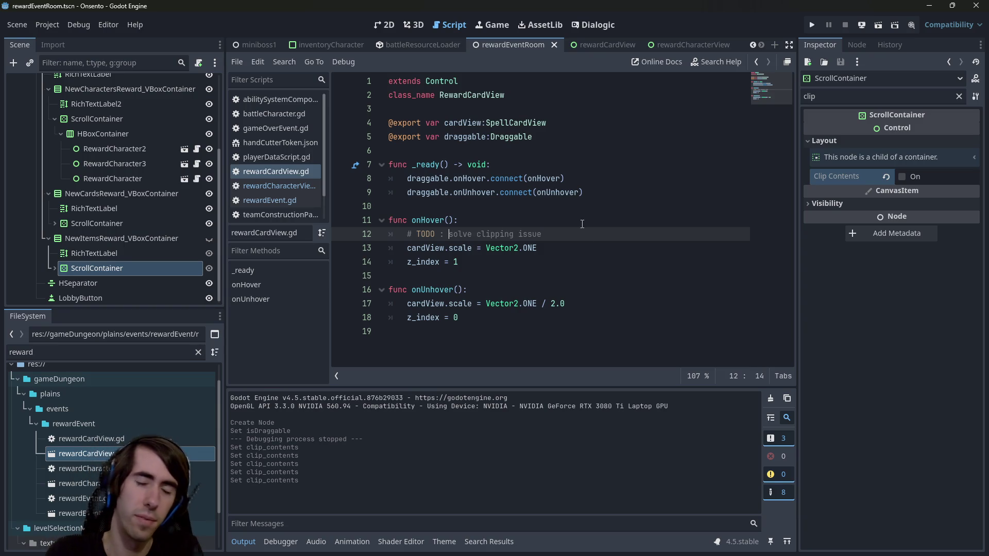
Reword the TODO to 'enable scrollcontainer clipping again' plus a second line '# and solve clipping', and save
{"action": "type", "text": "enable s"}
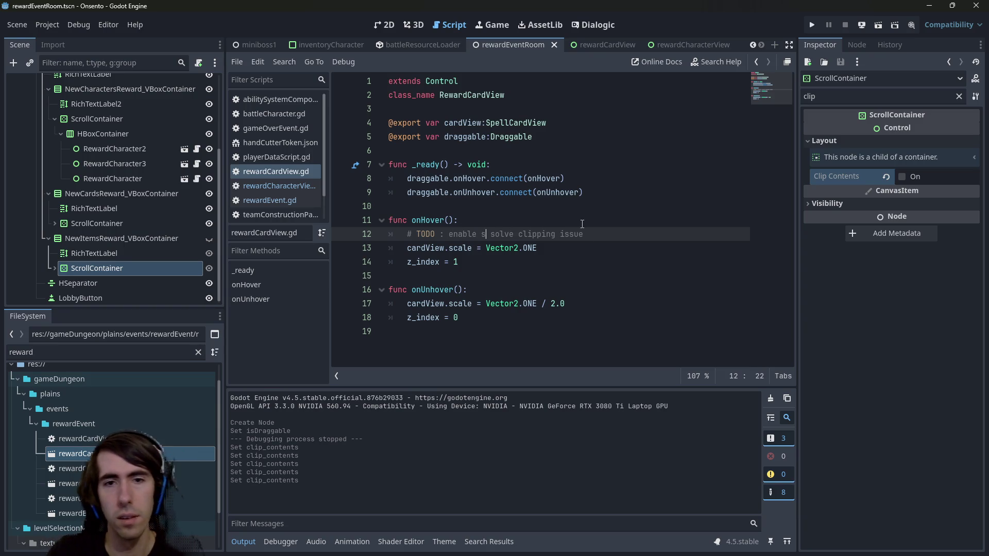
{"action": "type", "text": "crollcontainer cl"}
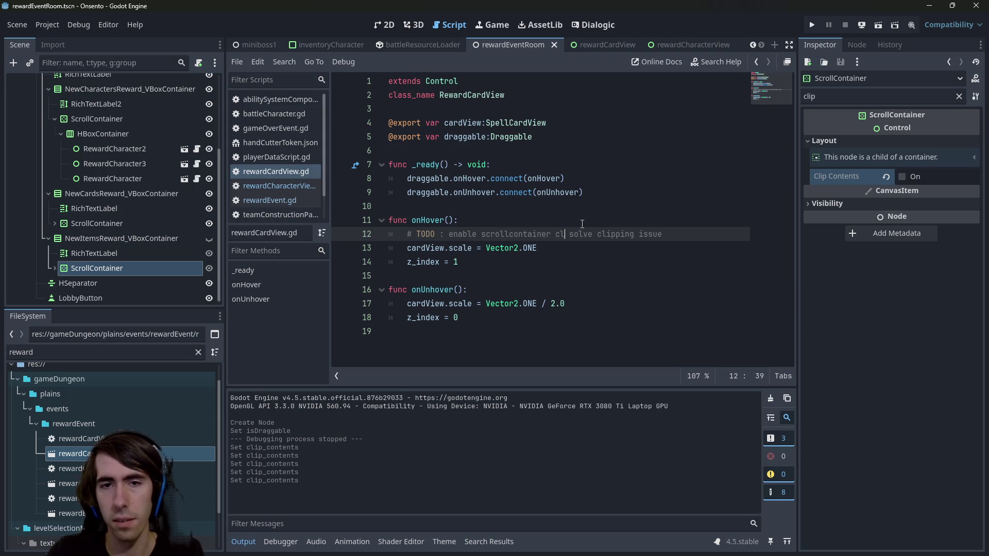
{"action": "type", "text": "ipping again"}
{"action": "key", "text": "Return"}
{"action": "type", "text": "#"}
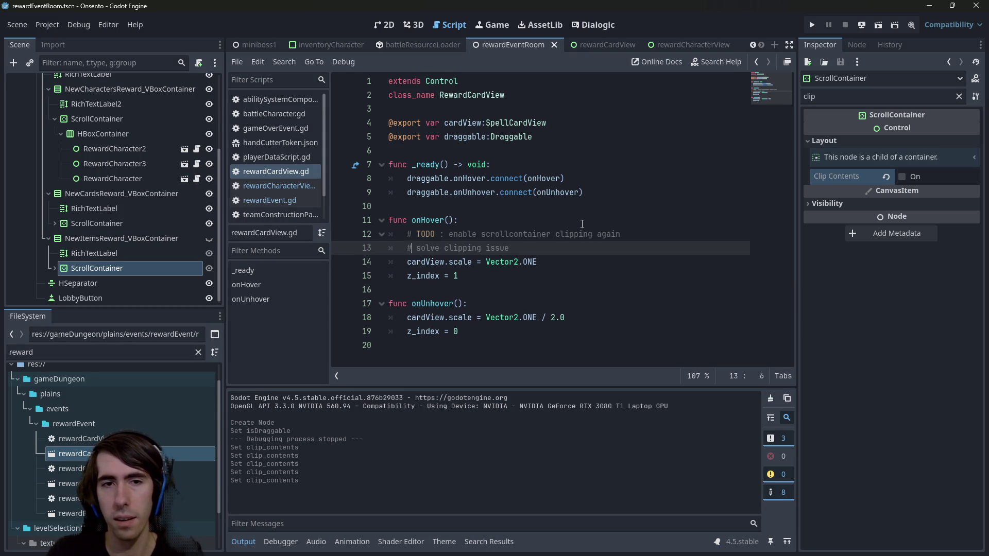
{"action": "type", "text": " and"}
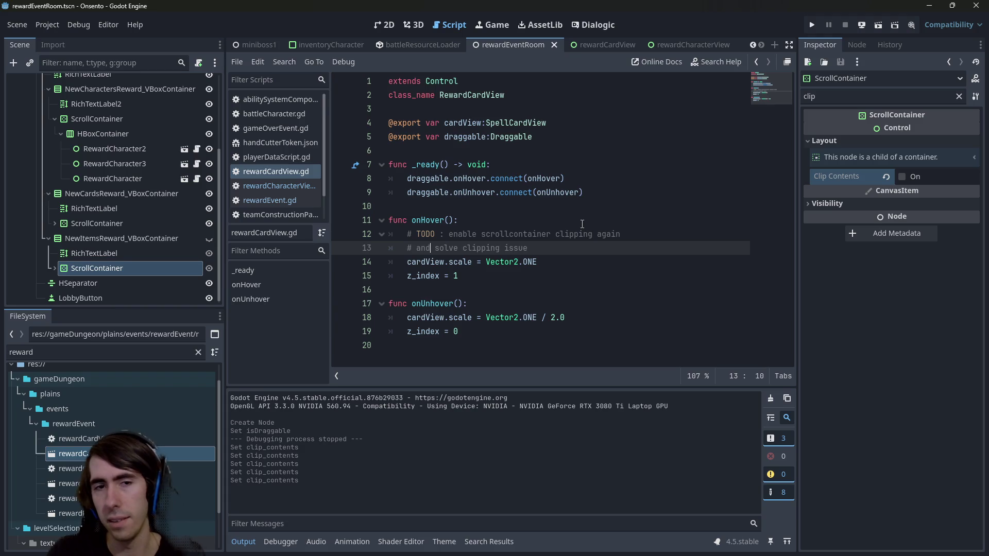
{"action": "key", "text": "End"}
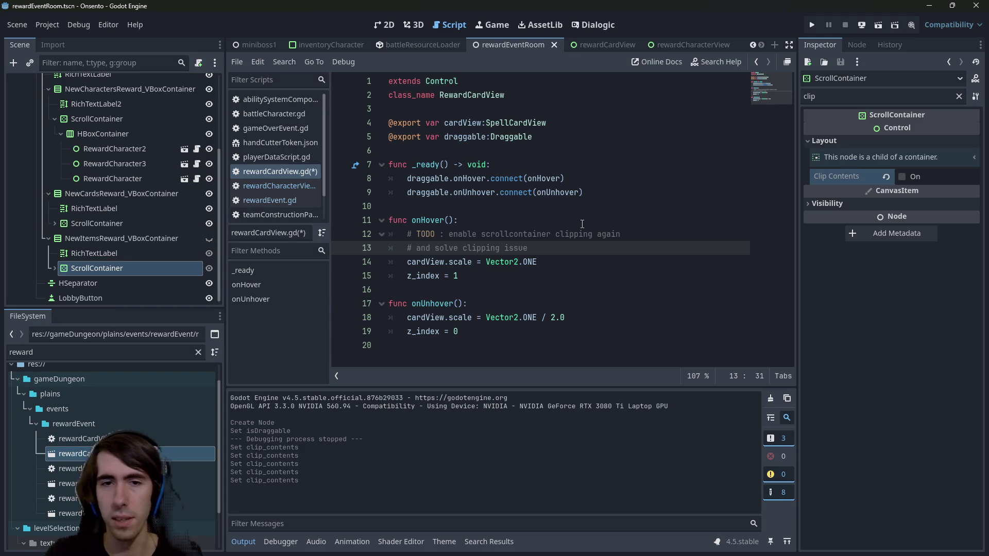
{"action": "type", "text": "by reparent this"}
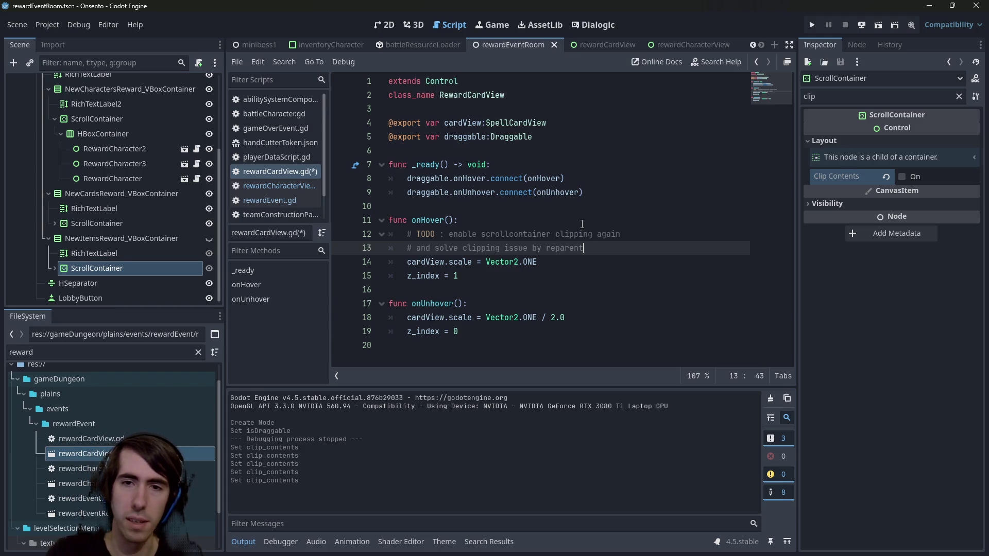
{"action": "type", "text": " somewhere"}
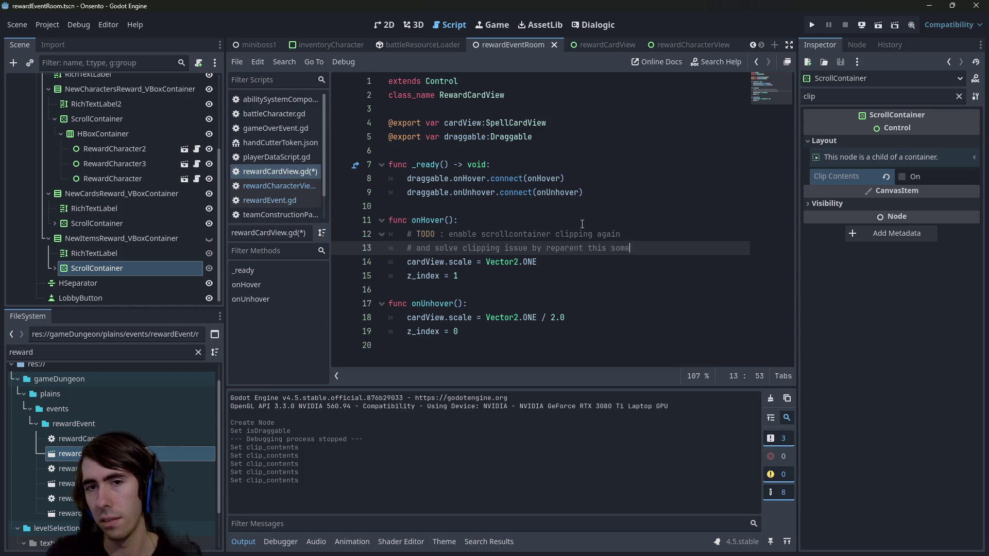
{"action": "key", "text": "ctrl+s"}
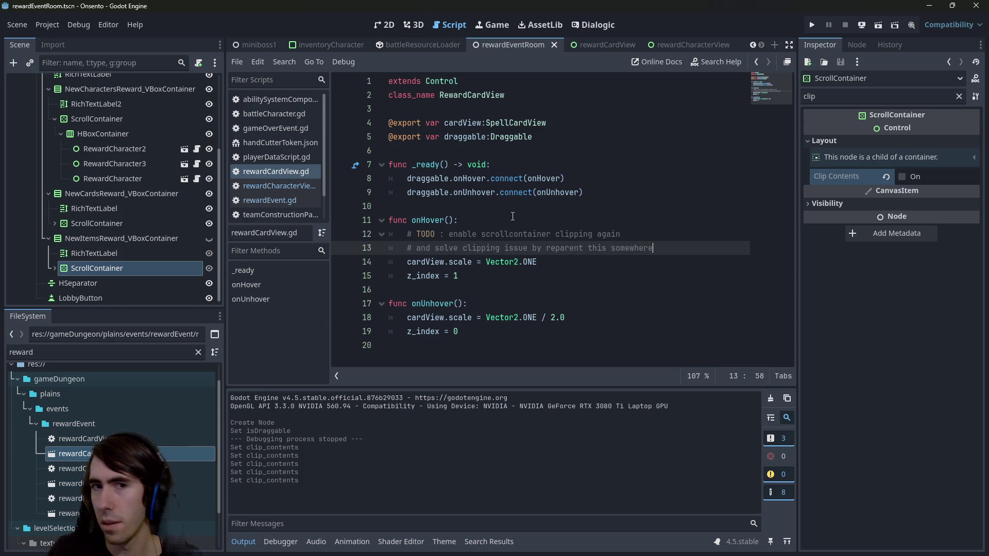
{"action": "mouse_move", "coordinate": [669, 249]}
{"action": "left_mouse_down"}
{"action": "mouse_move", "coordinate": [567, 263]}
{"action": "mouse_move", "coordinate": [502, 248]}
{"action": "left_mouse_up"}
{"action": "key", "text": "BackSpace"}
{"action": "key", "text": "ctrl+s"}
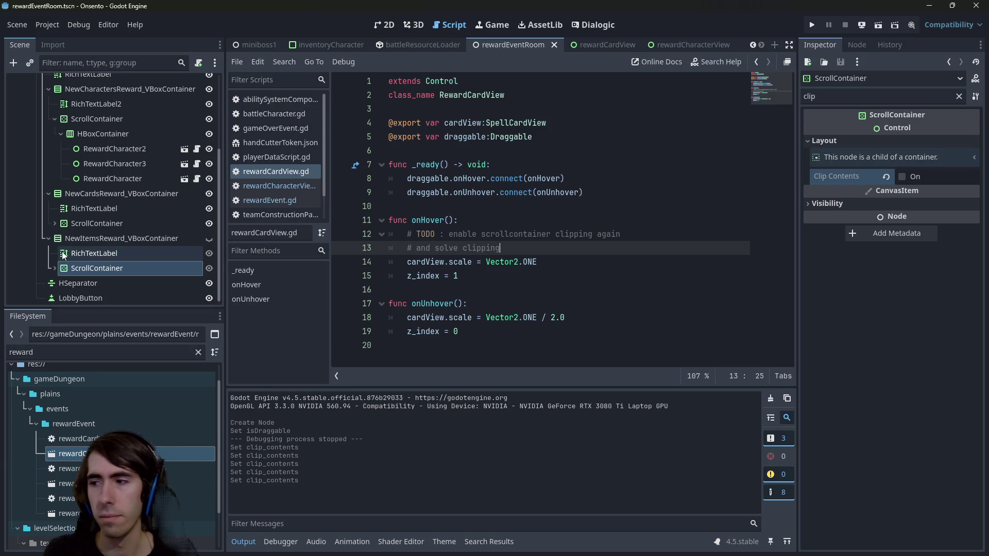
Select NewItemsReward_VBoxContainer and clear the Inspector property filter
{"action": "left_click", "coordinate": [62, 268]}
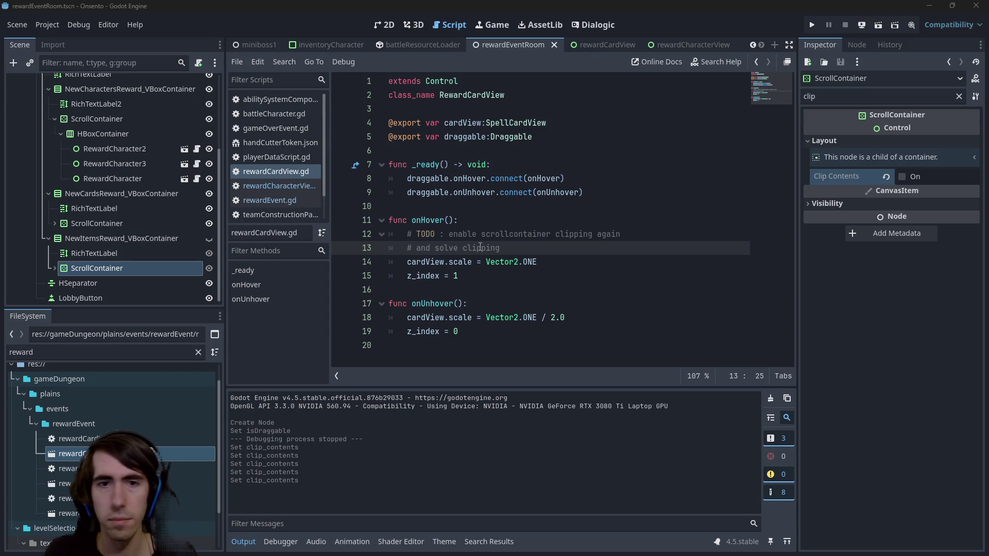
{"action": "left_click", "coordinate": [135, 241]}
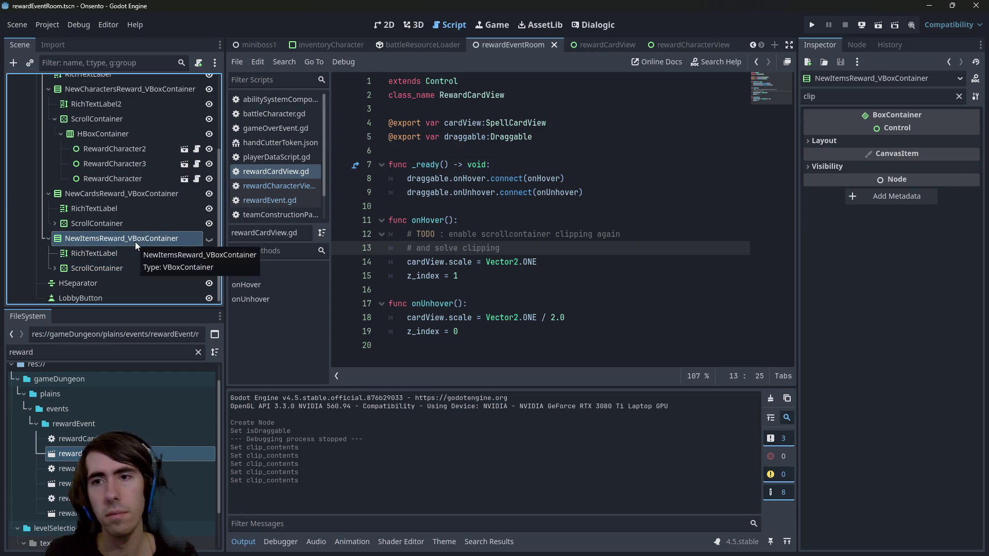
{"action": "left_click", "coordinate": [959, 96]}
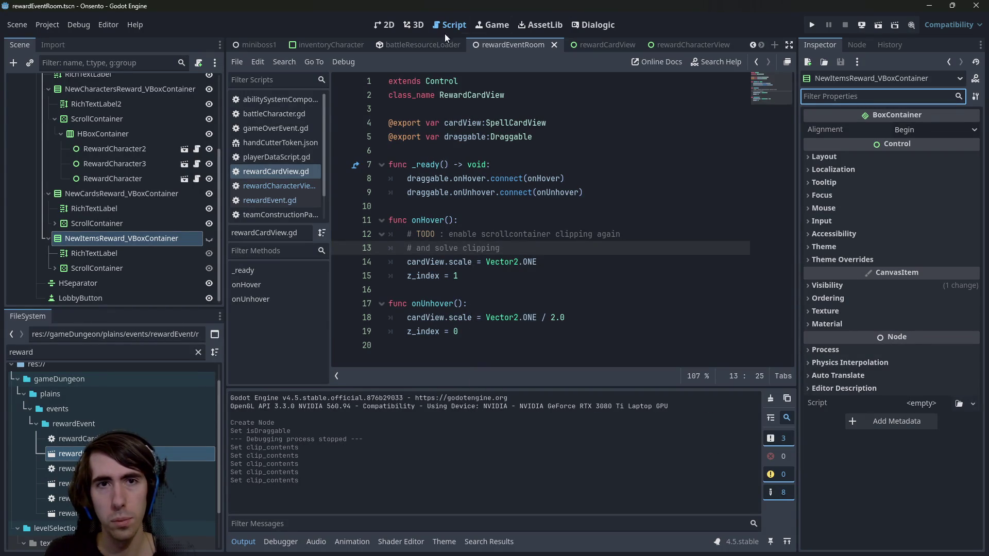
{"action": "left_click", "coordinate": [879, 24]}
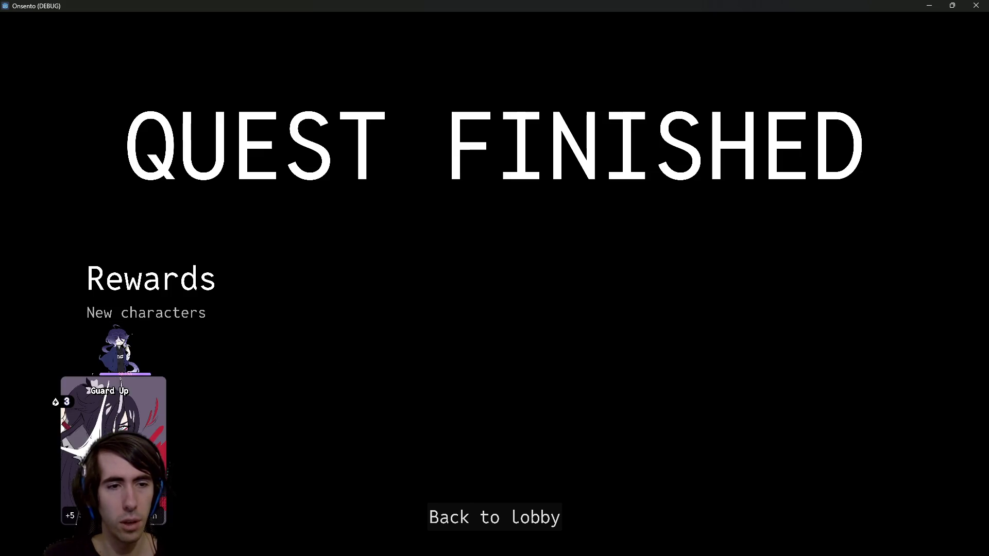
{"action": "mouse_move", "coordinate": [138, 432]}
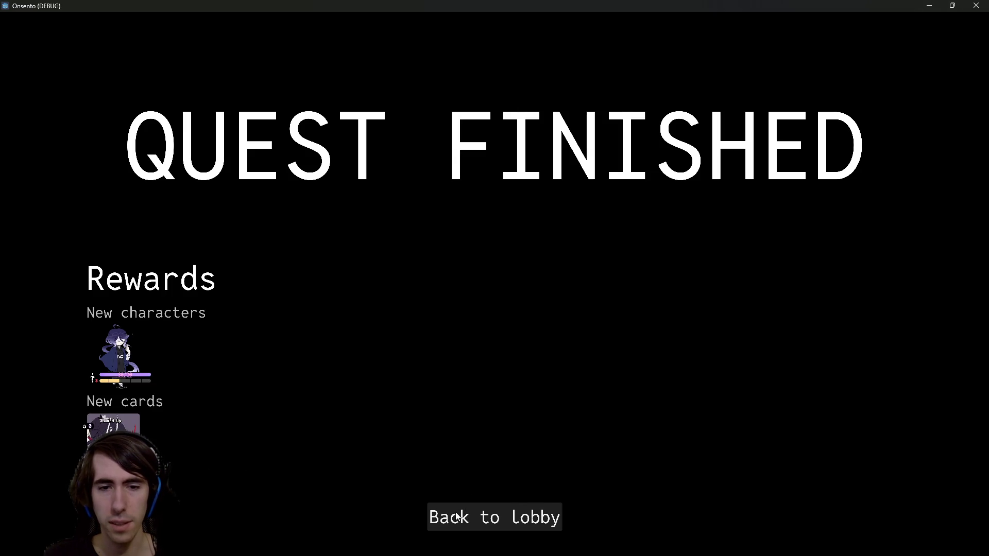
{"action": "left_click", "coordinate": [976, 5]}
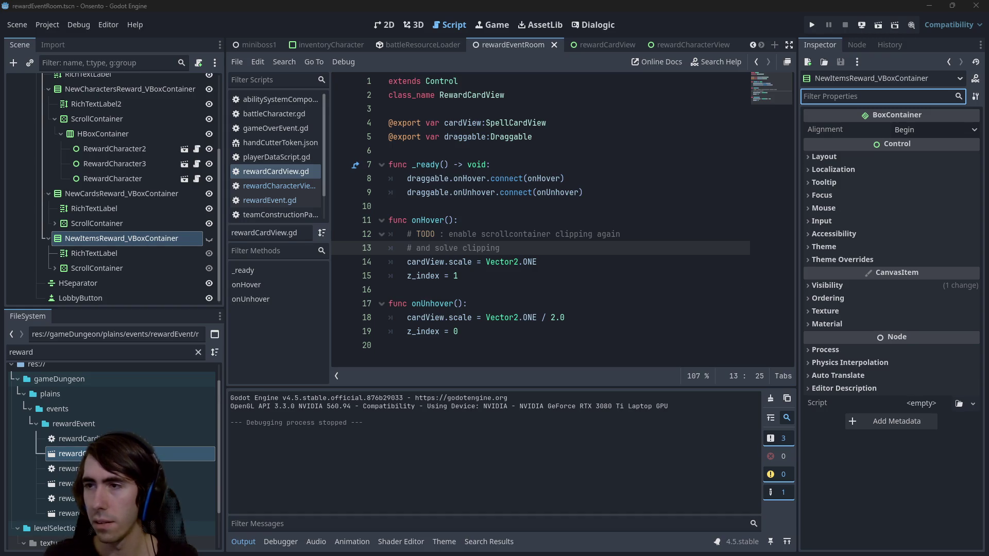
{"action": "left_click", "coordinate": [645, 251]}
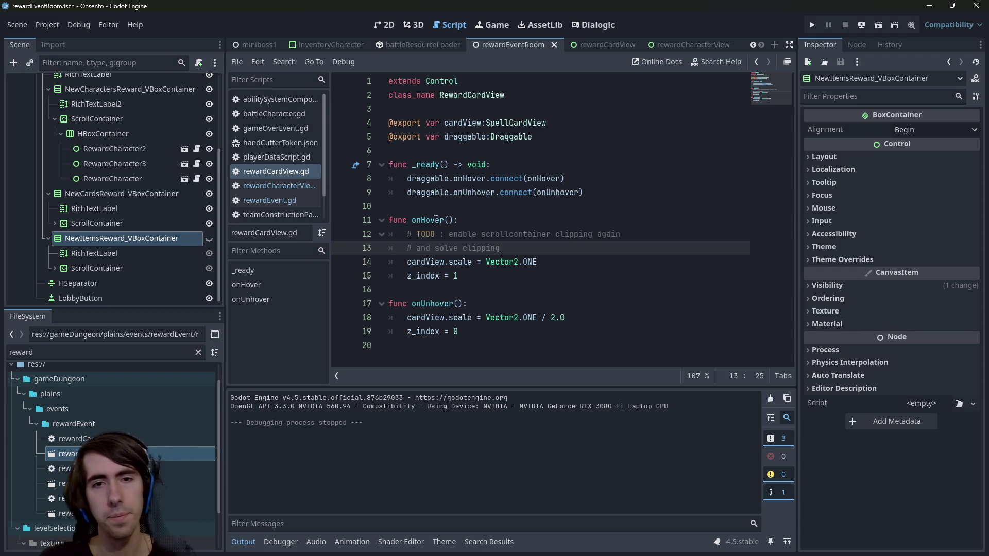
In the 2D view, select the first reward character and reward card on the canvas
{"action": "left_click", "coordinate": [384, 25]}
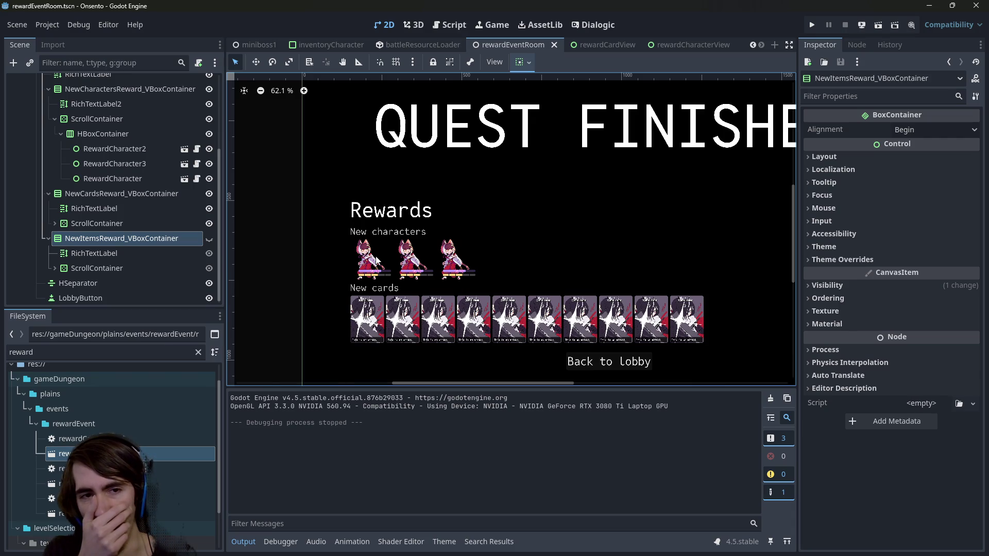
{"action": "left_click", "coordinate": [377, 260]}
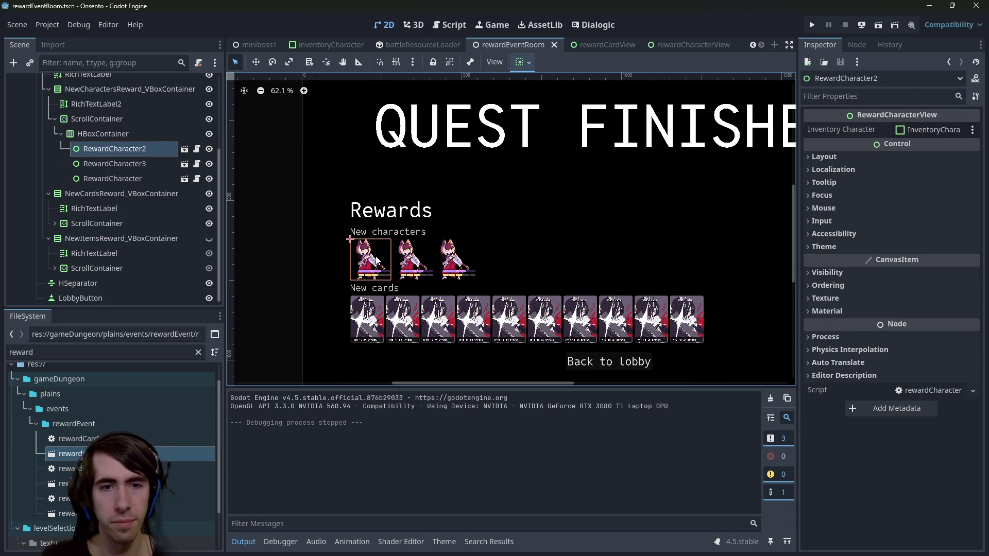
{"action": "left_click", "coordinate": [377, 307]}
{"action": "left_click", "coordinate": [378, 263]}
{"action": "left_click", "coordinate": [371, 317]}
{"action": "left_click", "coordinate": [385, 255]}
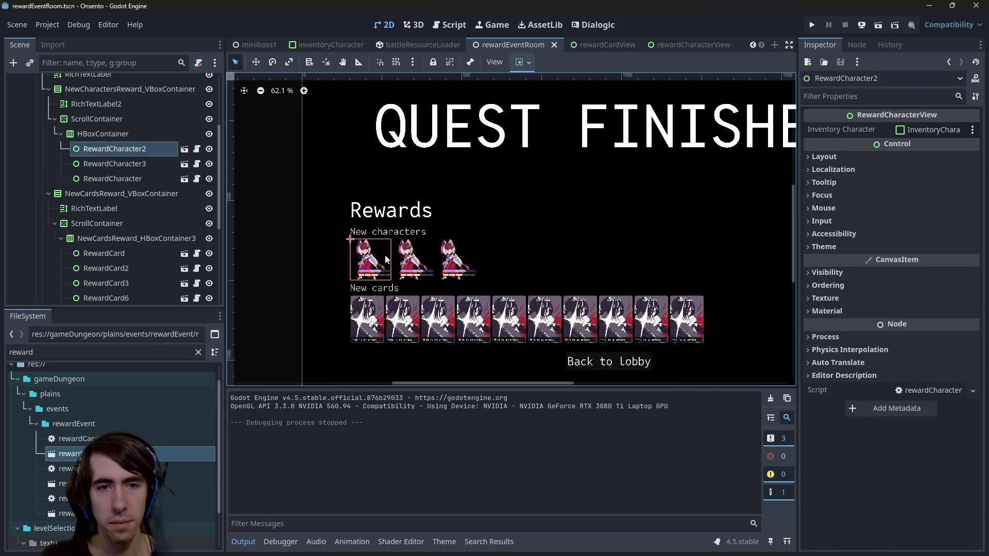
Bring up rewardCardView.gd in the script editor to review its hover code
{"action": "left_click", "coordinate": [449, 23]}
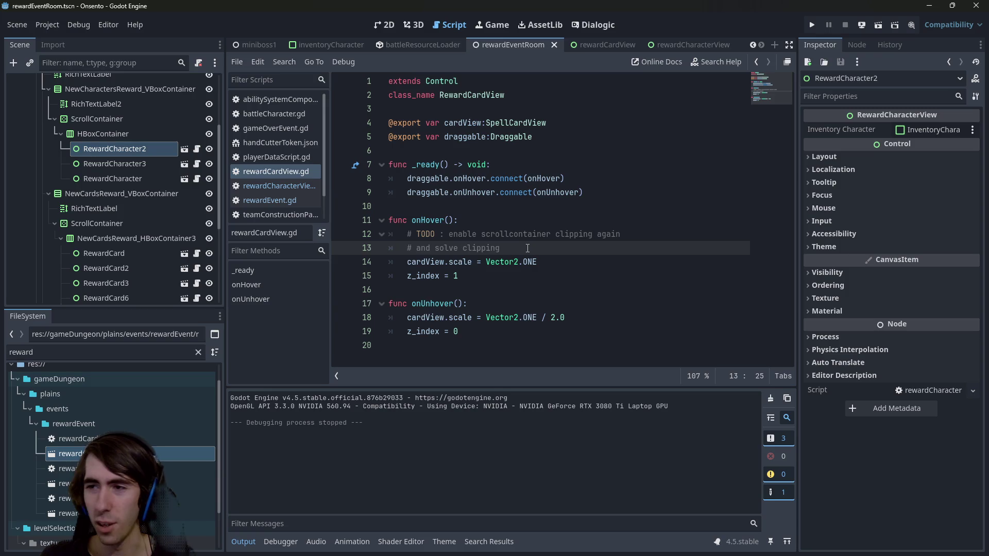
{"action": "left_click", "coordinate": [387, 24]}
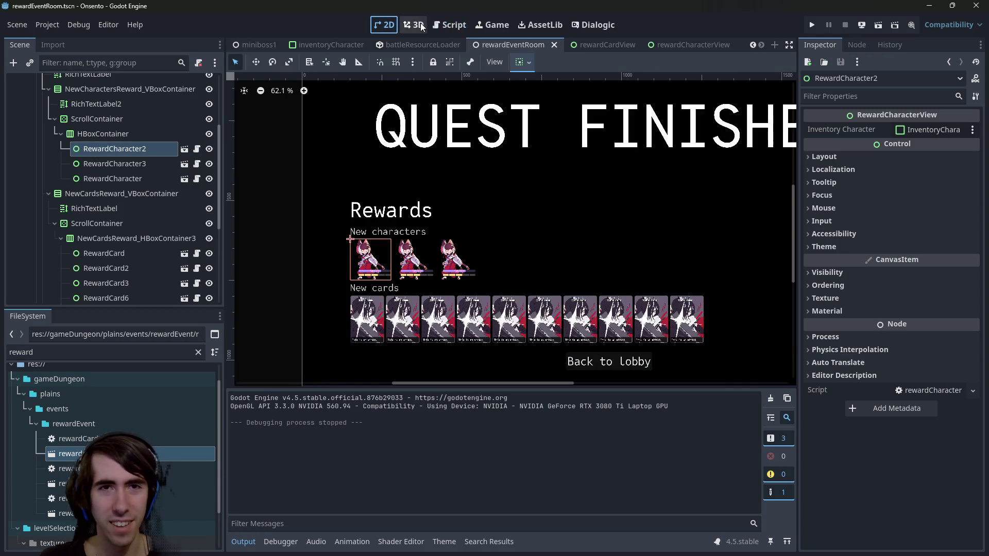
{"action": "left_click", "coordinate": [437, 23]}
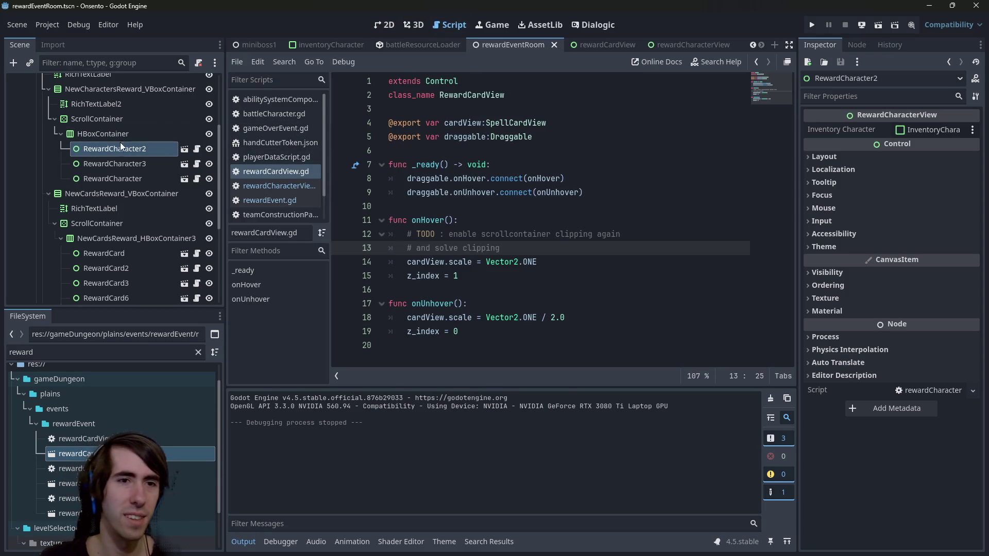
{"action": "scroll", "coordinate": [160, 148], "scroll_direction": "up", "scroll_amount": 3}
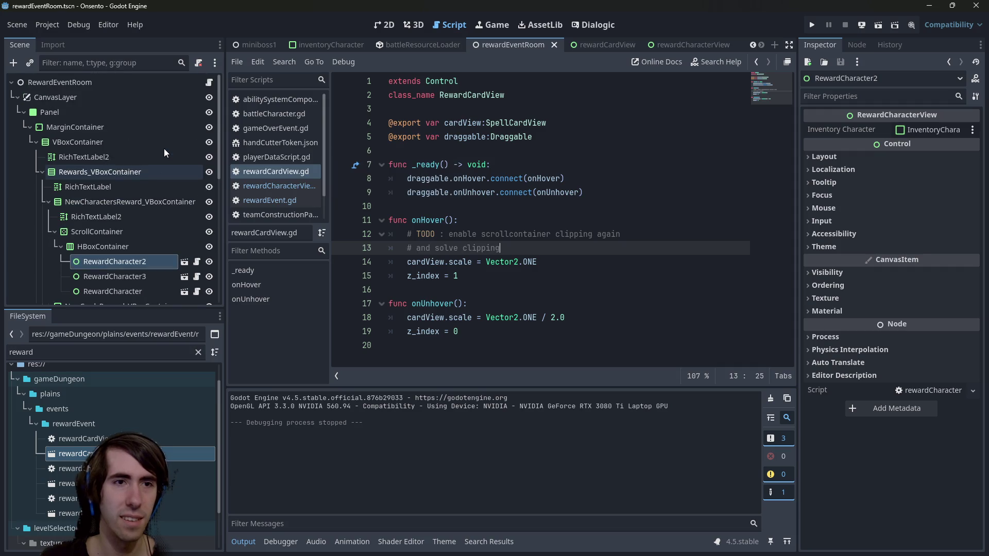
In rewardEvent.gd, add a 'for i in range(15):' loop under 'if debugVisuals:'
{"action": "left_click", "coordinate": [209, 81]}
{"action": "scroll", "coordinate": [520, 253], "scroll_direction": "up", "scroll_amount": 4}
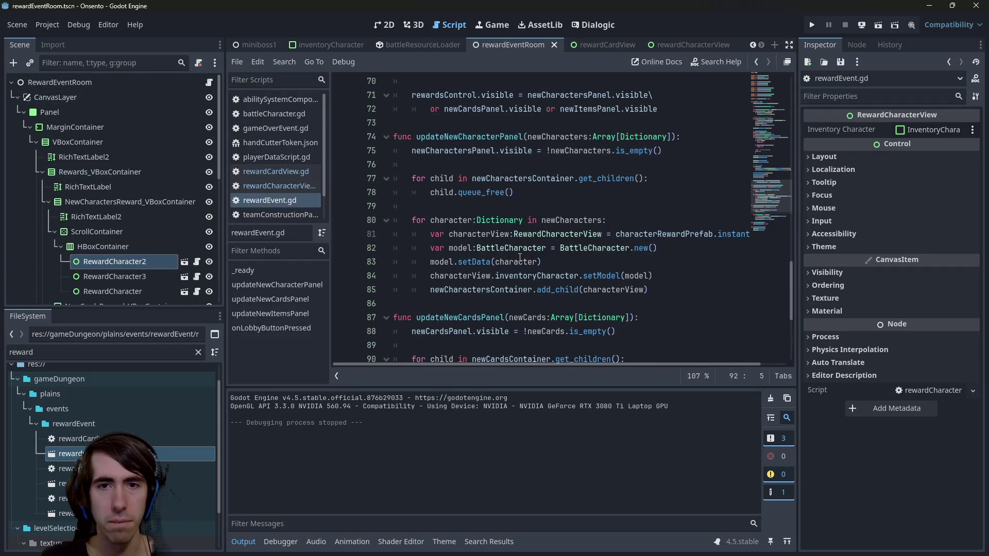
{"action": "scroll", "coordinate": [520, 257], "scroll_direction": "up", "scroll_amount": 3}
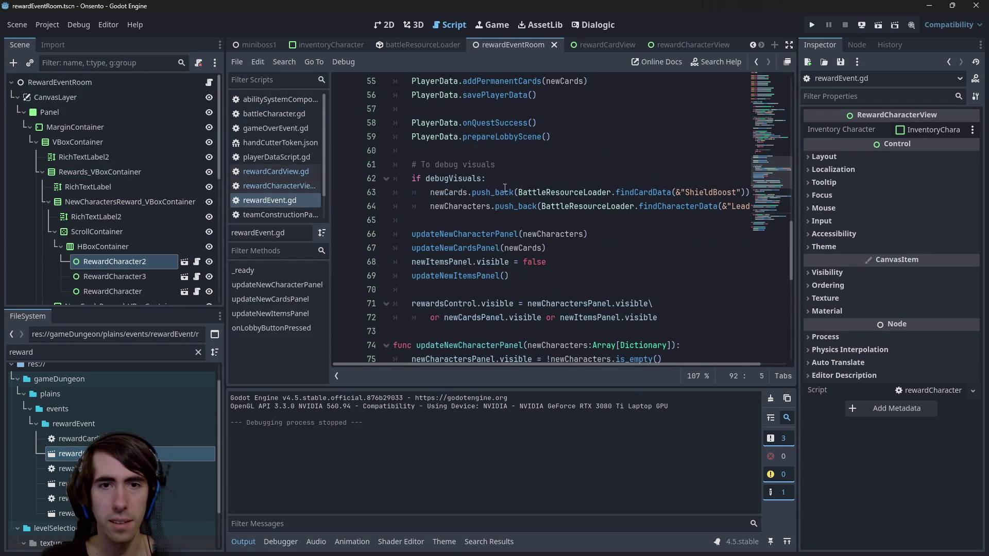
{"action": "left_click", "coordinate": [506, 176]}
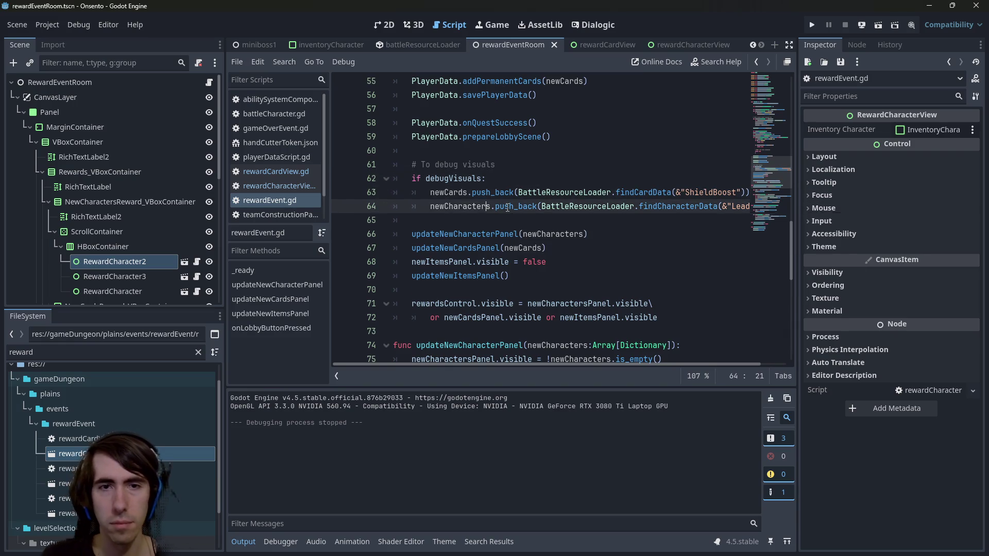
{"action": "key", "text": "Return"}
{"action": "type", "text": "i in range(15):"}
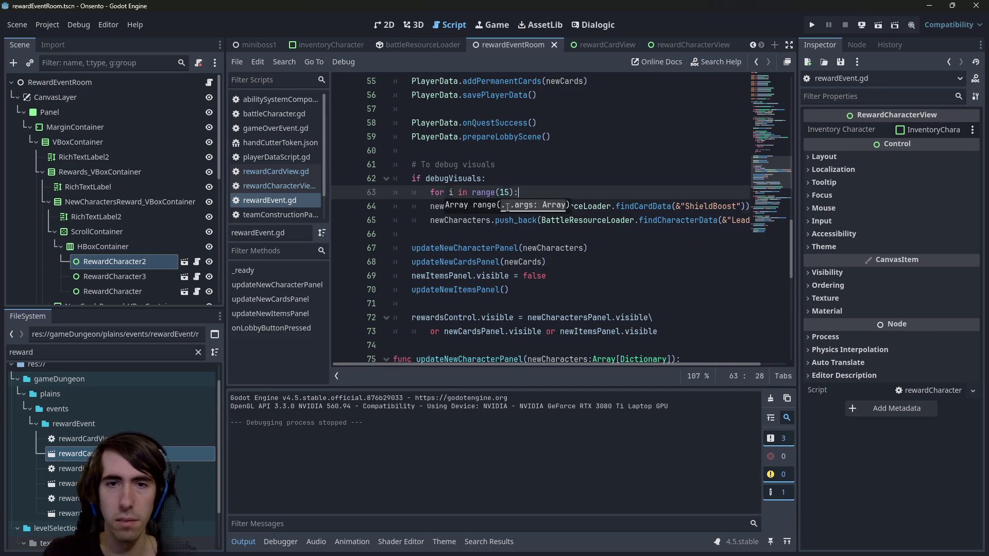
Indent both debug push_back lines into the loop and run the reward scene
{"action": "key", "text": "Down"}
{"action": "key", "text": "Home"}
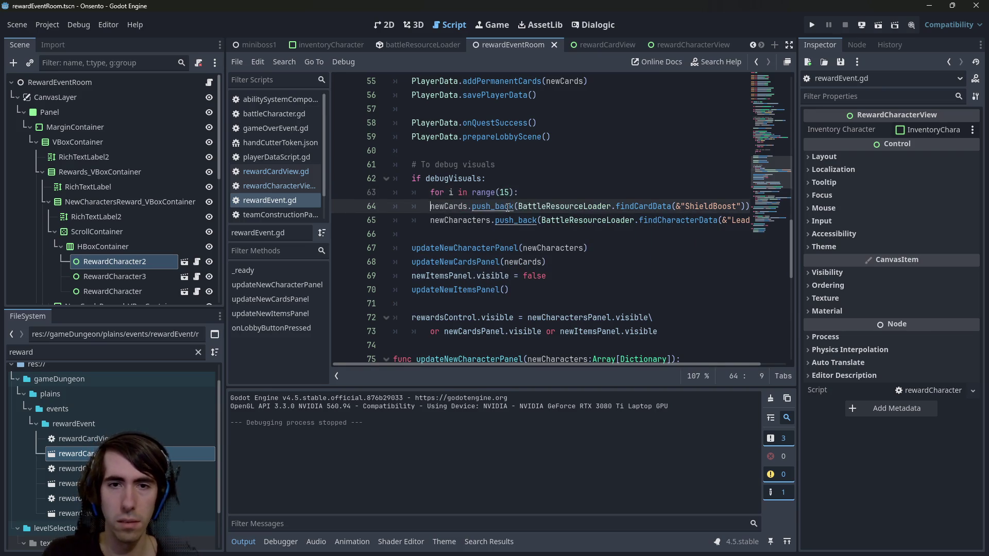
{"action": "key", "text": "Tab"}
{"action": "key", "text": "Down"}
{"action": "key", "text": "Home"}
{"action": "key", "text": "Tab"}
{"action": "left_click", "coordinate": [879, 24]}
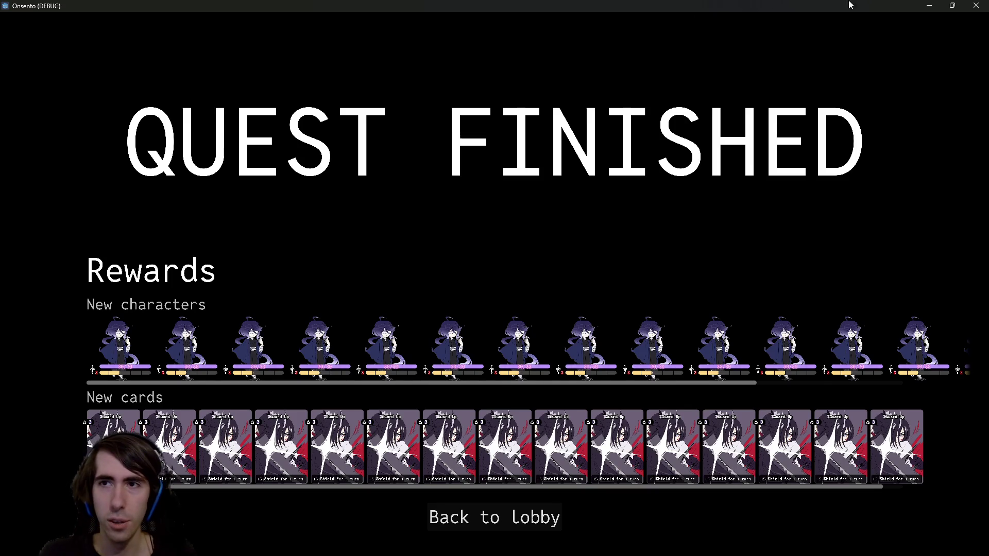
{"action": "left_click", "coordinate": [976, 6]}
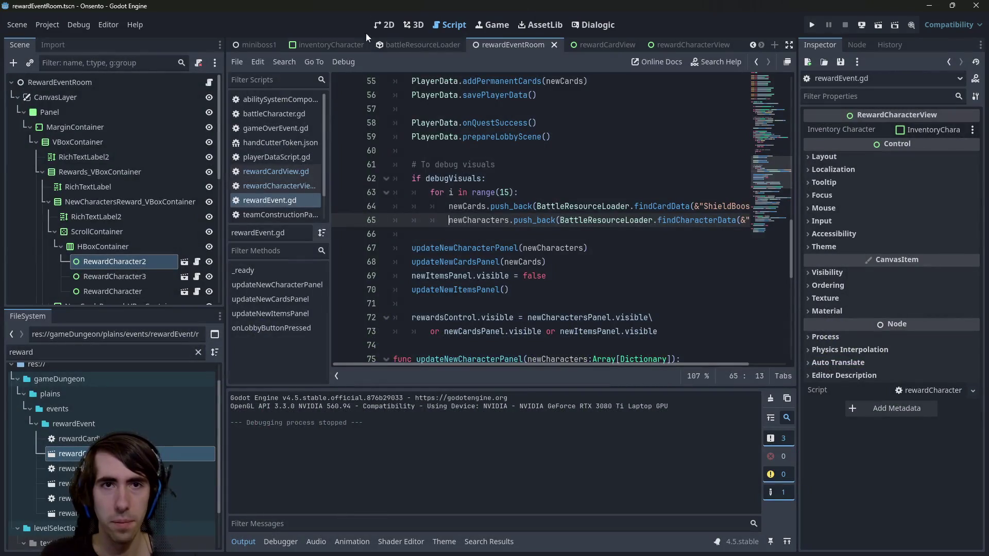
Give the characters' ScrollContainer the theme.tres theme via Quick Load
{"action": "left_click", "coordinate": [385, 25]}
{"action": "scroll", "coordinate": [84, 210], "scroll_direction": "down", "scroll_amount": 1}
{"action": "left_click", "coordinate": [96, 208]}
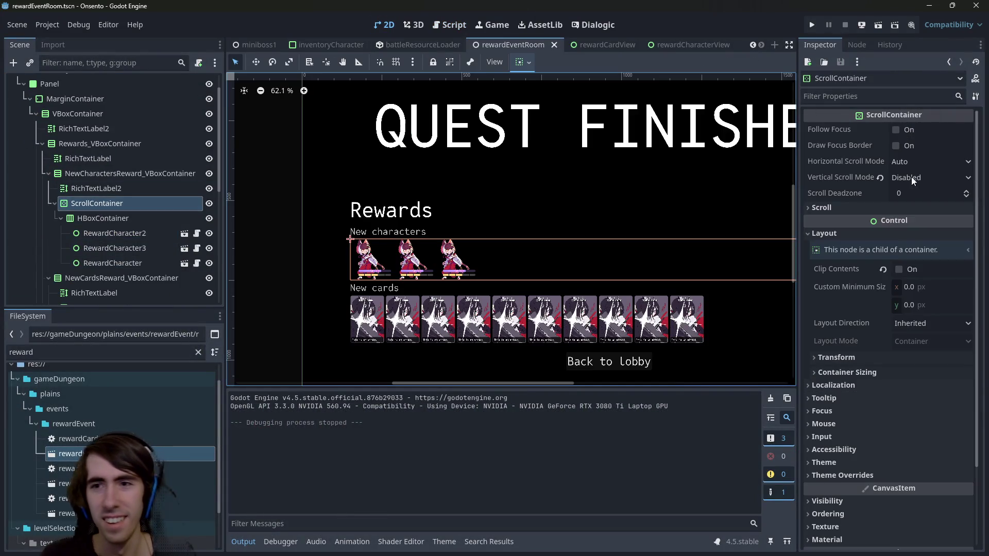
{"action": "scroll", "coordinate": [846, 418], "scroll_direction": "down", "scroll_amount": 2}
{"action": "left_click", "coordinate": [852, 367]}
{"action": "left_click", "coordinate": [967, 380]}
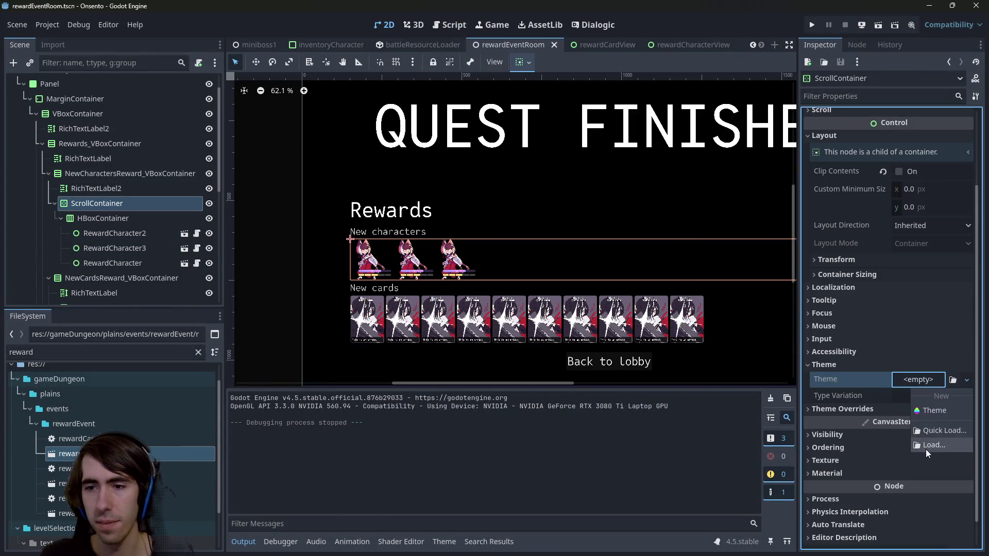
{"action": "left_click", "coordinate": [934, 422]}
{"action": "type", "text": "theme"}
{"action": "key", "text": "Return"}
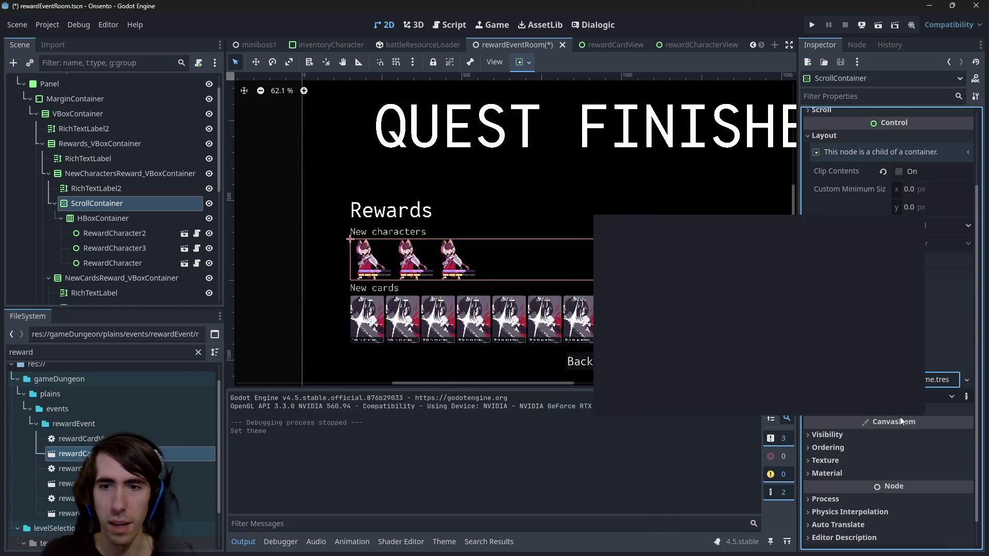
Assign theme.tres as the Theme of the cards' ScrollContainer
{"action": "scroll", "coordinate": [110, 267], "scroll_direction": "down", "scroll_amount": 2}
{"action": "left_click", "coordinate": [129, 251]}
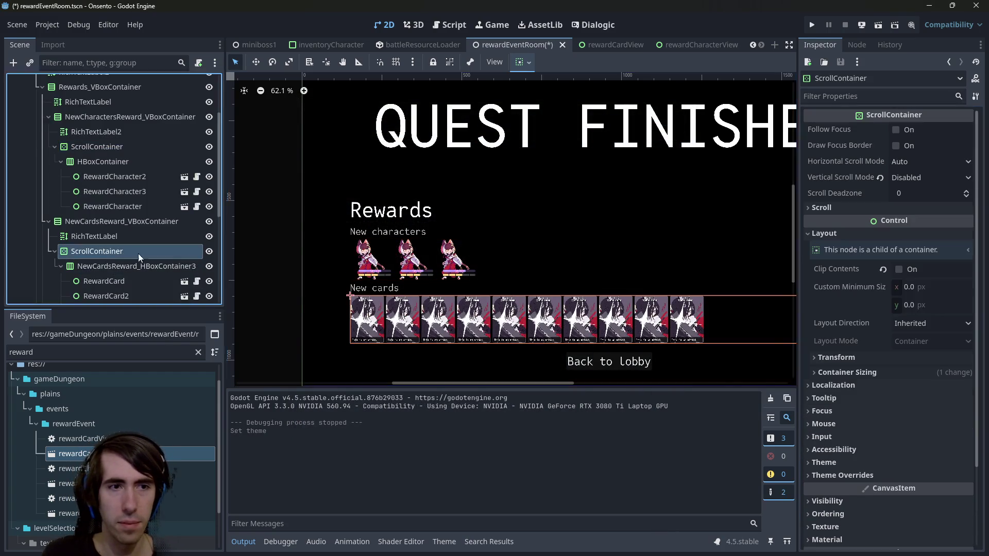
{"action": "left_click", "coordinate": [901, 373]}
{"action": "left_click", "coordinate": [879, 369]}
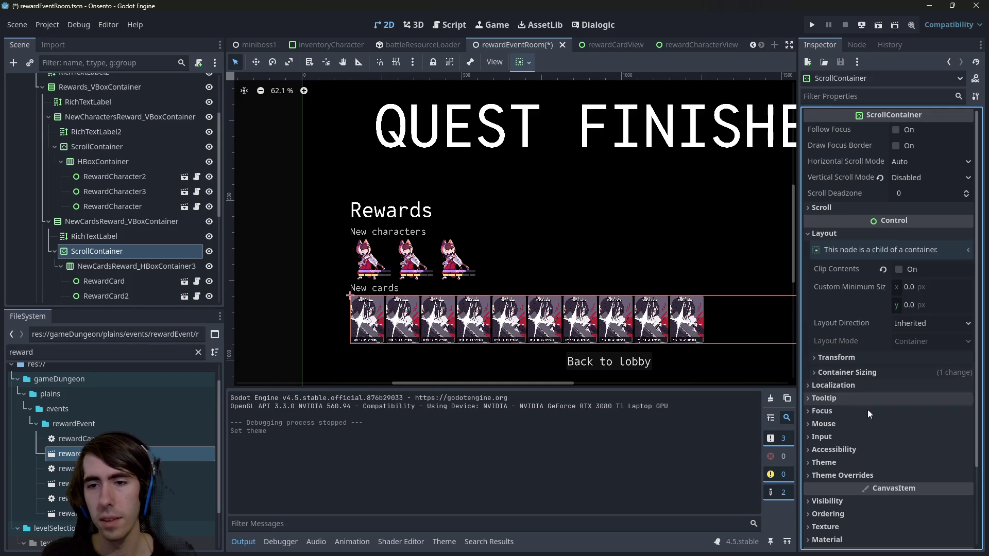
{"action": "left_click", "coordinate": [867, 462]}
{"action": "left_click", "coordinate": [918, 478]}
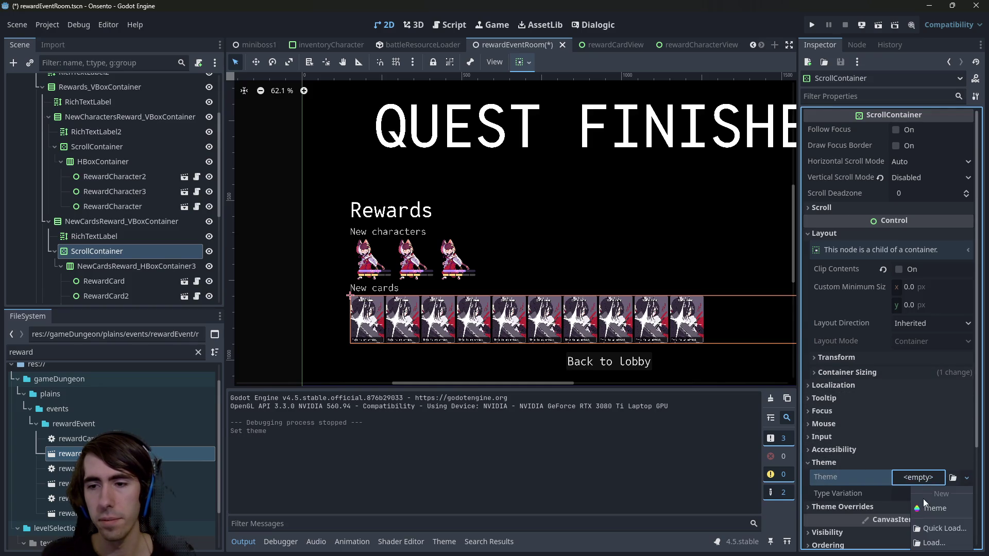
{"action": "left_click", "coordinate": [930, 531]}
{"action": "left_click", "coordinate": [364, 156]}
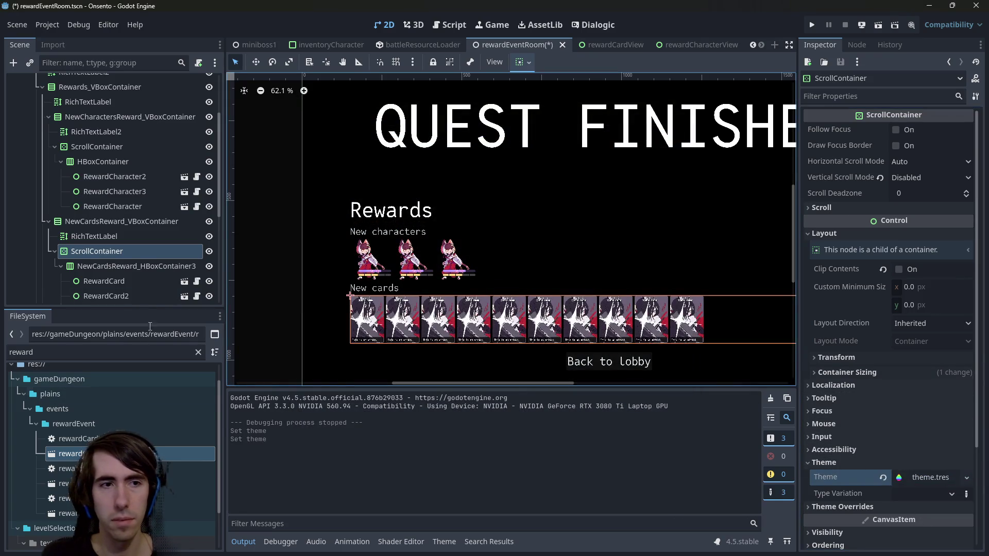
Assign theme.tres to the items' ScrollContainer, save the scene, and test-run it
{"action": "scroll", "coordinate": [123, 277], "scroll_direction": "down", "scroll_amount": 8}
{"action": "left_click", "coordinate": [110, 270]}
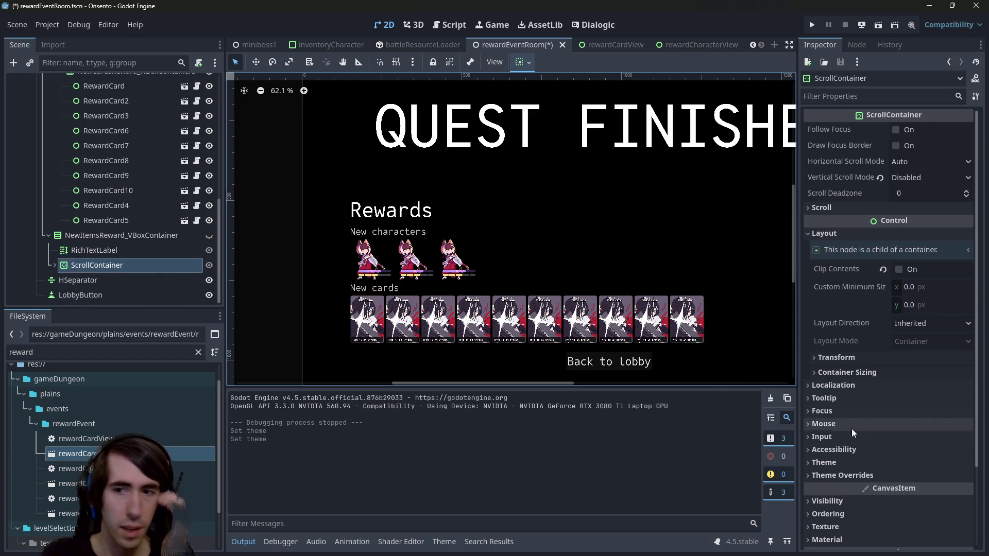
{"action": "left_click", "coordinate": [843, 462]}
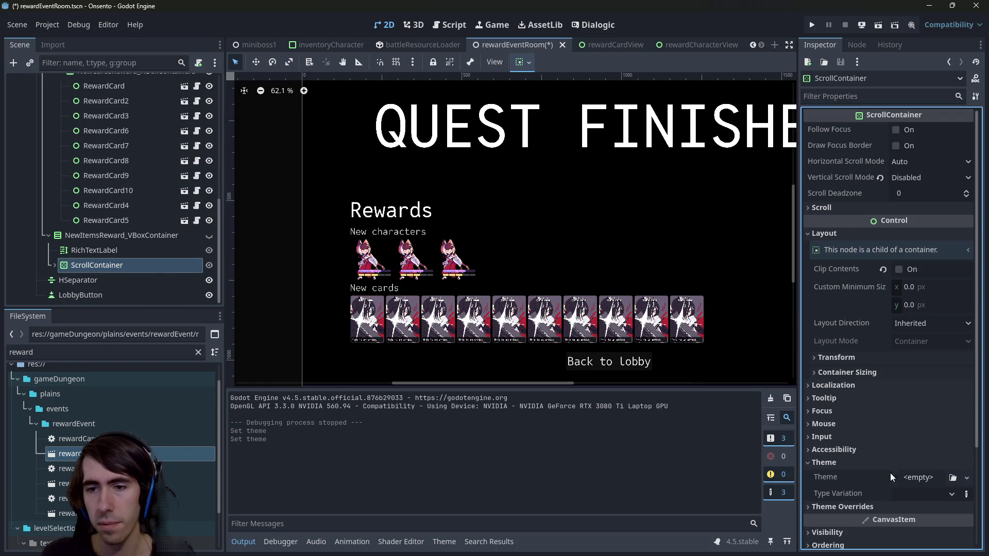
{"action": "left_click", "coordinate": [918, 477]}
{"action": "left_click", "coordinate": [927, 537]}
{"action": "key", "text": "Escape"}
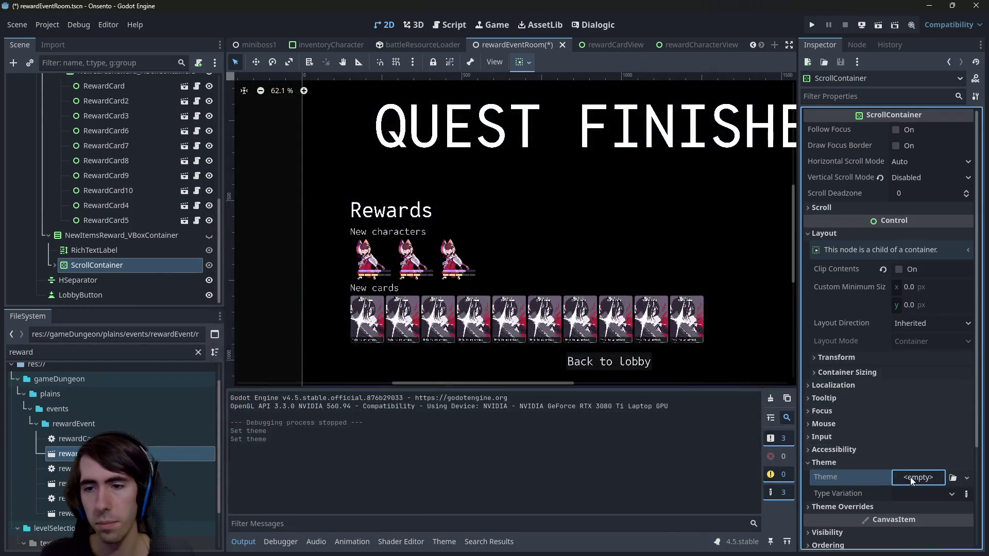
{"action": "left_click", "coordinate": [918, 477]}
{"action": "left_click", "coordinate": [926, 526]}
{"action": "type", "text": "them"}
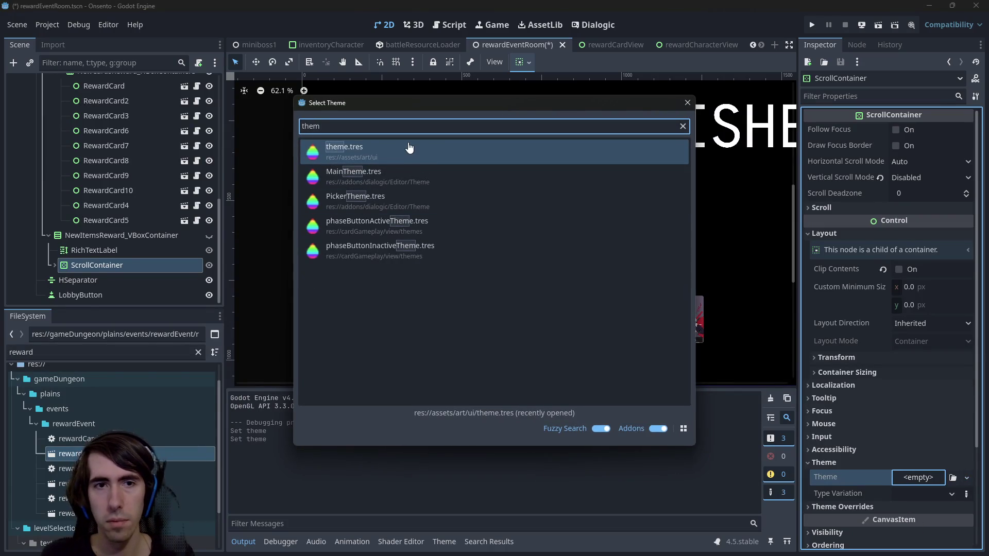
{"action": "left_click", "coordinate": [407, 148]}
{"action": "key", "text": "ctrl+s"}
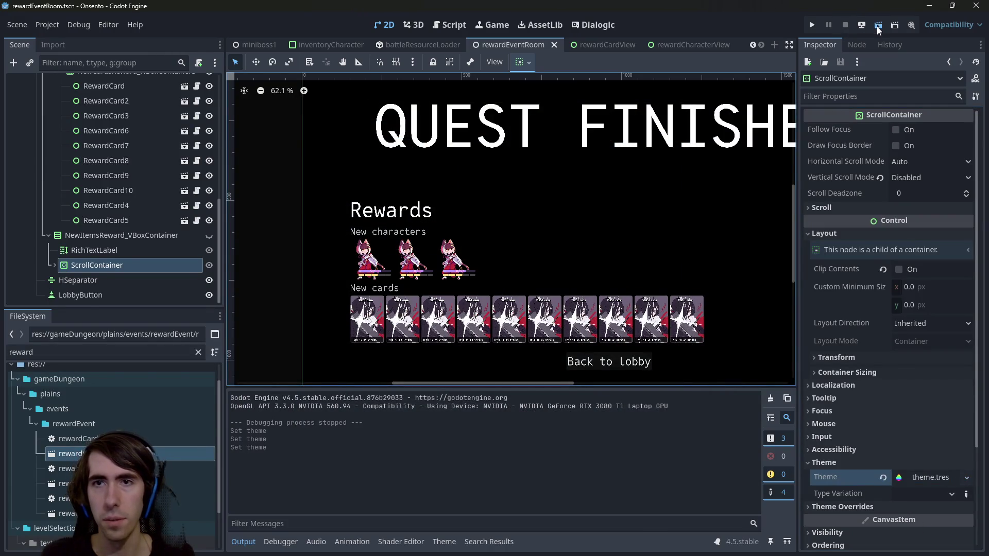
{"action": "left_click", "coordinate": [878, 25]}
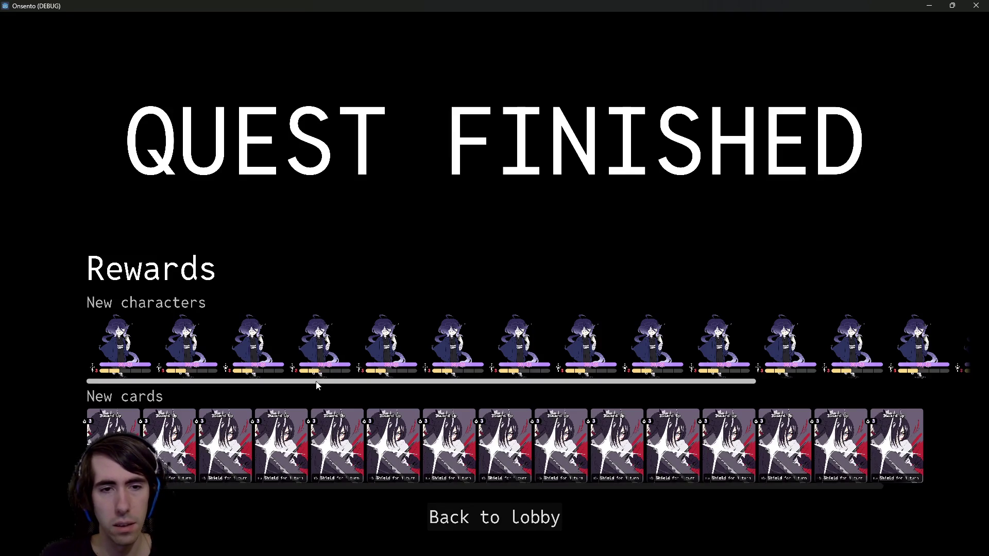
{"action": "scroll", "coordinate": [316, 380], "scroll_direction": "down", "scroll_amount": 2}
{"action": "scroll", "coordinate": [316, 380], "scroll_direction": "up", "scroll_amount": 2}
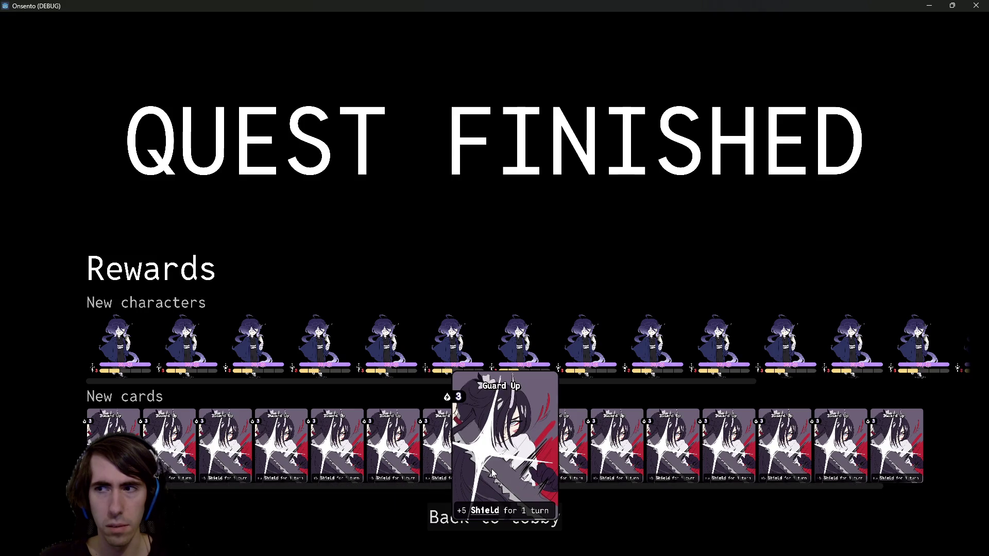
{"action": "left_click", "coordinate": [976, 5]}
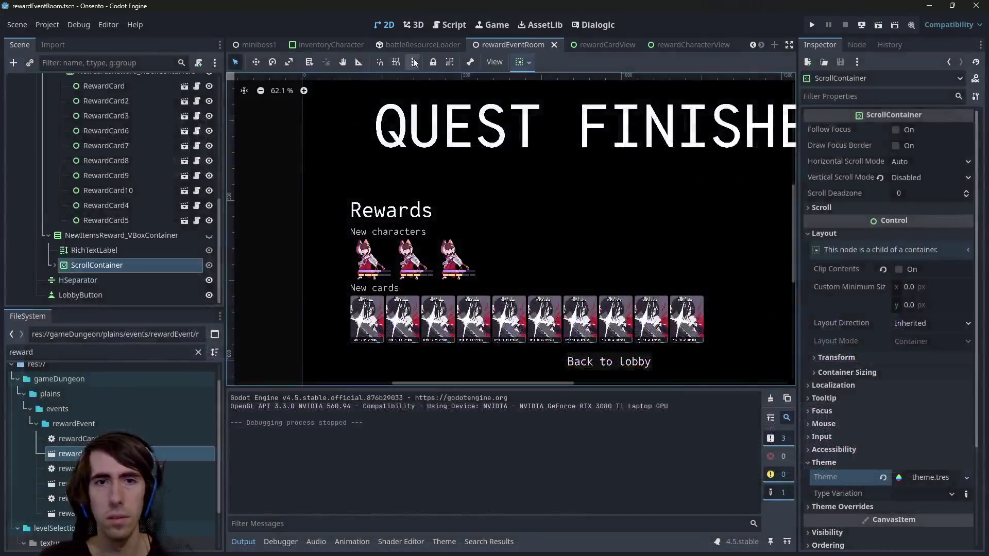
In the reward card view scene, move Draggable under AspectRatioContainer and save
{"action": "left_click", "coordinate": [611, 45]}
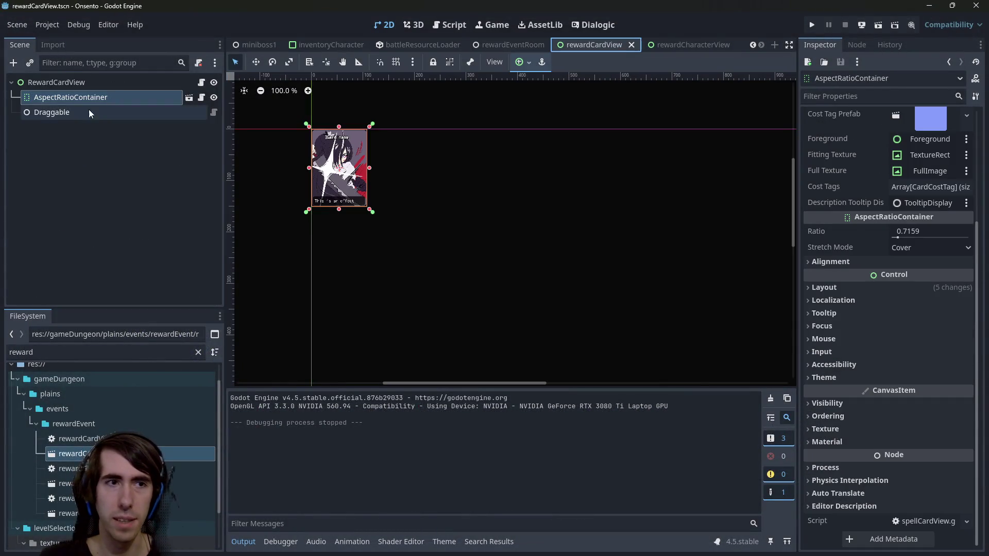
{"action": "left_click_drag", "start_coordinate": [89, 109], "coordinate": [79, 103]}
{"action": "left_click", "coordinate": [81, 144]}
{"action": "key", "text": "ctrl+s"}
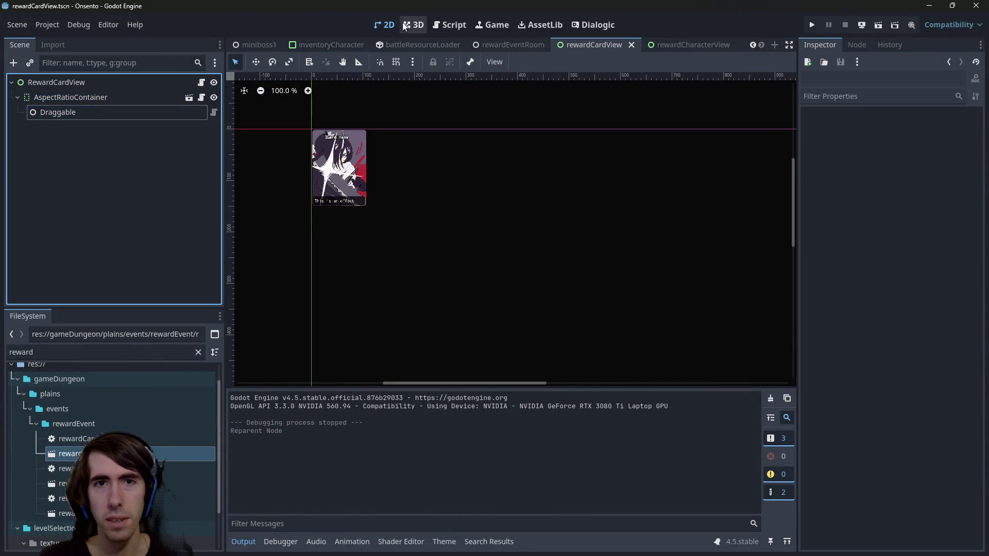
Look through the Draggable node's script, then return to rewardEventRoom in the 2D view
{"action": "left_click", "coordinate": [132, 111]}
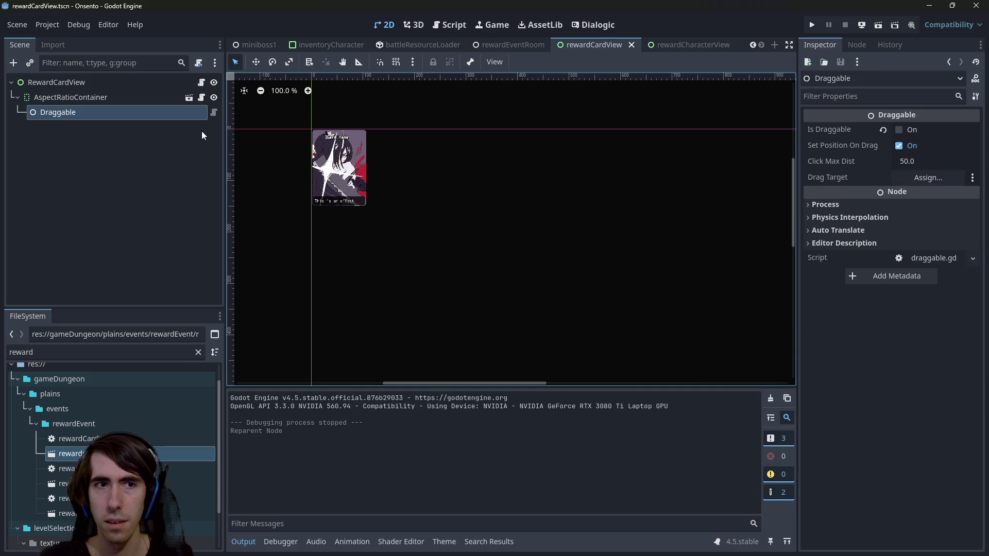
{"action": "left_click", "coordinate": [214, 112]}
{"action": "left_click", "coordinate": [670, 235]}
{"action": "key", "text": "ctrl+f"}
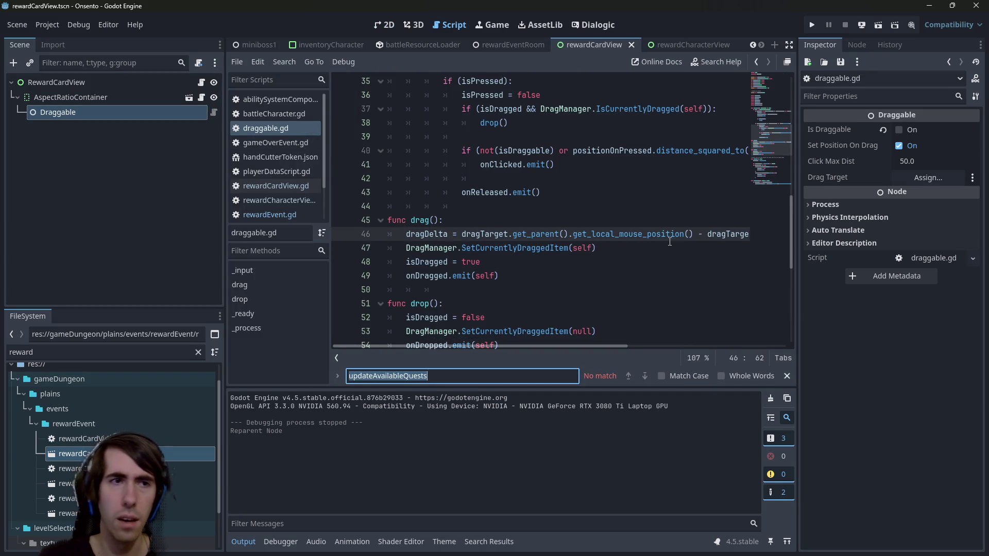
{"action": "key", "text": "Escape"}
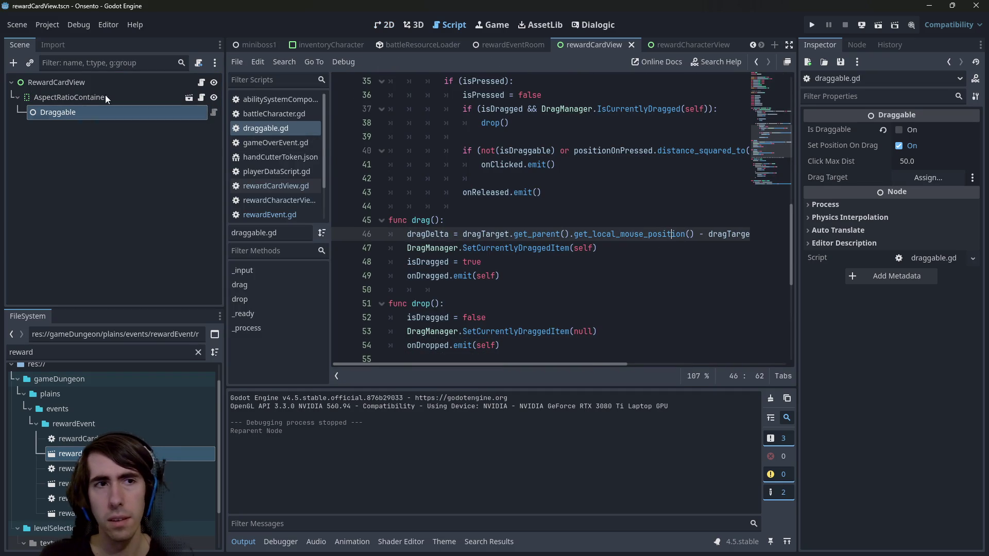
{"action": "left_click", "coordinate": [389, 25]}
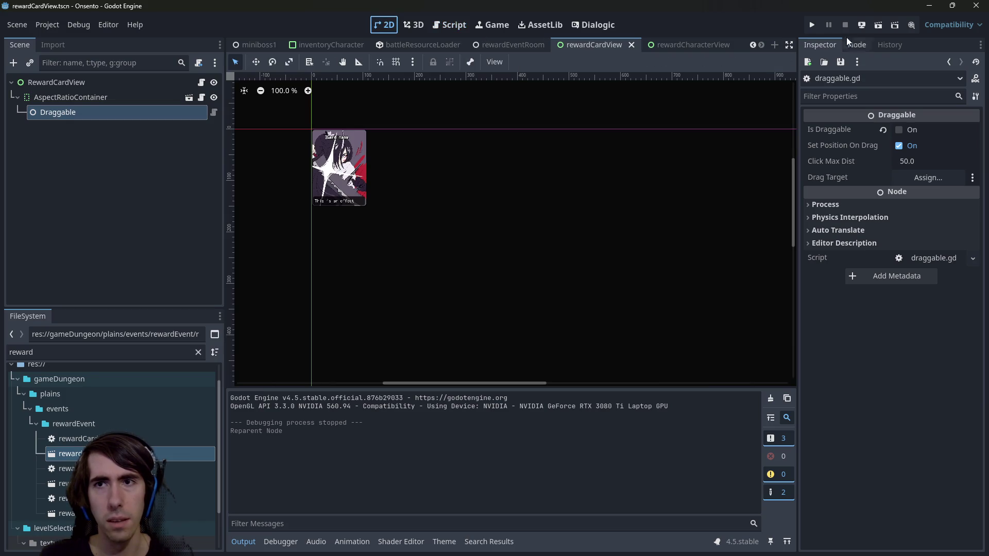
{"action": "left_click", "coordinate": [510, 45]}
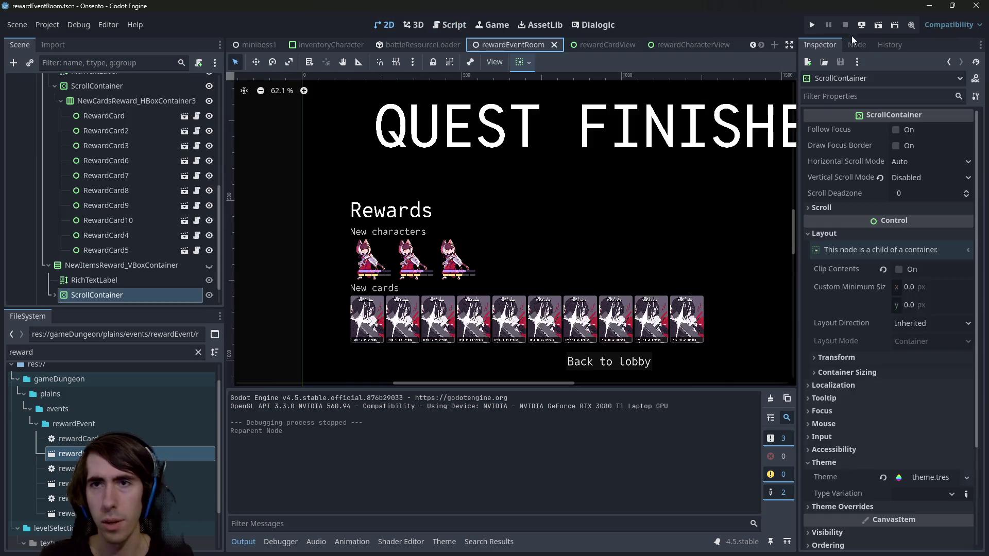
Run the reward screen with F6, close it, relaunch it, and bring up rewardCardView
{"action": "key", "text": "F6"}
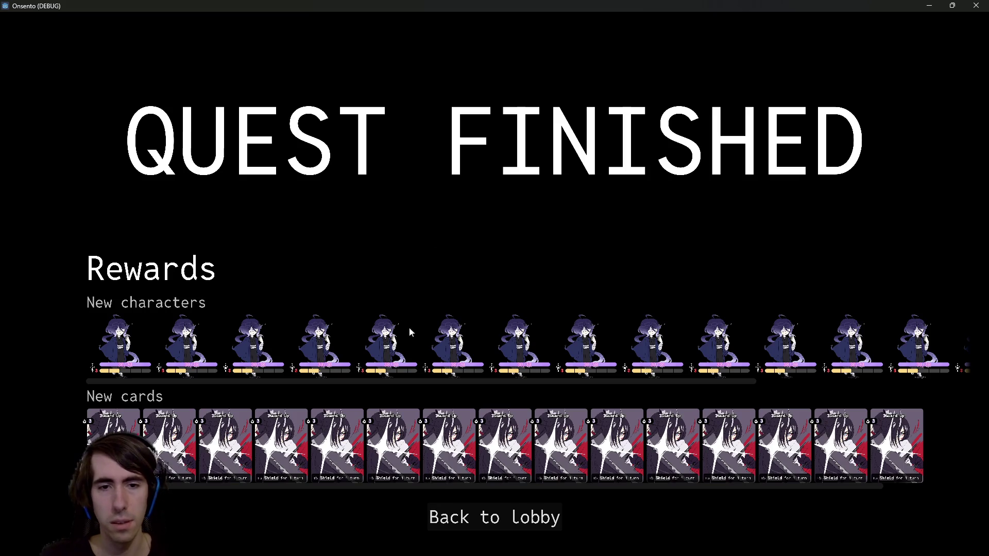
{"action": "mouse_move", "coordinate": [365, 469]}
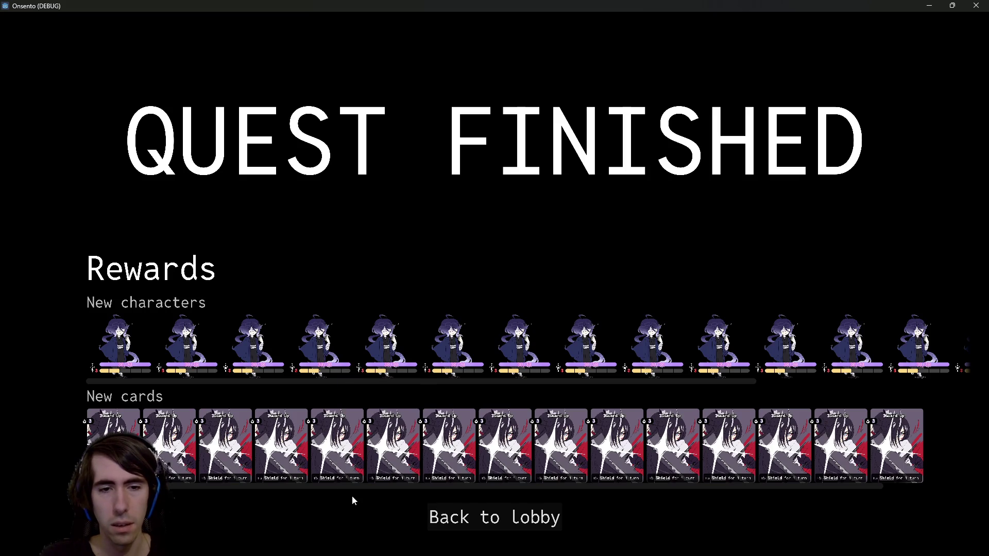
{"action": "left_click", "coordinate": [977, 5]}
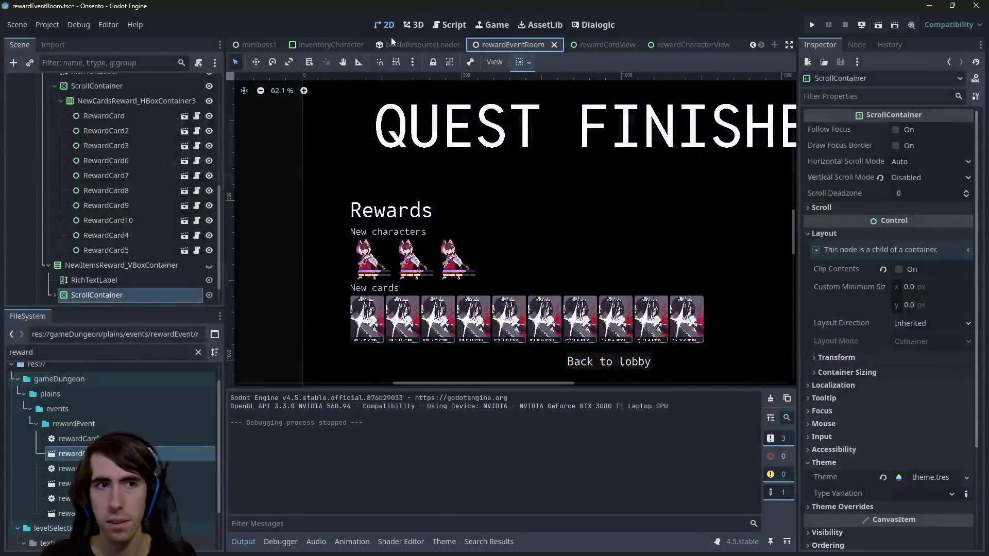
{"action": "left_click", "coordinate": [879, 30]}
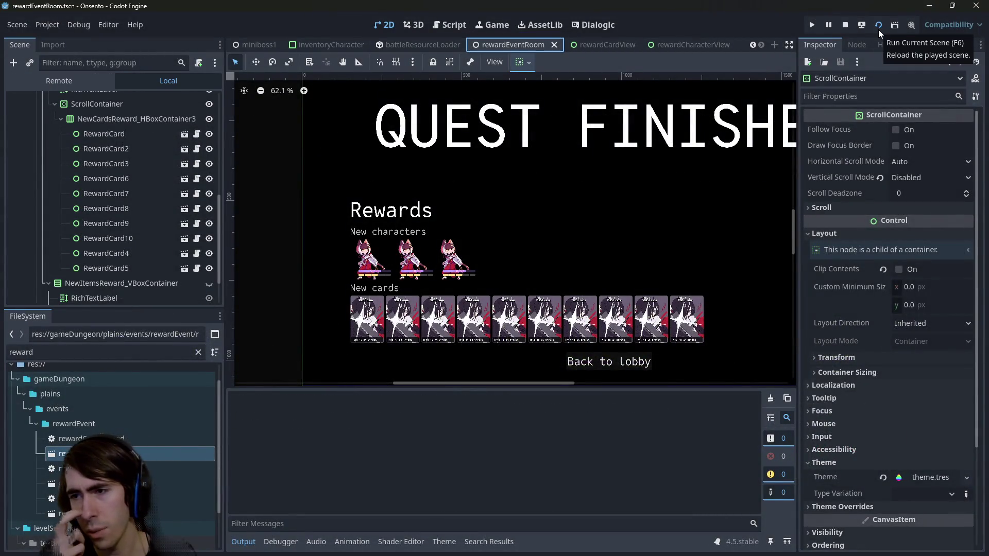
{"action": "left_click", "coordinate": [594, 45]}
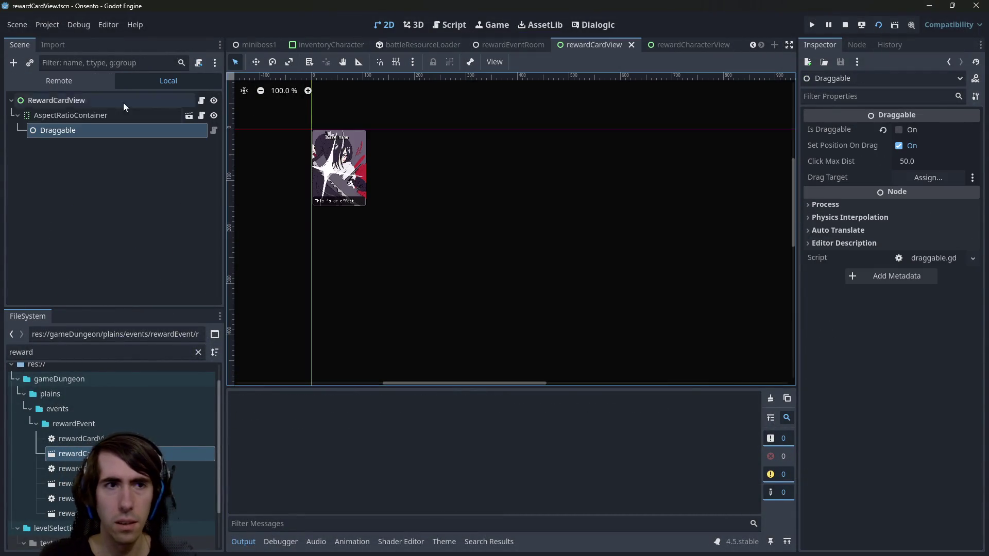
Check the hovered Guard Up card enlarging in the running game, then close the game
{"action": "left_click", "coordinate": [37, 117]}
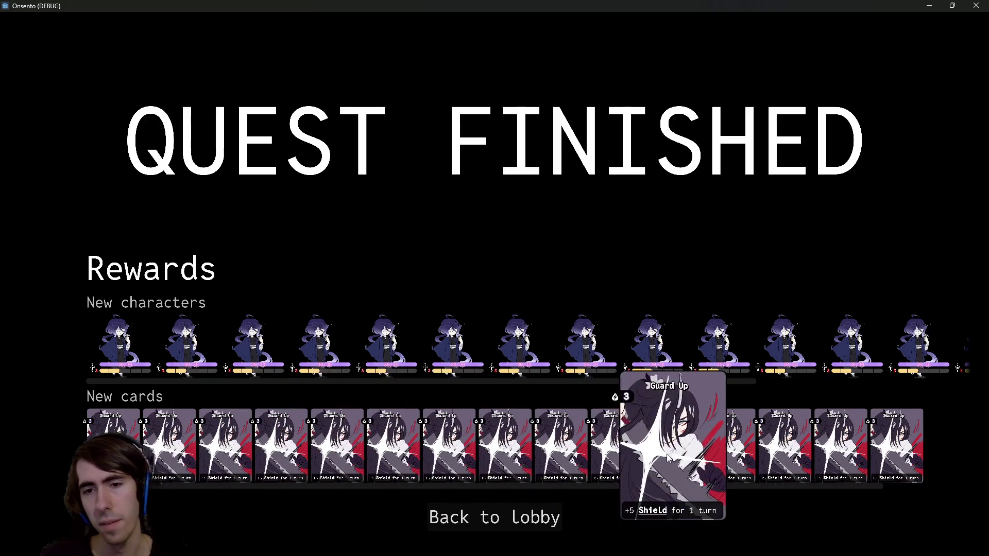
{"action": "left_click", "coordinate": [976, 5]}
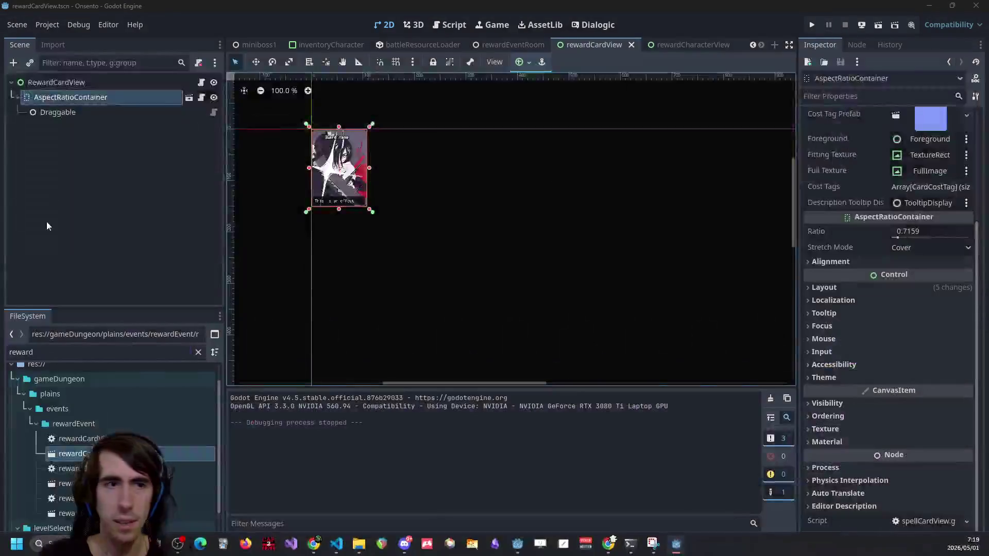
Inspect the RewardCardView root's Focus and Mouse settings, confirming its mouse filter is Stop
{"action": "left_click", "coordinate": [82, 84]}
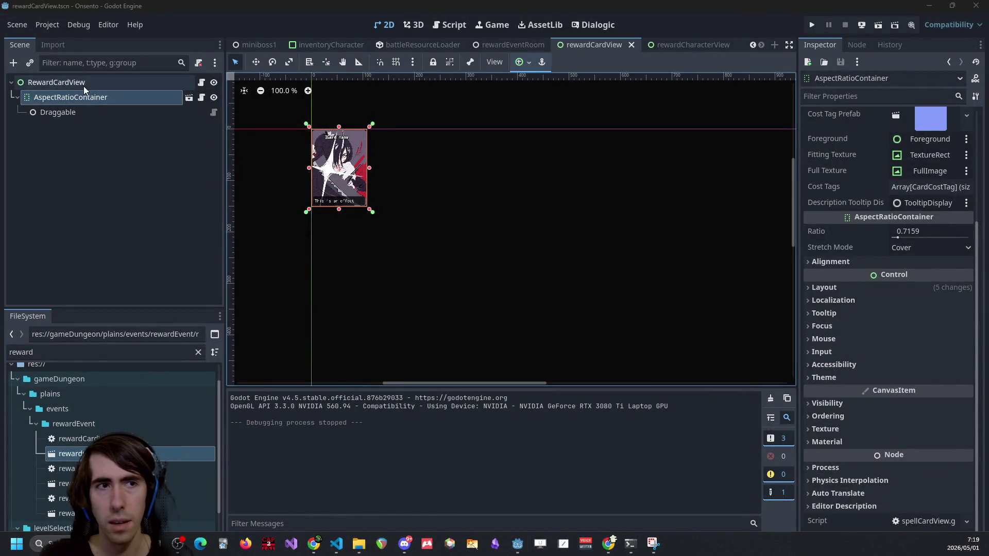
{"action": "left_click", "coordinate": [838, 96]}
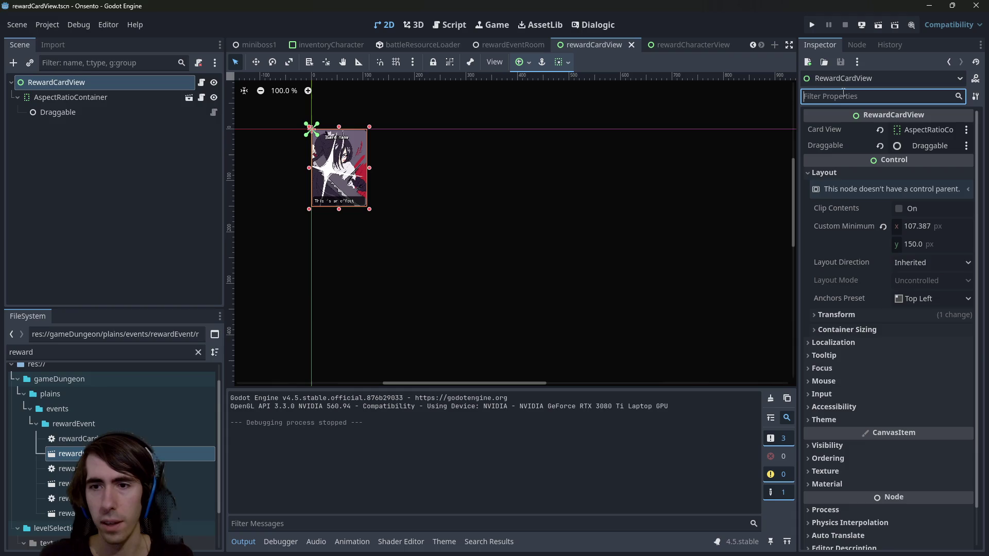
{"action": "left_click", "coordinate": [839, 458]}
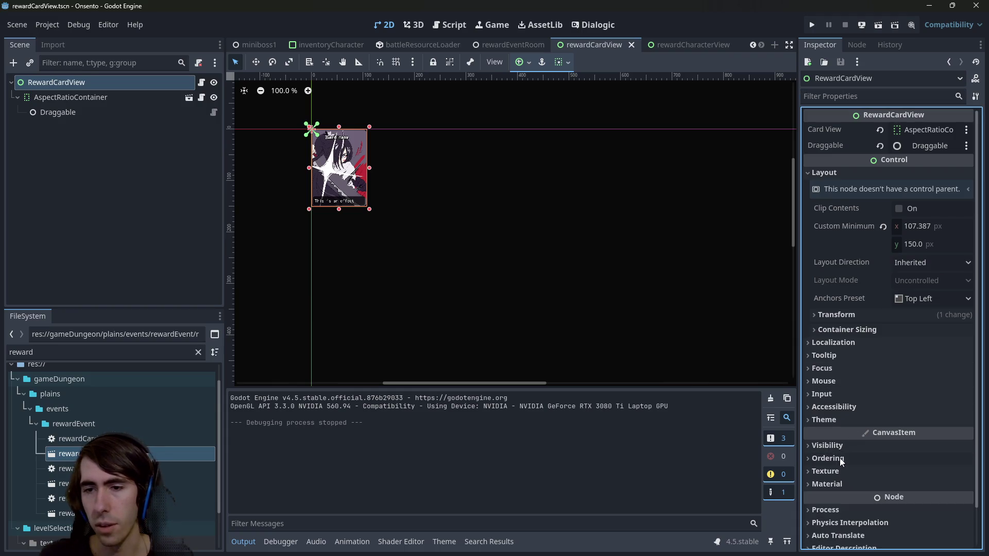
{"action": "left_click", "coordinate": [848, 374]}
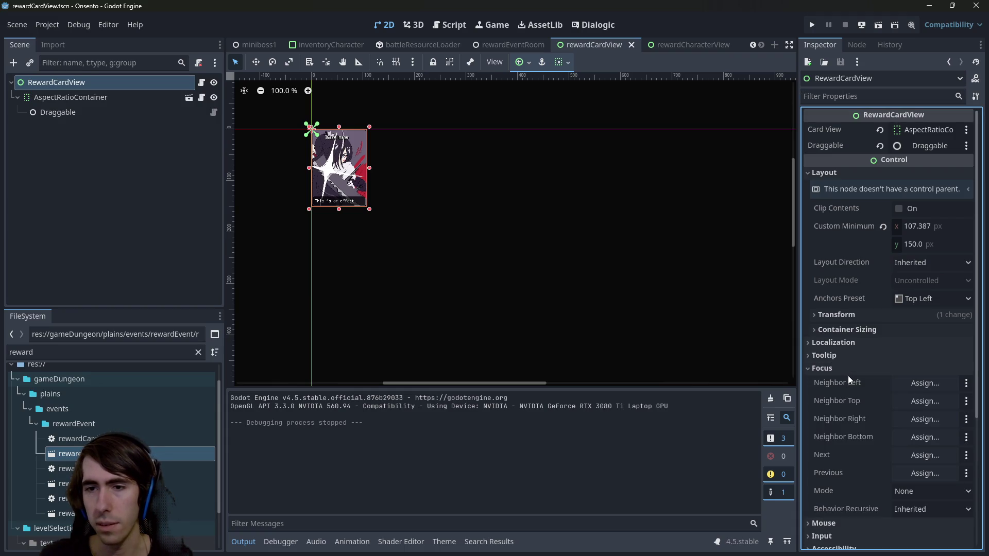
{"action": "left_click", "coordinate": [849, 374]}
{"action": "left_click", "coordinate": [844, 381]}
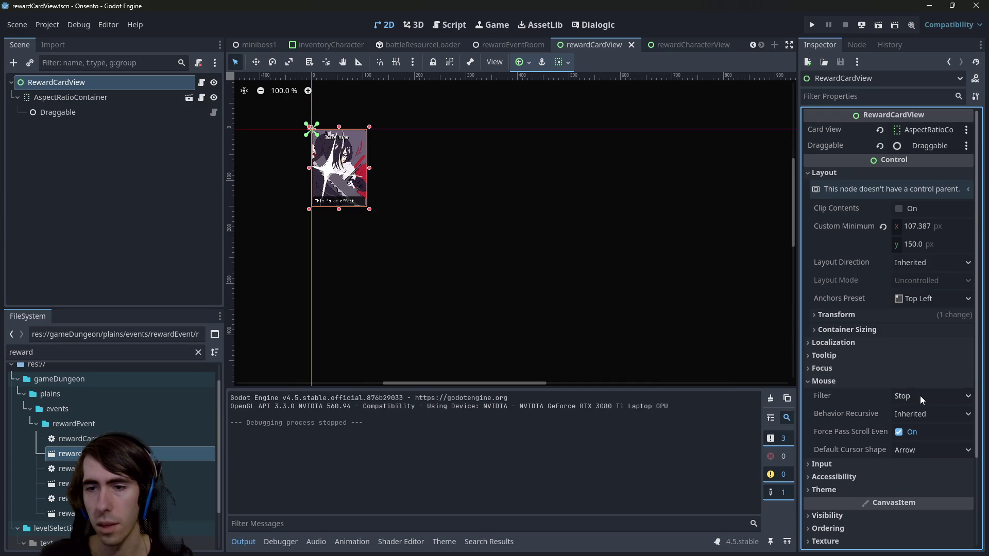
{"action": "mouse_move", "coordinate": [861, 437]}
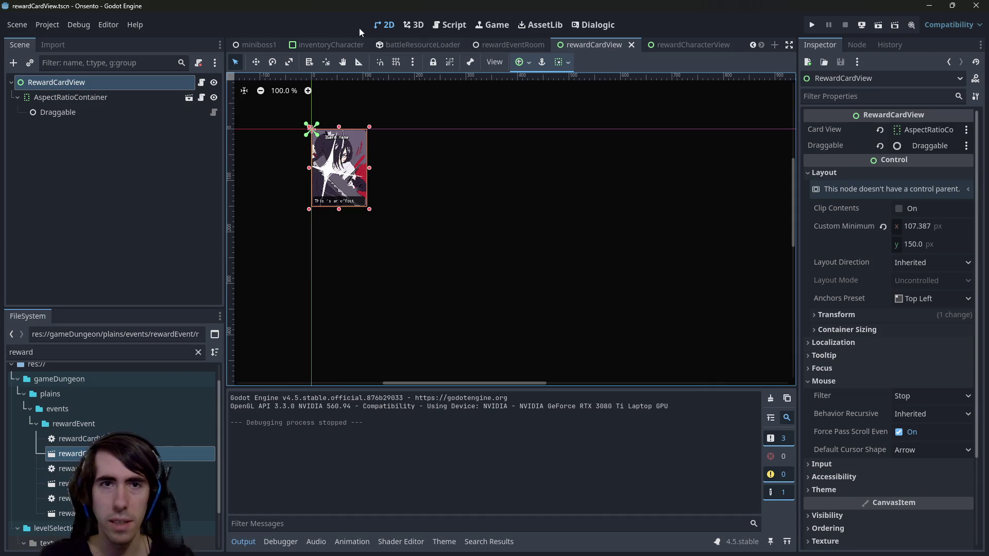
{"action": "left_click", "coordinate": [448, 25]}
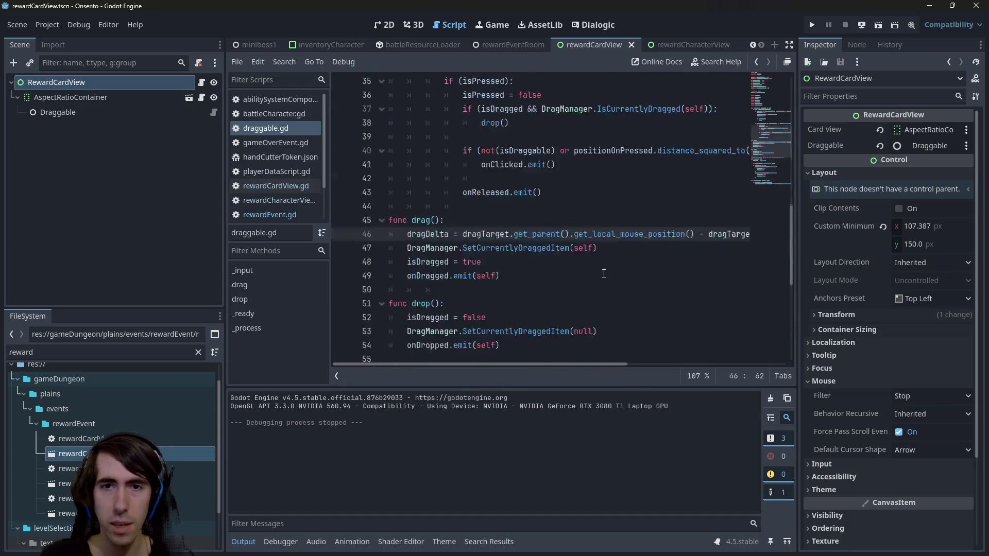
Open the rewardEventRoom scene and its rewardEvent.gd script
{"action": "scroll", "coordinate": [604, 278], "scroll_direction": "down", "scroll_amount": 5}
{"action": "mouse_move", "coordinate": [763, 185]}
{"action": "left_mouse_down"}
{"action": "mouse_move", "coordinate": [771, 132]}
{"action": "mouse_move", "coordinate": [756, 116]}
{"action": "mouse_move", "coordinate": [763, 185]}
{"action": "left_mouse_up"}
{"action": "left_click", "coordinate": [654, 48]}
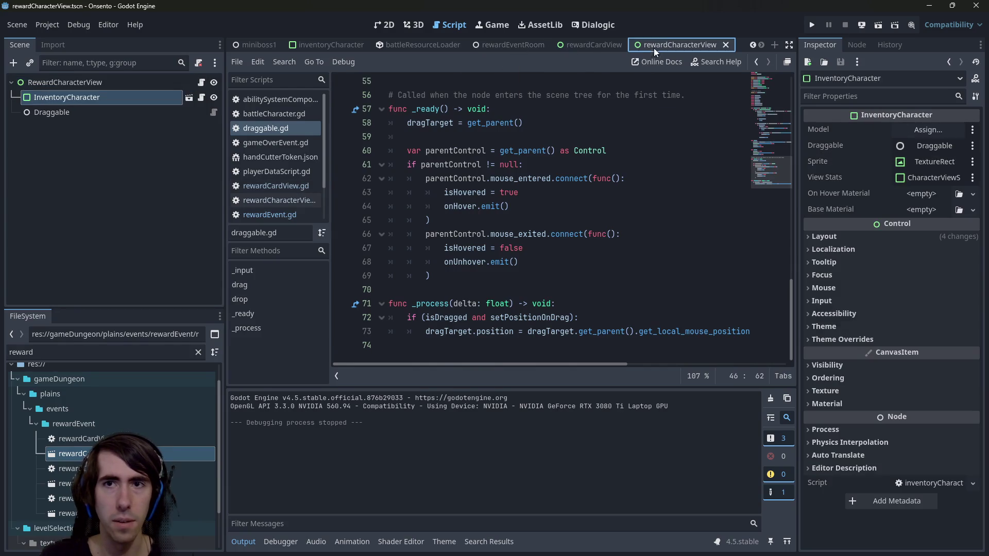
{"action": "left_click", "coordinate": [577, 51]}
{"action": "left_click", "coordinate": [493, 45]}
{"action": "scroll", "coordinate": [155, 84], "scroll_direction": "up", "scroll_amount": 5}
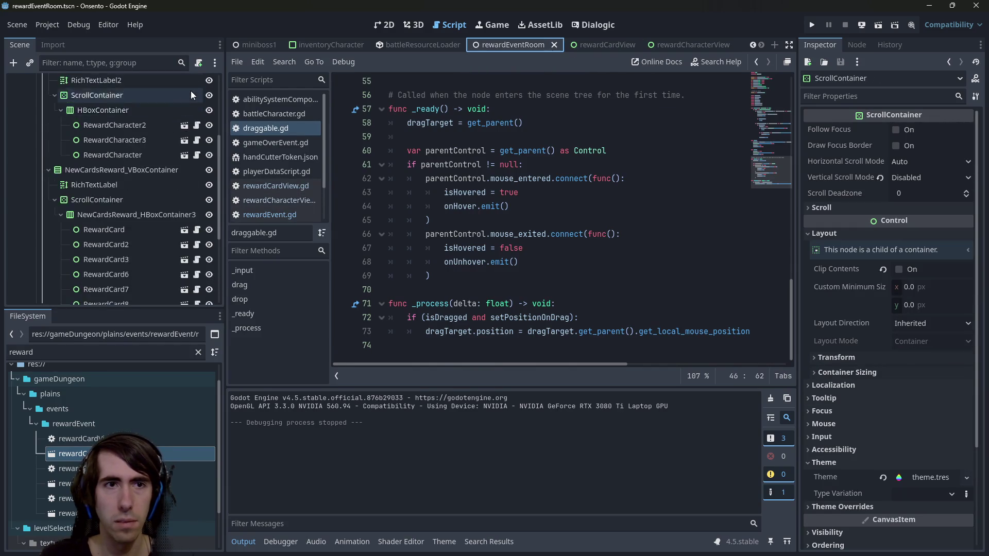
{"action": "left_click", "coordinate": [208, 82]}
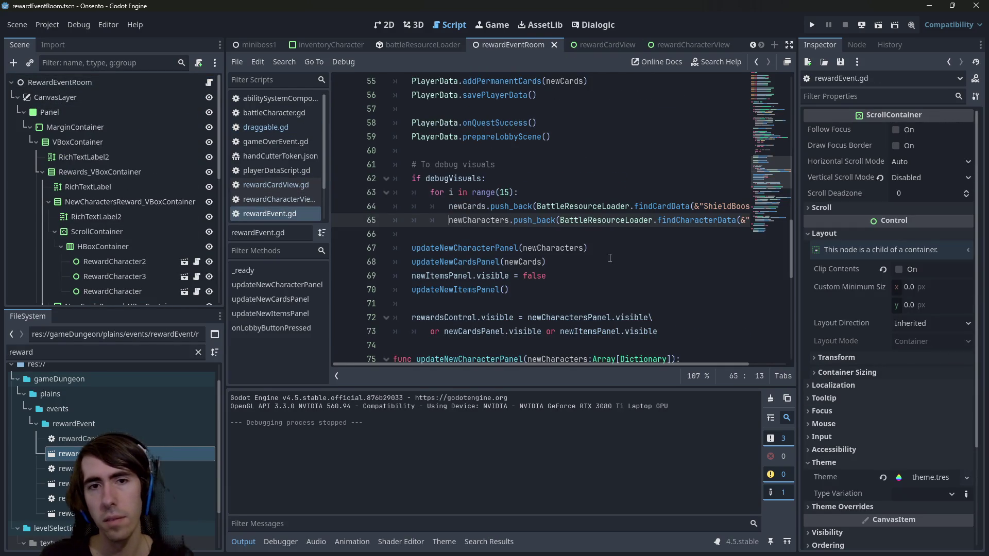
Change the debug loop from range(15) to range(10), test-run it, and open rewardCardView
{"action": "double_click", "coordinate": [506, 192]}
{"action": "type", "text": "10"}
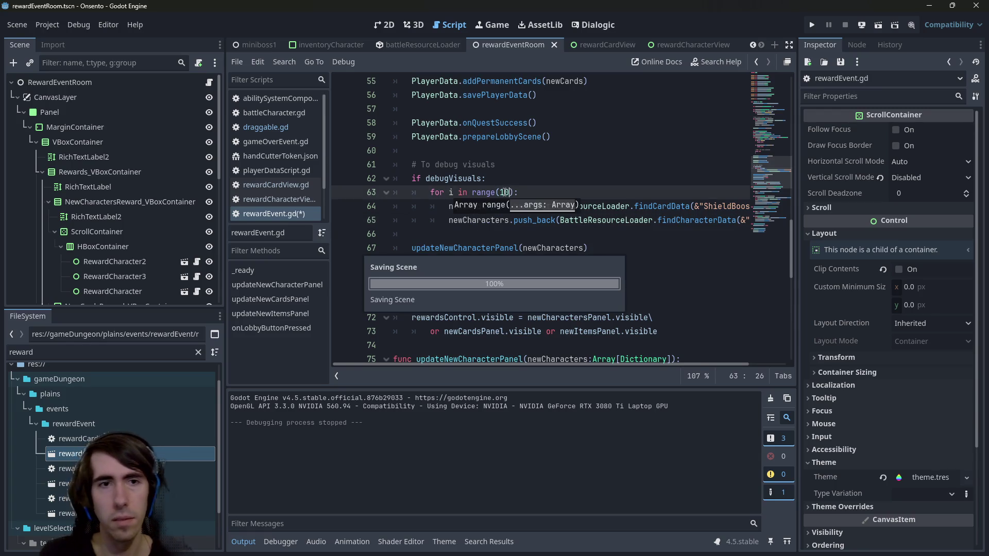
{"action": "key", "text": "F6"}
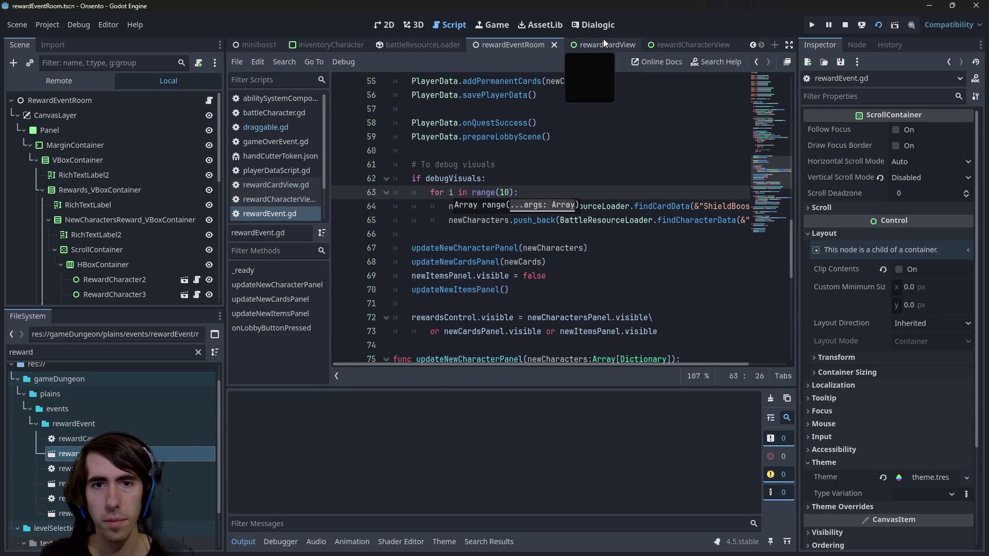
{"action": "left_click", "coordinate": [648, 46]}
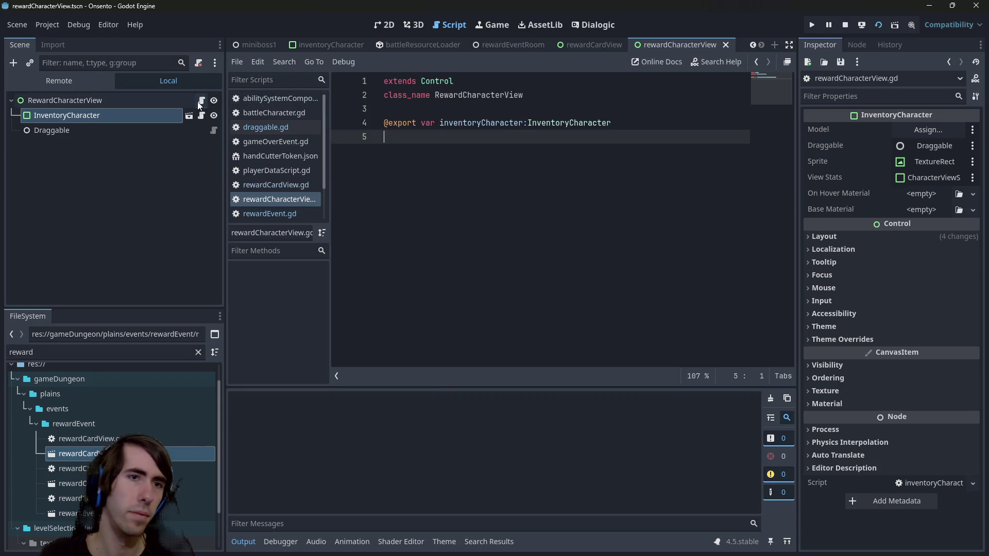
{"action": "left_click", "coordinate": [614, 45]}
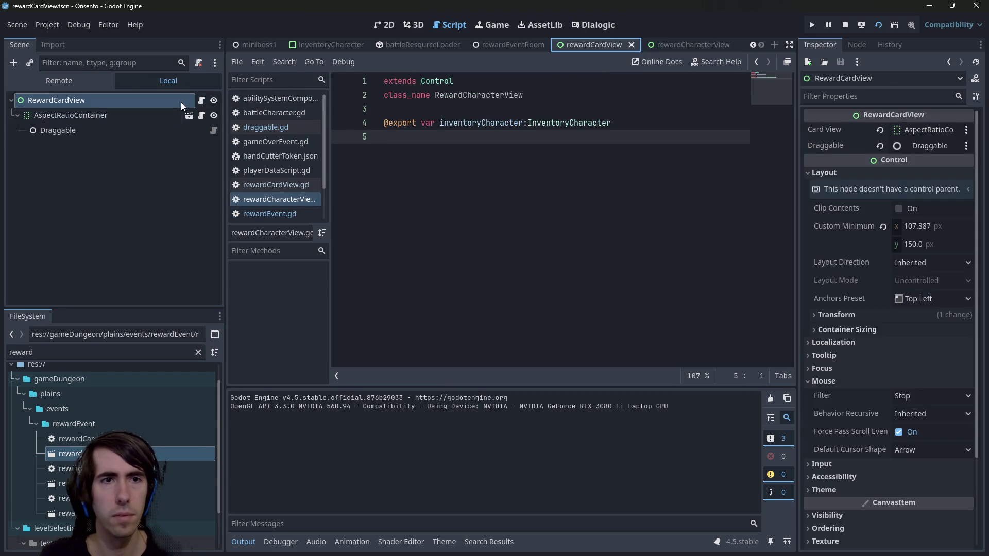
Add '# + focus on the card gets removed because of scrollbar' under the onHover TODO, then run
{"action": "left_click", "coordinate": [196, 97]}
{"action": "key", "text": "Return"}
{"action": "type", "text": "# + solve"}
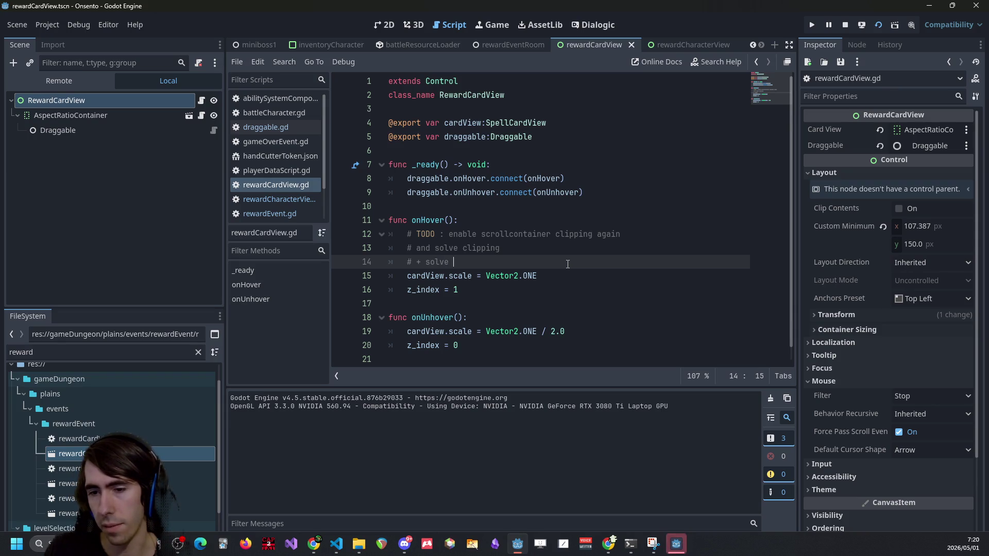
{"action": "key", "text": "ctrl+BackSpace"}
{"action": "type", "text": "focus on the c"}
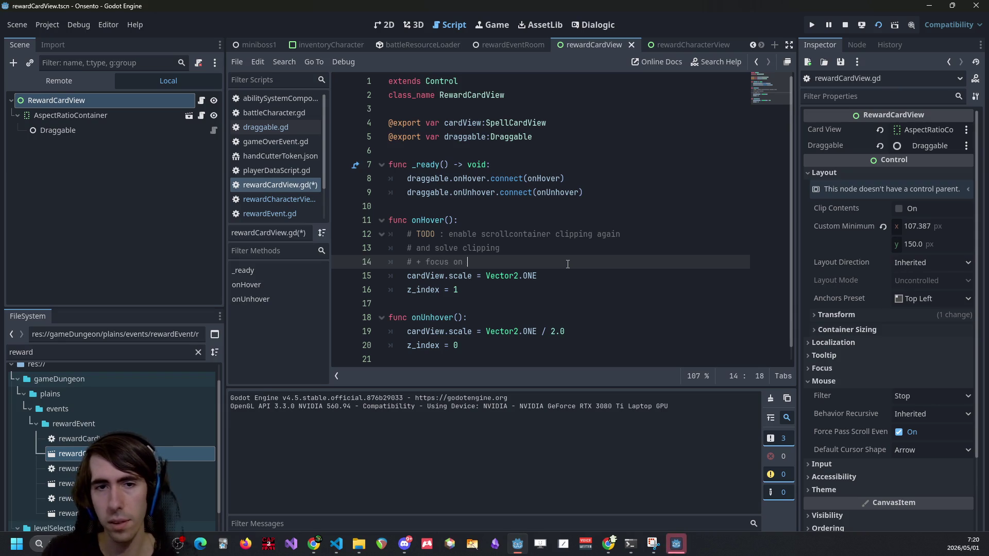
{"action": "type", "text": "ard "}
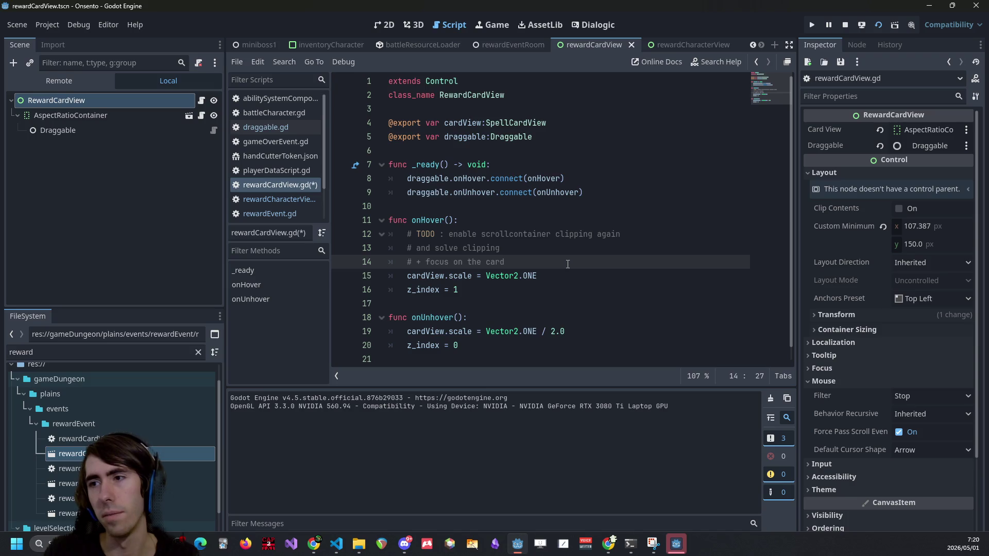
{"action": "type", "text": "gets removed because of scroll"}
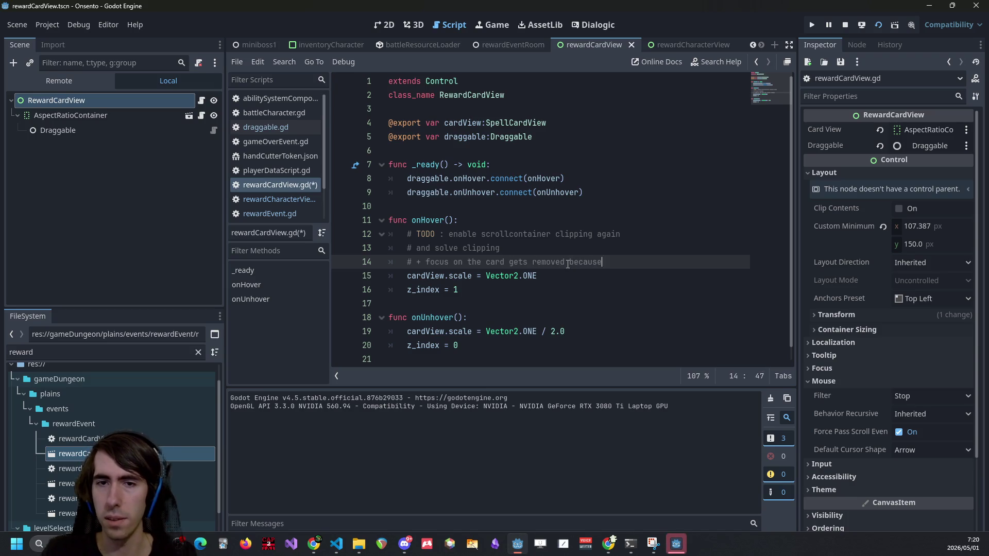
{"action": "type", "text": "bar"}
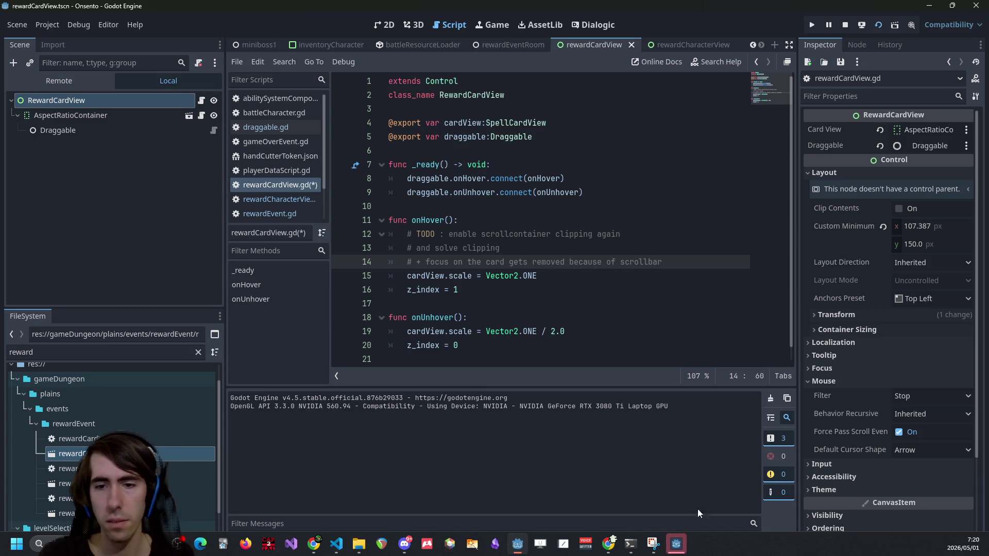
{"action": "key", "text": "F5"}
{"action": "mouse_move", "coordinate": [420, 461]}
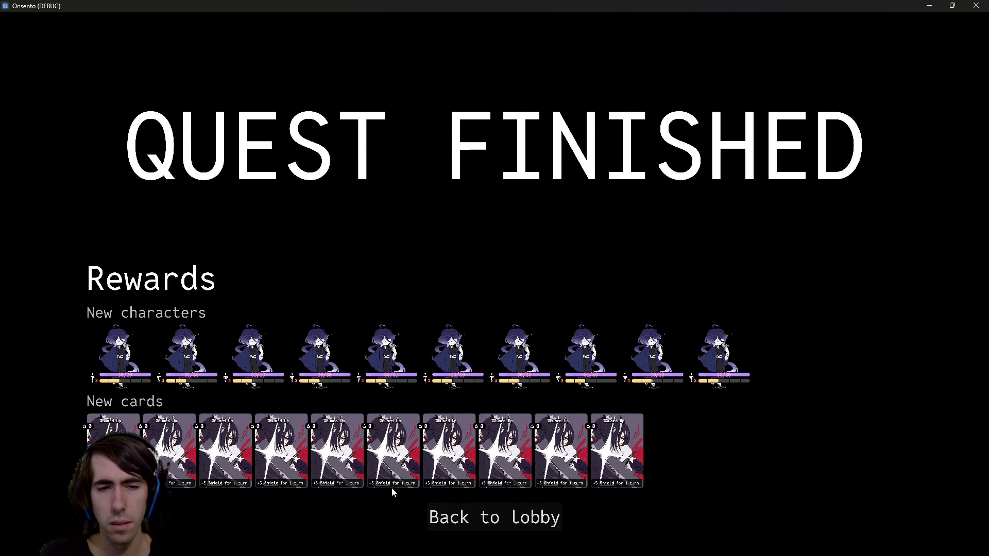
Stop the test run and select a container in rewardEventRoom's reward layout in 2D
{"action": "mouse_move", "coordinate": [391, 485]}
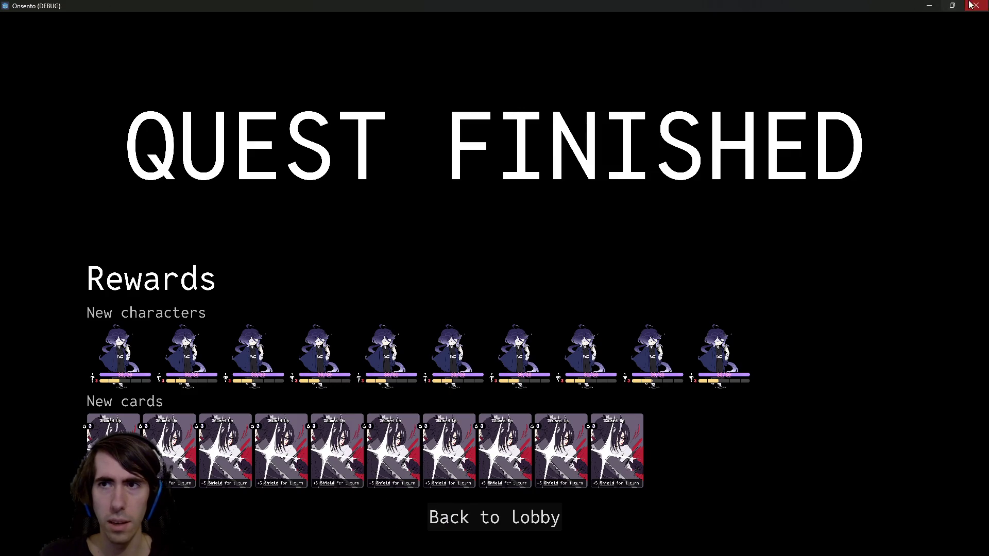
{"action": "left_click", "coordinate": [976, 6]}
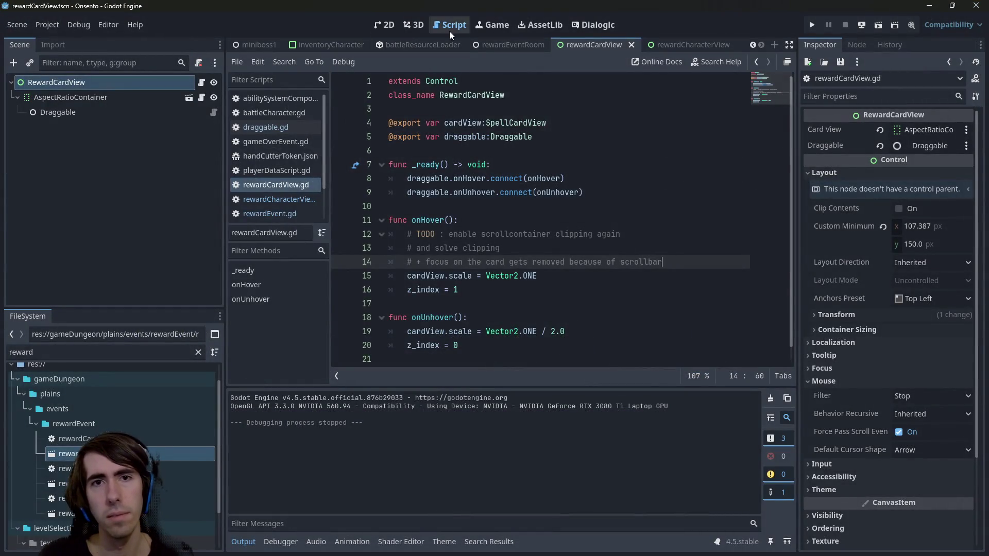
{"action": "left_click", "coordinate": [510, 45]}
{"action": "left_click", "coordinate": [384, 25]}
{"action": "scroll", "coordinate": [506, 350], "scroll_direction": "down", "scroll_amount": 3}
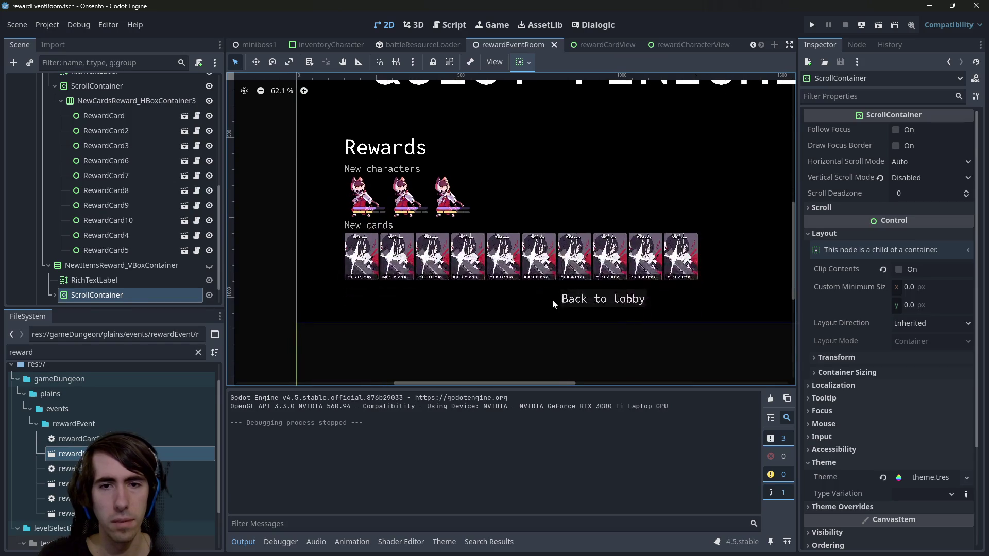
{"action": "left_click", "coordinate": [552, 299]}
{"action": "scroll", "coordinate": [131, 224], "scroll_direction": "down", "scroll_amount": 5}
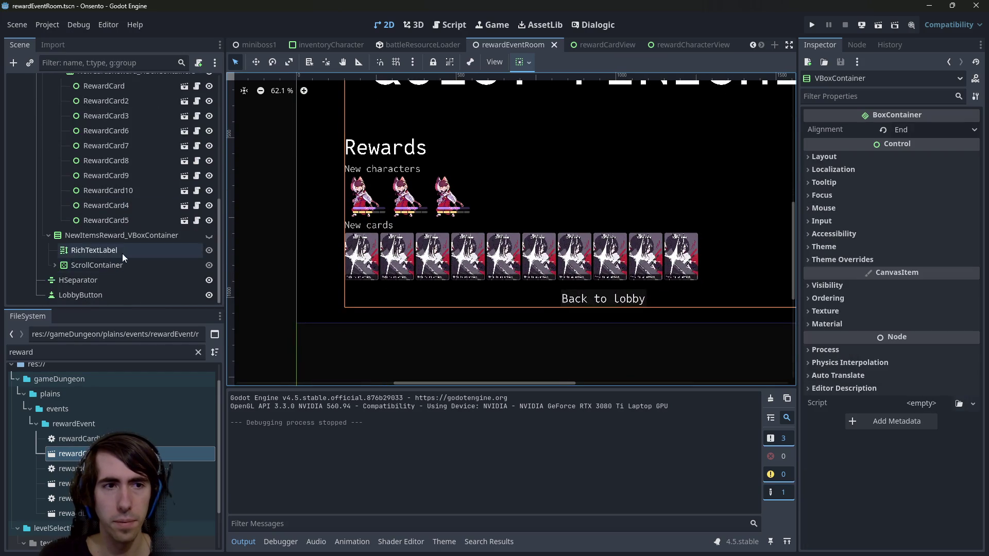
Inspect the NewItemsReward container, RichTextLabel and Back to lobby button, then select HSeparator
{"action": "left_click", "coordinate": [124, 237]}
{"action": "scroll", "coordinate": [88, 224], "scroll_direction": "up", "scroll_amount": 3}
{"action": "scroll", "coordinate": [88, 223], "scroll_direction": "down", "scroll_amount": 3}
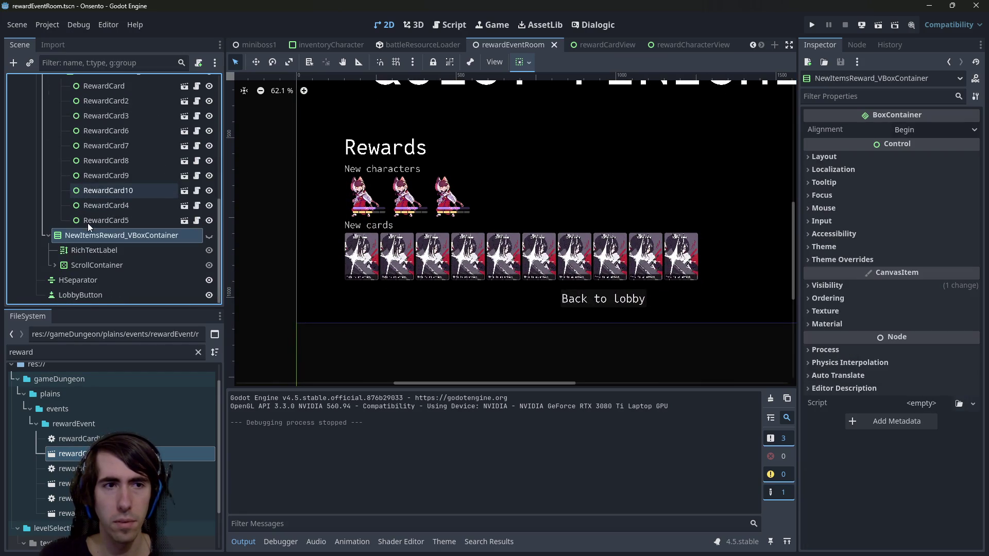
{"action": "left_click", "coordinate": [113, 249]}
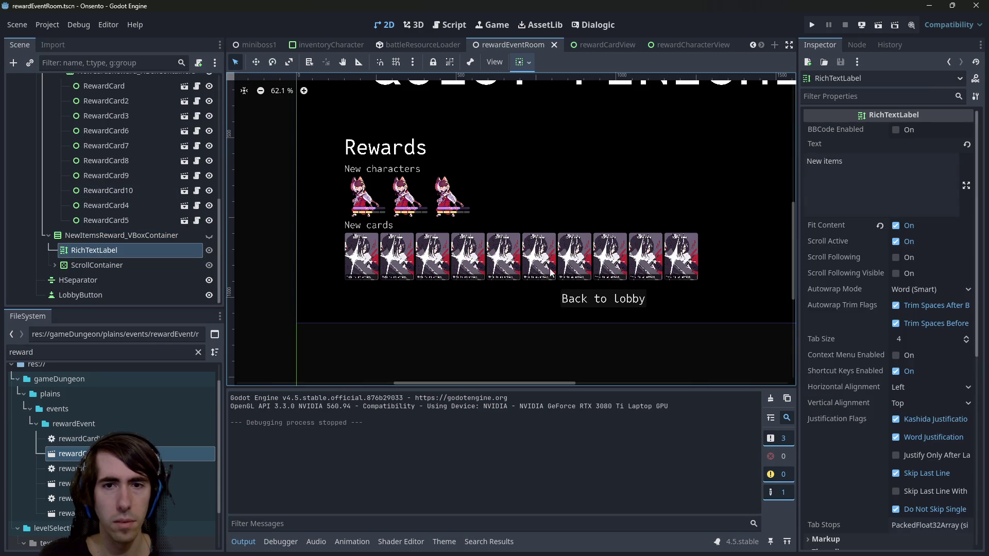
{"action": "left_click", "coordinate": [573, 304]}
{"action": "left_click", "coordinate": [135, 284]}
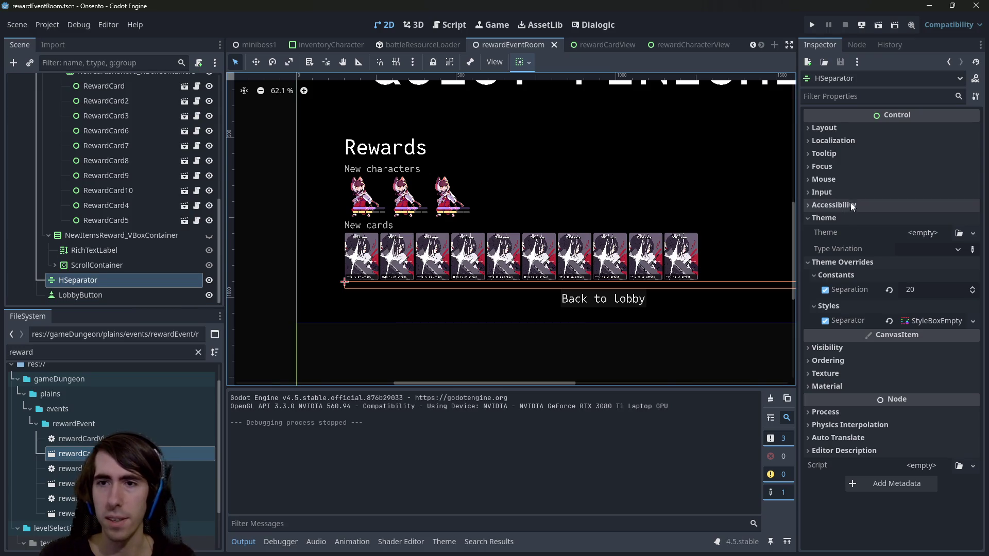
Set the HSeparator's mouse filter to Ignore after briefly trying Pass, save, and run the scene
{"action": "left_click", "coordinate": [842, 180]}
{"action": "left_click", "coordinate": [903, 198]}
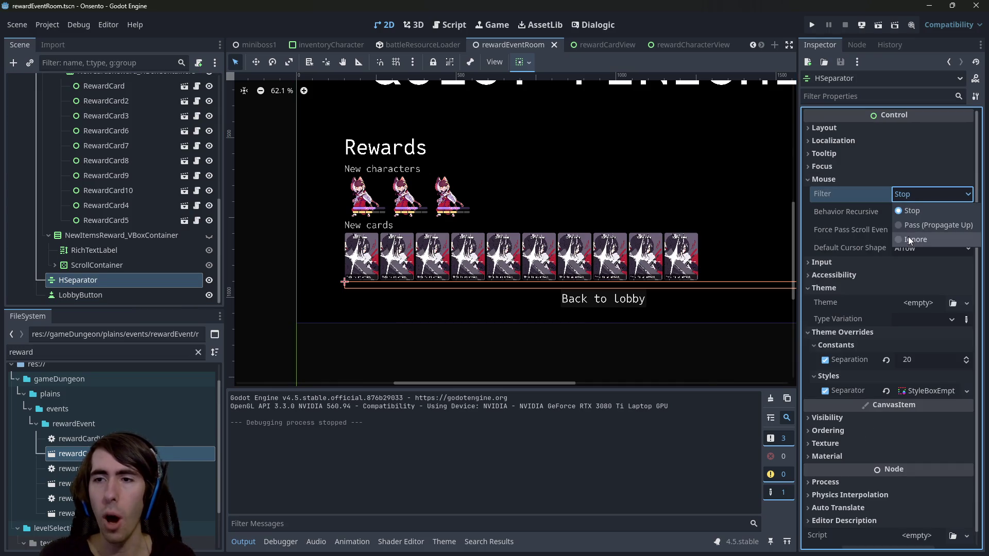
{"action": "left_click", "coordinate": [907, 237]}
{"action": "key", "text": "ctrl+s"}
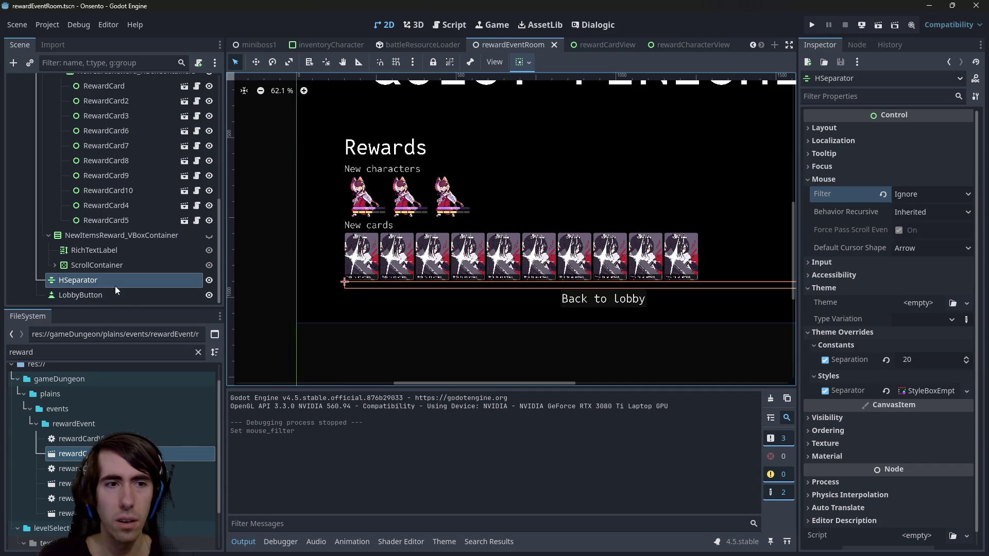
{"action": "left_click", "coordinate": [902, 197]}
{"action": "left_click", "coordinate": [909, 224]}
{"action": "key", "text": "ctrl+s"}
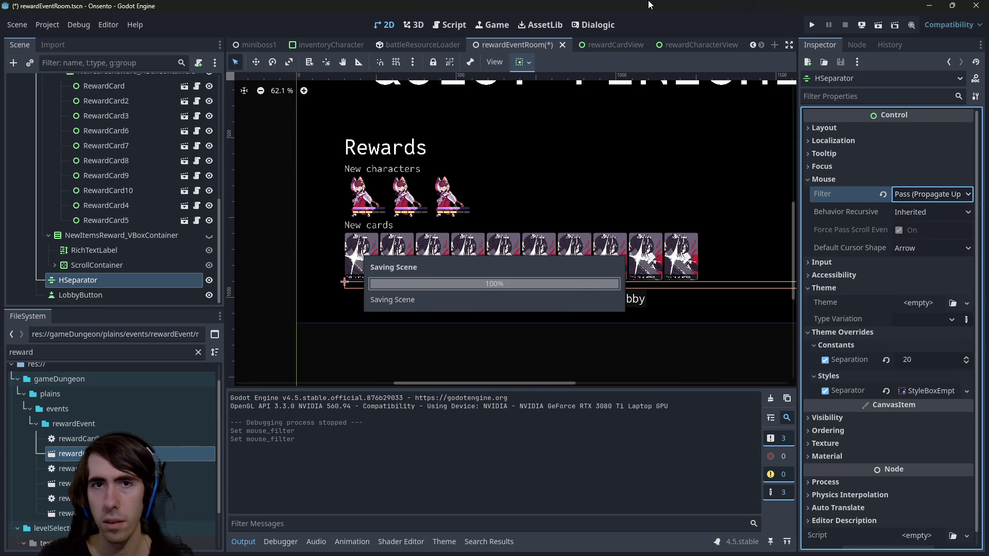
{"action": "left_click", "coordinate": [930, 194]}
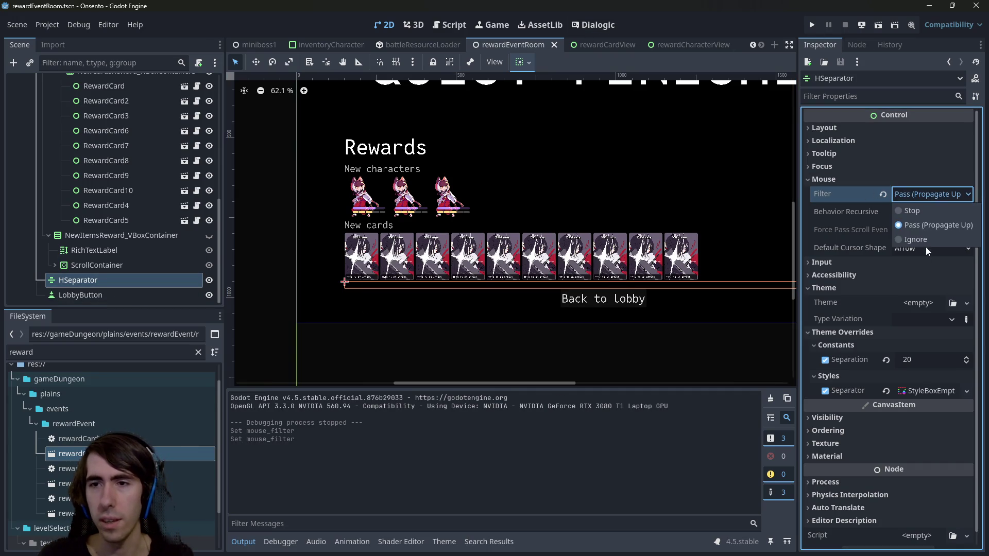
{"action": "left_click", "coordinate": [926, 242]}
{"action": "key", "text": "ctrl+s"}
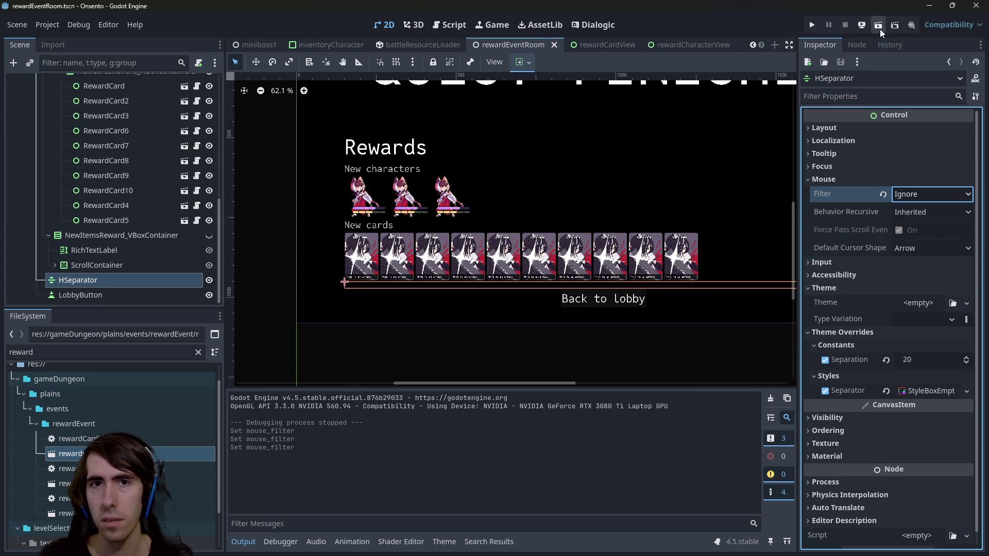
{"action": "left_click", "coordinate": [879, 27]}
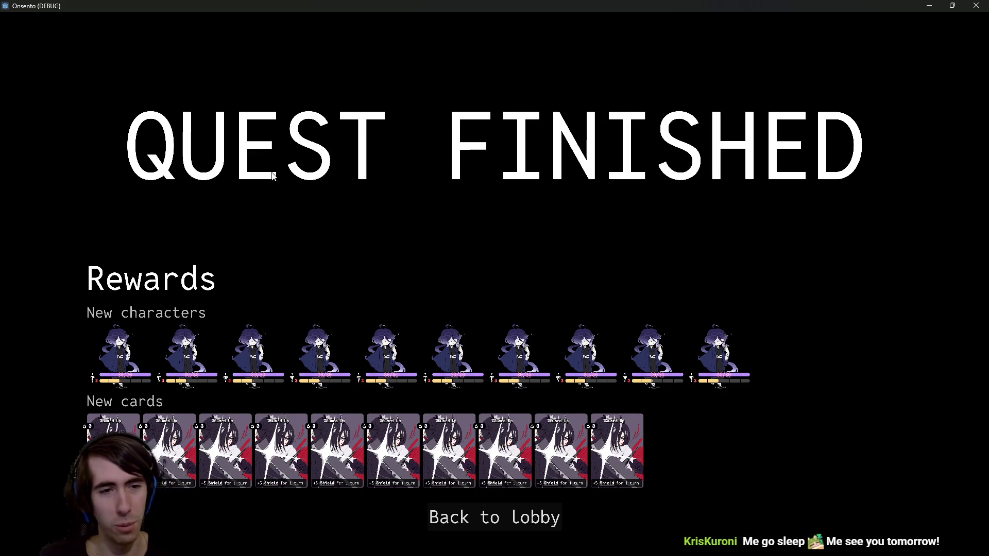
{"action": "mouse_move", "coordinate": [103, 438]}
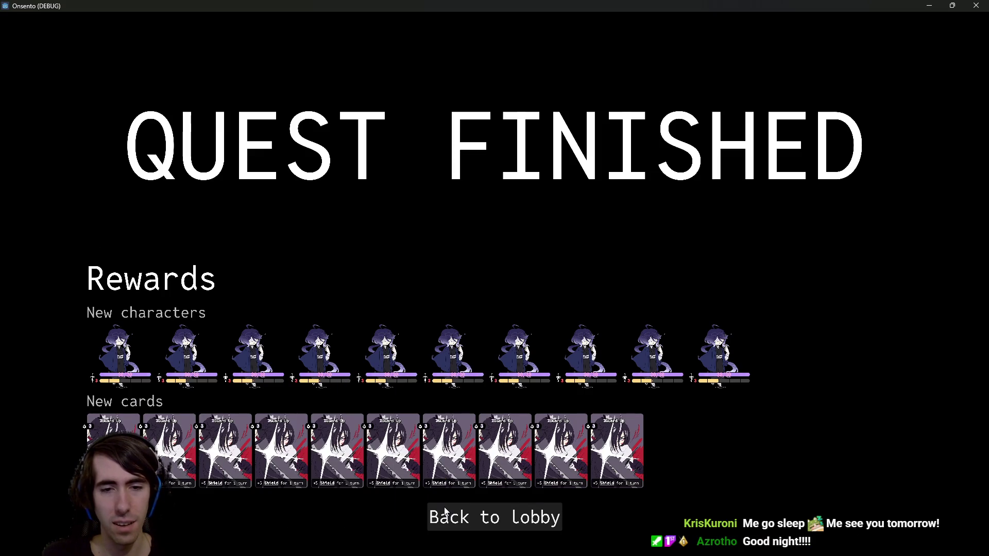
{"action": "mouse_move", "coordinate": [333, 477]}
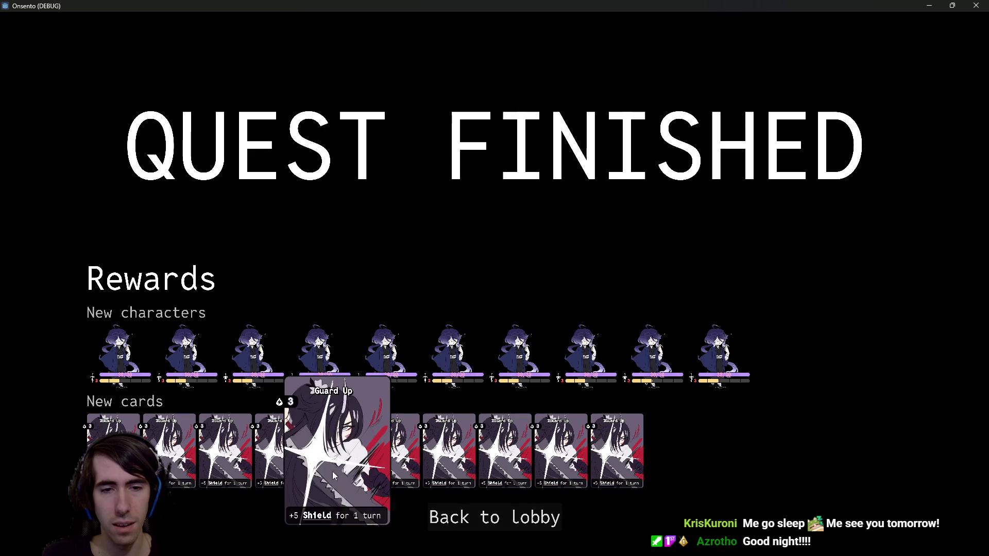
{"action": "mouse_move", "coordinate": [450, 489]}
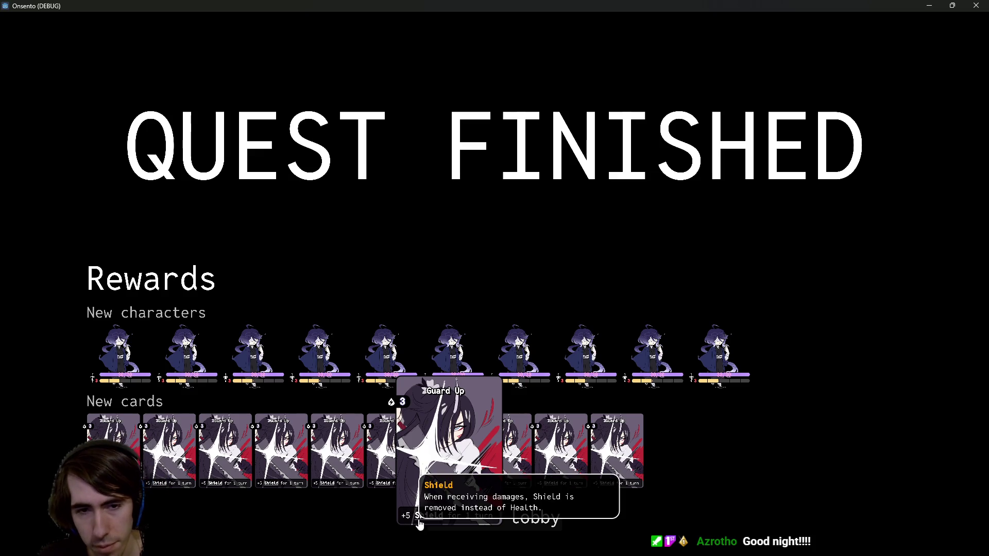
{"action": "mouse_move", "coordinate": [483, 475]}
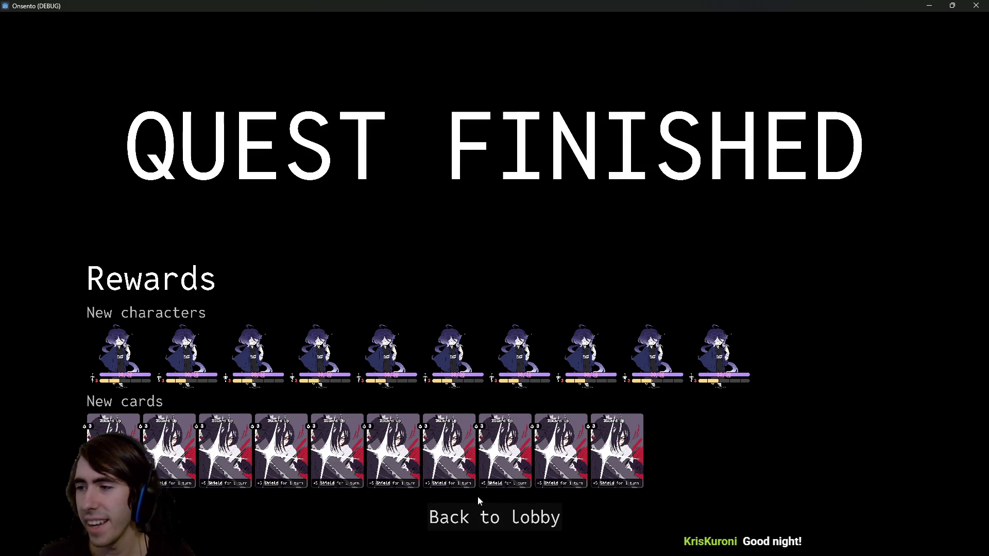
{"action": "mouse_move", "coordinate": [584, 462]}
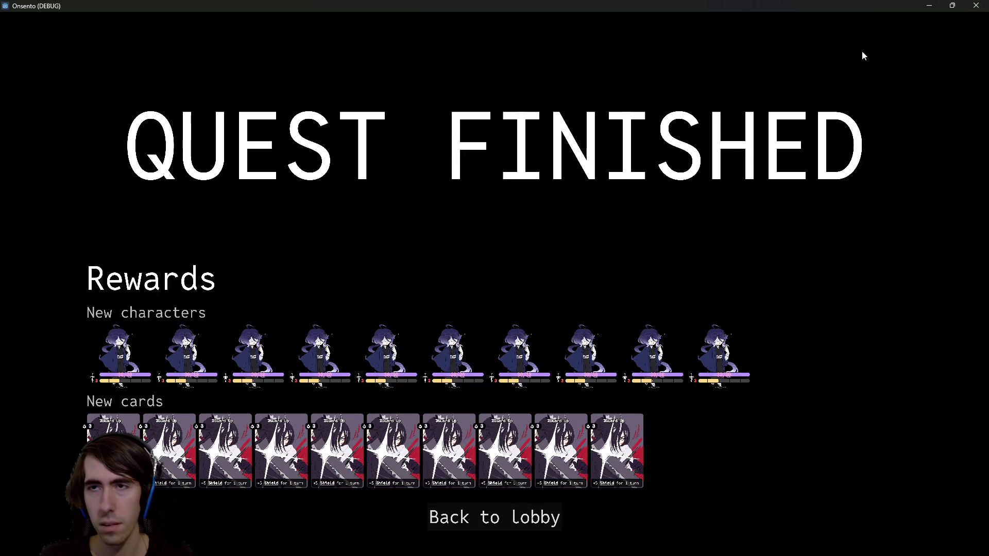
Close the running game and review LobbyButton's Layout and Theme Overrides sections
{"action": "left_click", "coordinate": [977, 7]}
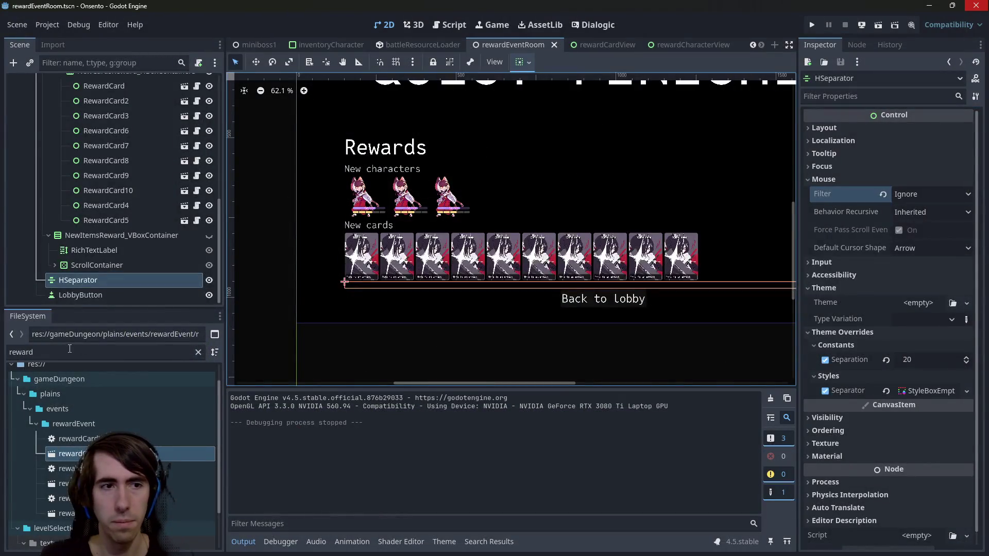
{"action": "scroll", "coordinate": [870, 294], "scroll_direction": "down", "scroll_amount": 5}
{"action": "scroll", "coordinate": [870, 294], "scroll_direction": "up", "scroll_amount": 5}
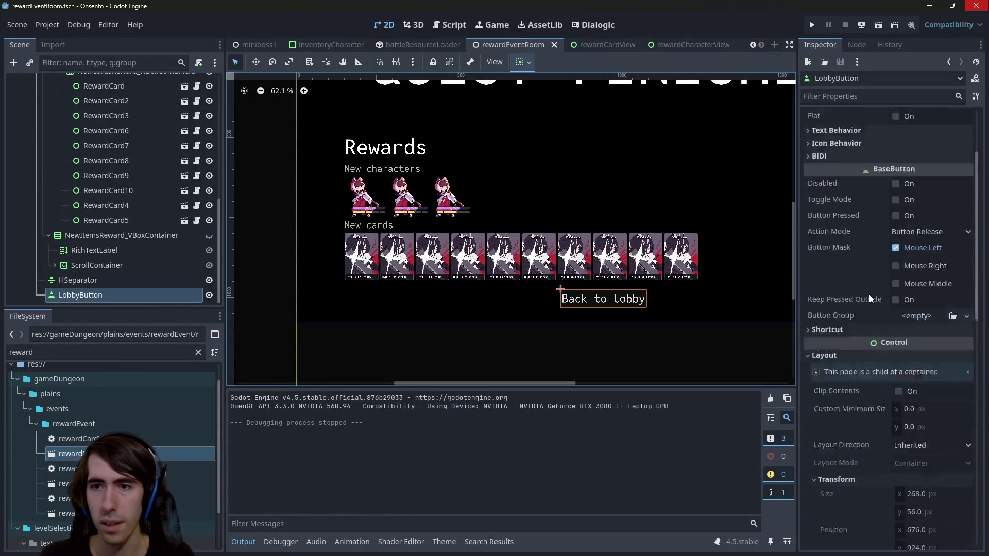
{"action": "scroll", "coordinate": [843, 291], "scroll_direction": "down", "scroll_amount": 3}
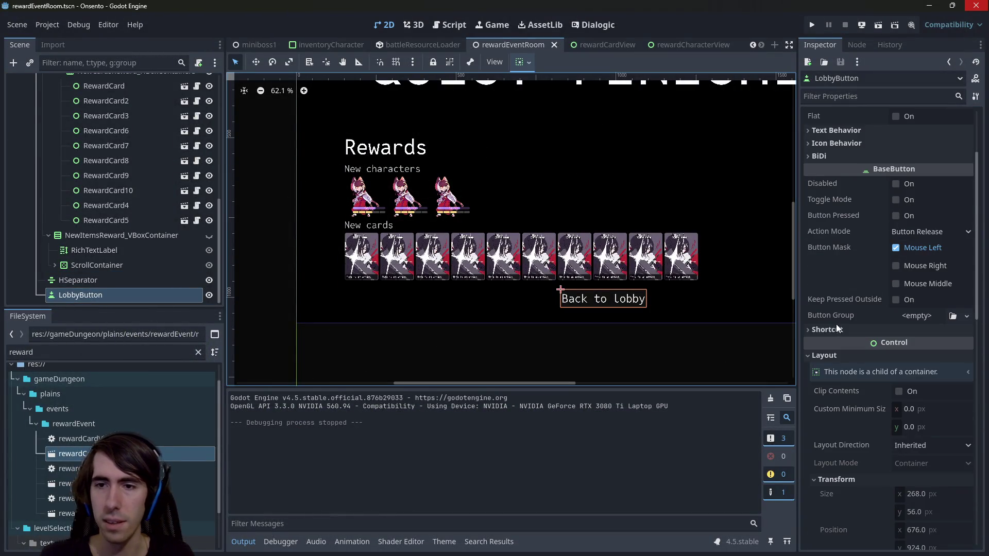
{"action": "left_click", "coordinate": [832, 357]}
{"action": "left_click", "coordinate": [832, 358]}
{"action": "scroll", "coordinate": [868, 374], "scroll_direction": "down", "scroll_amount": 9}
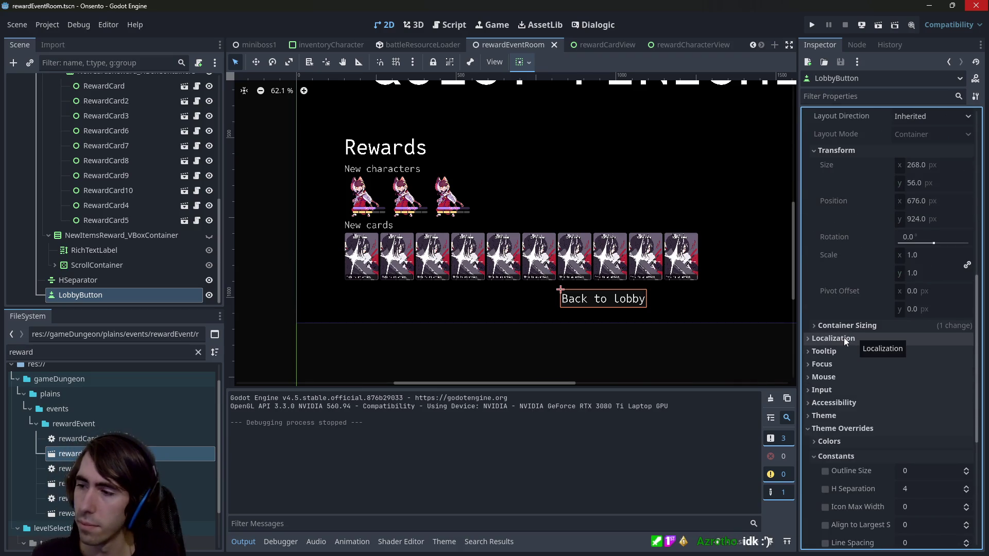
{"action": "scroll", "coordinate": [845, 361], "scroll_direction": "down", "scroll_amount": 3}
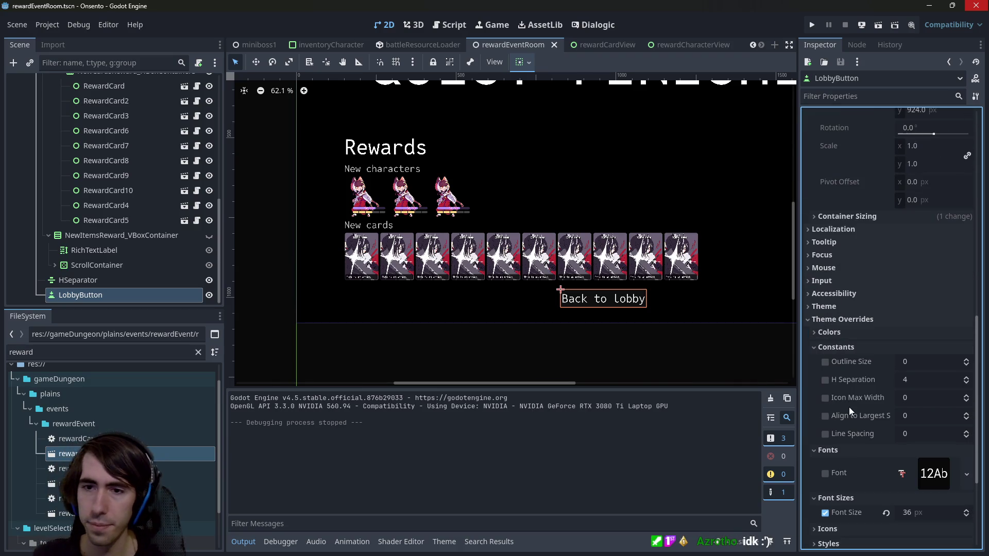
{"action": "left_click", "coordinate": [849, 317]}
{"action": "left_click", "coordinate": [857, 378]}
Check LobbyButton's Ordering and Texture settings, then switch to the rewardCardView scene
{"action": "scroll", "coordinate": [858, 379], "scroll_direction": "down", "scroll_amount": 6}
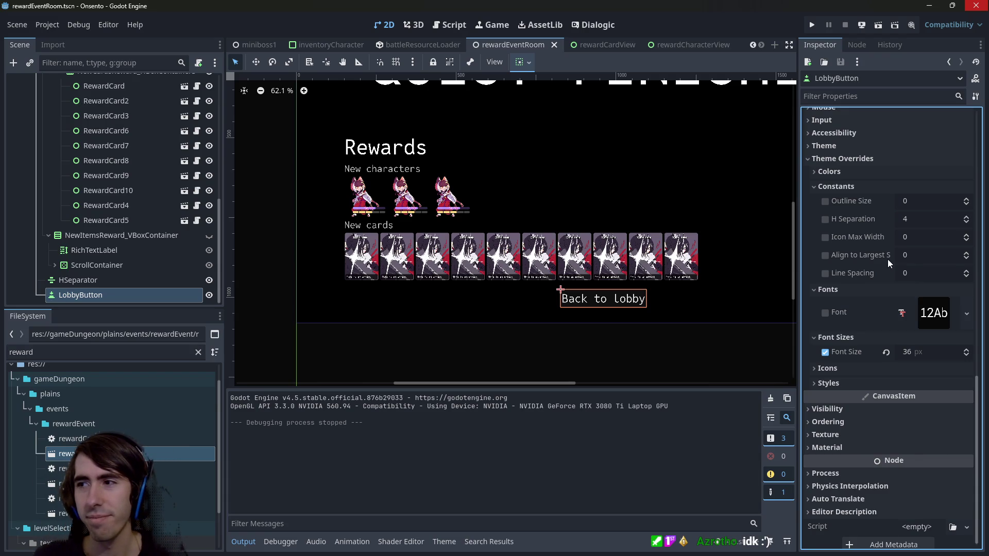
{"action": "scroll", "coordinate": [854, 356], "scroll_direction": "down", "scroll_amount": 1}
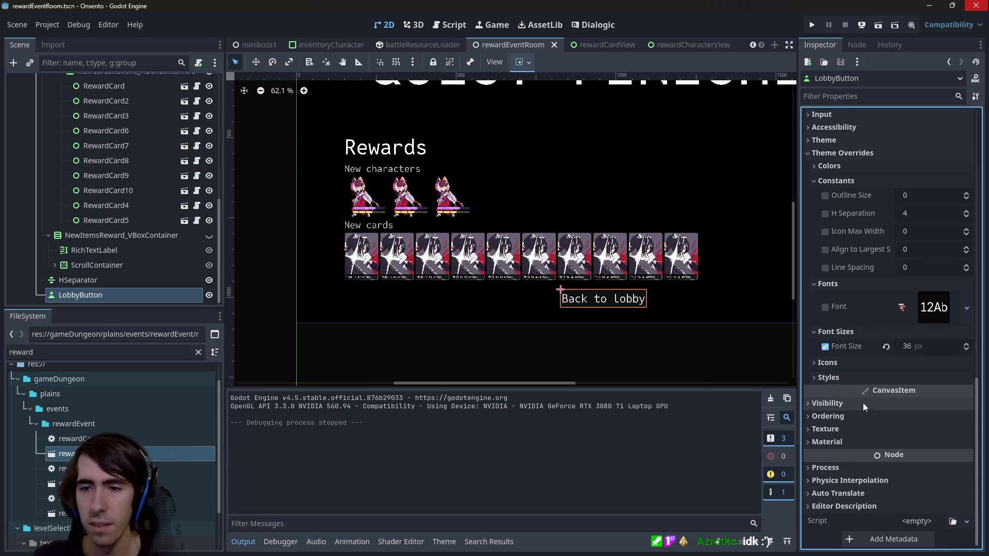
{"action": "left_click", "coordinate": [860, 418]}
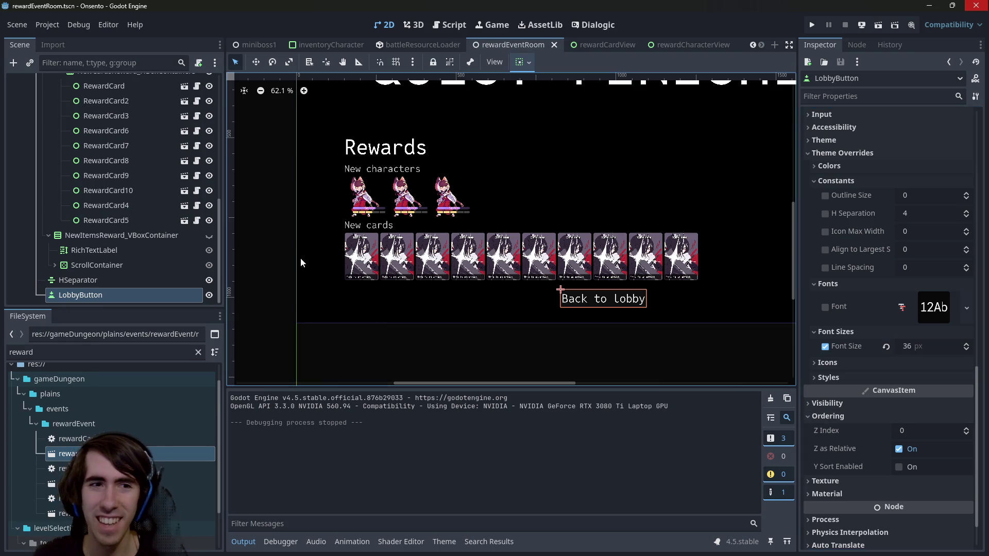
{"action": "left_click", "coordinate": [857, 483]}
{"action": "left_click", "coordinate": [857, 483]}
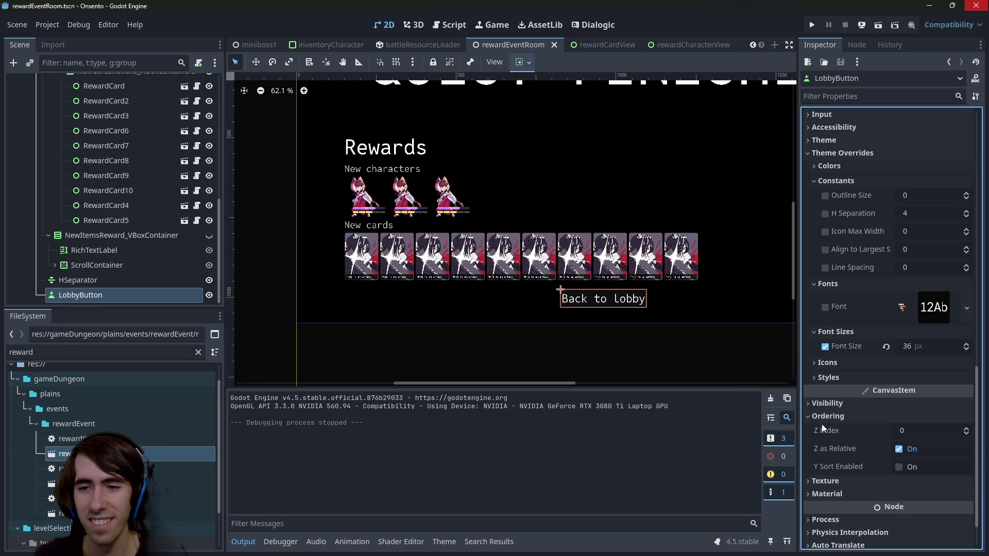
{"action": "left_click", "coordinate": [586, 45]}
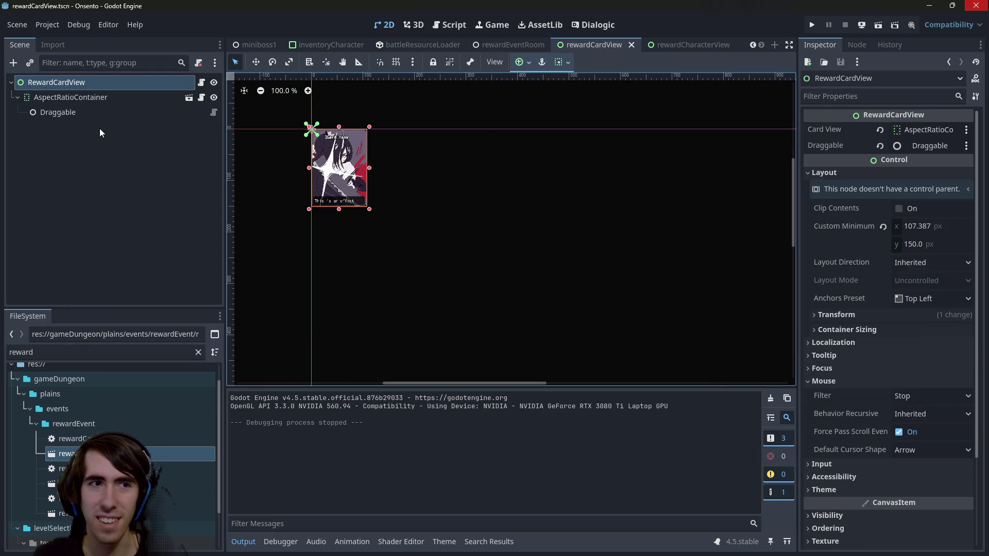
In rewardCardView.gd's onHover, add z_as_relative = false below the scale line
{"action": "left_click", "coordinate": [665, 45]}
{"action": "left_click", "coordinate": [597, 51]}
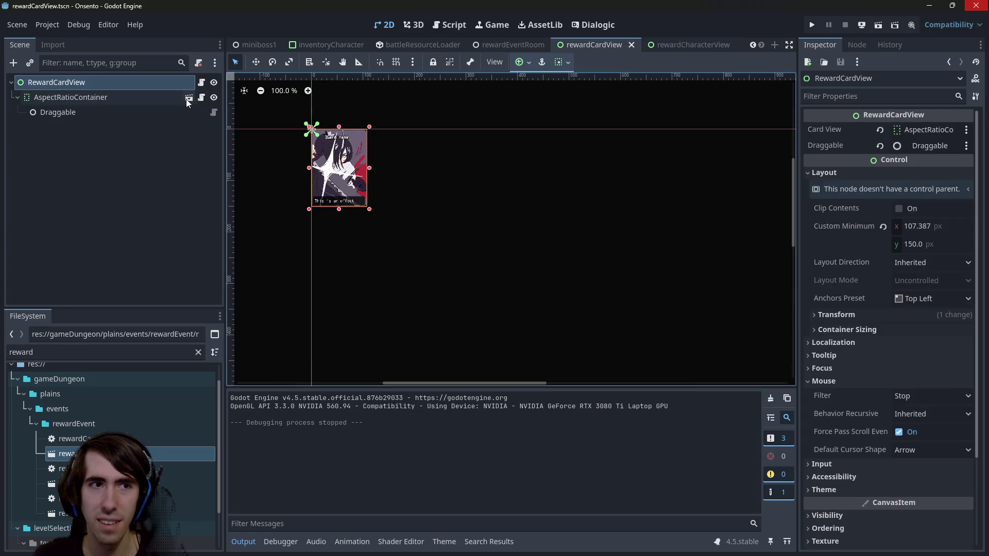
{"action": "left_click", "coordinate": [451, 24]}
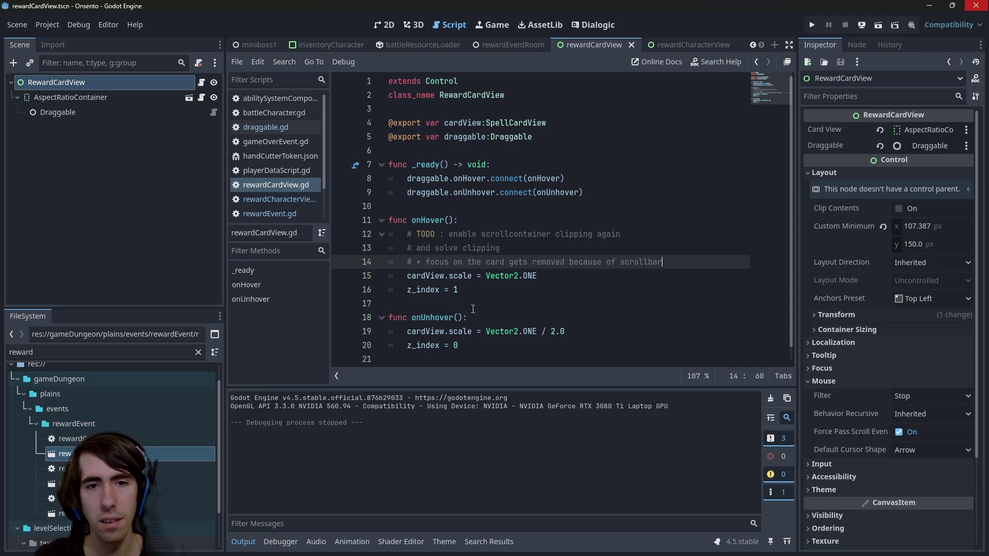
{"action": "scroll", "coordinate": [473, 310], "scroll_direction": "down", "scroll_amount": 1}
{"action": "double_click", "coordinate": [423, 276]}
{"action": "left_click", "coordinate": [563, 261]}
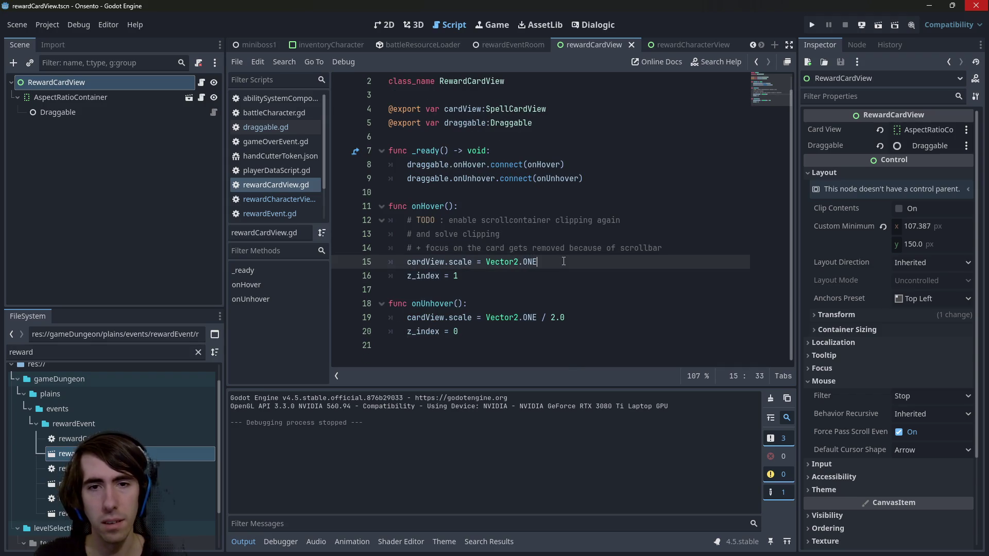
{"action": "key", "text": "Return"}
{"action": "type", "text": "rel"}
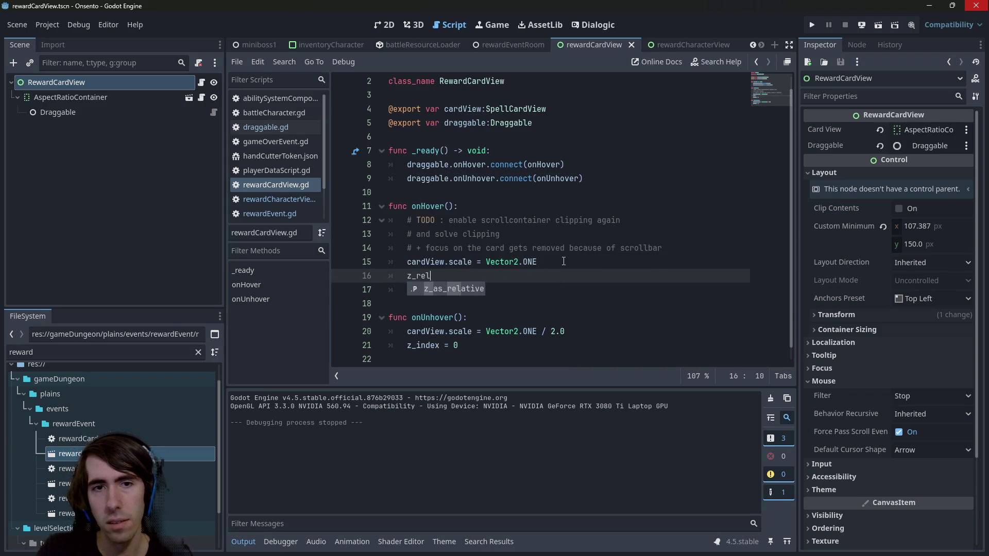
{"action": "key", "text": "Return"}
{"action": "type", "text": "= false"}
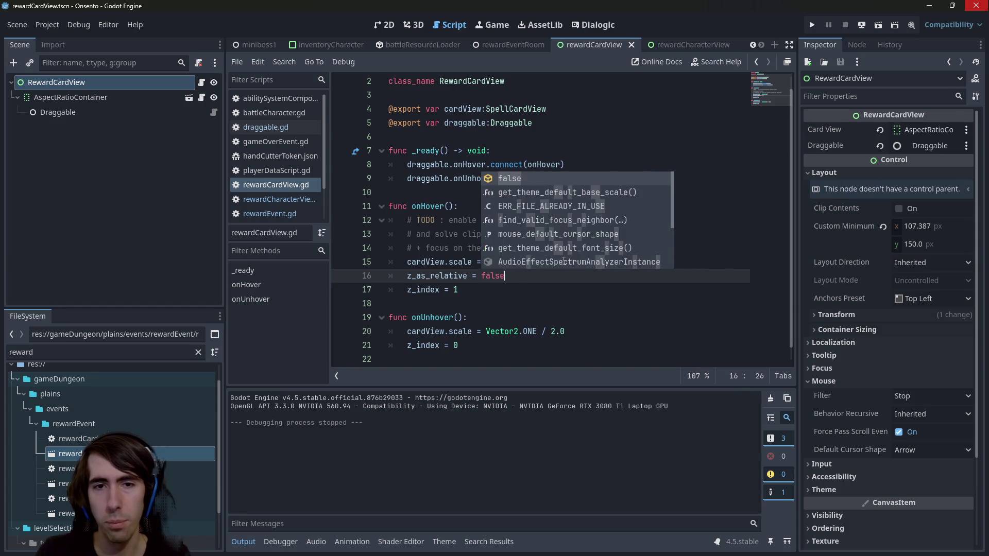
{"action": "key", "text": "Return"}
Add z_as_relative = true to onUnhover, save the script, and run the reward scene
{"action": "key", "text": "shift+Home"}
{"action": "key", "text": "shift+Home"}
{"action": "key", "text": "ctrl+c"}
{"action": "left_click", "coordinate": [581, 336]}
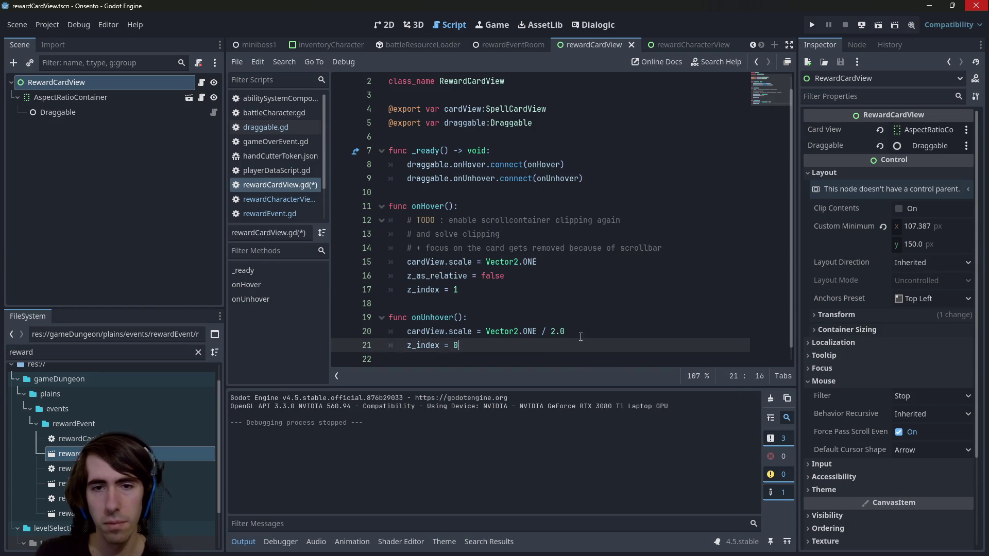
{"action": "key", "text": "Return"}
{"action": "key", "text": "ctrl+v"}
{"action": "key", "text": "ctrl+BackSpace"}
{"action": "type", "text": "t"}
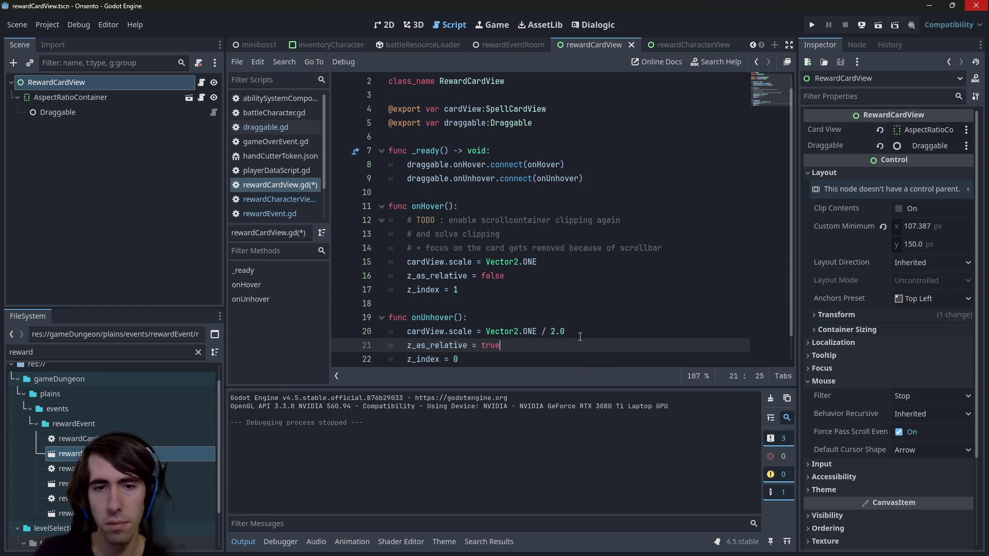
{"action": "key", "text": "ctrl+s"}
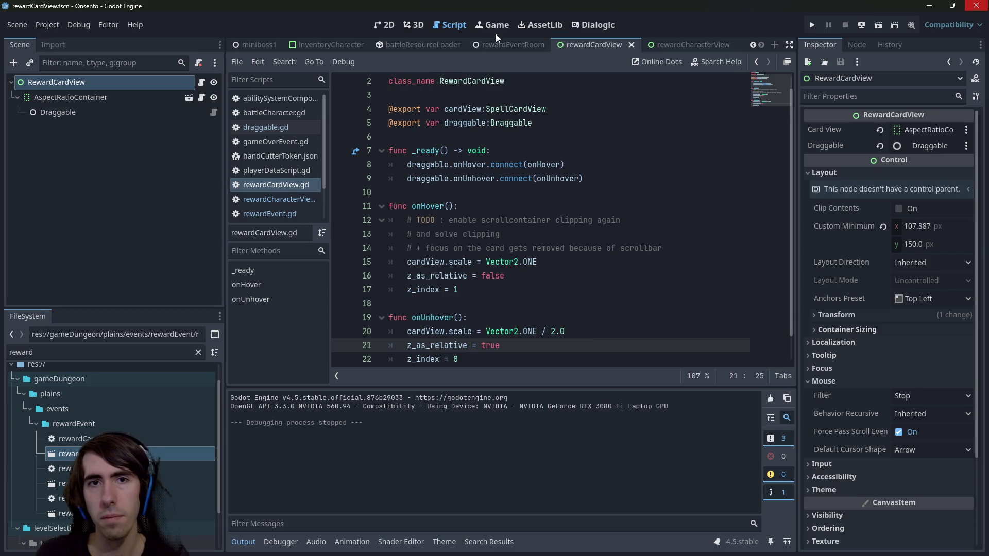
{"action": "left_click", "coordinate": [502, 47]}
{"action": "left_click", "coordinate": [877, 26]}
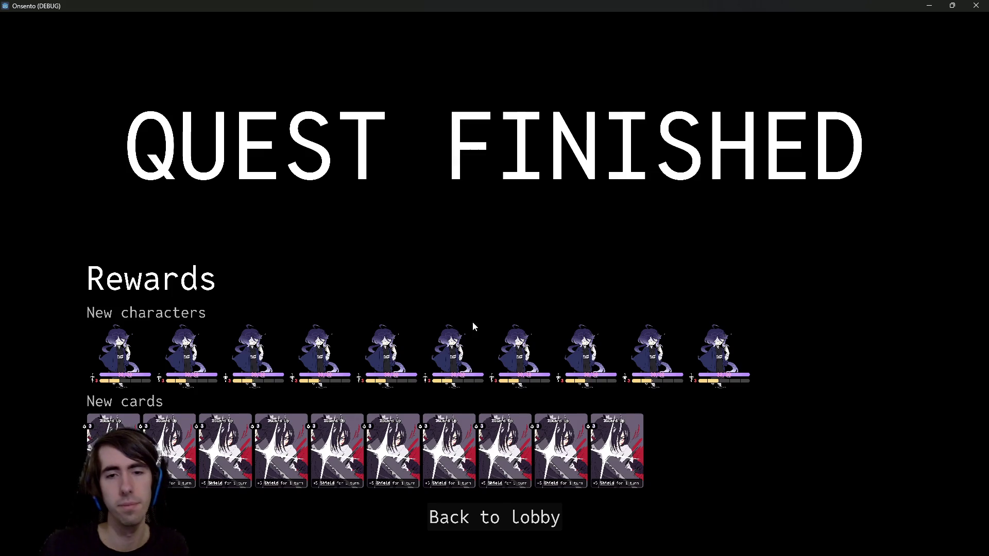
Check the running rewards screen, then close the game window
{"action": "mouse_move", "coordinate": [447, 486]}
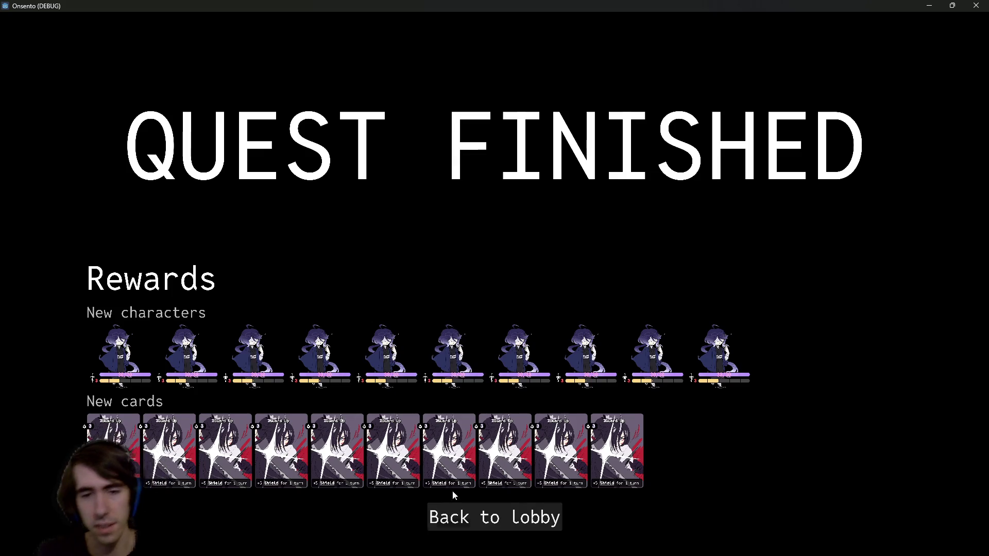
{"action": "left_click", "coordinate": [971, 6]}
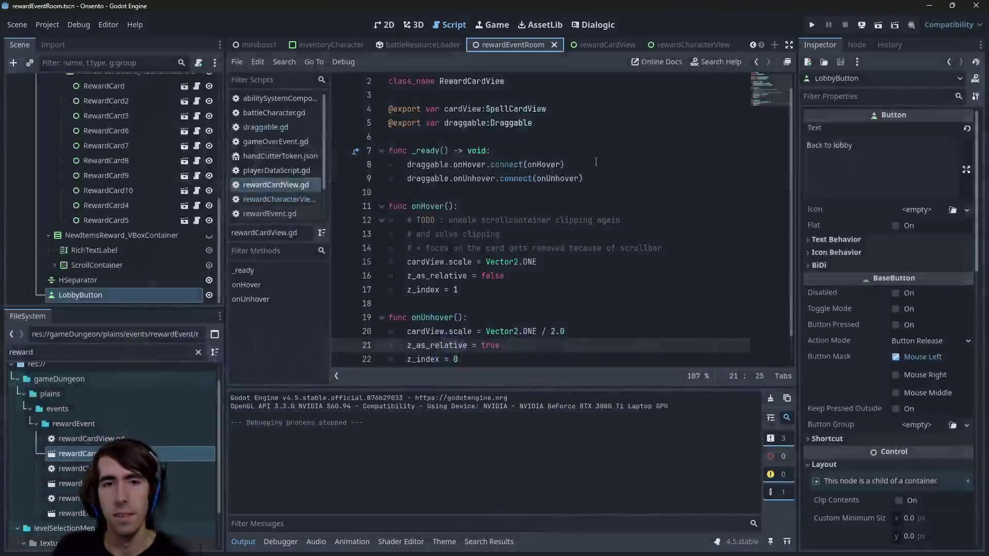
Delete both z_as_relative lines from rewardCardView.gd and save
{"action": "key", "text": "BackSpace"}
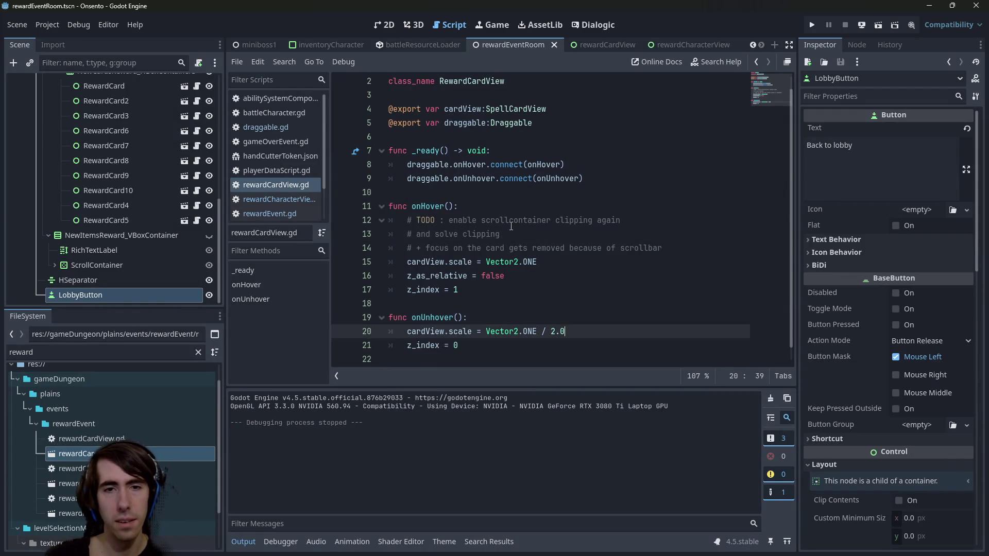
{"action": "key", "text": "Up"}
{"action": "key", "text": "Up"}
{"action": "key", "text": "Up"}
{"action": "key", "text": "shift+Home"}
{"action": "key", "text": "BackSpace"}
{"action": "key", "text": "BackSpace"}
{"action": "key", "text": "BackSpace"}
{"action": "key", "text": "ctrl+s"}
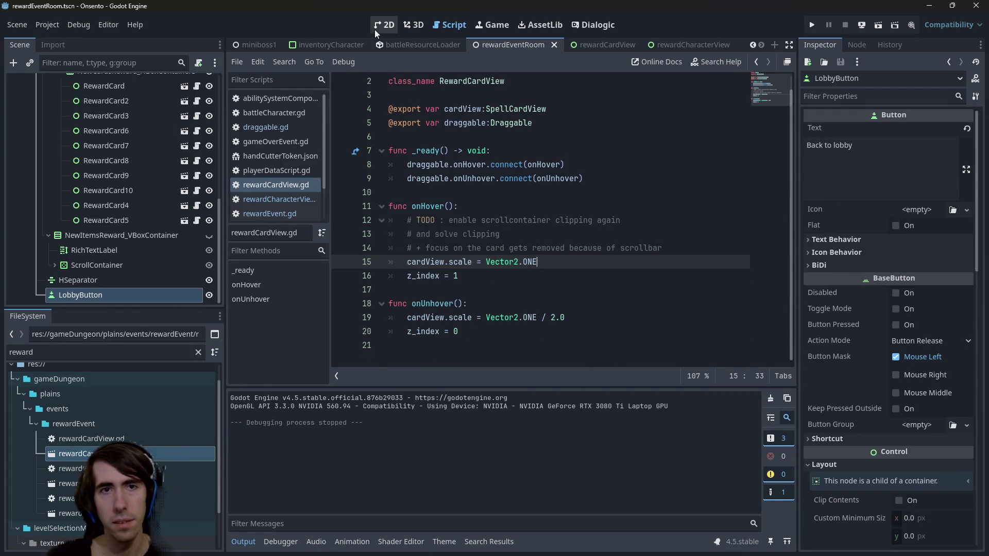
View rewardEventRoom in 2D and browse the LobbyButton's Inspector properties
{"action": "left_click", "coordinate": [376, 29]}
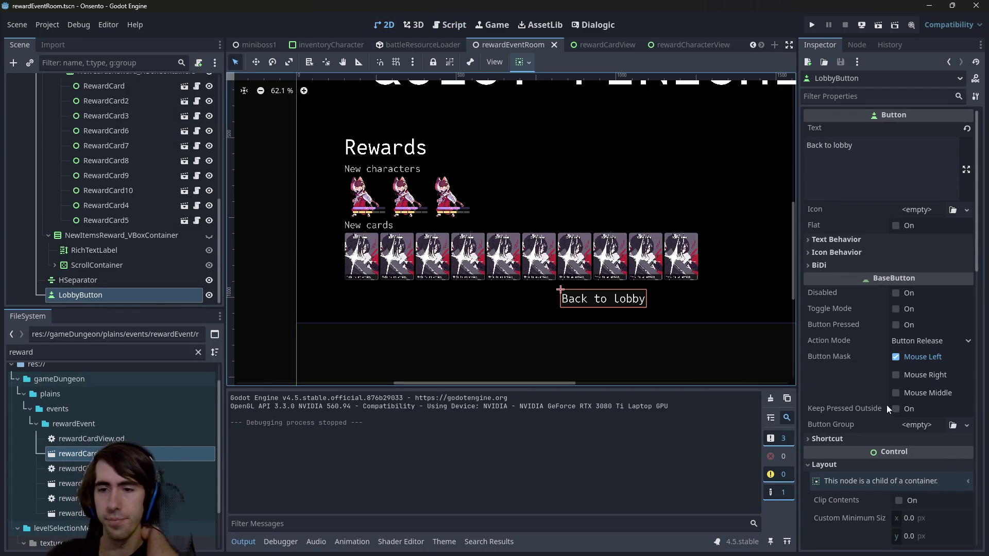
{"action": "scroll", "coordinate": [886, 405], "scroll_direction": "down", "scroll_amount": 5}
{"action": "scroll", "coordinate": [901, 287], "scroll_direction": "down", "scroll_amount": 7}
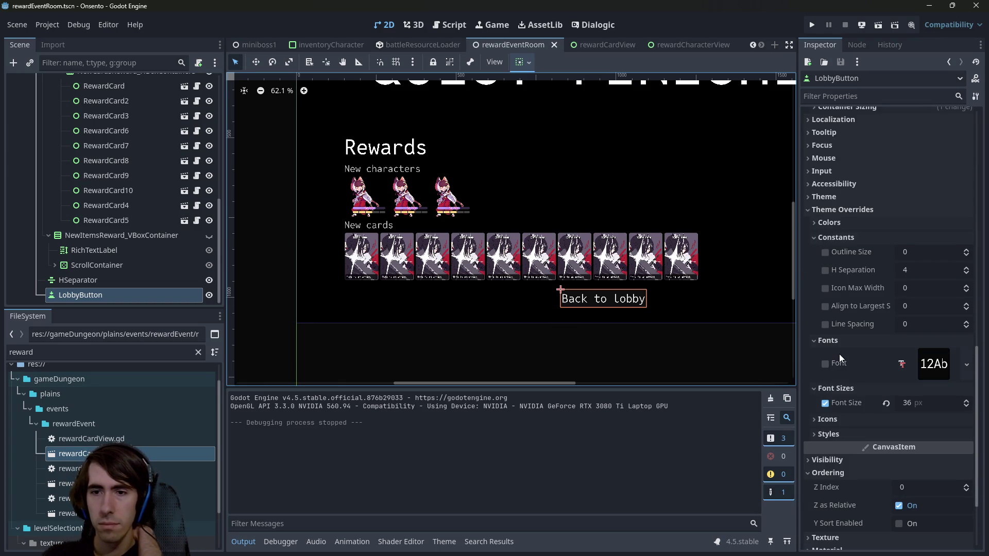
{"action": "scroll", "coordinate": [839, 354], "scroll_direction": "down", "scroll_amount": 2}
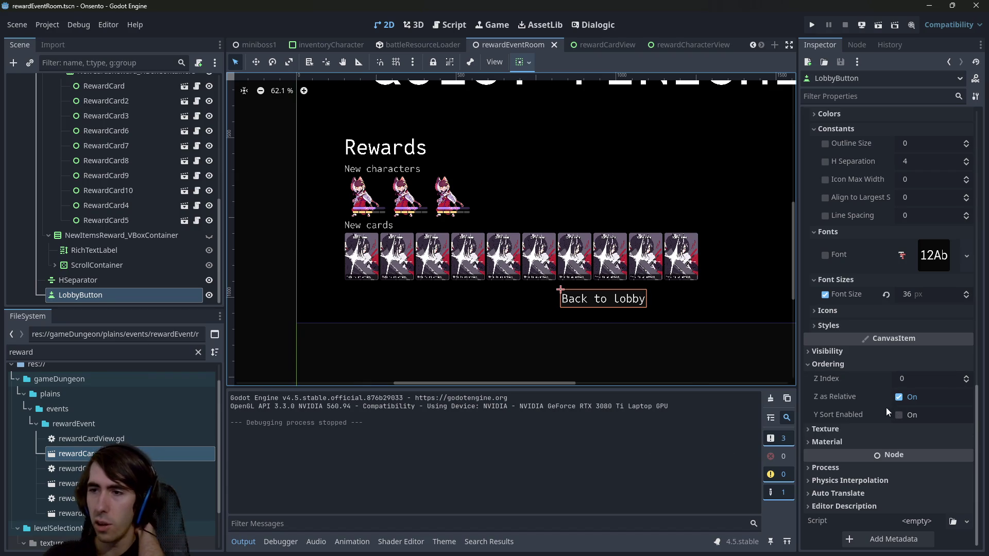
{"action": "scroll", "coordinate": [866, 397], "scroll_direction": "up", "scroll_amount": 15}
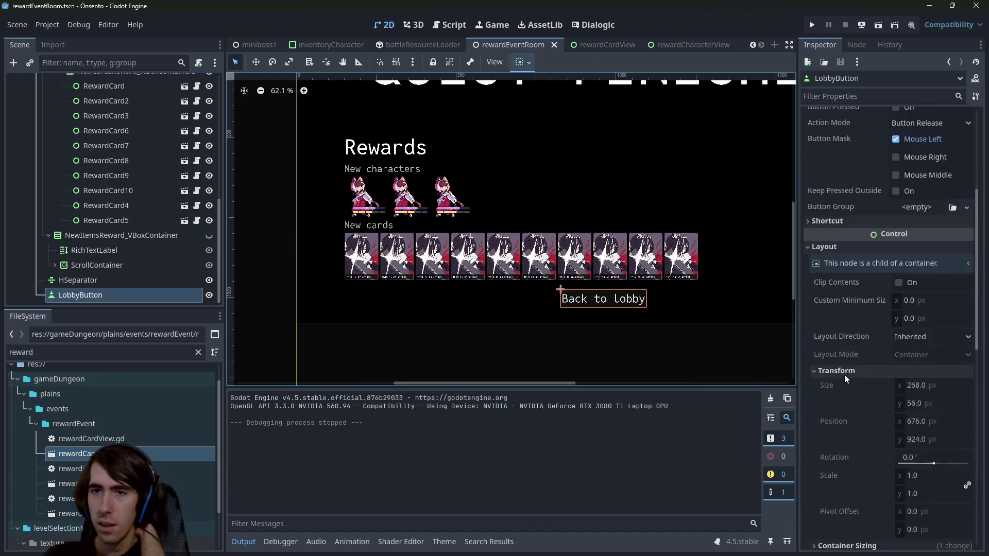
{"action": "left_click", "coordinate": [867, 439]}
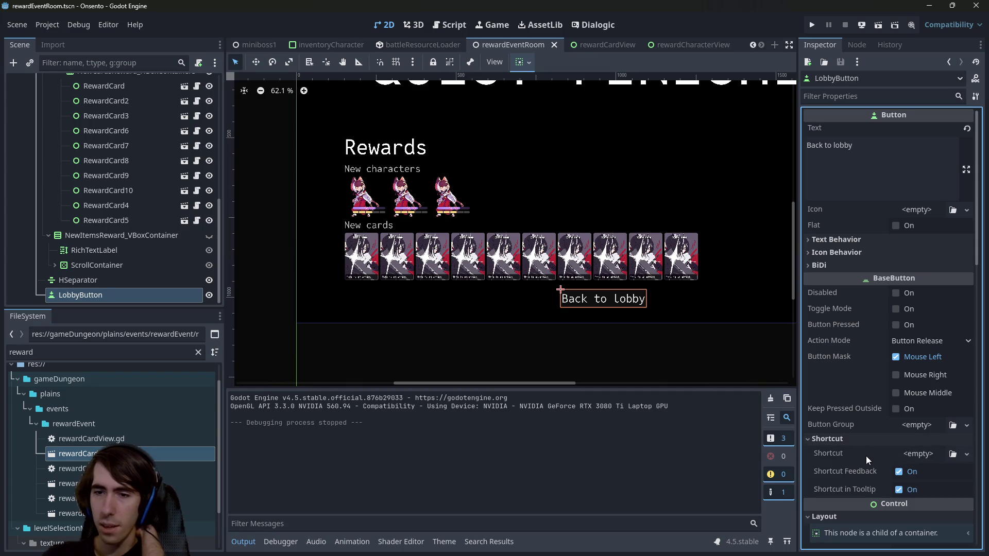
{"action": "left_click", "coordinate": [867, 443]}
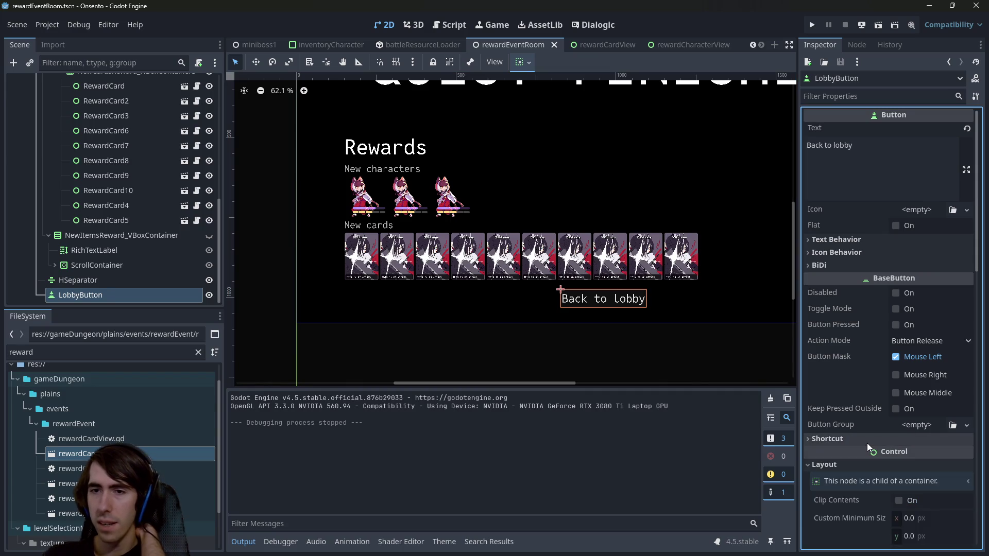
{"action": "left_click", "coordinate": [852, 465]}
{"action": "scroll", "coordinate": [91, 245], "scroll_direction": "up", "scroll_amount": 5}
Inspect Rewards_VBoxContainer's NewCharacters, NewCards and NewItems reward sections in the Scene dock
{"action": "left_click", "coordinate": [88, 254]}
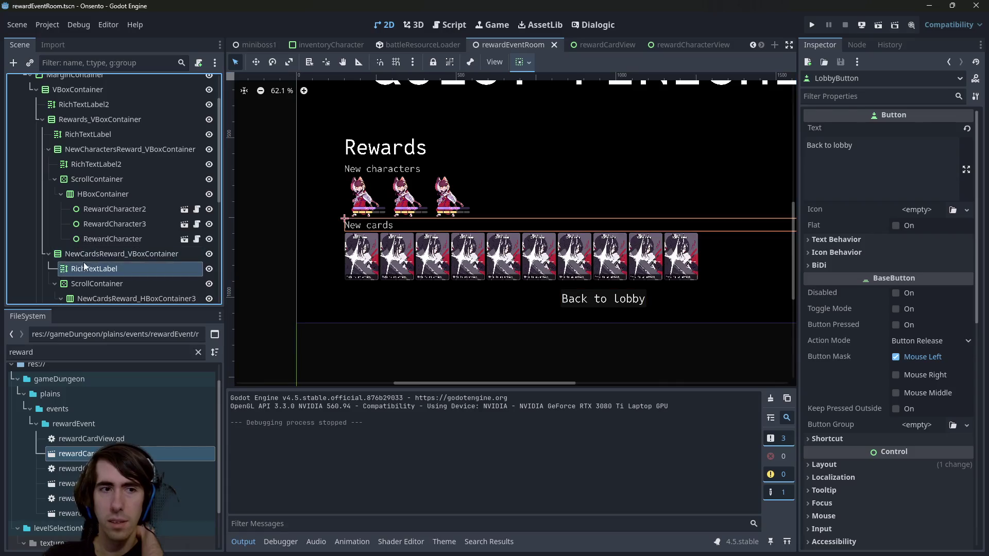
{"action": "left_click", "coordinate": [85, 105]}
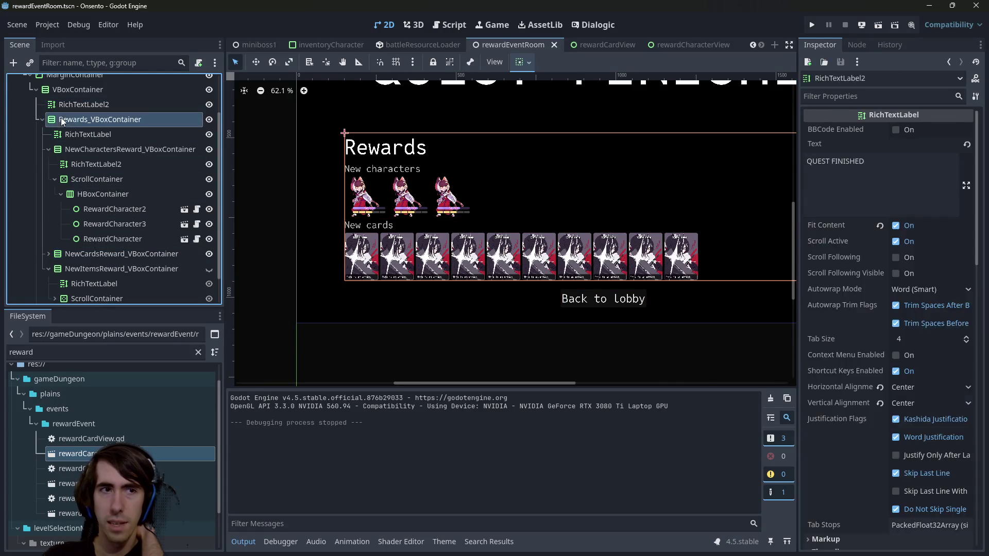
{"action": "left_click", "coordinate": [43, 118]}
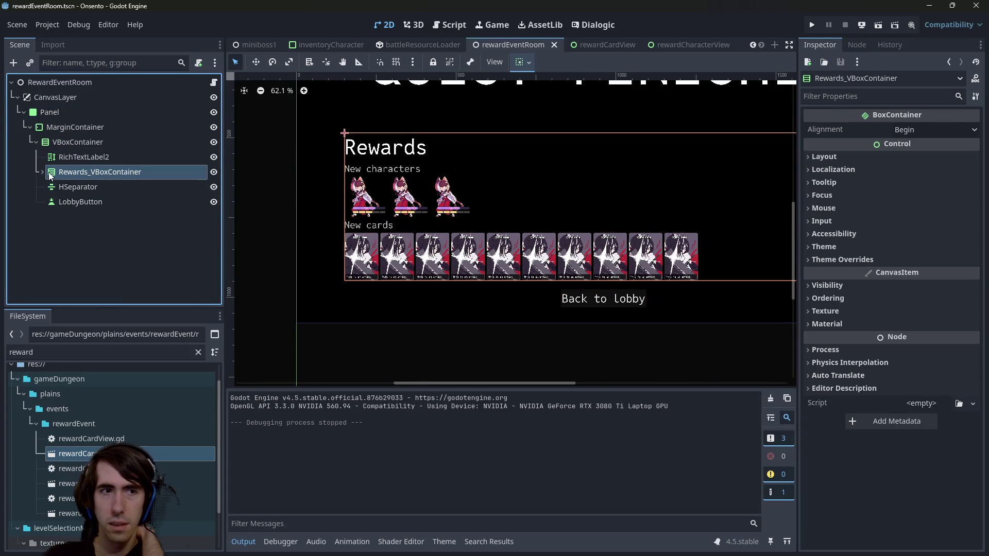
{"action": "double_click", "coordinate": [46, 172]}
{"action": "left_click", "coordinate": [42, 172]}
{"action": "left_click", "coordinate": [62, 202]}
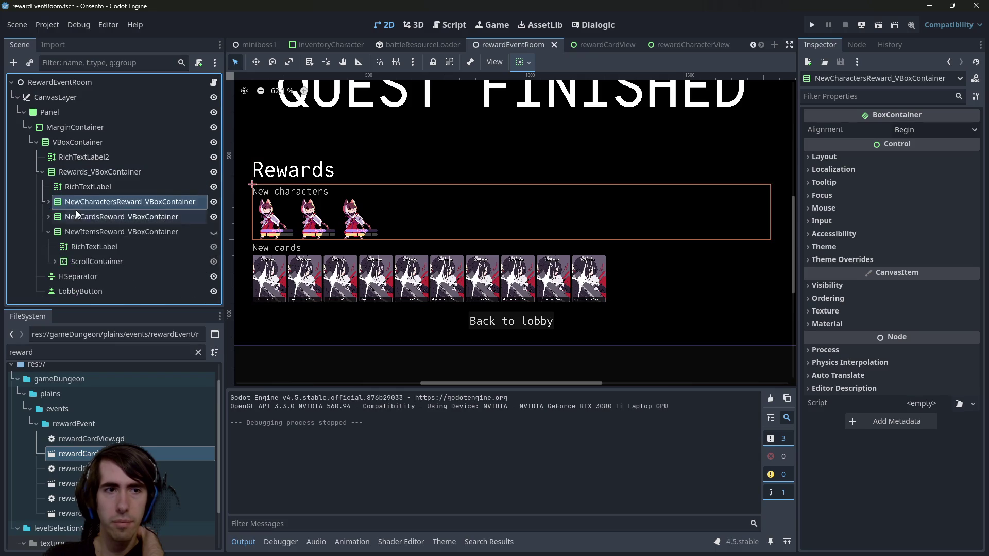
{"action": "left_click", "coordinate": [49, 232]}
{"action": "left_click", "coordinate": [88, 218]}
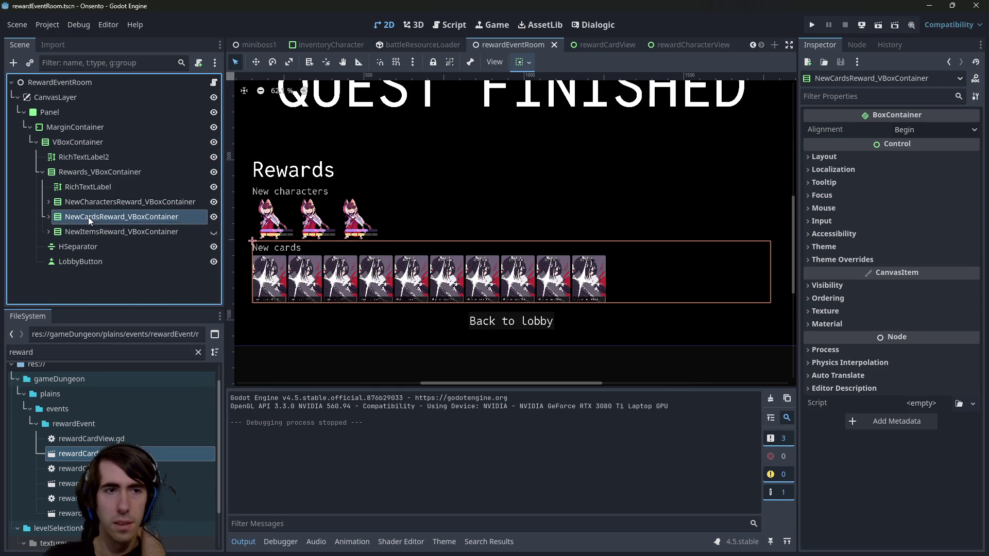
Move NewCardsReward_VBoxContainer above NewCharactersReward_VBoxContainer, save, and test-run the scene
{"action": "left_click_drag", "start_coordinate": [88, 217], "coordinate": [85, 195]}
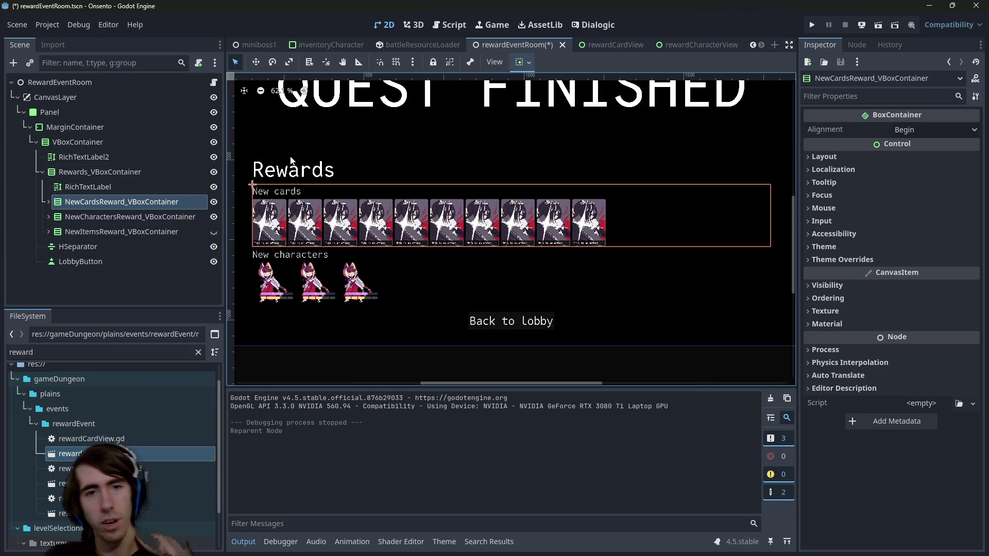
{"action": "key", "text": "ctrl+s"}
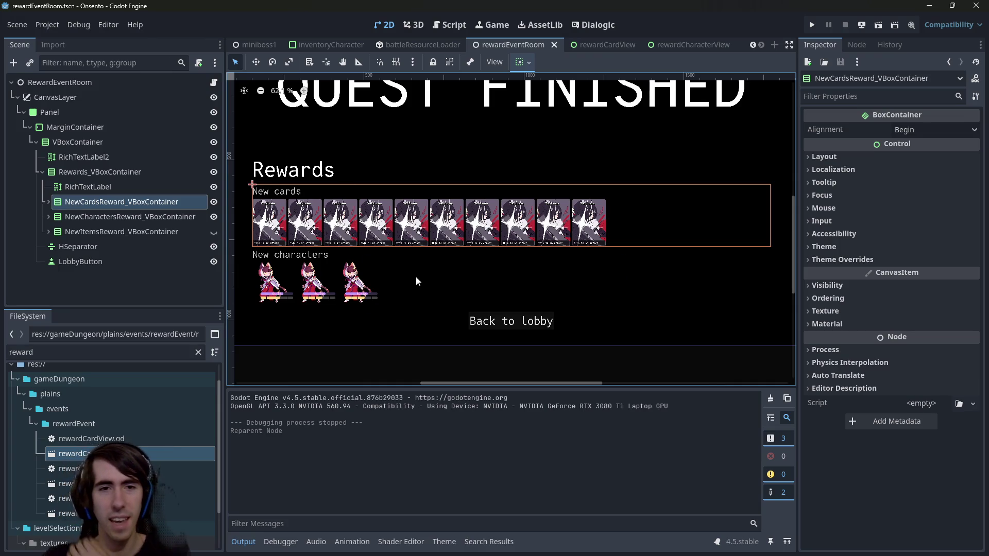
{"action": "scroll", "coordinate": [375, 284], "scroll_direction": "up", "scroll_amount": 1}
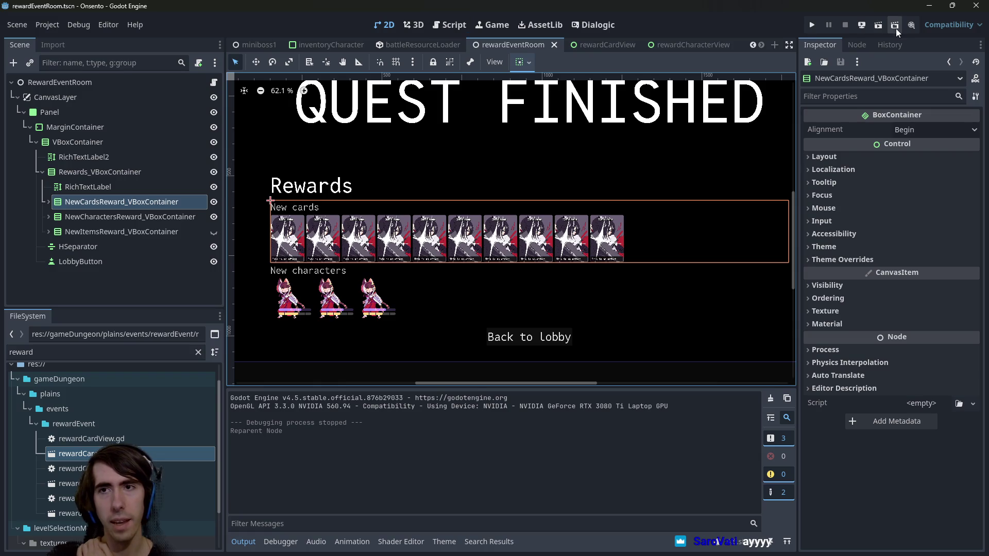
{"action": "left_click", "coordinate": [878, 26]}
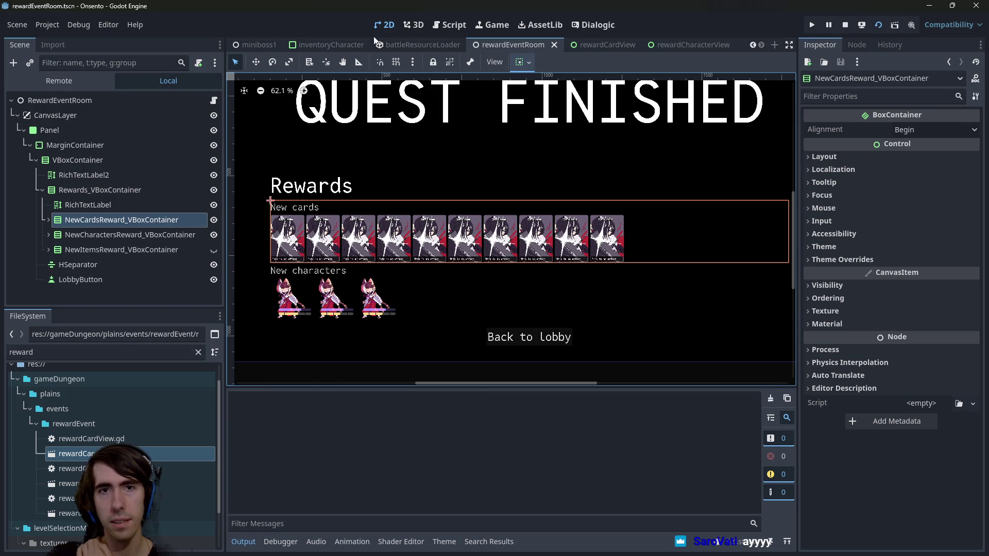
{"action": "left_click", "coordinate": [847, 25]}
{"action": "left_click", "coordinate": [450, 25]}
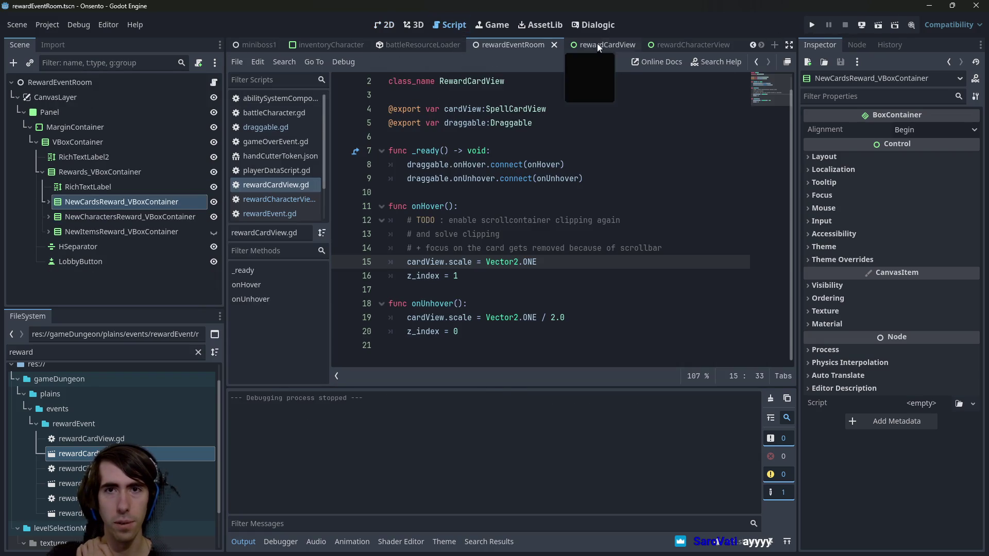
In rewardCharacterView, drag the Draggable node onto InventoryCharacter and save
{"action": "left_click", "coordinate": [675, 45]}
{"action": "left_click", "coordinate": [101, 113]}
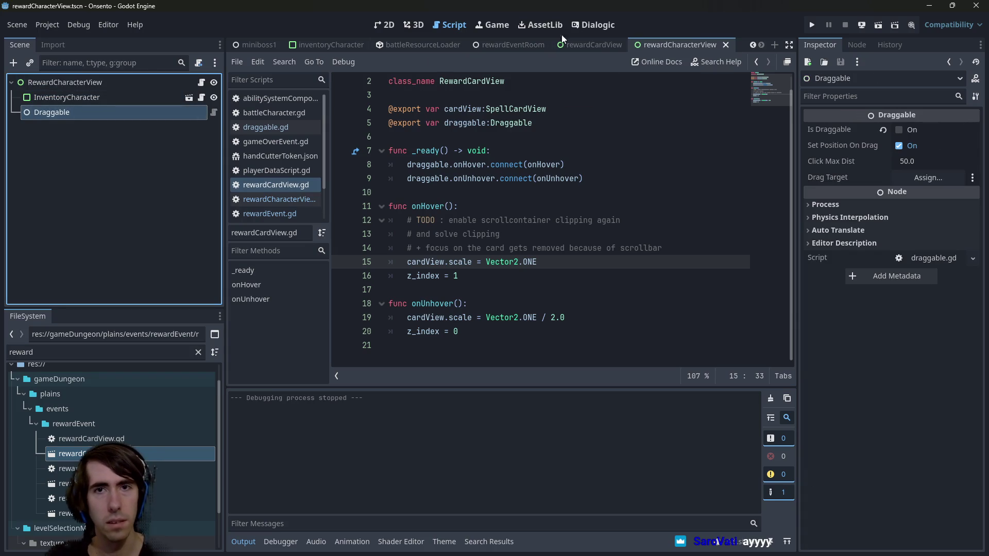
{"action": "left_click", "coordinate": [575, 45]}
{"action": "left_click", "coordinate": [635, 48]}
{"action": "left_click_drag", "start_coordinate": [176, 116], "coordinate": [117, 95]}
{"action": "key", "text": "ctrl+s"}
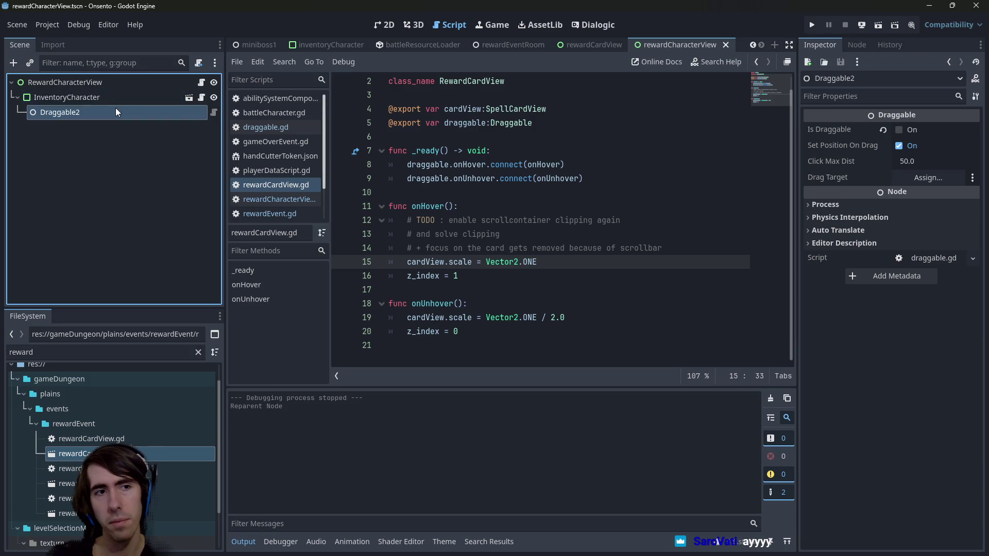
{"action": "left_click", "coordinate": [114, 117]}
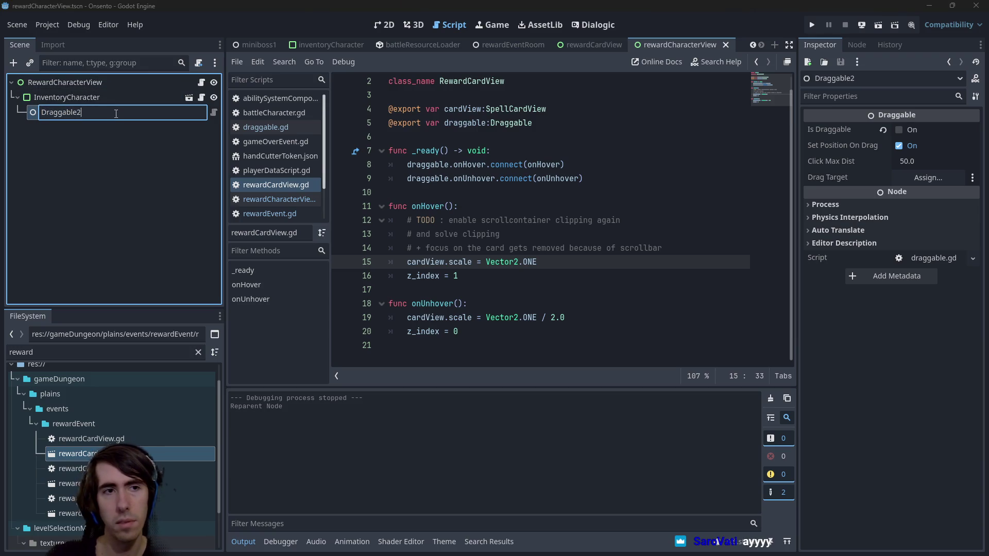
{"action": "key", "text": "Escape"}
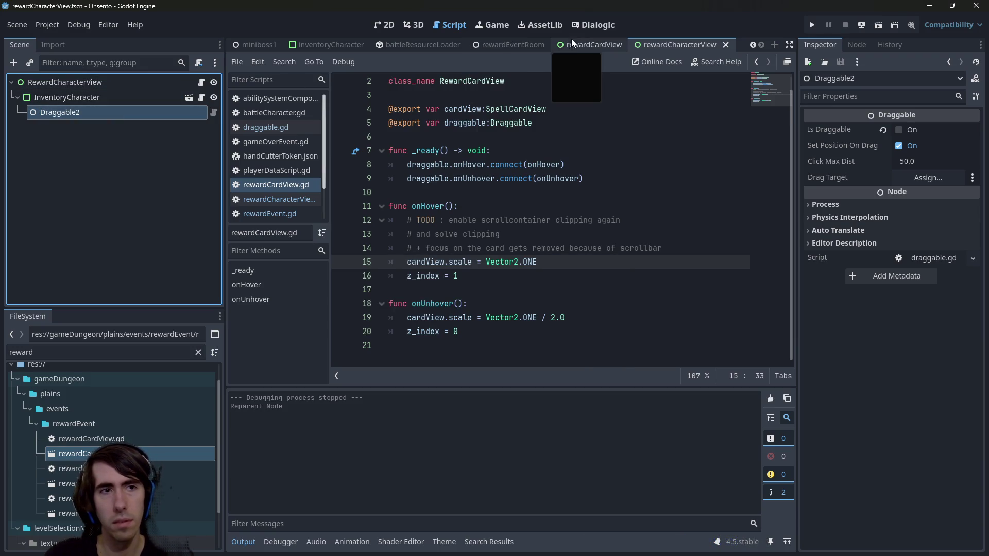
Delete the Draggable2 node from rewardCharacterView, confirming the removal
{"action": "left_click", "coordinate": [568, 46]}
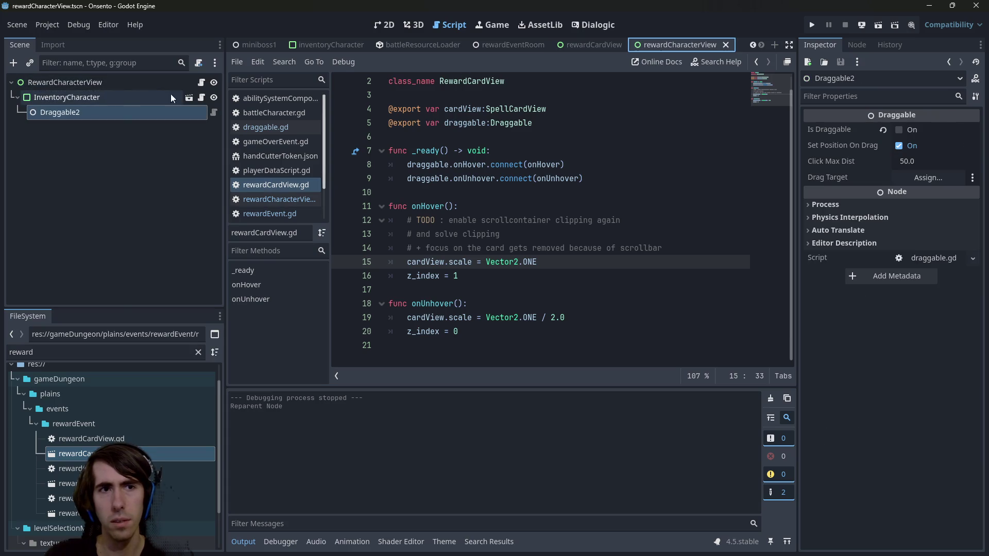
{"action": "left_click", "coordinate": [190, 97]}
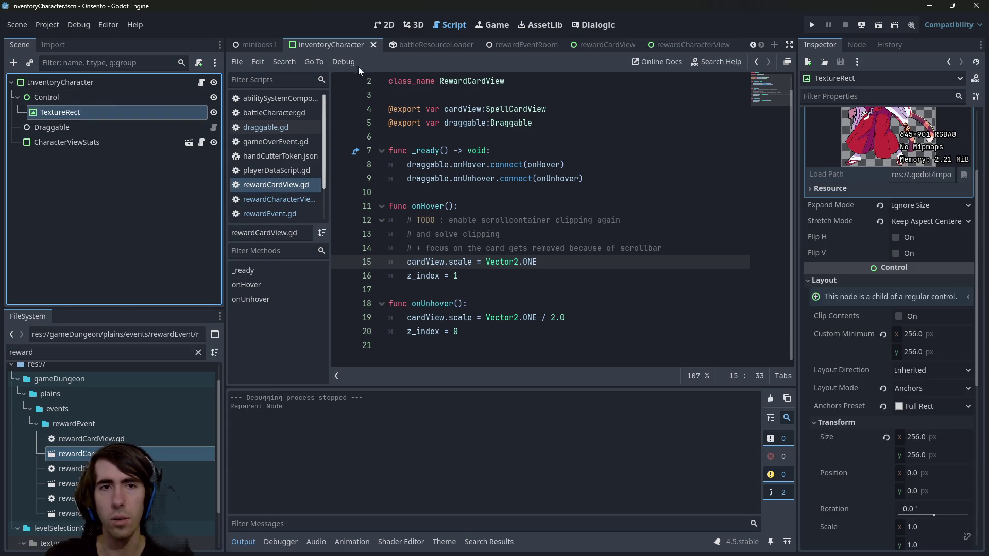
{"action": "mouse_move", "coordinate": [685, 50]}
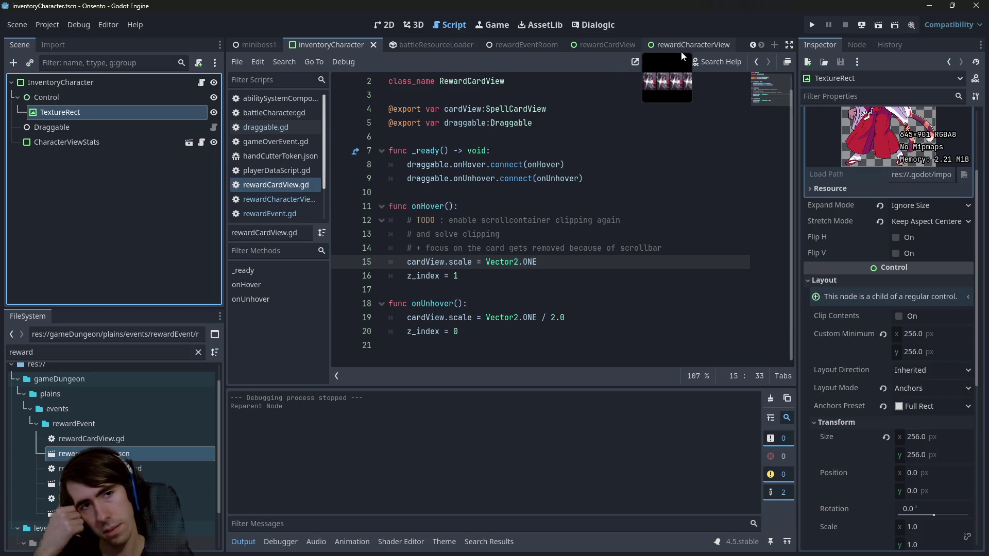
{"action": "left_click", "coordinate": [681, 52]}
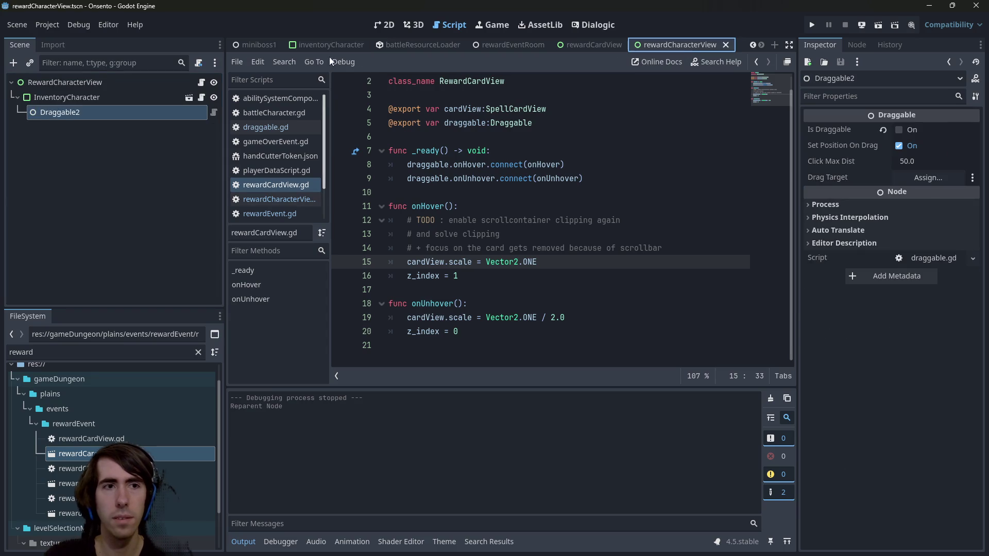
{"action": "left_click", "coordinate": [90, 140]}
{"action": "left_click", "coordinate": [83, 112]}
{"action": "key", "text": "Delete"}
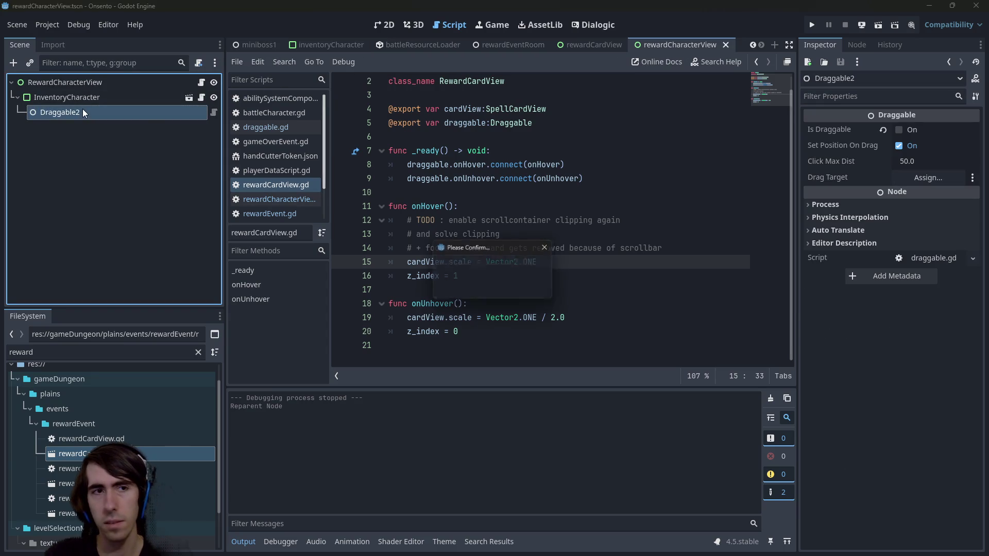
{"action": "key", "text": "Return"}
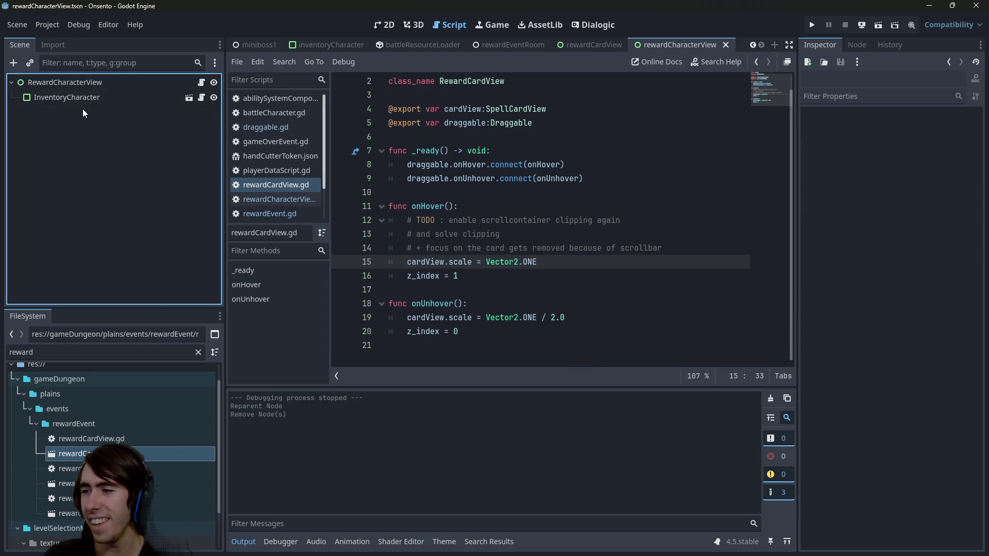
{"action": "left_click", "coordinate": [202, 83]}
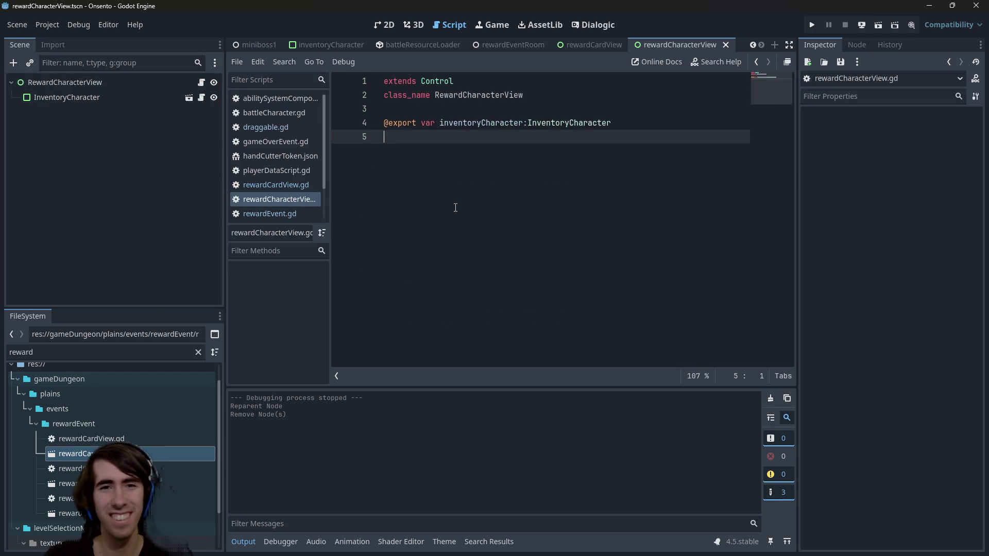
Copy _ready, onHover and onUnhover from rewardCardView.gd into rewardCharacterView.gd
{"action": "left_click", "coordinate": [283, 185]}
{"action": "mouse_move", "coordinate": [507, 344]}
{"action": "left_mouse_down"}
{"action": "mouse_move", "coordinate": [389, 150]}
{"action": "mouse_move", "coordinate": [390, 123]}
{"action": "mouse_move", "coordinate": [390, 151]}
{"action": "left_mouse_up"}
{"action": "key", "text": "ctrl+c"}
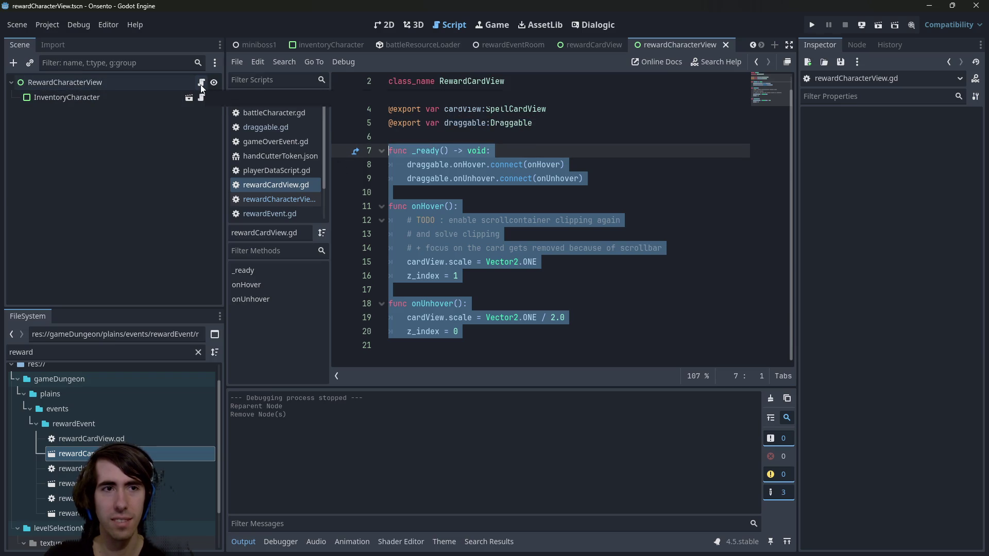
{"action": "left_click", "coordinate": [596, 50]}
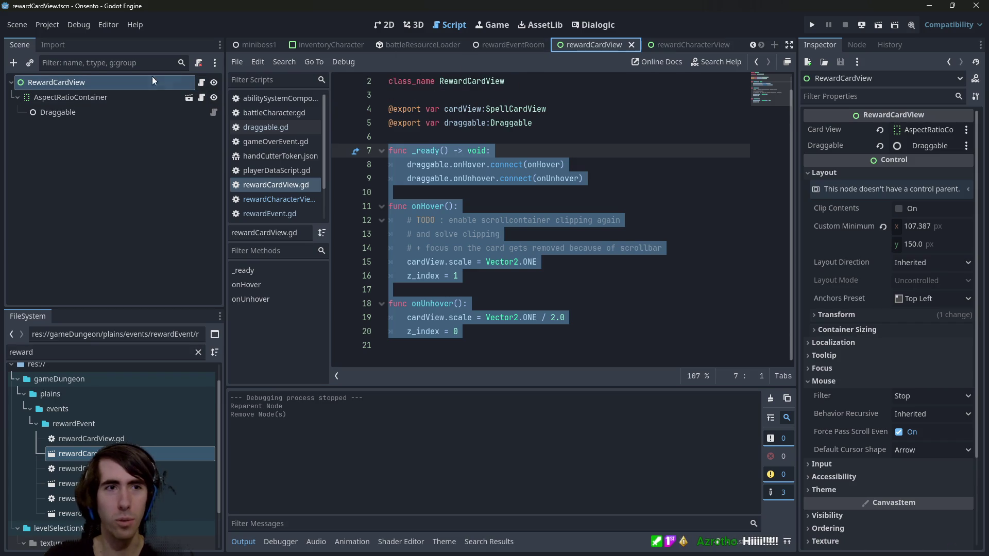
{"action": "left_click", "coordinate": [689, 44]}
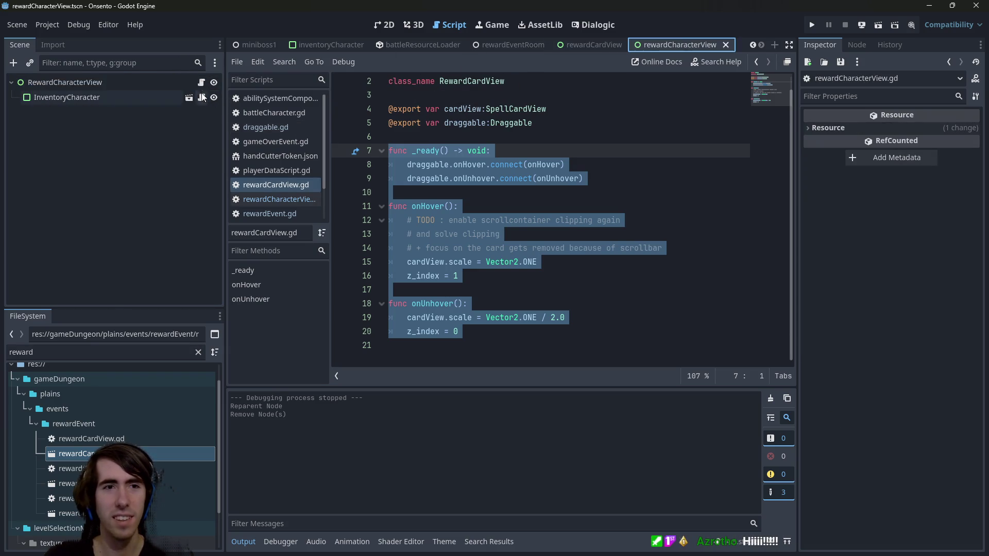
{"action": "left_click", "coordinate": [203, 83]}
{"action": "key", "text": "Return"}
{"action": "key", "text": "ctrl+v"}
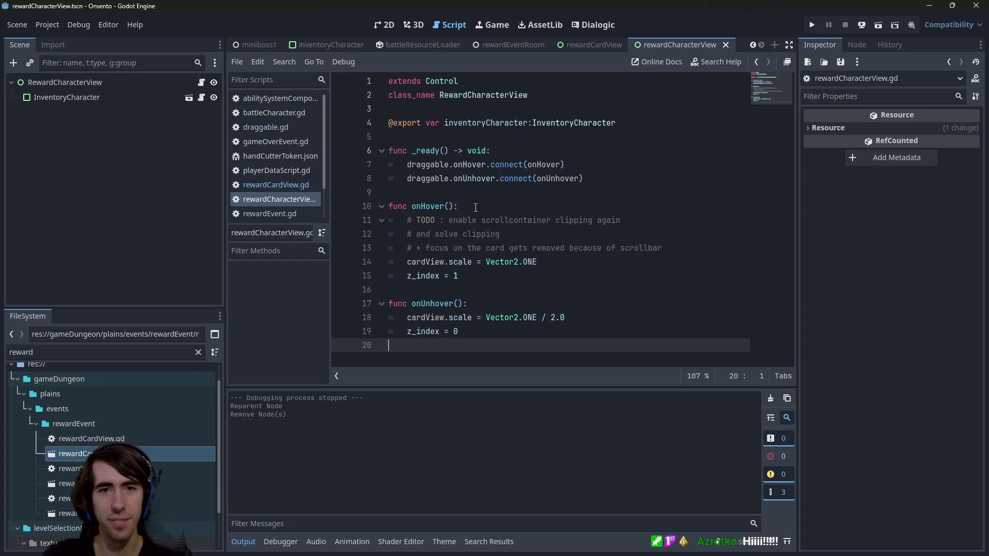
Prefix both draggable signal connections with inventoryCharacter. and save
{"action": "double_click", "coordinate": [483, 123]}
{"action": "key", "text": "ctrl+c"}
{"action": "left_click", "coordinate": [408, 164]}
{"action": "key", "text": "ctrl+v"}
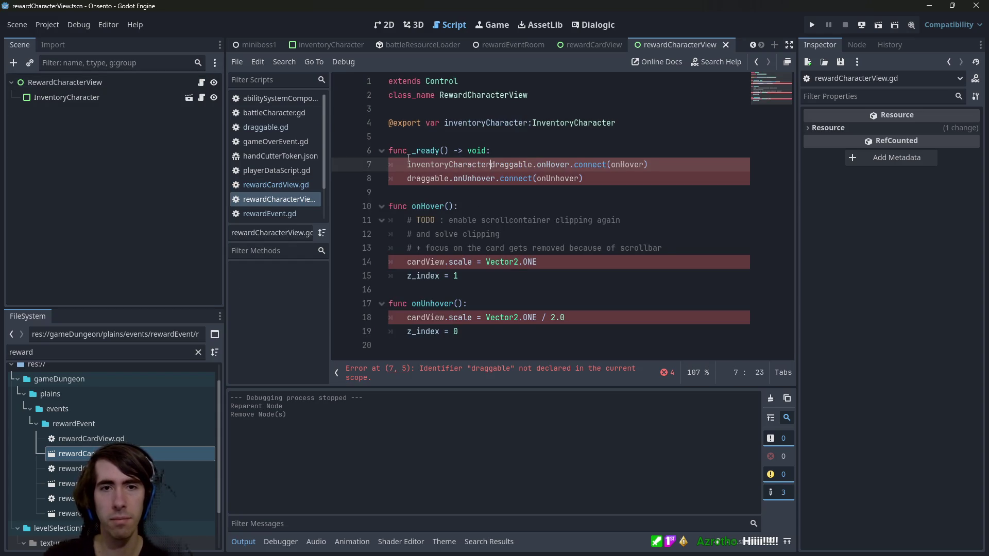
{"action": "type", "text": "."}
{"action": "key", "text": "Down"}
{"action": "key", "text": "Escape"}
{"action": "key", "text": "Down"}
{"action": "key", "text": "Home"}
{"action": "key", "text": "ctrl+v"}
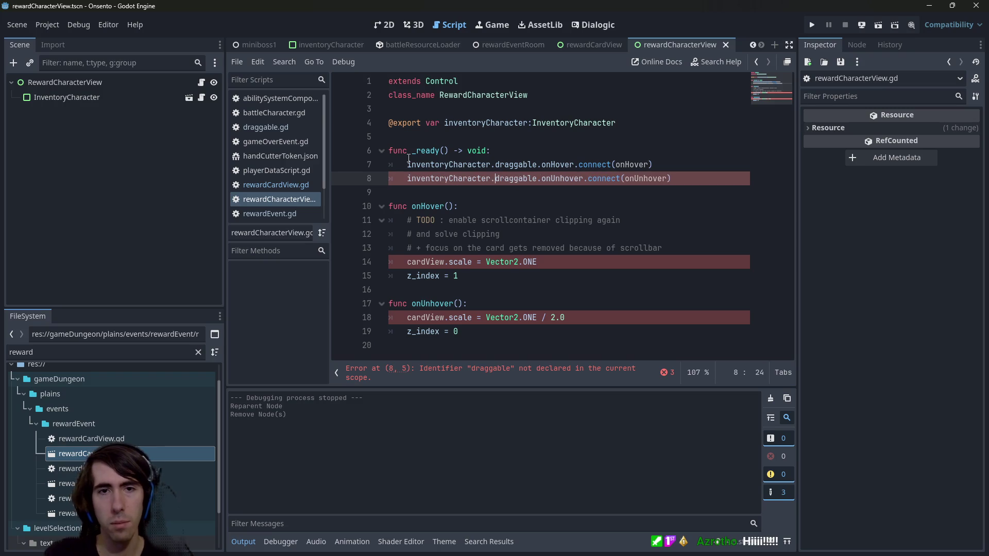
{"action": "type", "text": "."}
{"action": "key", "text": "ctrl+s"}
{"action": "key", "text": "Escape"}
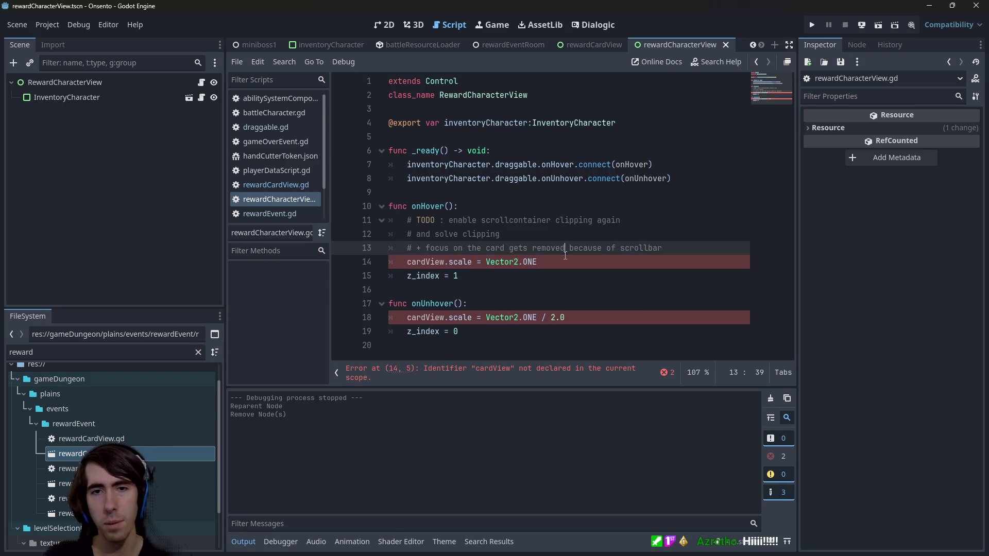
Replace both cardView scale references with inventoryCharacter
{"action": "left_click", "coordinate": [582, 263]}
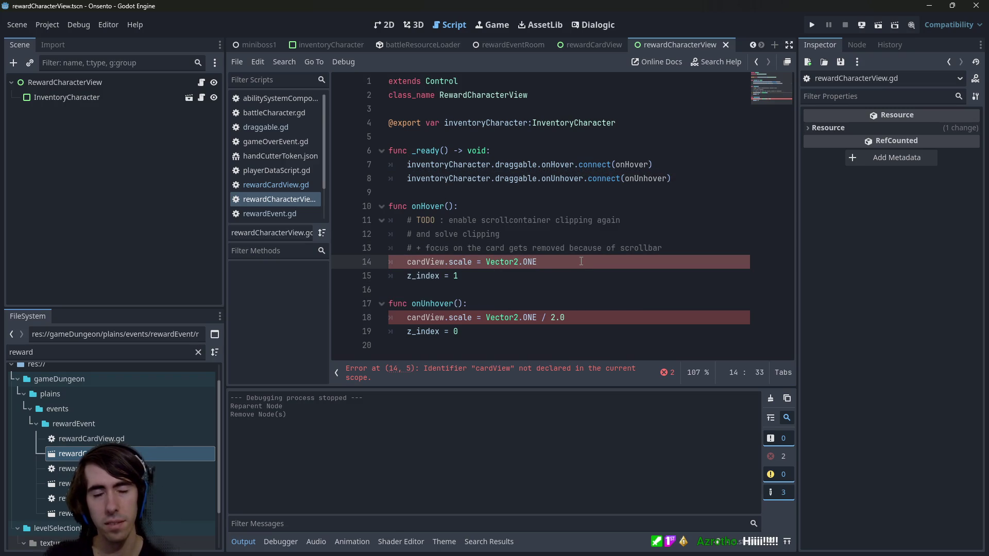
{"action": "left_click_drag", "start_coordinate": [581, 262], "coordinate": [389, 262]}
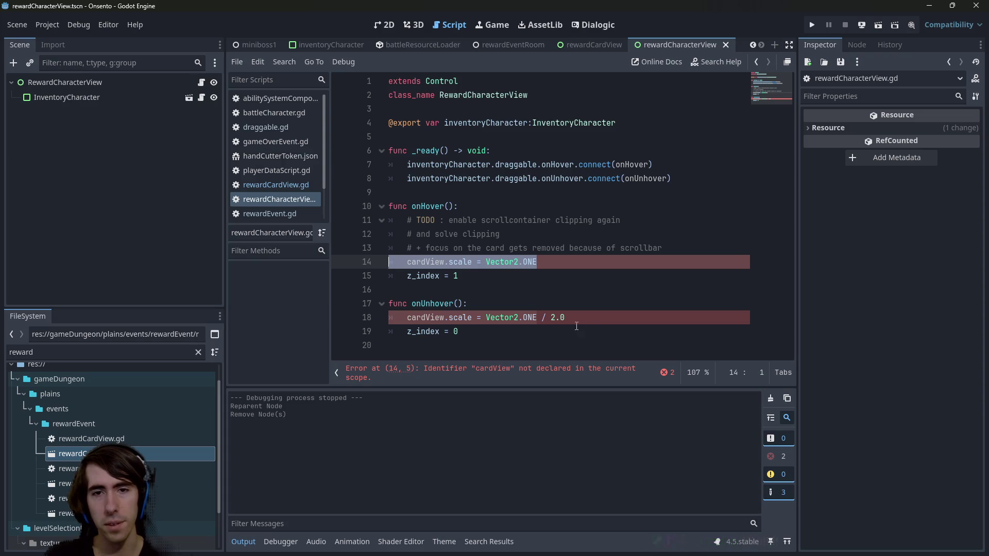
{"action": "left_click", "coordinate": [595, 318]}
{"action": "double_click", "coordinate": [484, 123]}
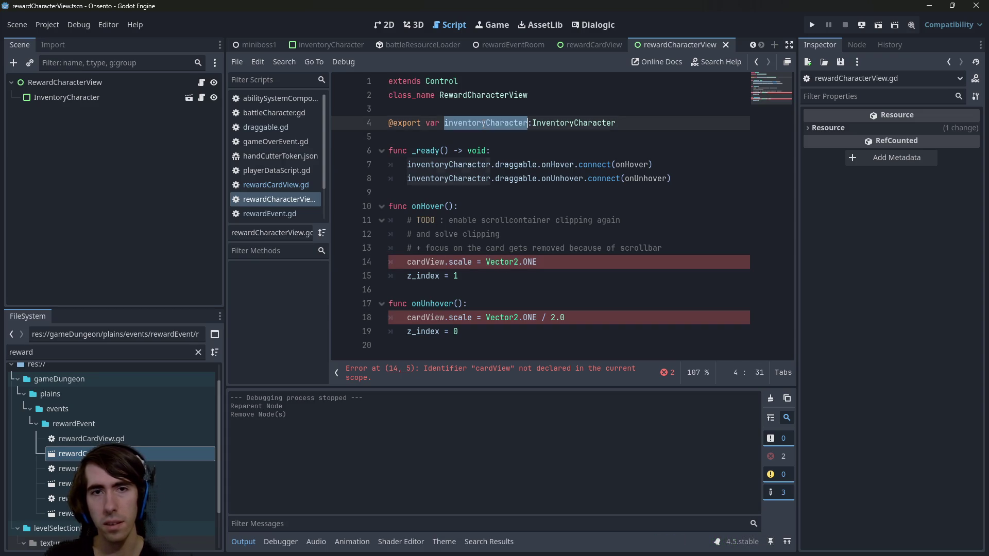
{"action": "key", "text": "ctrl+c"}
{"action": "double_click", "coordinate": [425, 261]}
{"action": "key", "text": "ctrl+d"}
{"action": "key", "text": "ctrl+v"}
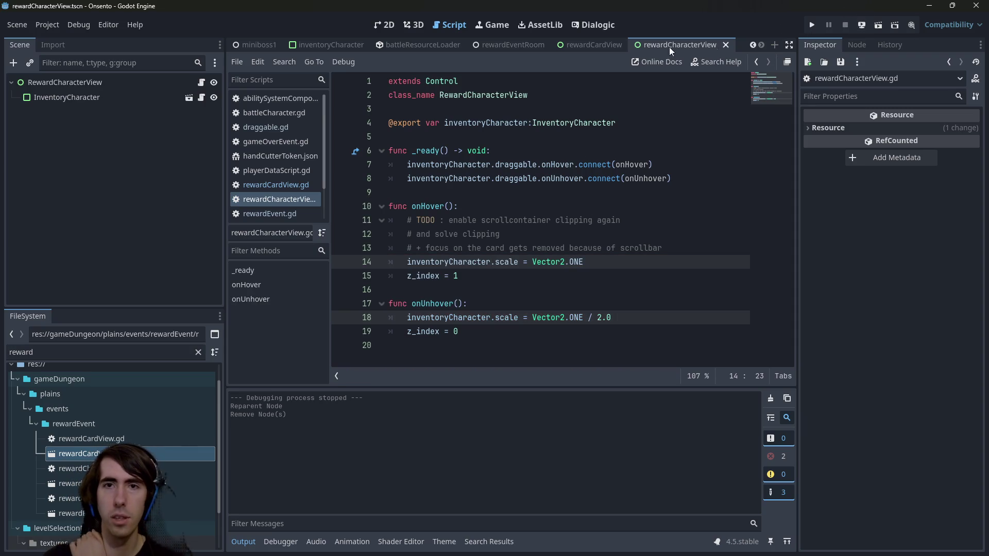
{"action": "left_click", "coordinate": [487, 50]}
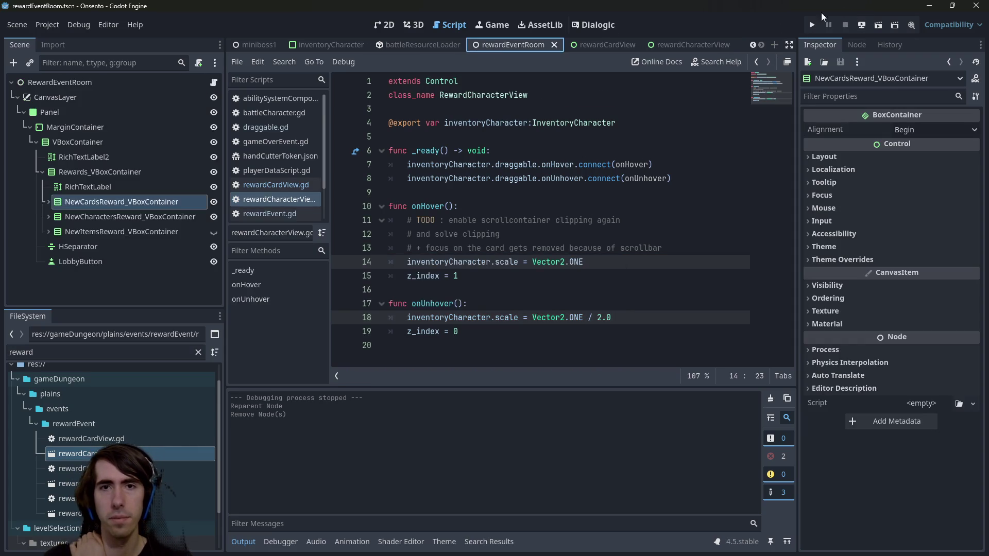
Run the reward scene, hover cards and characters to see them enlarge, then close it
{"action": "left_click", "coordinate": [880, 27]}
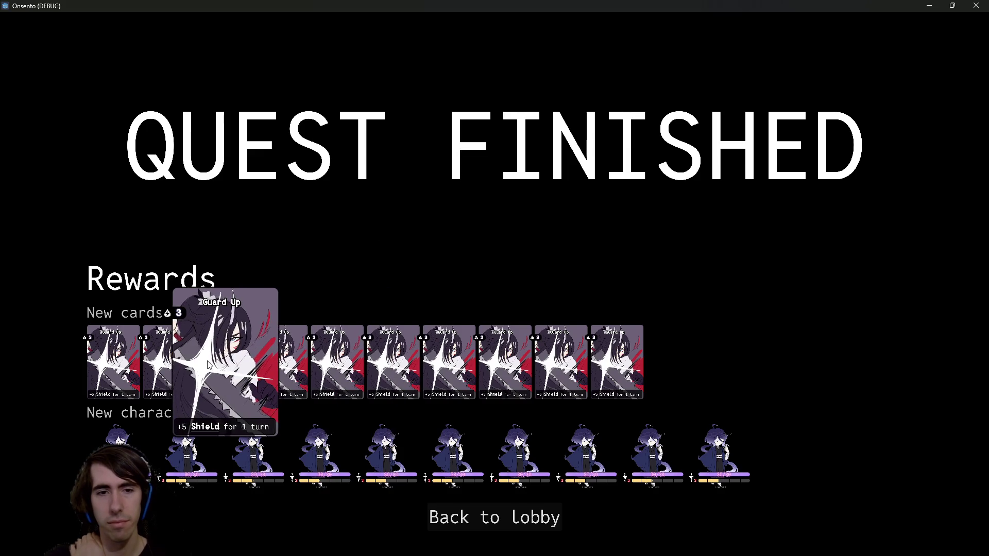
{"action": "mouse_move", "coordinate": [553, 371]}
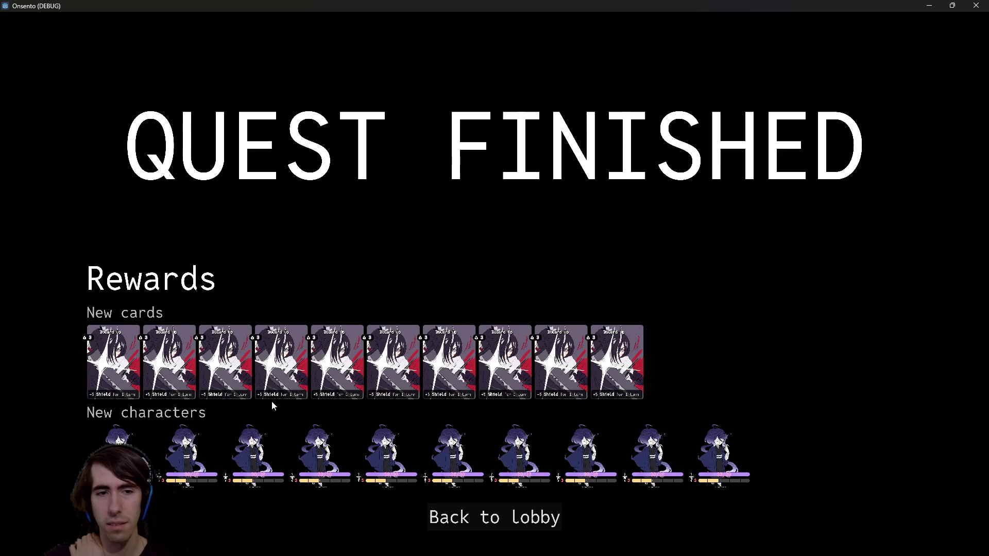
{"action": "mouse_move", "coordinate": [269, 429]}
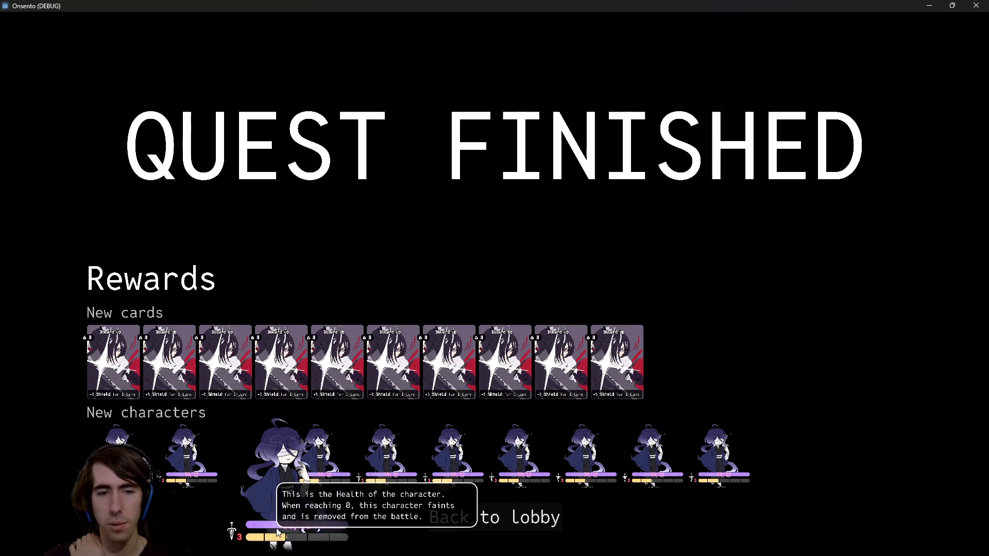
{"action": "mouse_move", "coordinate": [388, 474]}
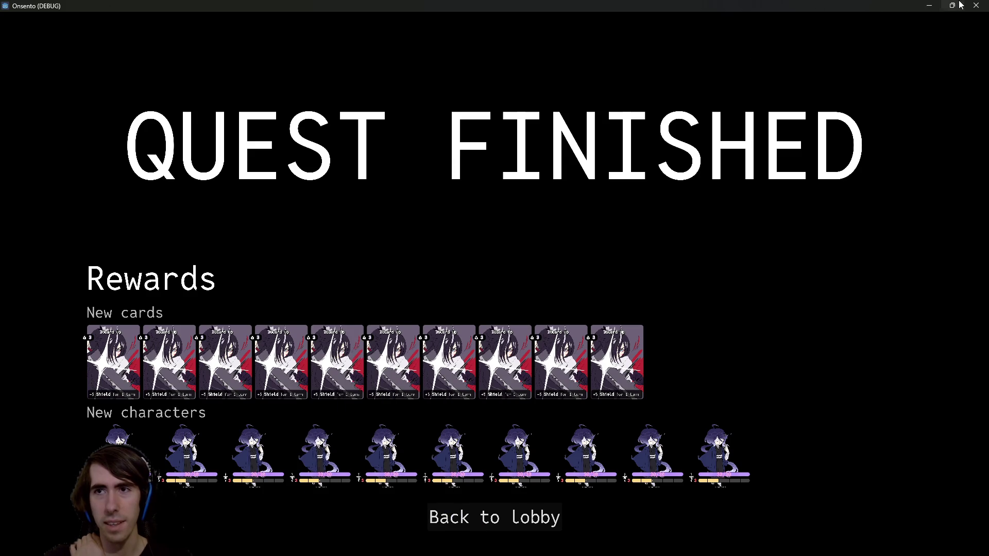
{"action": "left_click", "coordinate": [976, 5]}
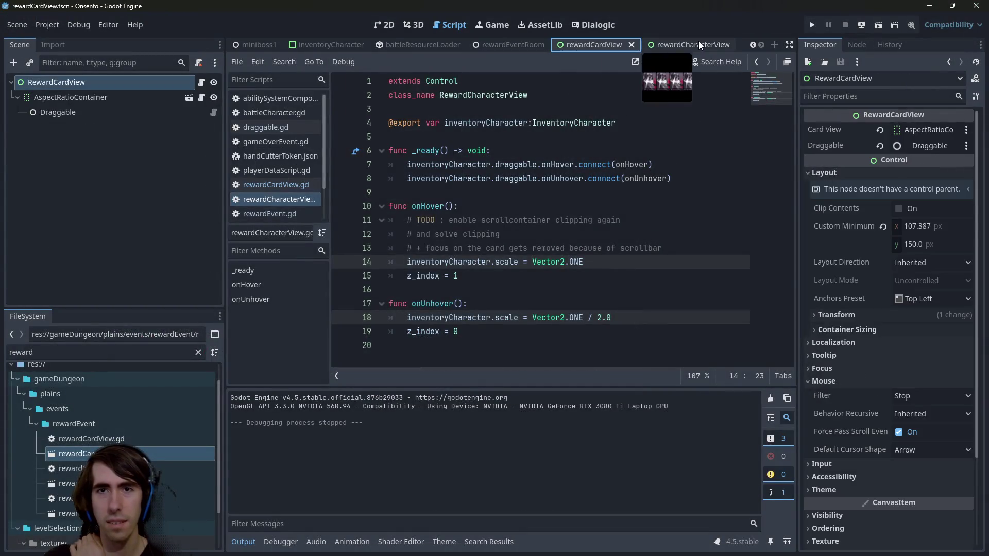
Give InventoryCharacter a Center anchor preset and save rewardCharacterView
{"action": "left_click", "coordinate": [699, 41]}
{"action": "left_click", "coordinate": [387, 25]}
{"action": "left_click", "coordinate": [341, 184]}
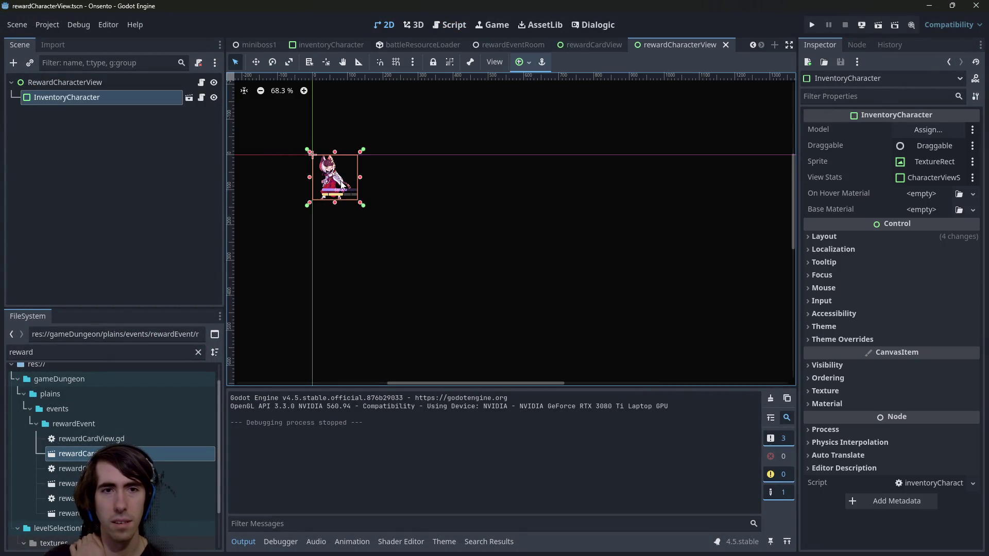
{"action": "scroll", "coordinate": [547, 262], "scroll_direction": "up", "scroll_amount": 6}
{"action": "left_click", "coordinate": [522, 62]}
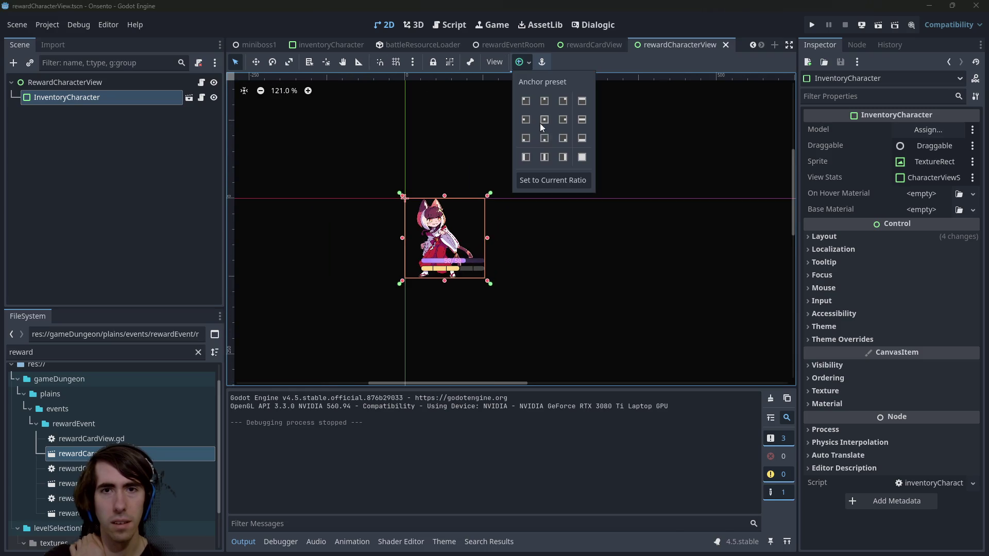
{"action": "left_click", "coordinate": [543, 126]}
{"action": "key", "text": "ctrl+s"}
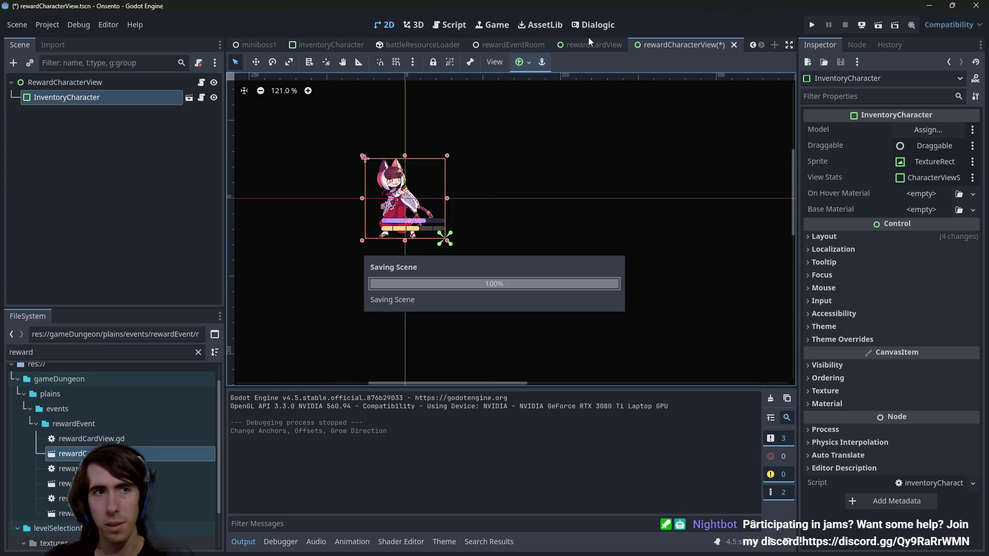
Give the card's AspectRatioContainer a Center anchor preset and save rewardCardView
{"action": "left_click", "coordinate": [590, 46]}
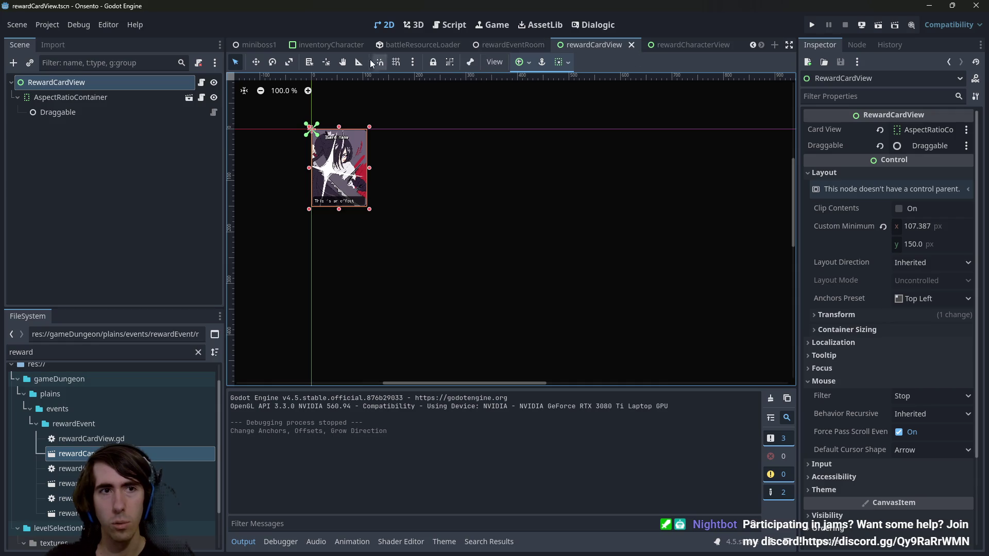
{"action": "left_click", "coordinate": [131, 94]}
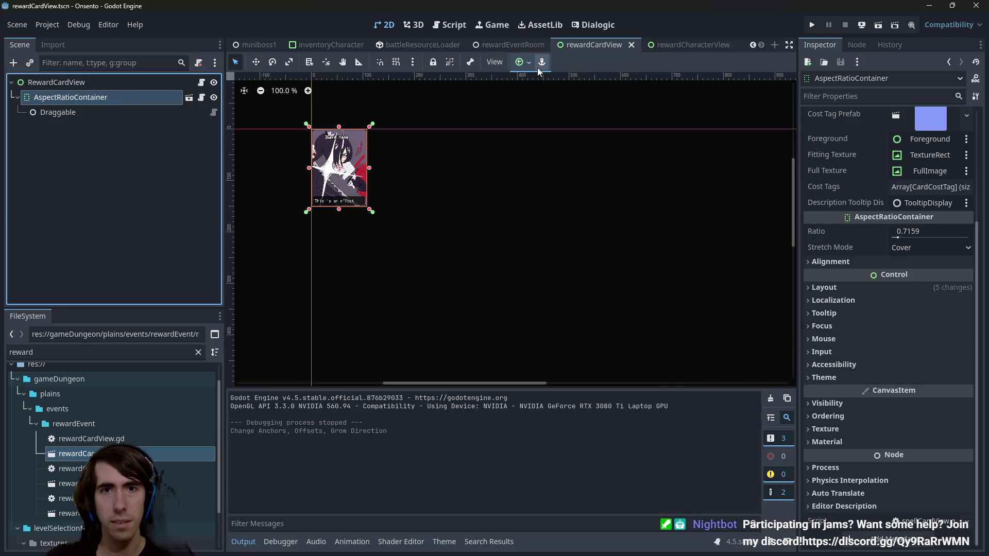
{"action": "left_click", "coordinate": [523, 62]}
{"action": "left_click", "coordinate": [544, 120]}
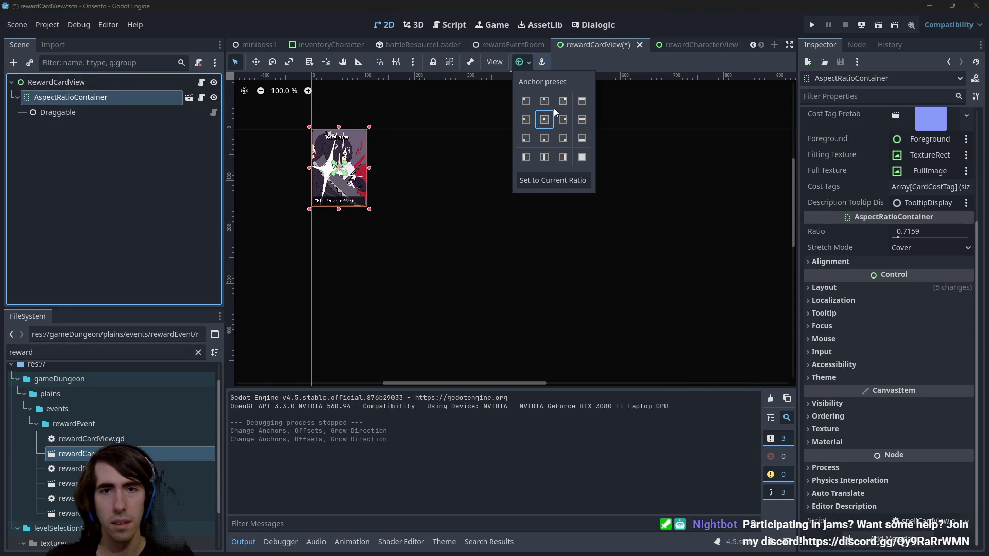
{"action": "left_click", "coordinate": [412, 5]}
{"action": "key", "text": "ctrl+s"}
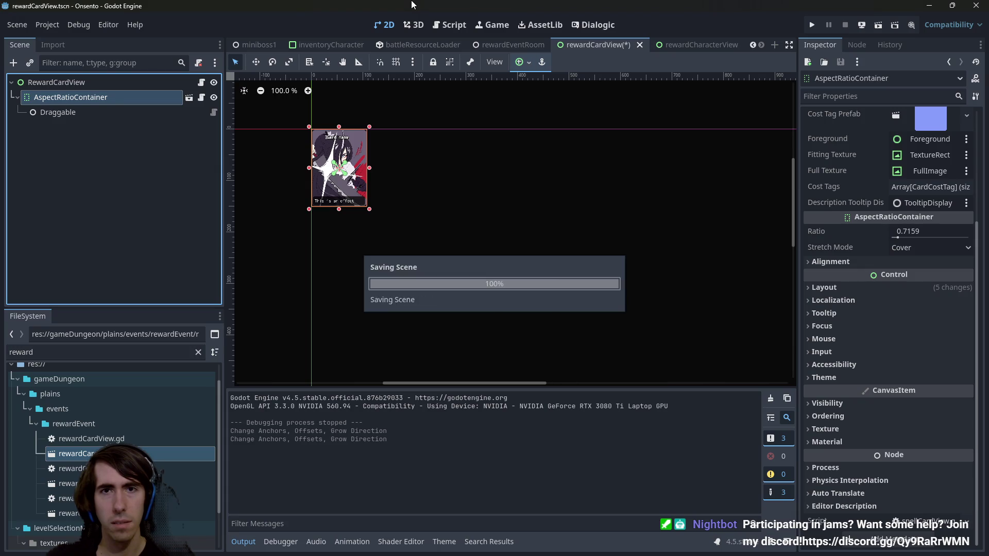
Open rewardEventRoom and run the reward scene again
{"action": "left_click", "coordinate": [690, 45]}
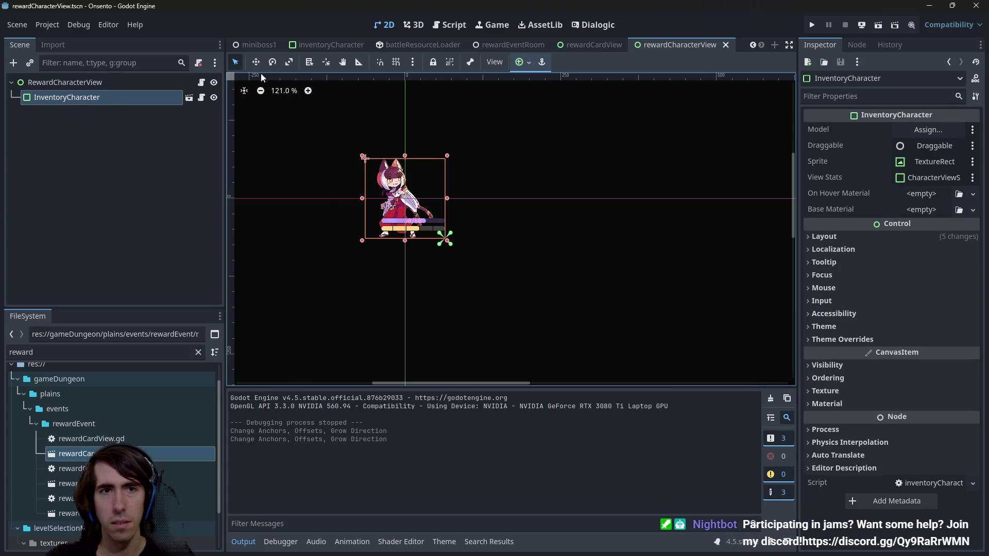
{"action": "left_click", "coordinate": [594, 45]}
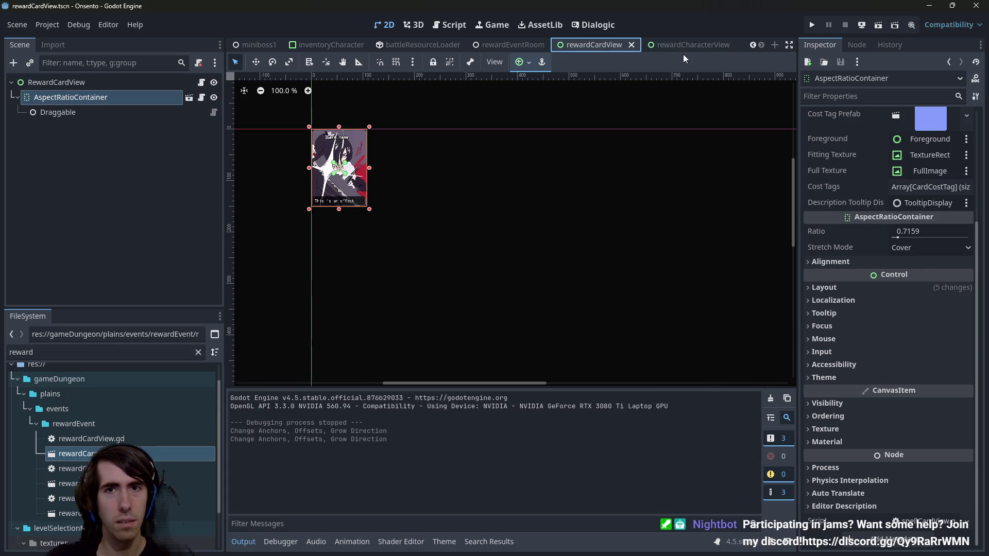
{"action": "left_click", "coordinate": [669, 45]}
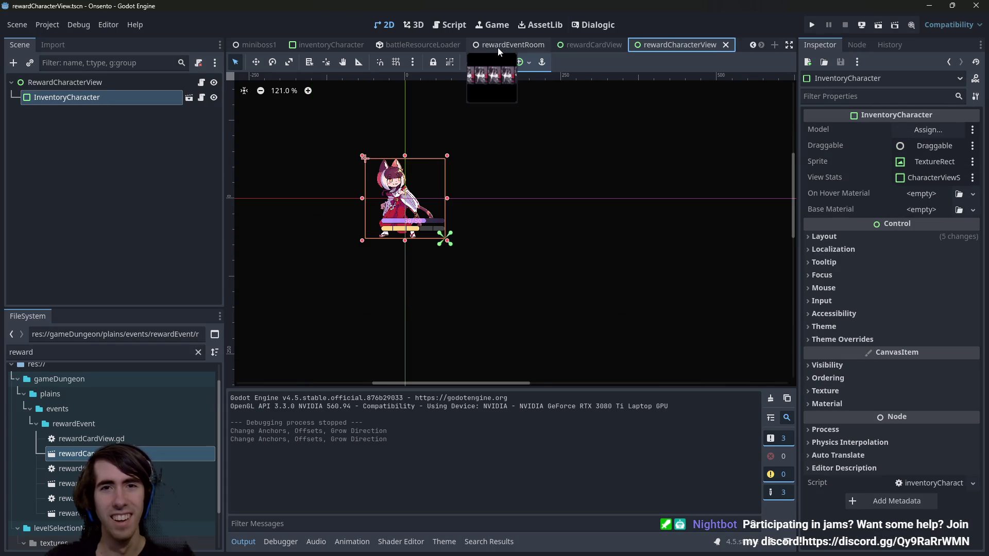
{"action": "left_click", "coordinate": [497, 45]}
{"action": "left_click", "coordinate": [879, 24]}
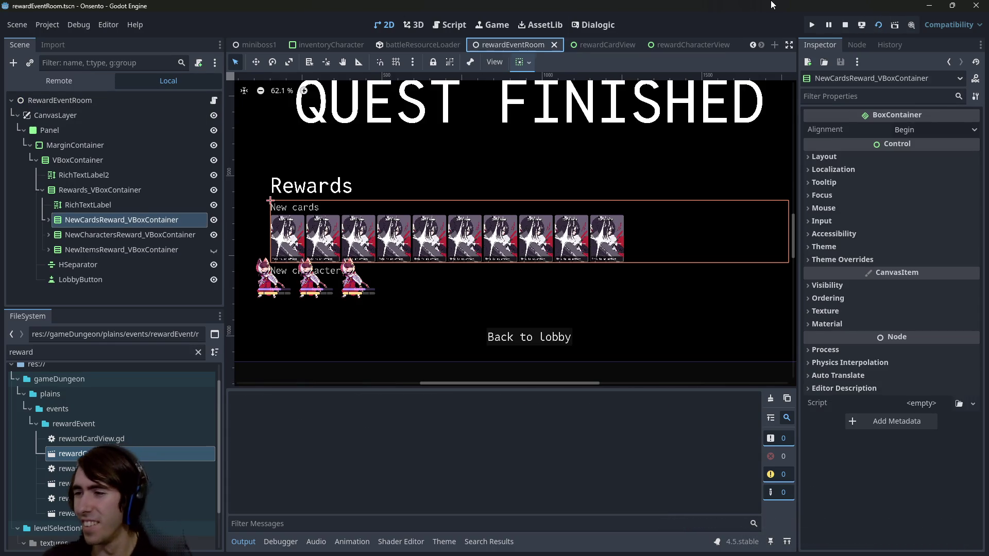
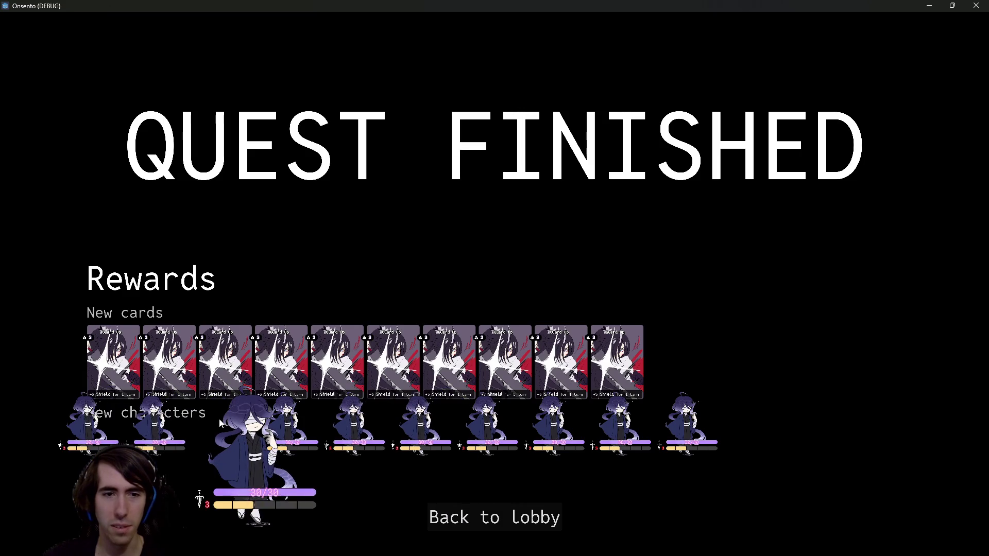
In rewardCharacterView, anchor InventoryCharacter to the top left and save the scene
{"action": "left_click", "coordinate": [977, 6]}
{"action": "left_click", "coordinate": [660, 47]}
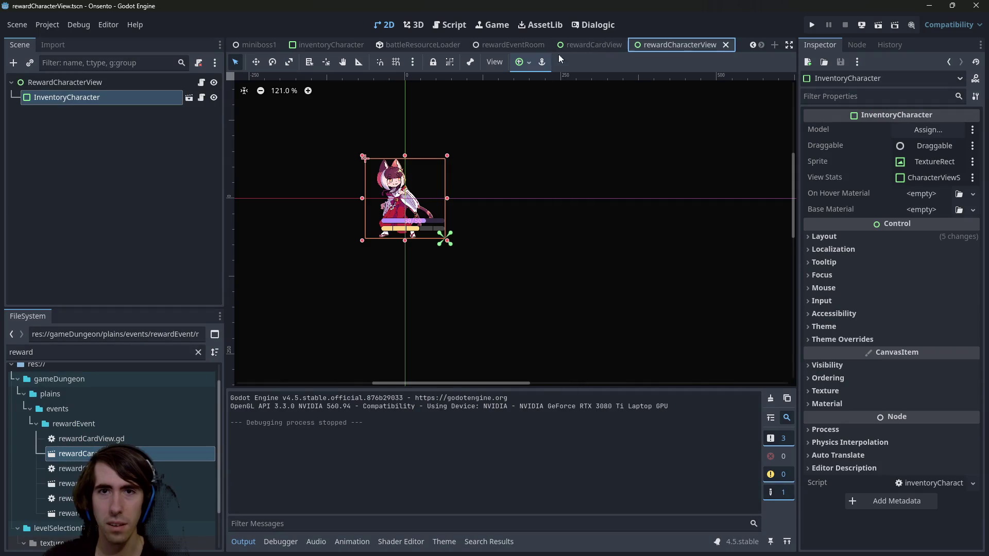
{"action": "left_click", "coordinate": [521, 67]}
{"action": "left_click", "coordinate": [527, 99]}
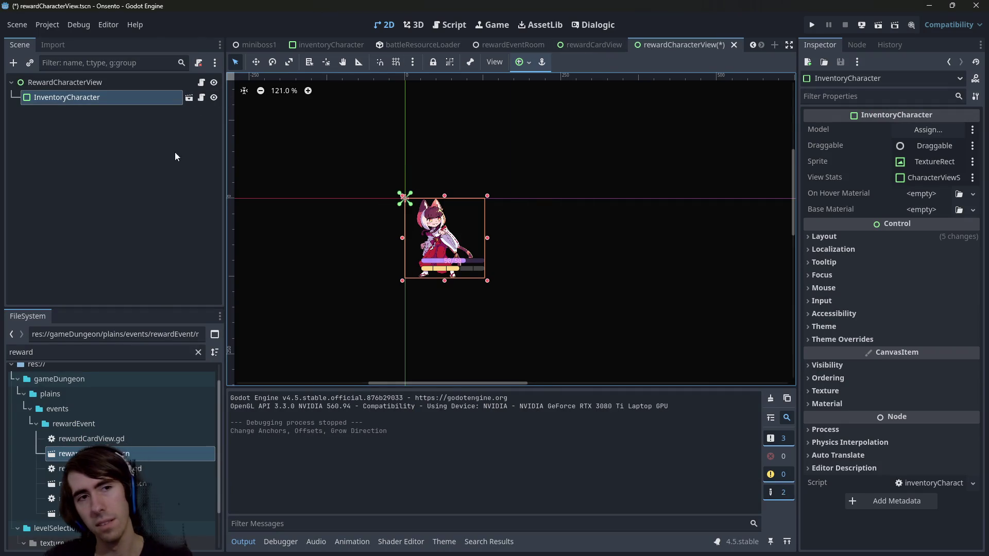
{"action": "key", "text": "ctrl+s"}
Anchor InventoryCharacter Full Rect and the RewardCharacterView root to the centre
{"action": "left_click", "coordinate": [119, 85]}
{"action": "left_click", "coordinate": [108, 98]}
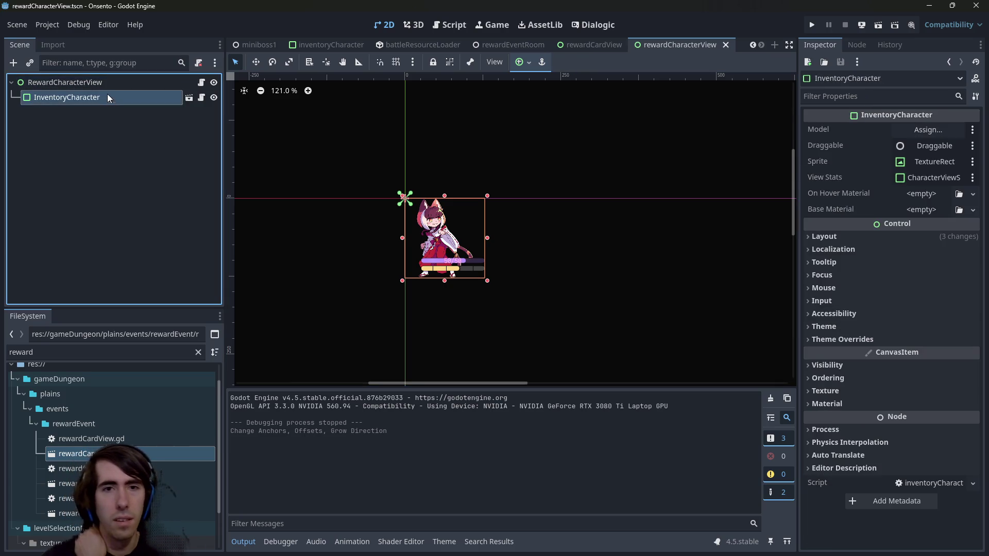
{"action": "left_click", "coordinate": [105, 82]}
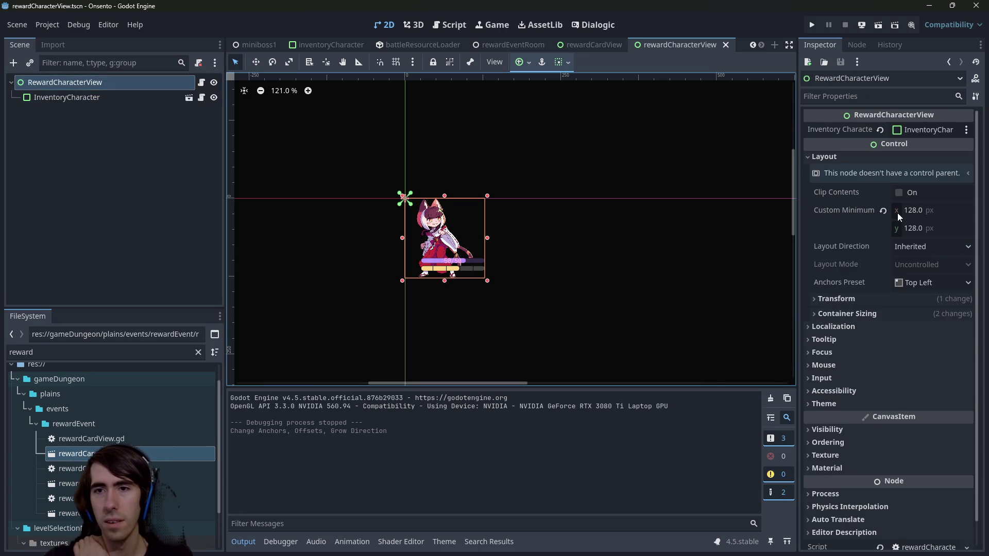
{"action": "scroll", "coordinate": [497, 274], "scroll_direction": "up", "scroll_amount": 3}
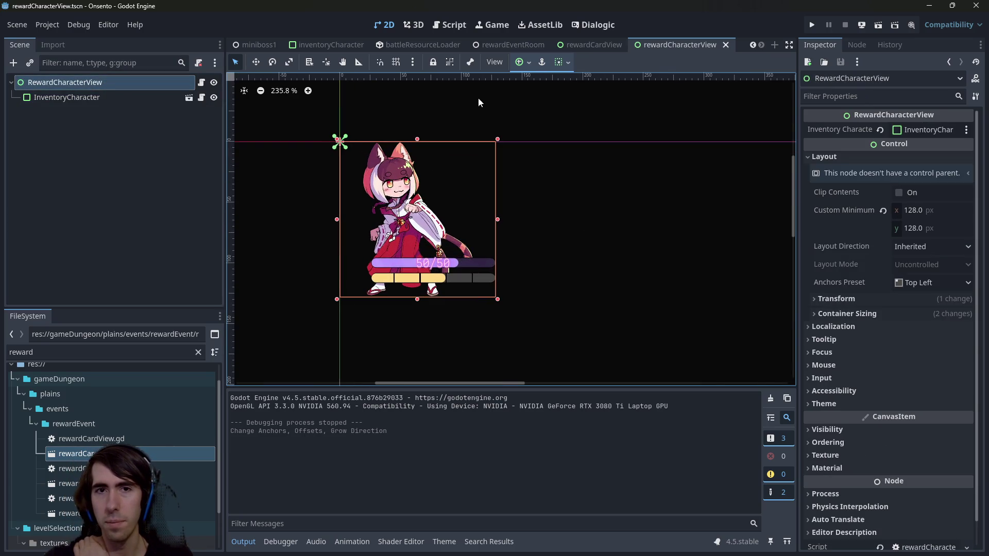
{"action": "left_click", "coordinate": [109, 98]}
{"action": "left_click", "coordinate": [522, 62]}
{"action": "left_click", "coordinate": [581, 158]}
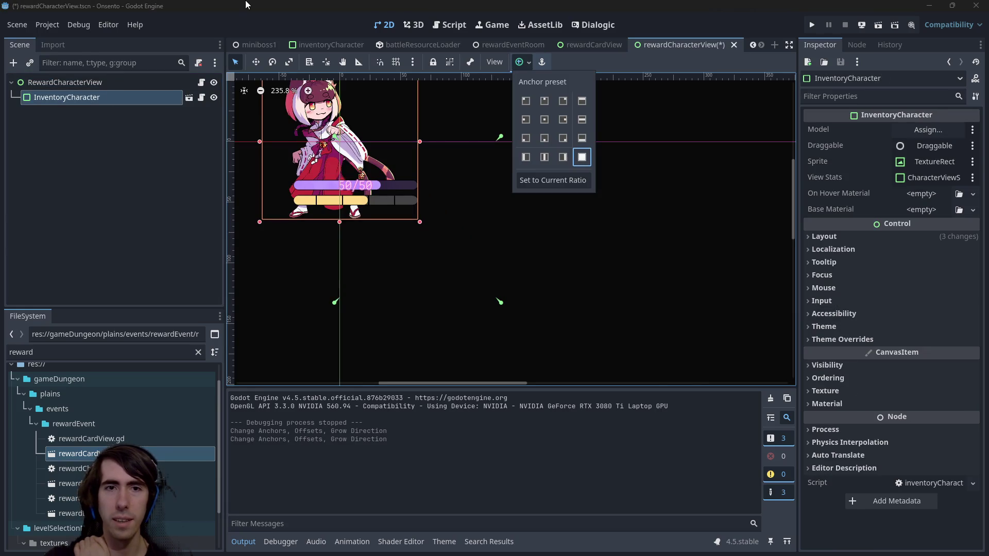
{"action": "left_click", "coordinate": [265, 5]}
{"action": "left_click", "coordinate": [103, 82]}
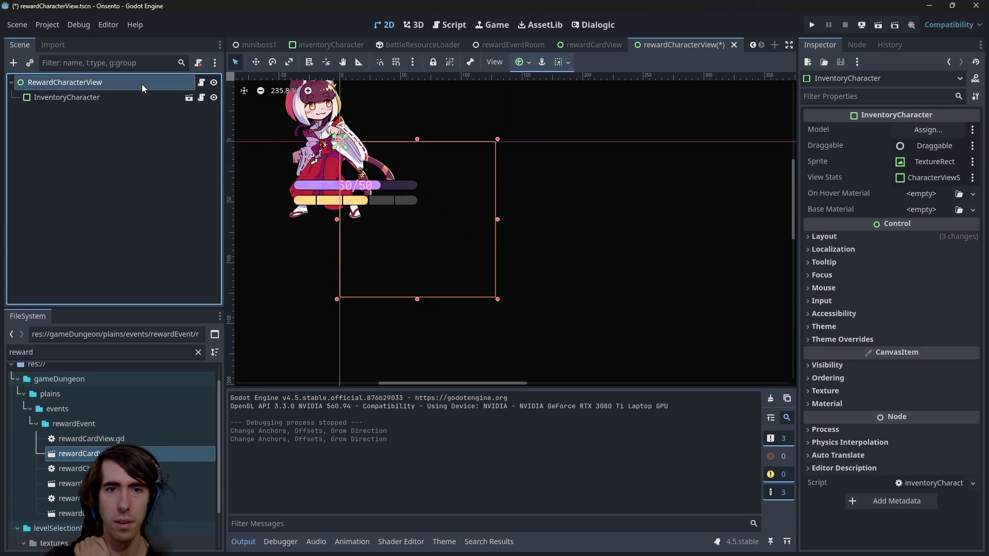
{"action": "left_click", "coordinate": [522, 62]}
{"action": "left_click", "coordinate": [543, 118]}
{"action": "scroll", "coordinate": [351, 192], "scroll_direction": "down", "scroll_amount": 2}
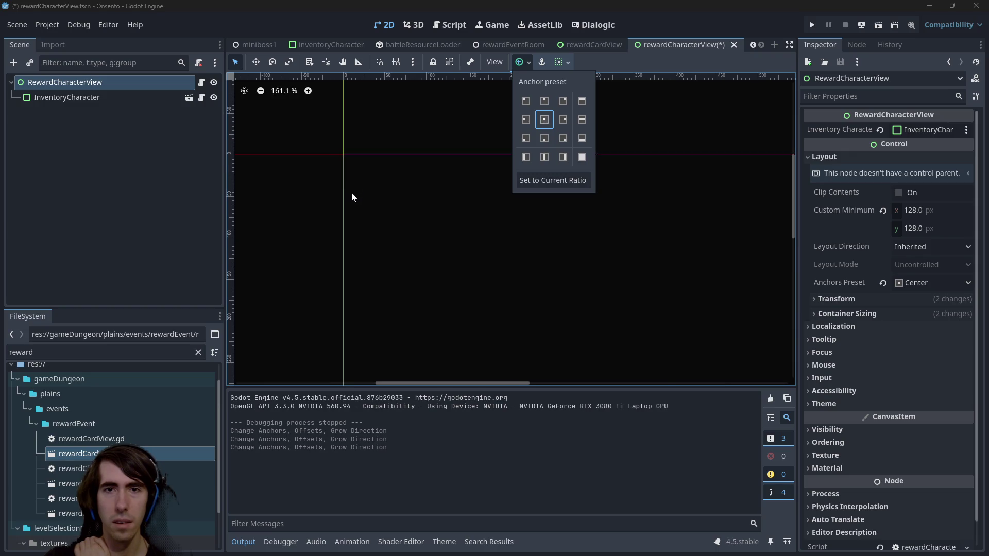
{"action": "left_click", "coordinate": [387, 216]}
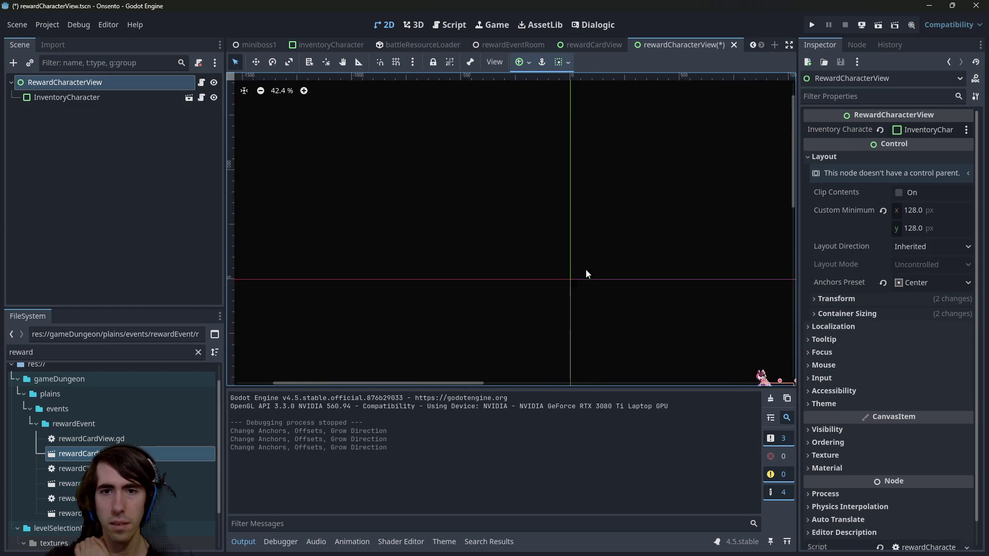
Reset InventoryCharacter's position to 0, 0, save, and show the rewardEventRoom scene
{"action": "scroll", "coordinate": [484, 204], "scroll_direction": "down", "scroll_amount": 8}
{"action": "scroll", "coordinate": [525, 254], "scroll_direction": "up", "scroll_amount": 5}
{"action": "left_click", "coordinate": [81, 98]}
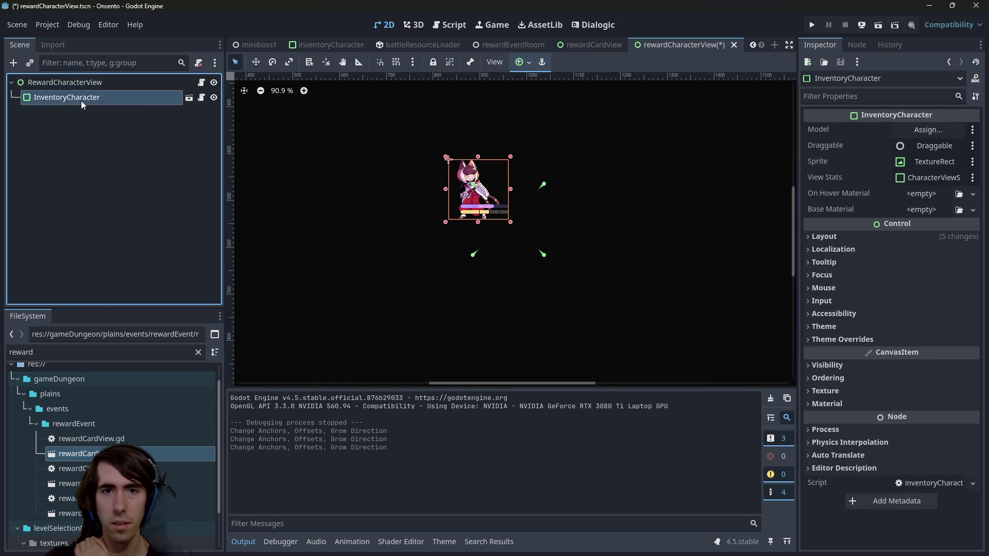
{"action": "left_click", "coordinate": [809, 238]}
{"action": "left_click", "coordinate": [878, 380]}
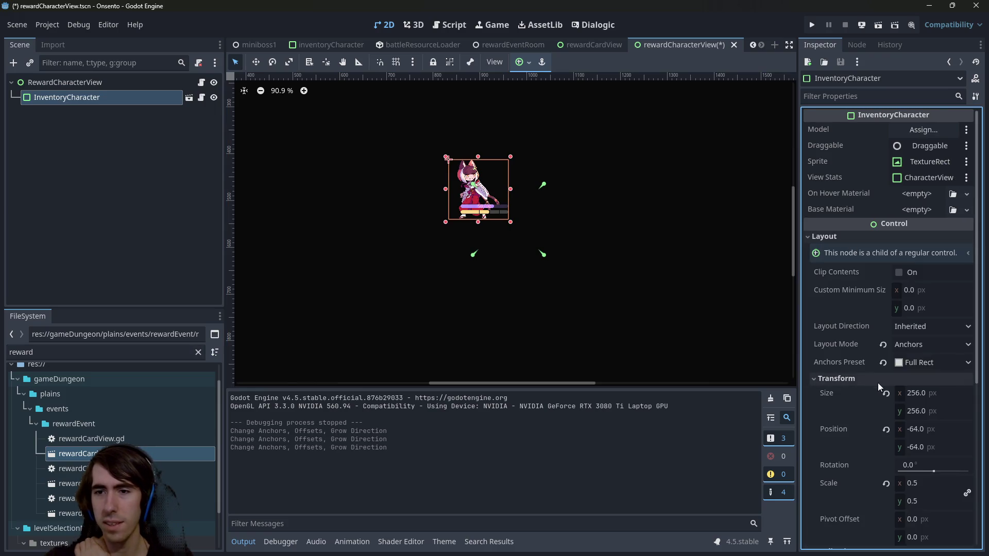
{"action": "left_click", "coordinate": [886, 430]}
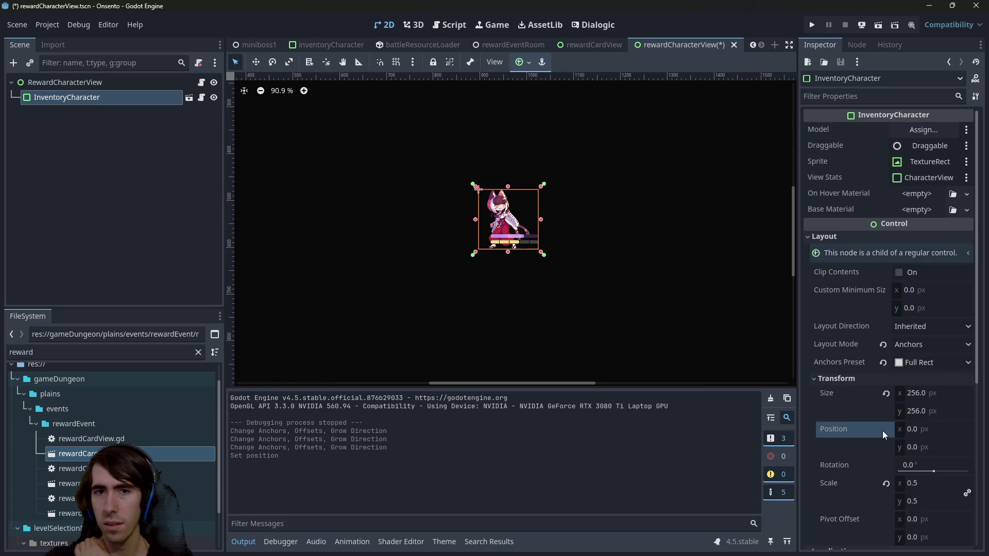
{"action": "key", "text": "ctrl+s"}
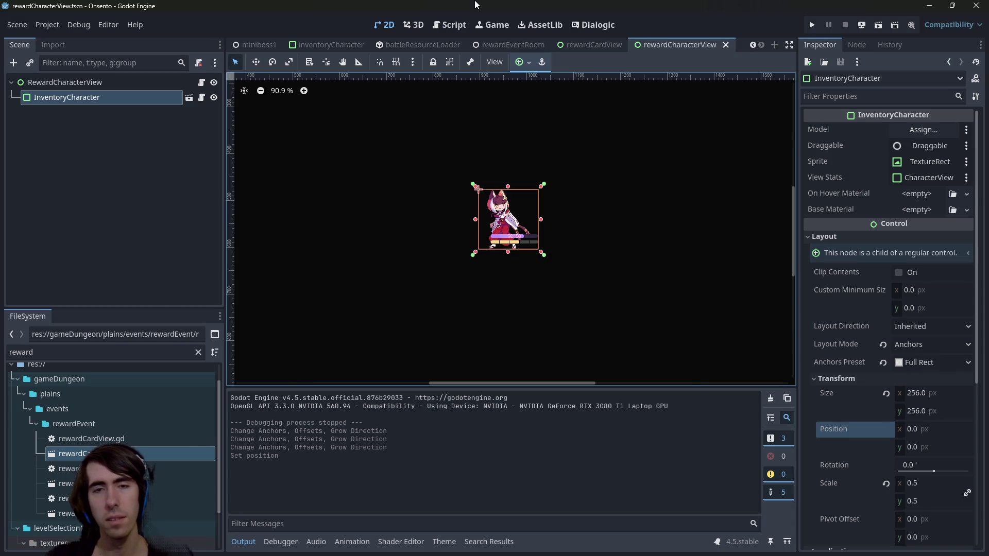
{"action": "left_click", "coordinate": [512, 44]}
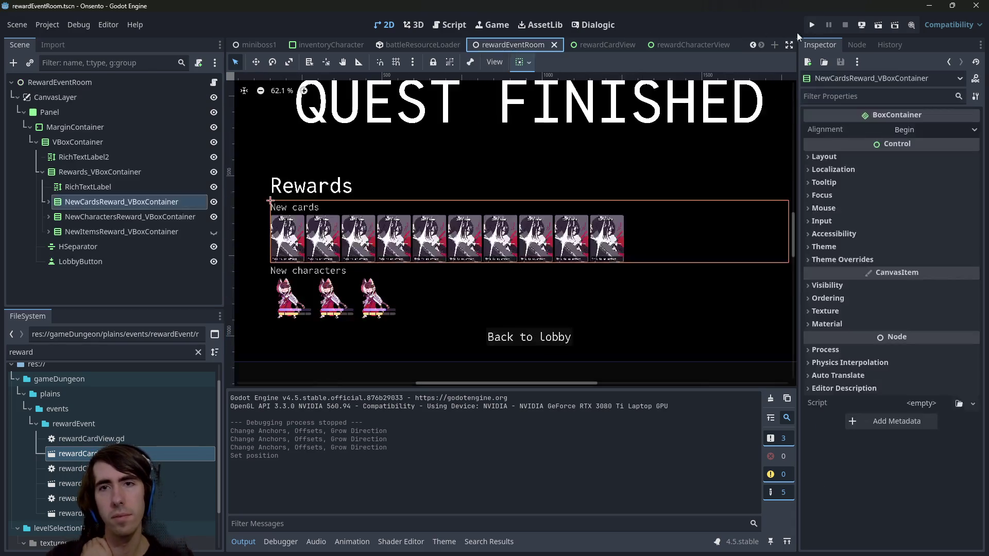
Test-run the Quest Finished reward screen, then return to the rewardCharacterView scene
{"action": "left_click", "coordinate": [878, 26]}
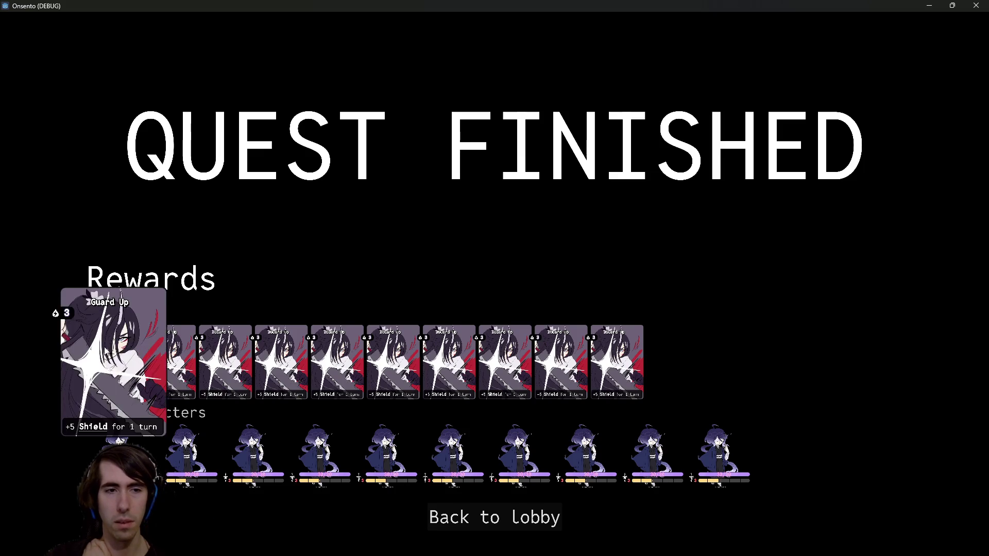
{"action": "left_click", "coordinate": [977, 5]}
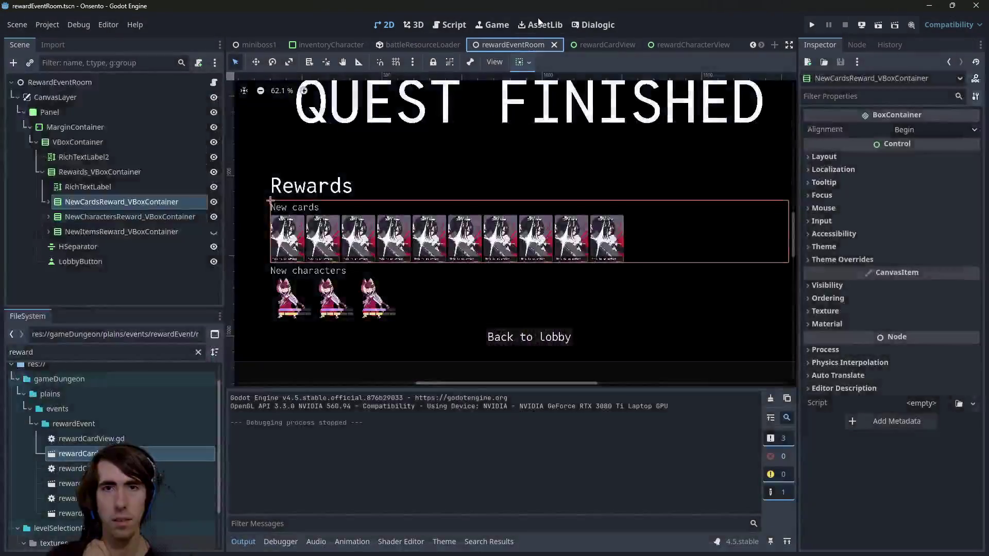
{"action": "left_click", "coordinate": [675, 47]}
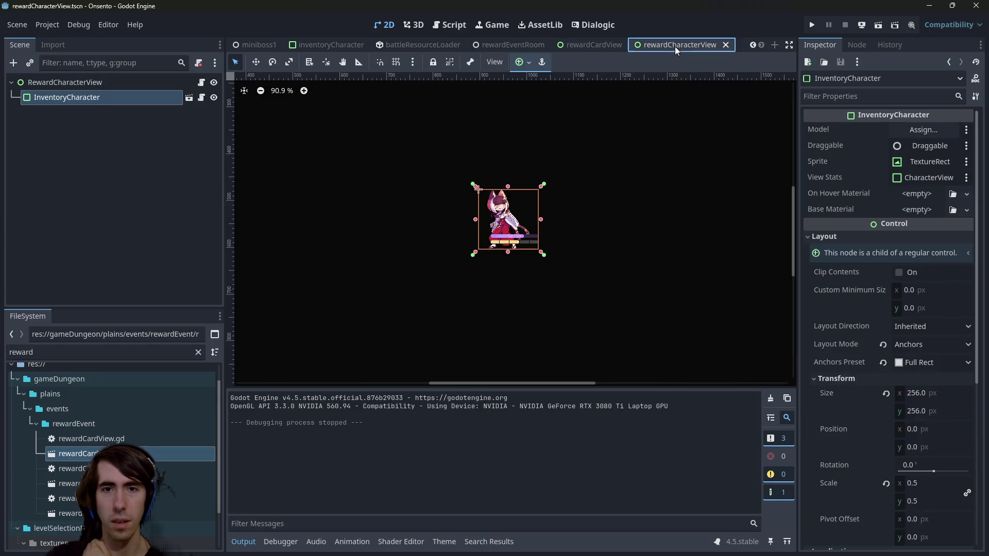
{"action": "scroll", "coordinate": [480, 232], "scroll_direction": "up", "scroll_amount": 7}
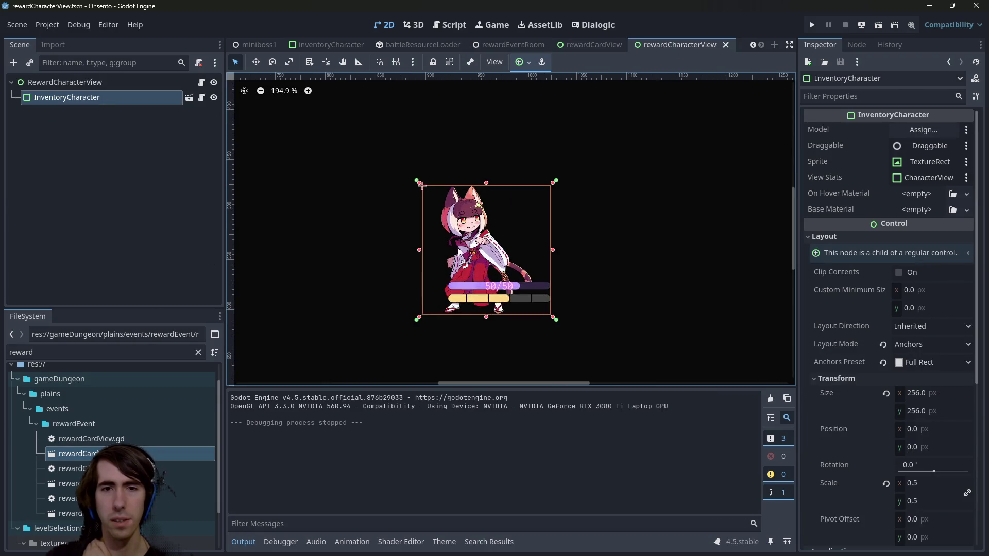
{"action": "scroll", "coordinate": [473, 264], "scroll_direction": "right", "scroll_amount": 2}
{"action": "left_click", "coordinate": [144, 114]}
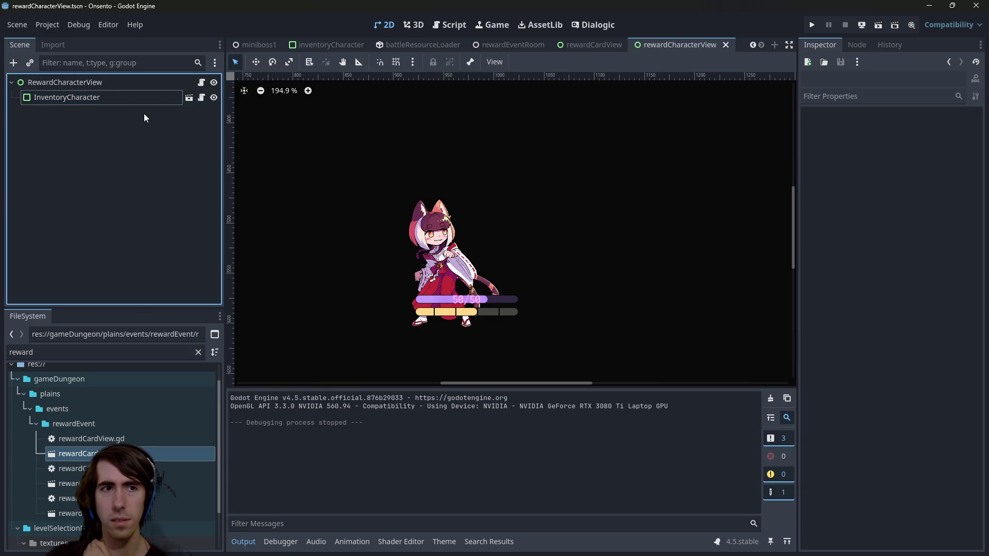
{"action": "left_click", "coordinate": [147, 100]}
{"action": "left_click", "coordinate": [189, 97]}
{"action": "left_click", "coordinate": [136, 100]}
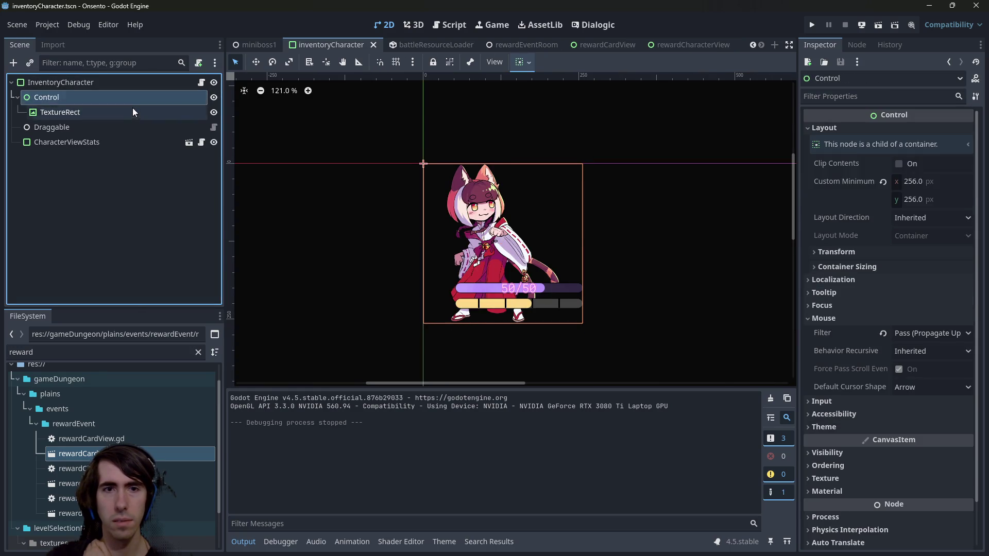
{"action": "left_click", "coordinate": [131, 113]}
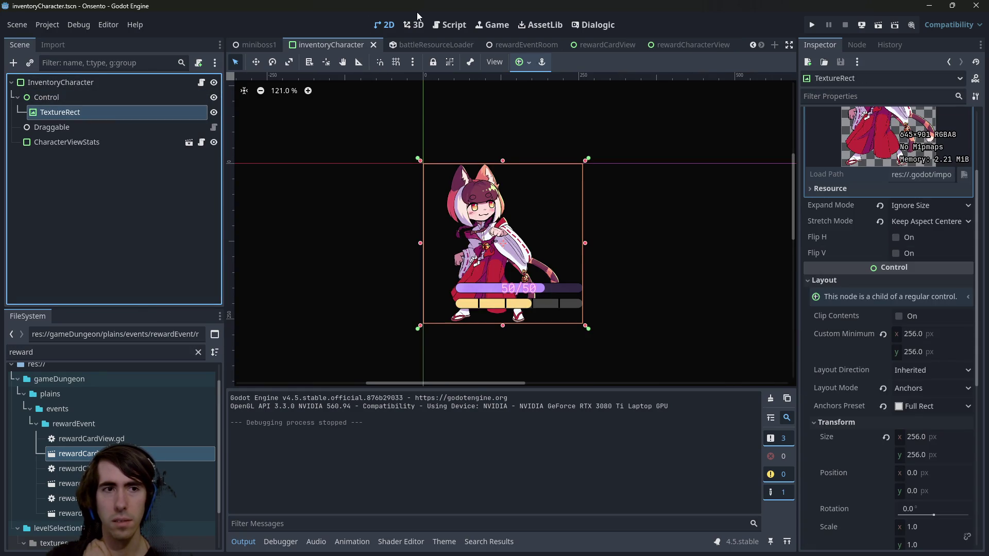
{"action": "left_click", "coordinate": [124, 141]}
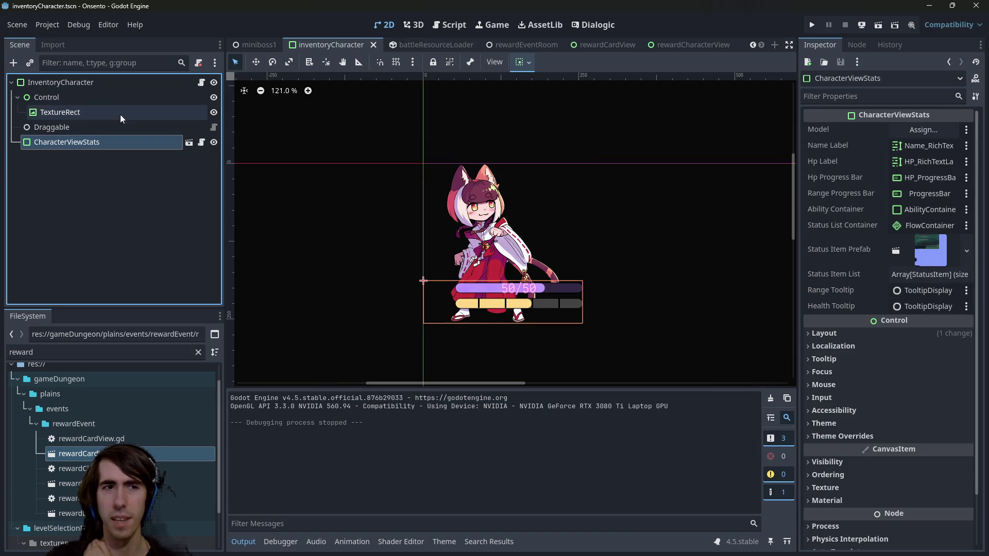
{"action": "left_click", "coordinate": [120, 101]}
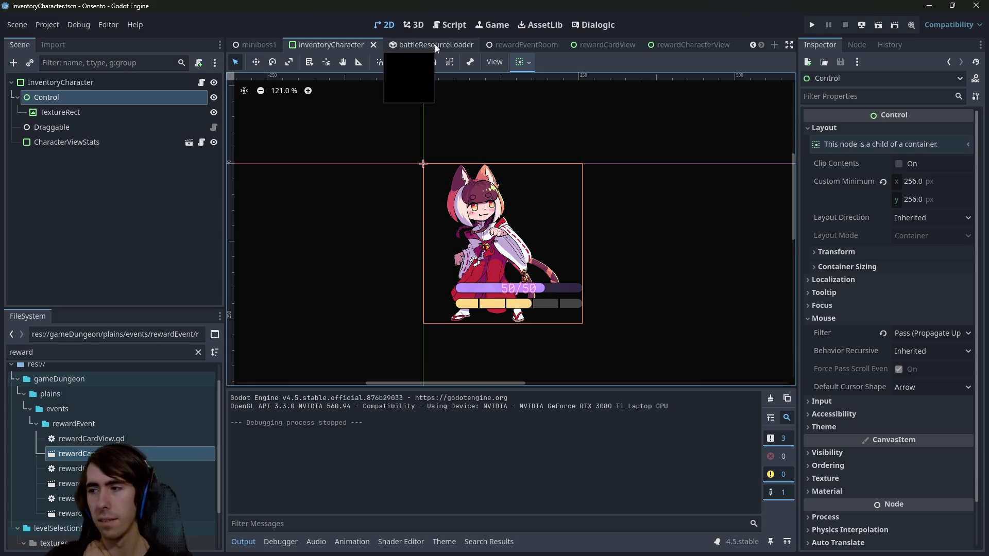
{"action": "left_click", "coordinate": [140, 81]}
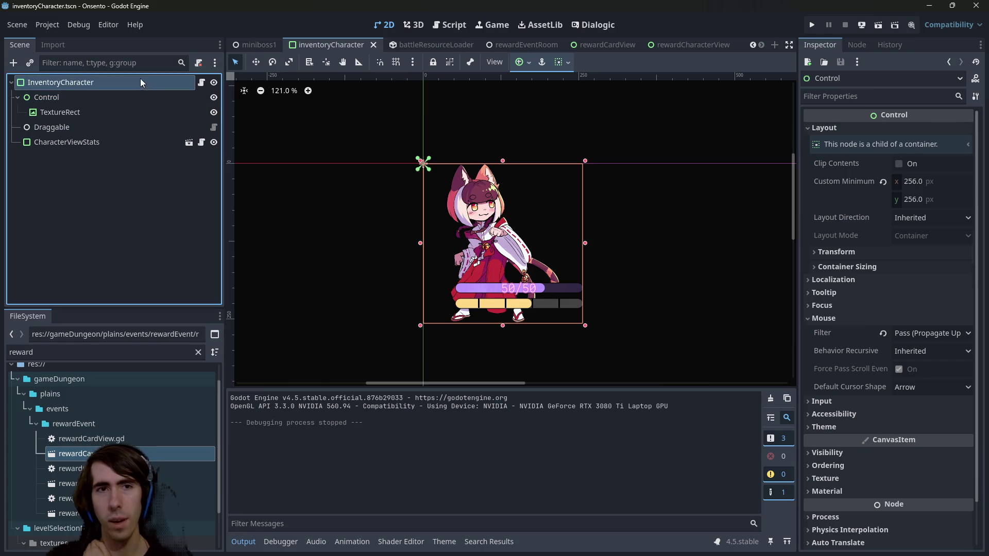
{"action": "left_click", "coordinate": [691, 43]}
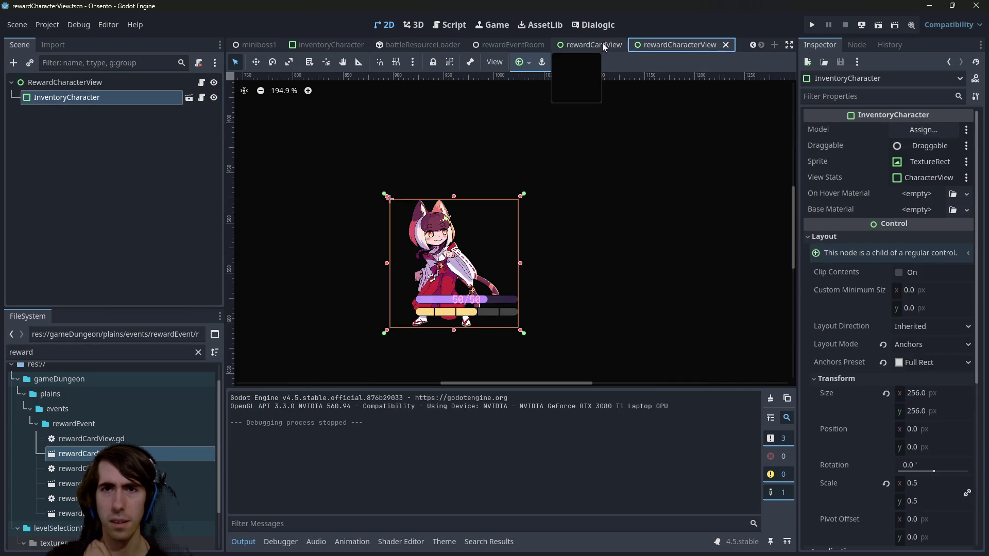
{"action": "left_click", "coordinate": [601, 43]}
{"action": "left_click", "coordinate": [663, 43]}
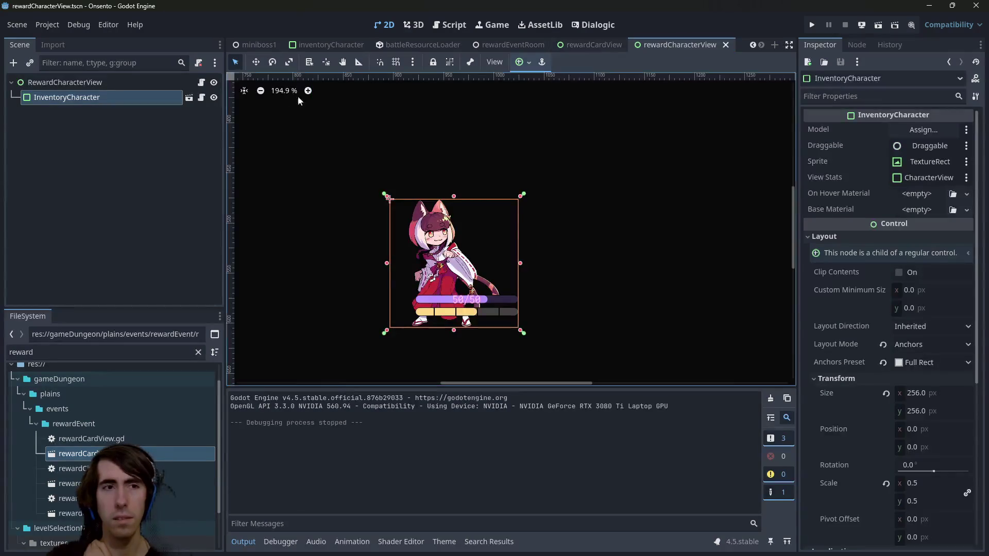
{"action": "left_click", "coordinate": [141, 95]}
{"action": "key", "text": "Up"}
{"action": "left_click", "coordinate": [118, 101]}
{"action": "scroll", "coordinate": [489, 262], "scroll_direction": "down", "scroll_amount": 4}
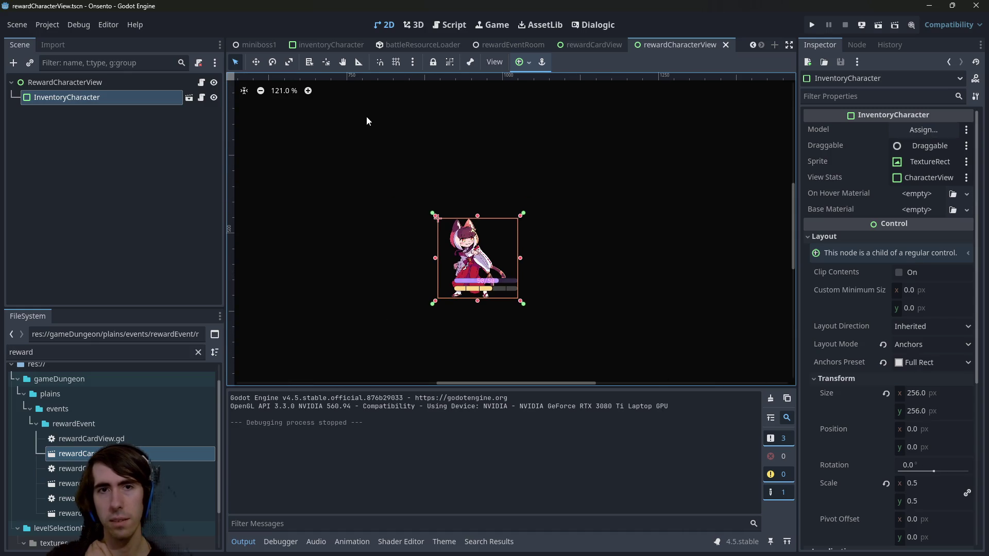
Add line 15 in onHover: inventoryCharacter.position = Vector2.ZERO
{"action": "left_click", "coordinate": [443, 32]}
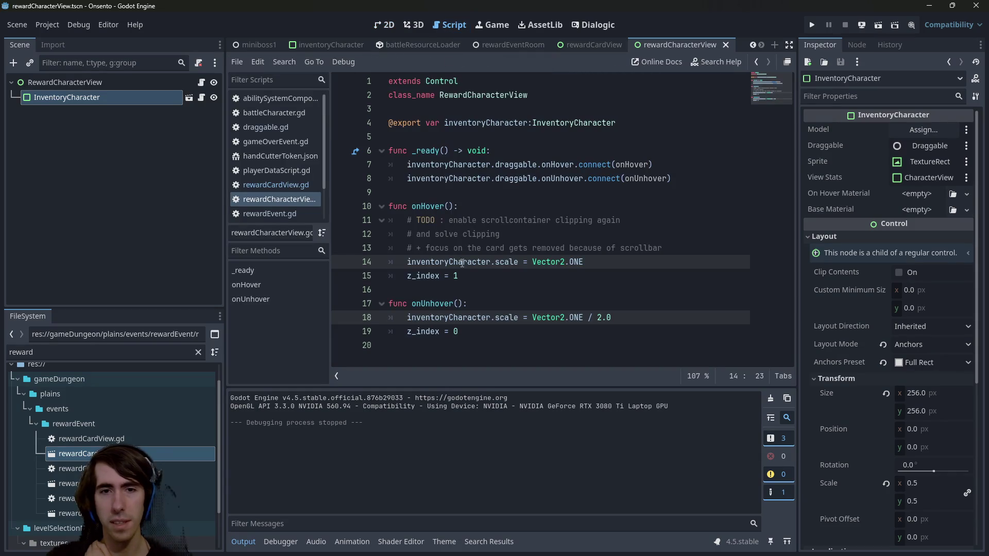
{"action": "double_click", "coordinate": [457, 262]}
{"action": "key", "text": "ctrl+c"}
{"action": "left_click", "coordinate": [631, 262]}
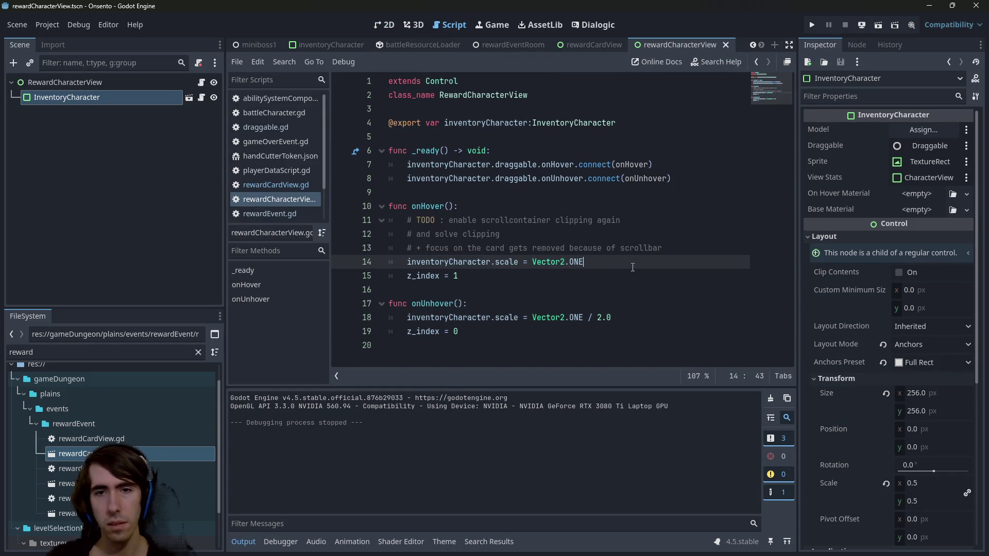
{"action": "key", "text": "Return"}
{"action": "key", "text": "ctrl+v"}
{"action": "type", "text": ".position = Vec"}
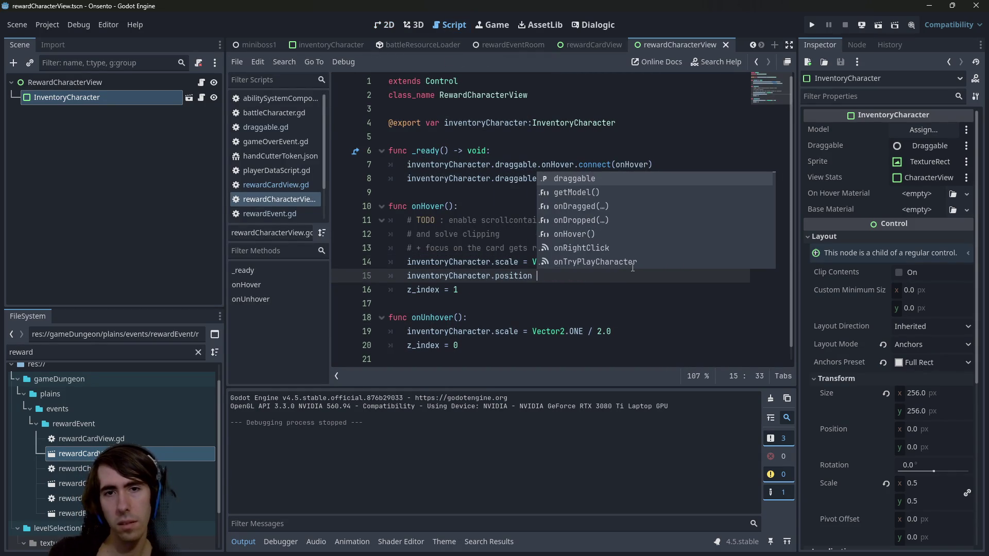
{"action": "key", "text": "Return"}
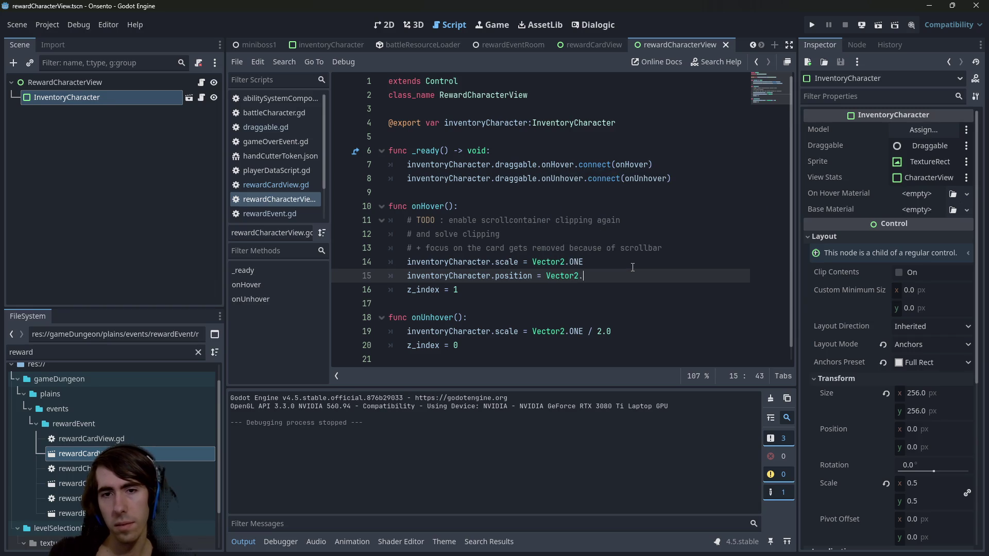
{"action": "type", "text": ".ZE"}
{"action": "key", "text": "Return"}
{"action": "key", "text": "ctrl+shift+Left"}
{"action": "key", "text": "ctrl+shift+Left"}
{"action": "key", "text": "ctrl+shift+Left"}
Run the game, hover a reward on the Quest Finished screen, and close it
{"action": "key", "text": "F5"}
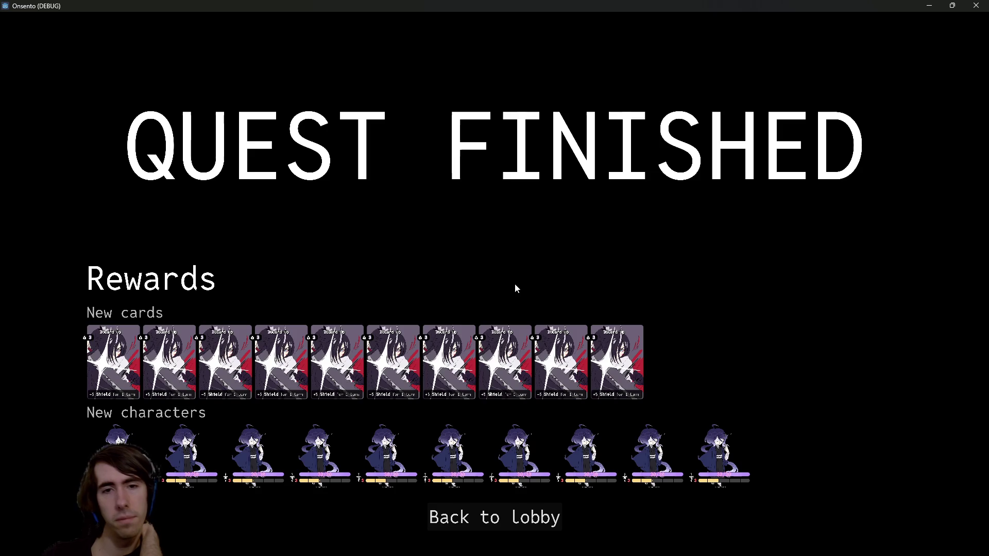
{"action": "mouse_move", "coordinate": [431, 362]}
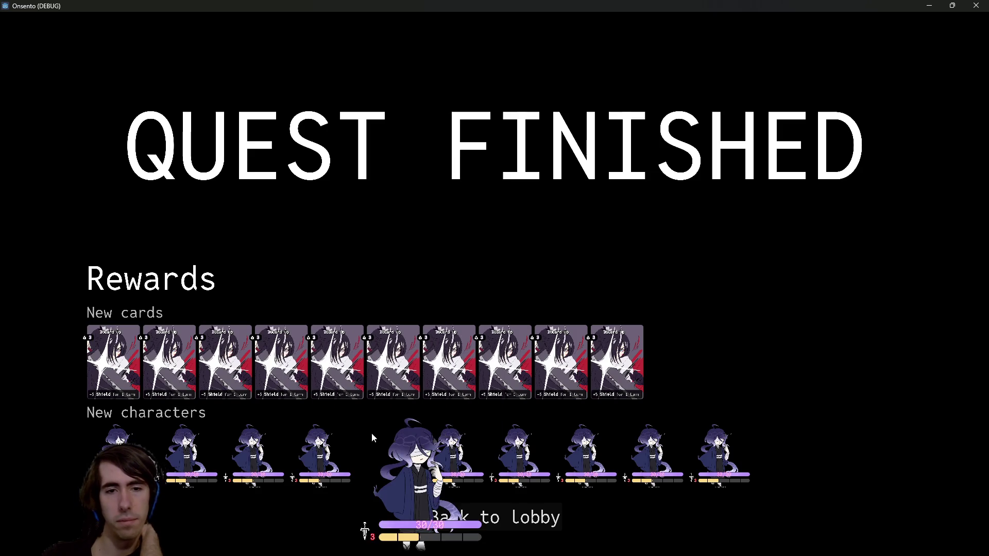
{"action": "left_click", "coordinate": [969, 5]}
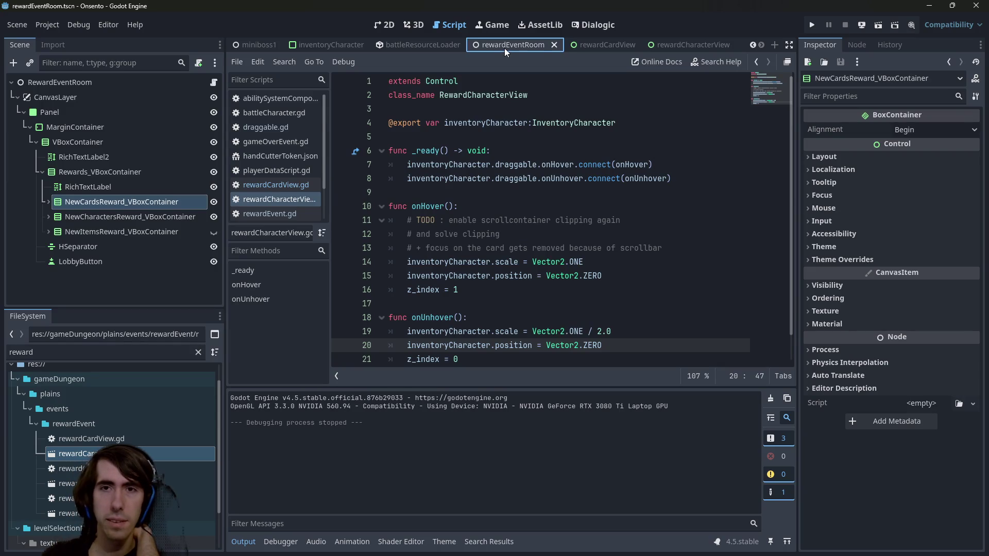
Compare with rewardCardView and copy the 256.0 width into the character's pivot offset
{"action": "left_click", "coordinate": [688, 47]}
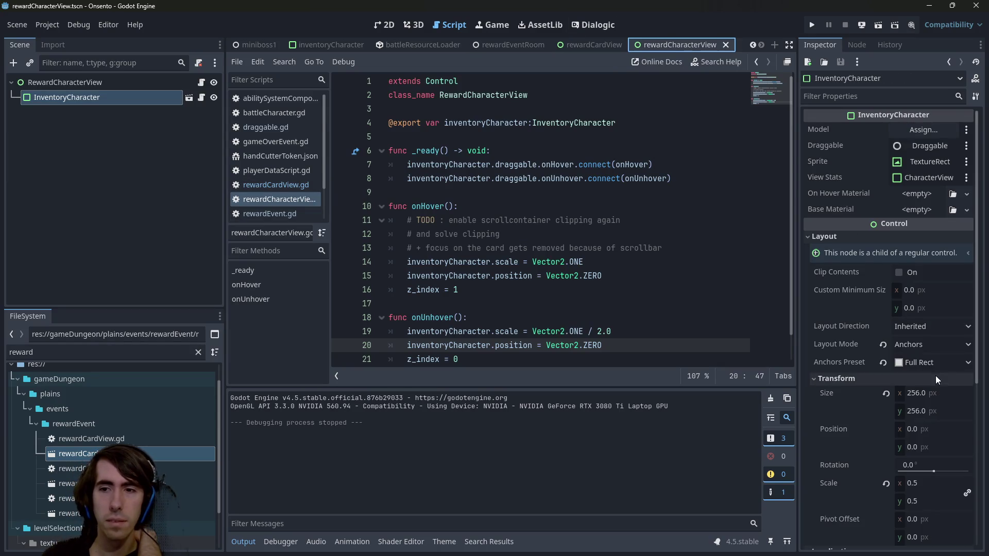
{"action": "left_click", "coordinate": [377, 23]}
{"action": "scroll", "coordinate": [503, 247], "scroll_direction": "up", "scroll_amount": 5}
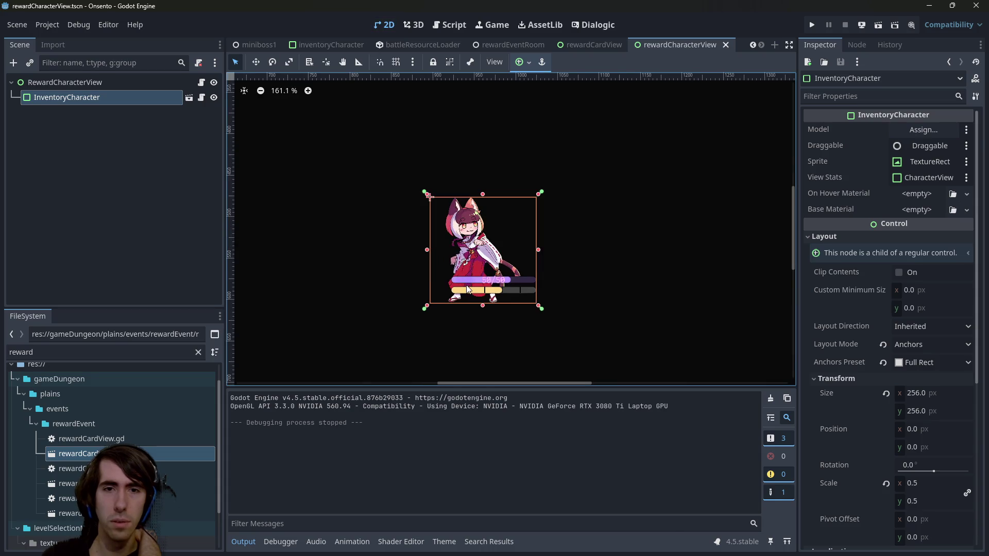
{"action": "left_click", "coordinate": [576, 48]}
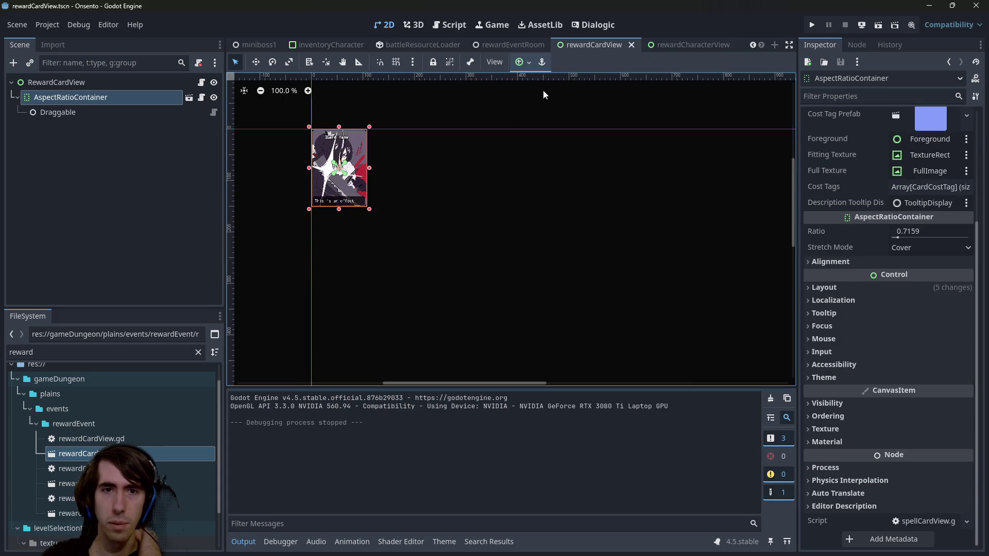
{"action": "scroll", "coordinate": [391, 214], "scroll_direction": "up", "scroll_amount": 4}
{"action": "left_click", "coordinate": [669, 46]}
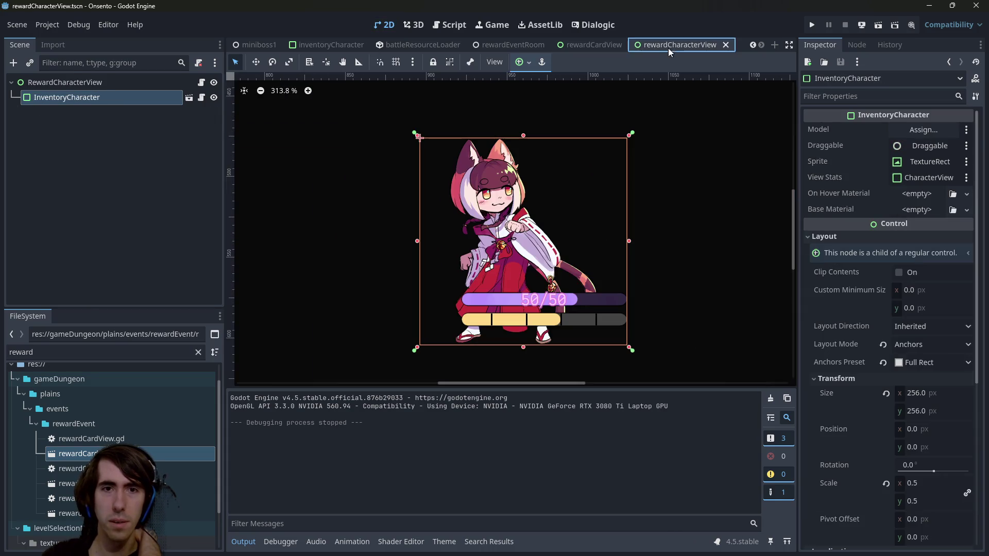
{"action": "scroll", "coordinate": [562, 263], "scroll_direction": "up", "scroll_amount": 1}
{"action": "scroll", "coordinate": [934, 473], "scroll_direction": "down", "scroll_amount": 2}
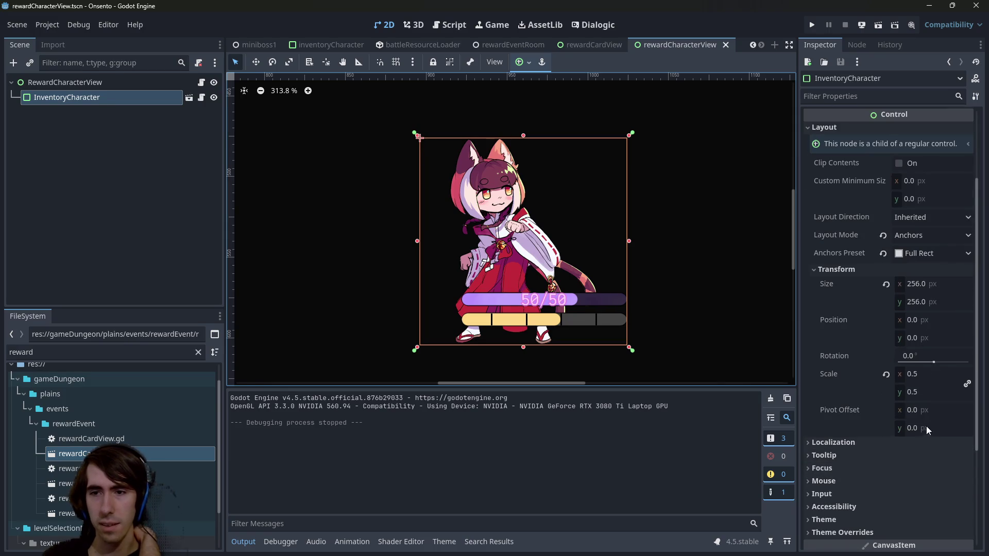
{"action": "left_click", "coordinate": [918, 284]}
{"action": "key", "text": "ctrl+c"}
{"action": "left_click", "coordinate": [928, 413]}
{"action": "key", "text": "ctrl+v"}
{"action": "left_click", "coordinate": [922, 430]}
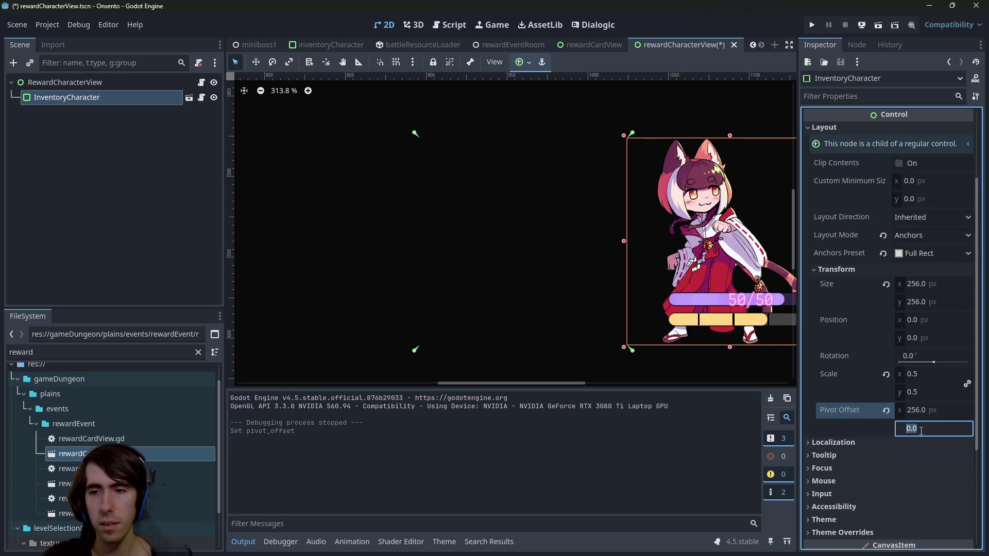
{"action": "key", "text": "Return"}
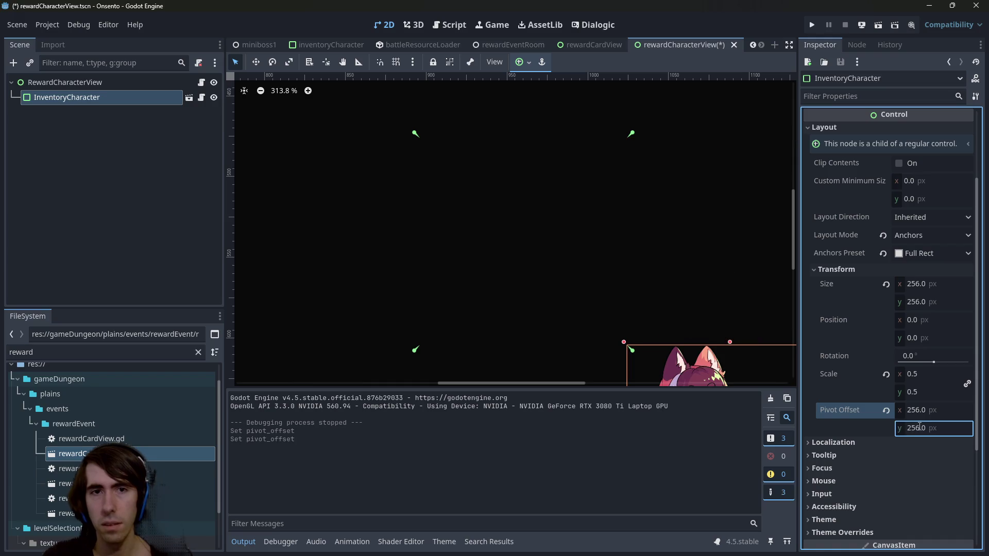
{"action": "scroll", "coordinate": [427, 229], "scroll_direction": "down", "scroll_amount": 3}
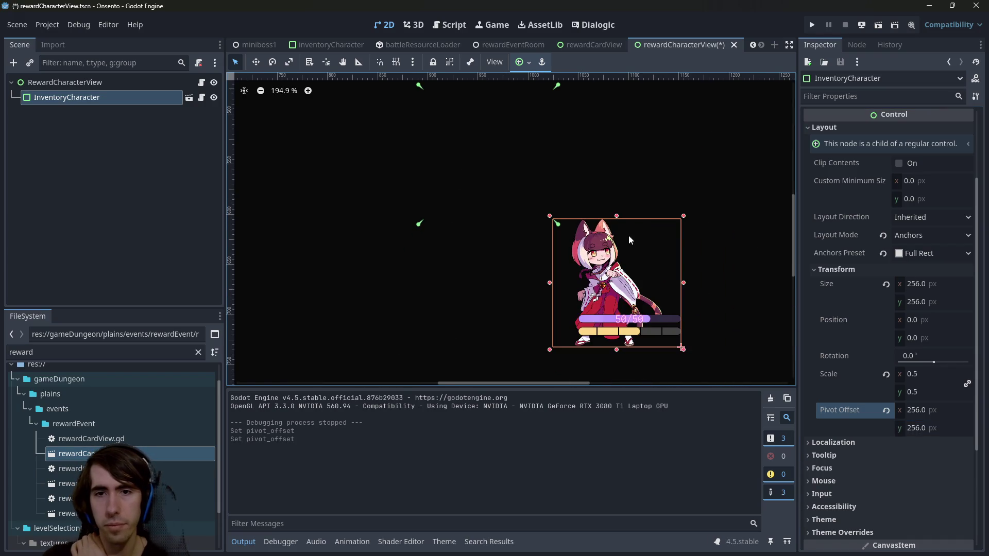
{"action": "left_click", "coordinate": [930, 412]}
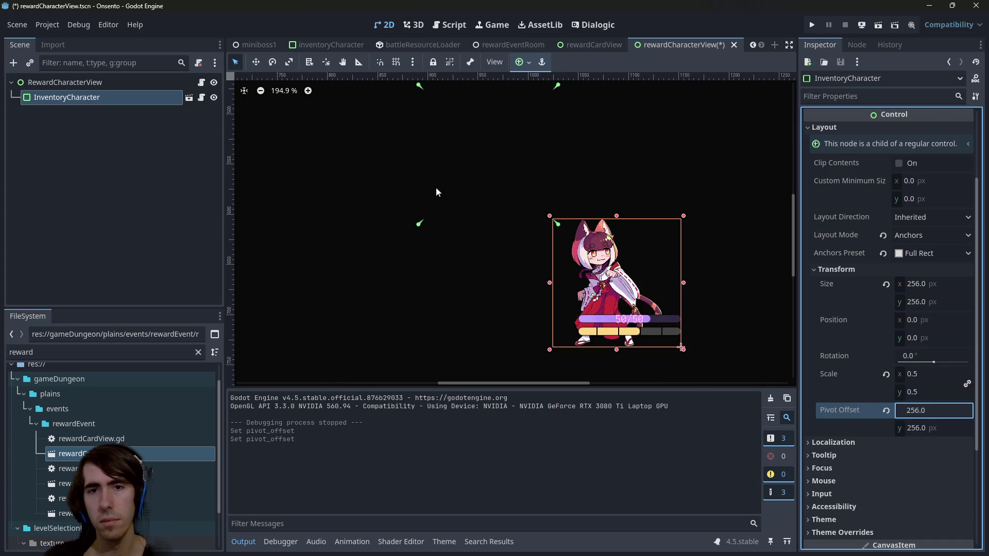
Apply Full Rect anchors, halve the pivot offset to 128 × 128, and save
{"action": "scroll", "coordinate": [437, 193], "scroll_direction": "up", "scroll_amount": 2}
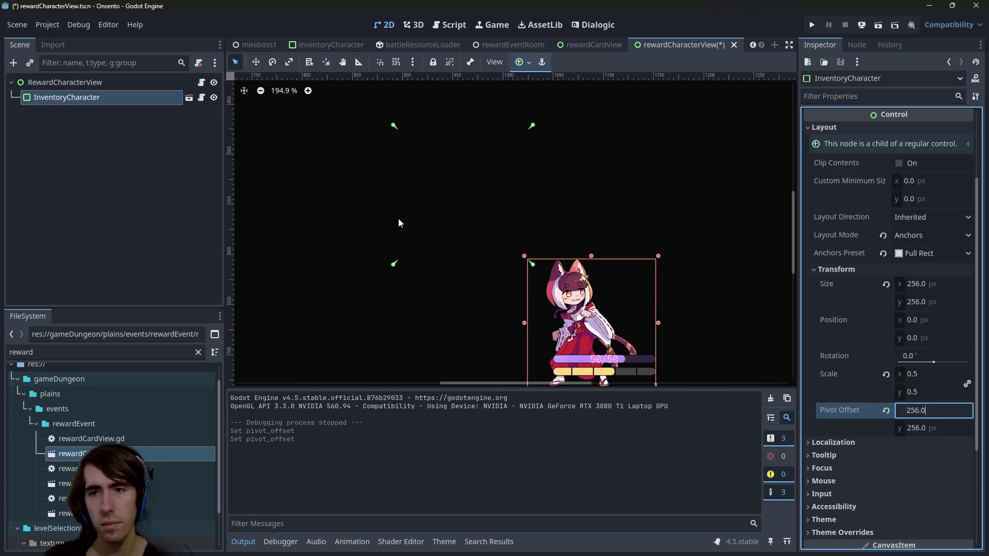
{"action": "left_click", "coordinate": [521, 62]}
{"action": "left_click", "coordinate": [583, 158]}
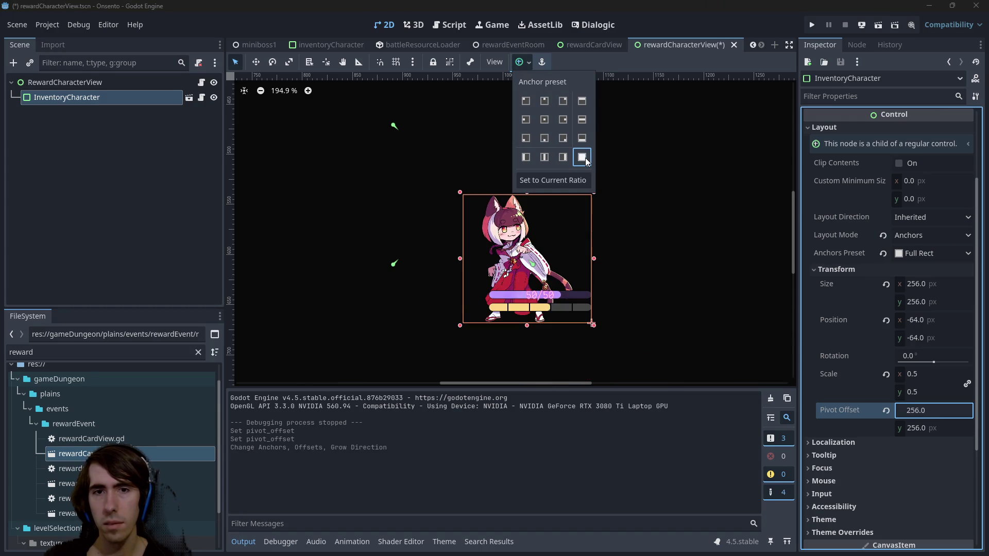
{"action": "left_click", "coordinate": [887, 382]}
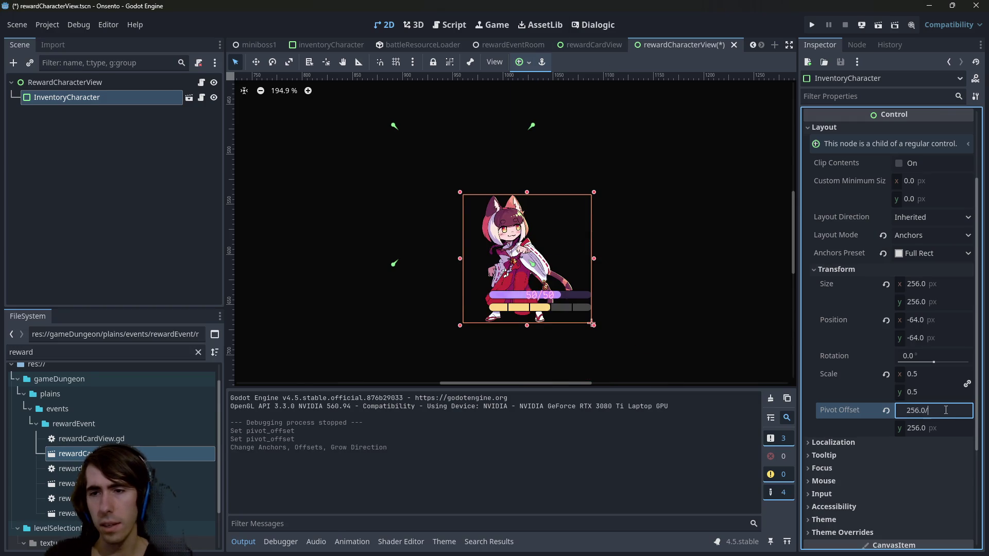
{"action": "type", "text": "2"}
{"action": "key", "text": "Return"}
{"action": "left_click", "coordinate": [938, 429]}
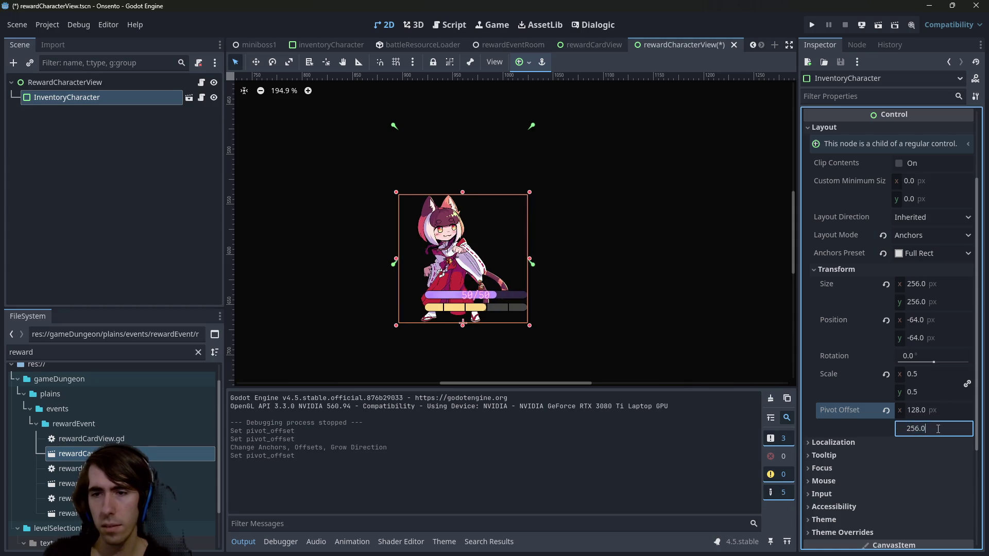
{"action": "type", "text": "2"}
{"action": "key", "text": "Return"}
{"action": "scroll", "coordinate": [494, 218], "scroll_direction": "up", "scroll_amount": 4}
{"action": "key", "text": "ctrl+s"}
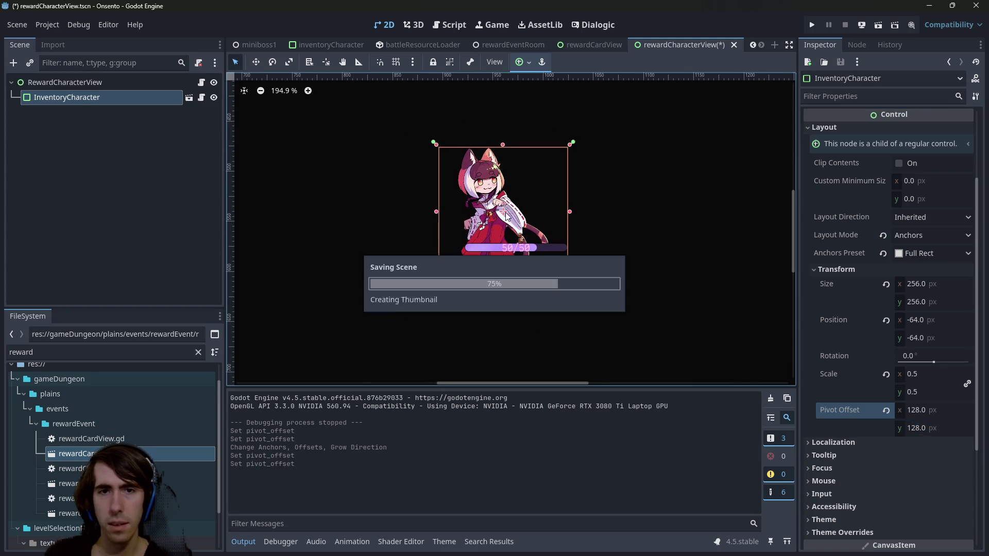
Comment out the onHover and onUnhover position-reset lines in the script, then run the game
{"action": "left_click", "coordinate": [514, 44]}
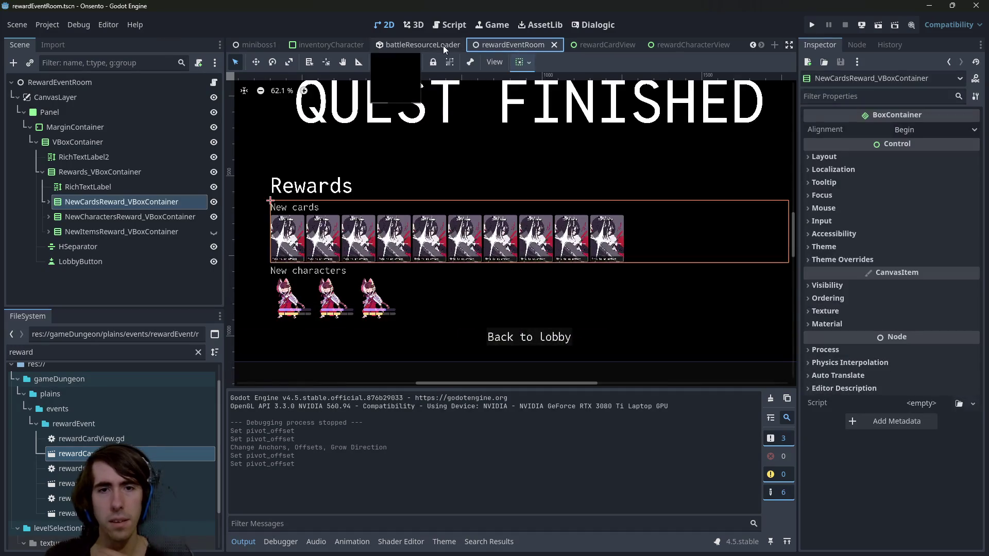
{"action": "left_click", "coordinate": [470, 25]}
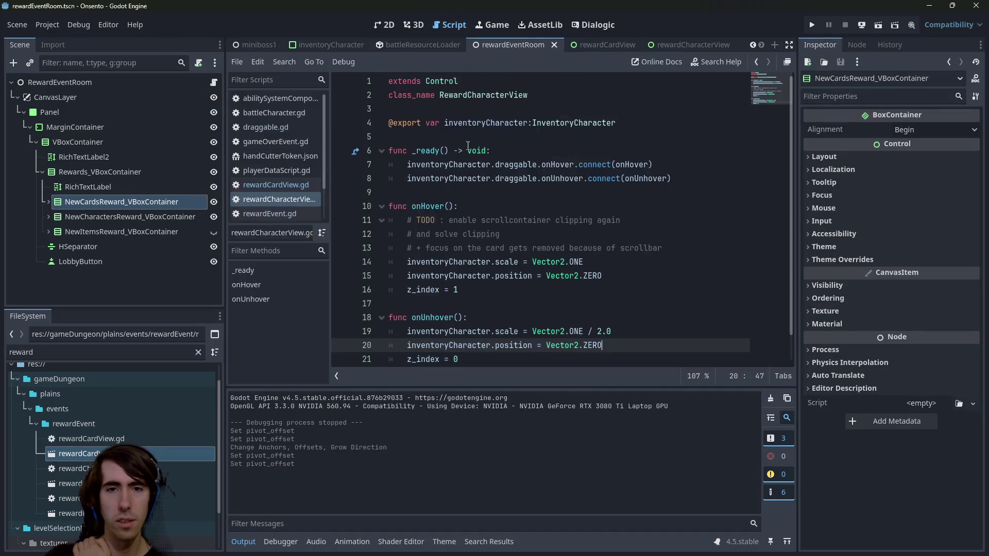
{"action": "scroll", "coordinate": [566, 250], "scroll_direction": "down", "scroll_amount": 1}
{"action": "left_click", "coordinate": [625, 243]}
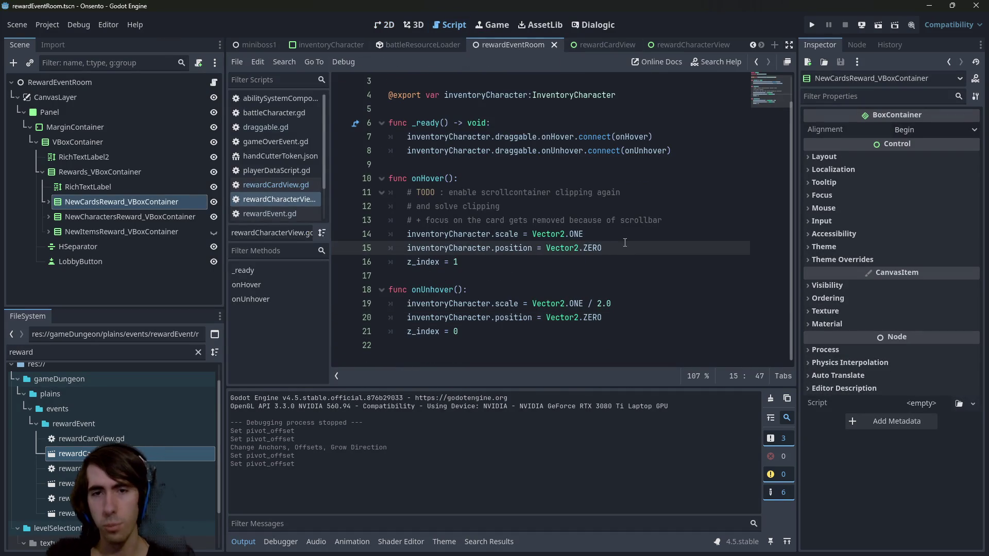
{"action": "key", "text": "ctrl+k"}
{"action": "key", "text": "Down"}
{"action": "key", "text": "Down"}
{"action": "key", "text": "Down"}
{"action": "key", "text": "ctrl+k"}
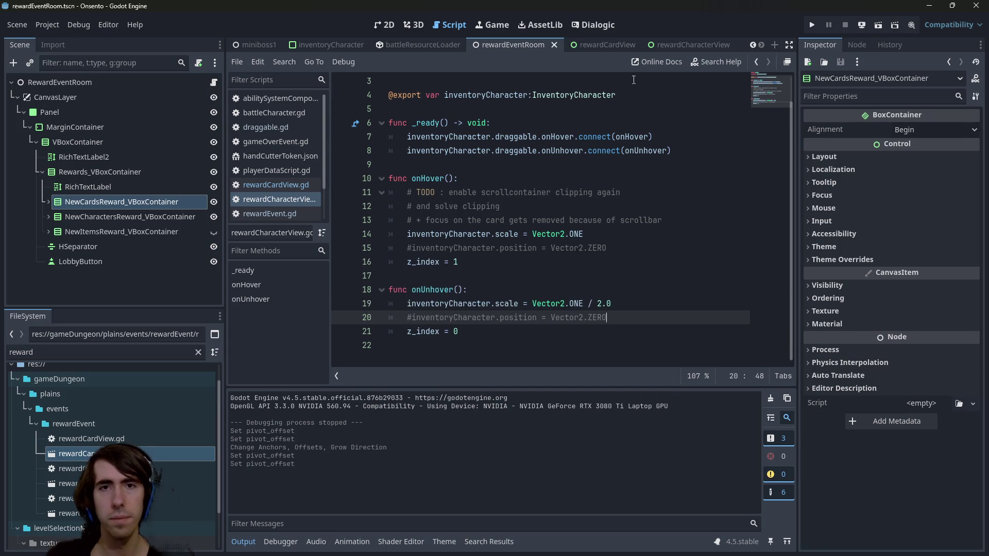
{"action": "left_click", "coordinate": [878, 25]}
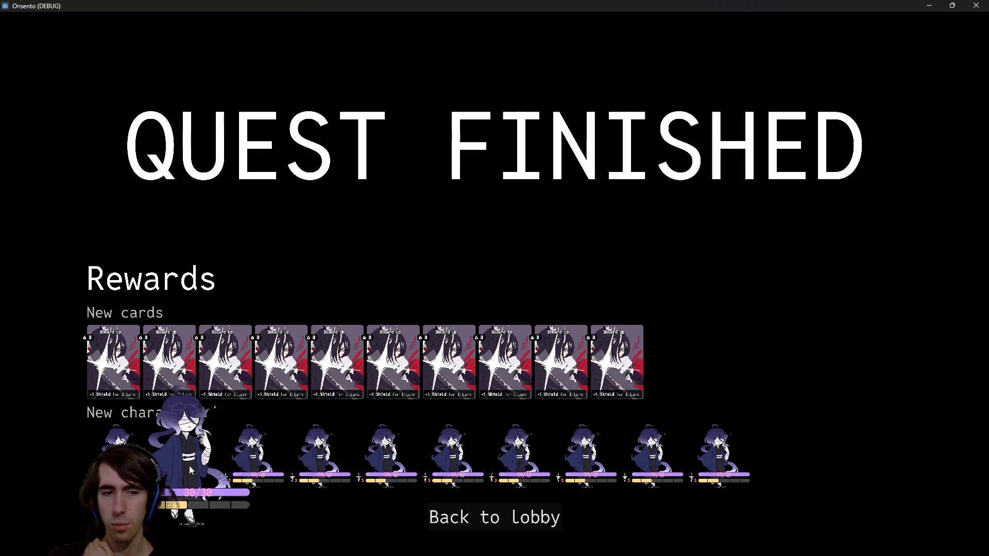
Check that hovered reward characters enlarge over the row, then switch to the VS Code TODO notes
{"action": "mouse_move", "coordinate": [160, 480]}
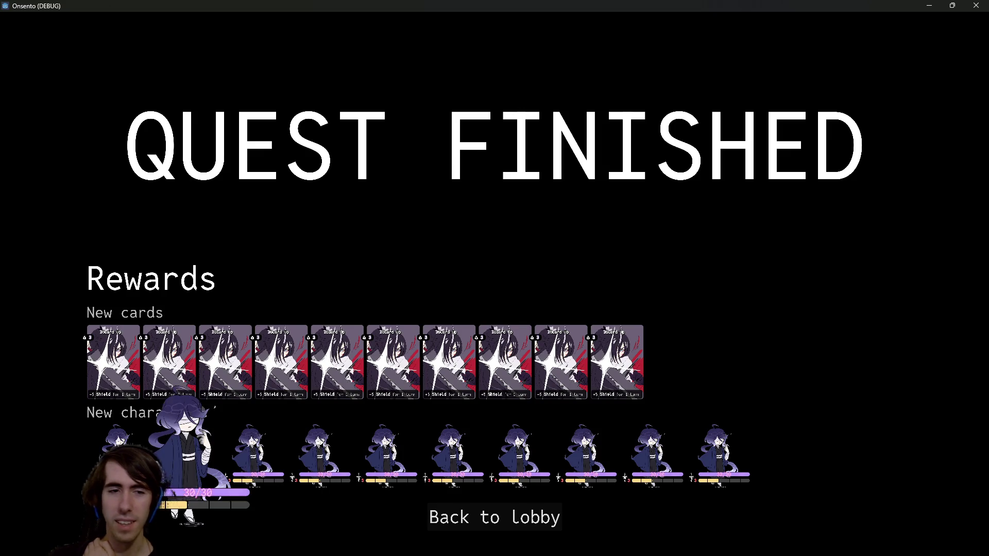
{"action": "mouse_move", "coordinate": [93, 492]}
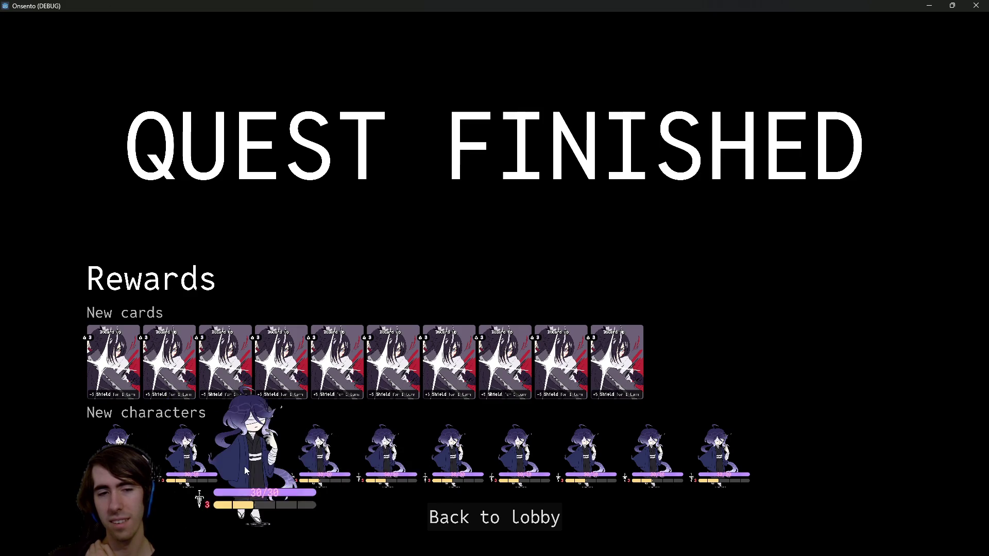
{"action": "mouse_move", "coordinate": [706, 490]}
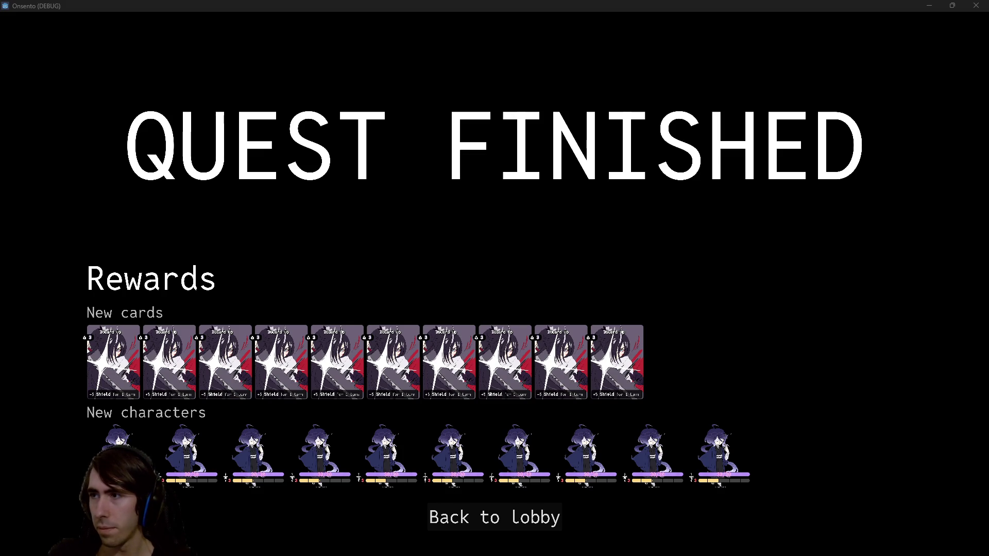
{"action": "key", "text": "alt+Tab"}
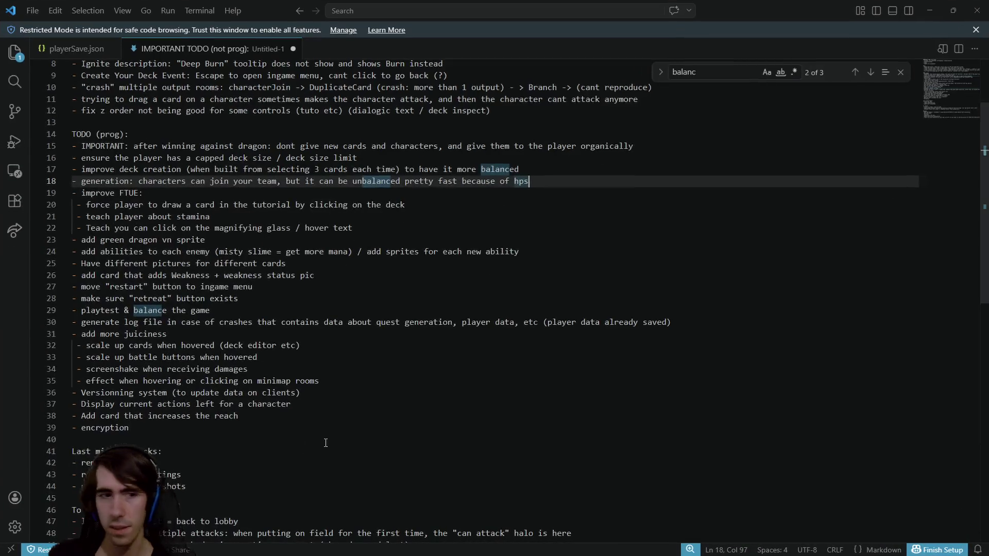
Start a new bugs entry reading '- Reward' at the end of the bugs list
{"action": "scroll", "coordinate": [267, 371], "scroll_direction": "up", "scroll_amount": 5}
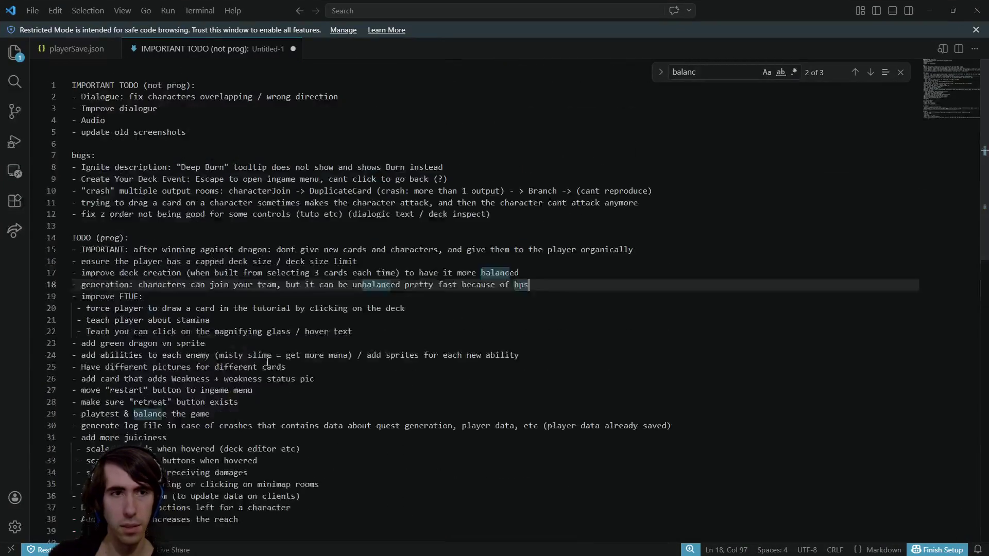
{"action": "left_click", "coordinate": [152, 222]}
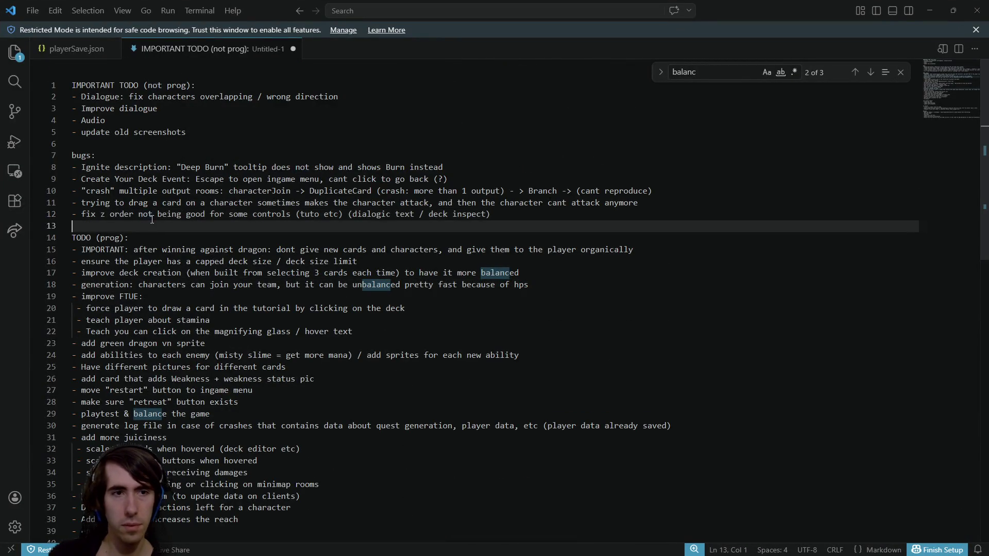
{"action": "key", "text": "Return"}
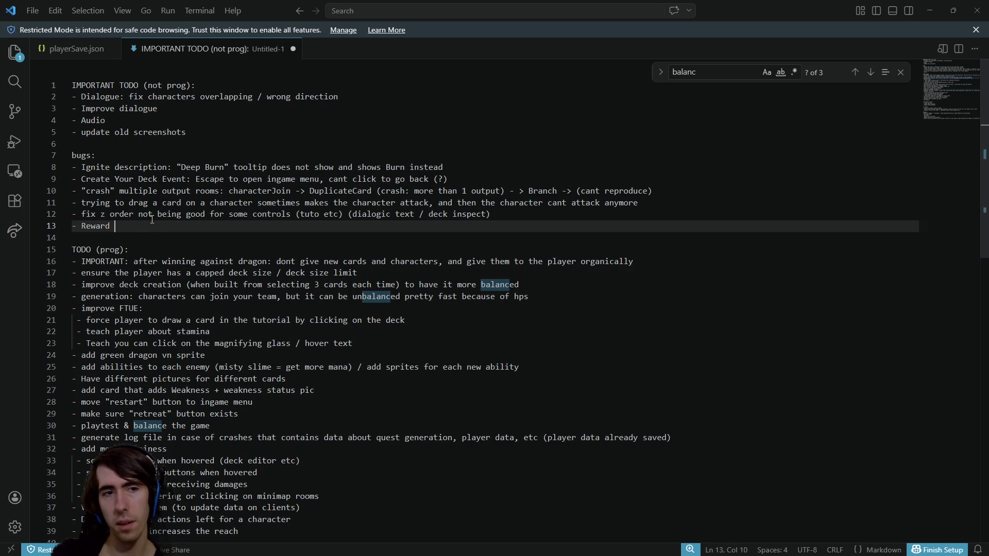
{"action": "key", "text": "BackSpace"}
{"action": "type", "text": "C"}
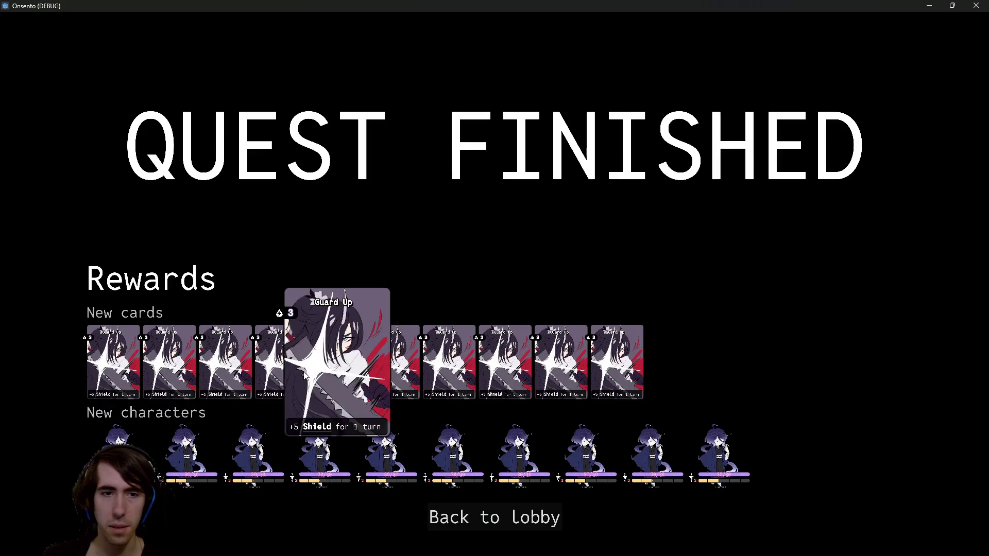
Close the game and inspect the reward containers, separator and Rewards heading in the Scene tree
{"action": "left_click", "coordinate": [976, 5]}
{"action": "left_click", "coordinate": [386, 27]}
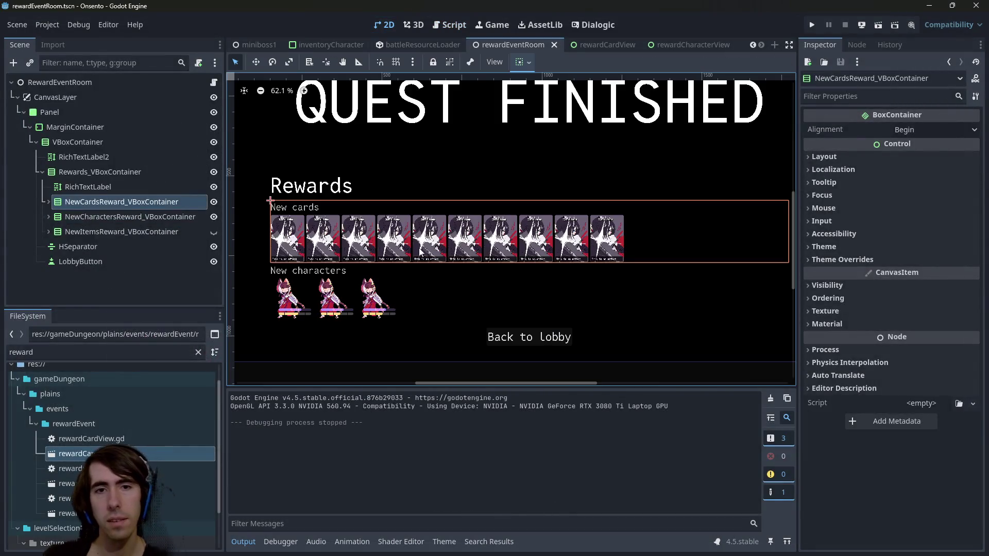
{"action": "left_click", "coordinate": [416, 267]}
{"action": "left_click", "coordinate": [110, 220]}
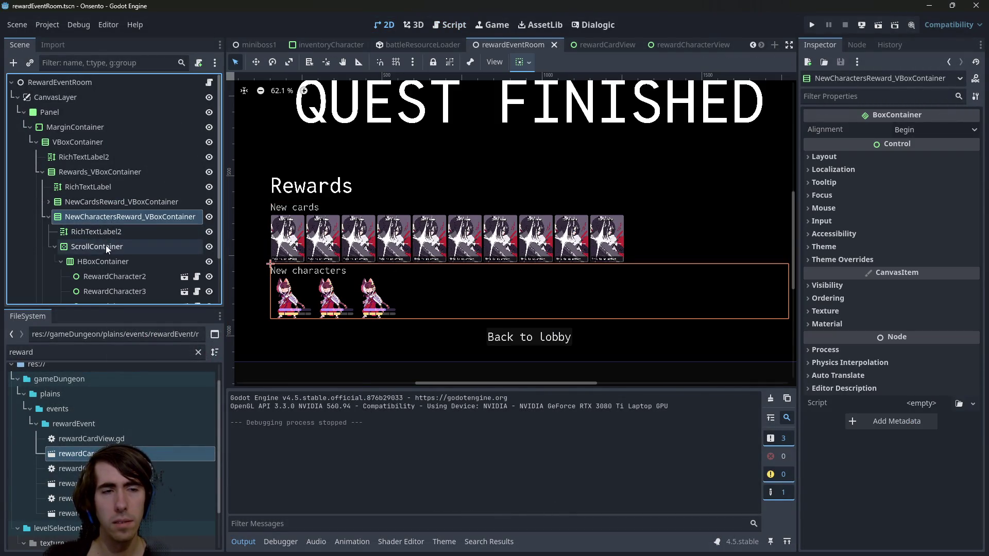
{"action": "left_click", "coordinate": [103, 246]}
{"action": "left_click", "coordinate": [54, 246]}
{"action": "left_click", "coordinate": [72, 221]}
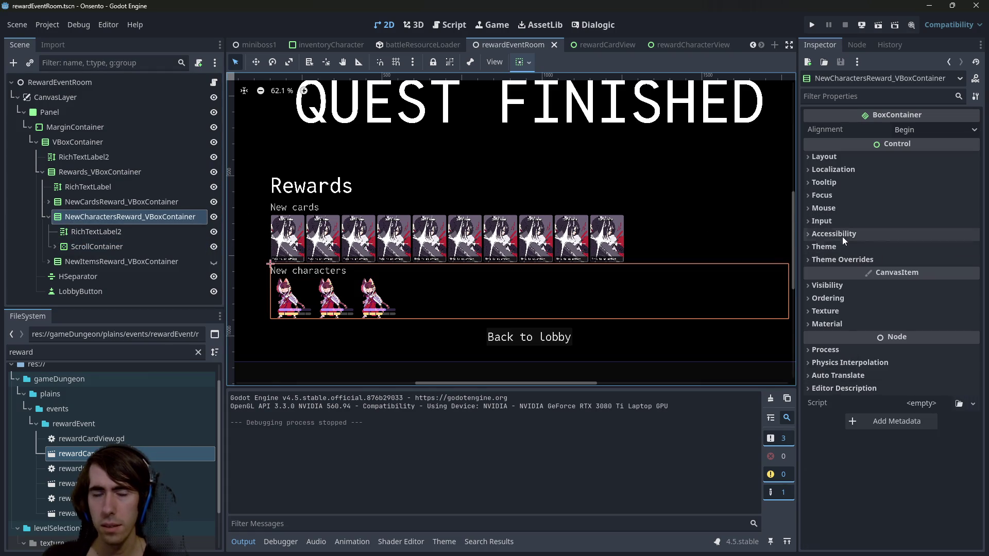
{"action": "left_click", "coordinate": [205, 276]}
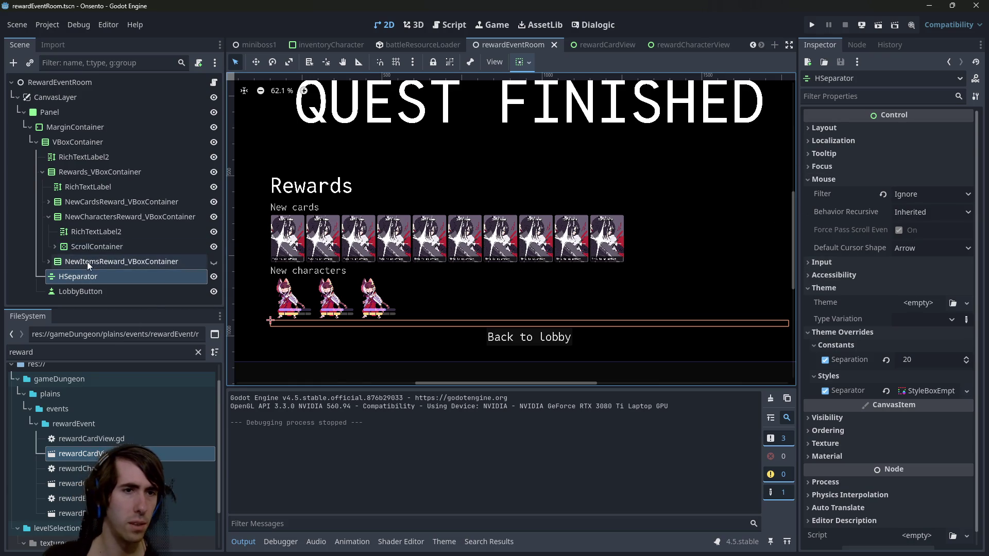
{"action": "left_click", "coordinate": [46, 219]}
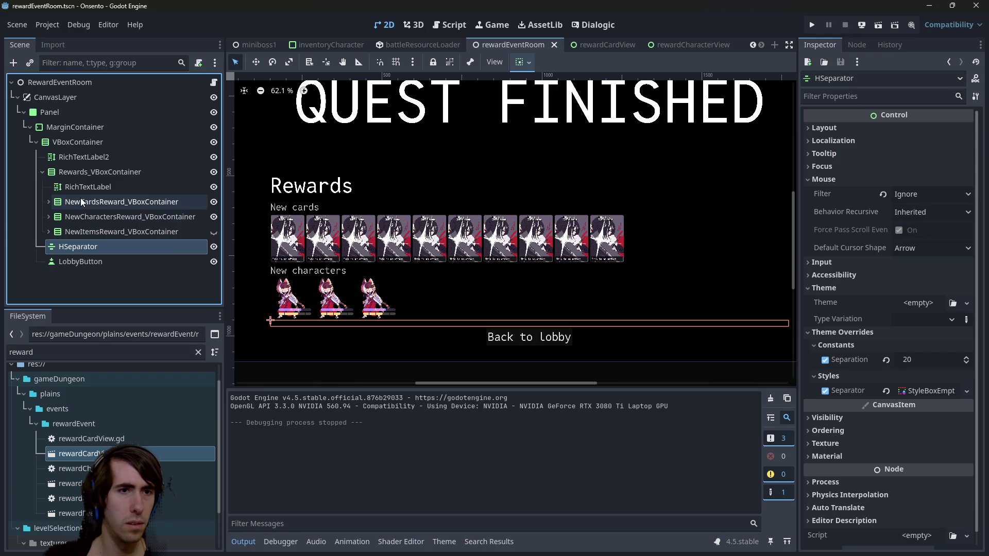
{"action": "left_click", "coordinate": [116, 227]}
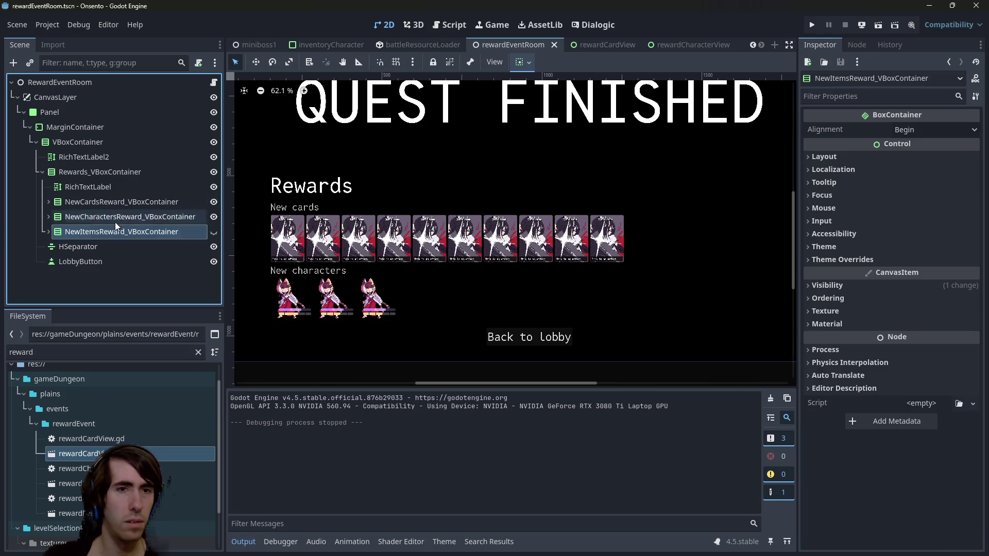
{"action": "left_click", "coordinate": [874, 210]}
{"action": "left_click", "coordinate": [171, 222]}
{"action": "key", "text": "Up"}
{"action": "key", "text": "Up"}
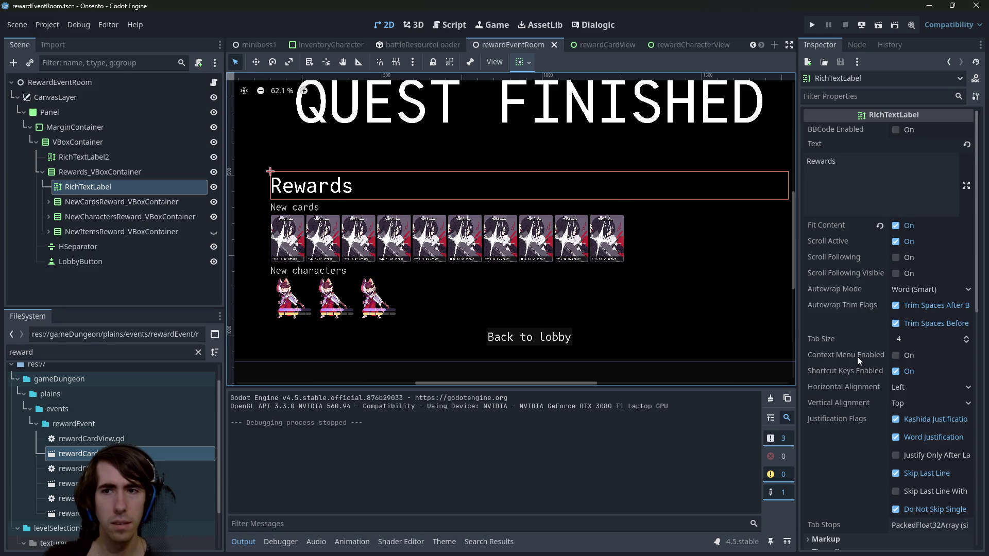
{"action": "scroll", "coordinate": [857, 358], "scroll_direction": "down", "scroll_amount": 3}
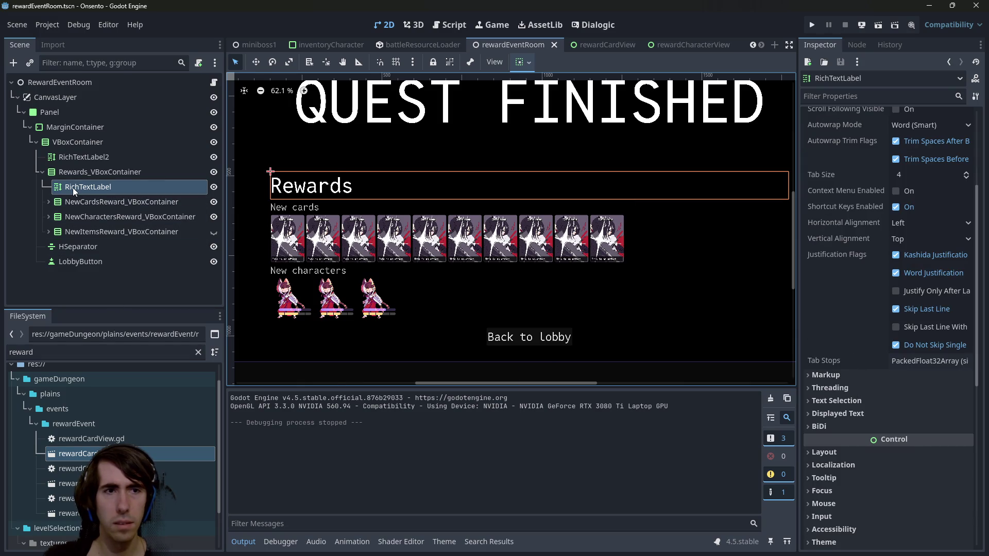
Expand the reward containers and set the New items label's mouse filter to Ignore
{"action": "left_click", "coordinate": [87, 216]}
{"action": "left_click", "coordinate": [49, 216]}
{"action": "left_click", "coordinate": [49, 202]}
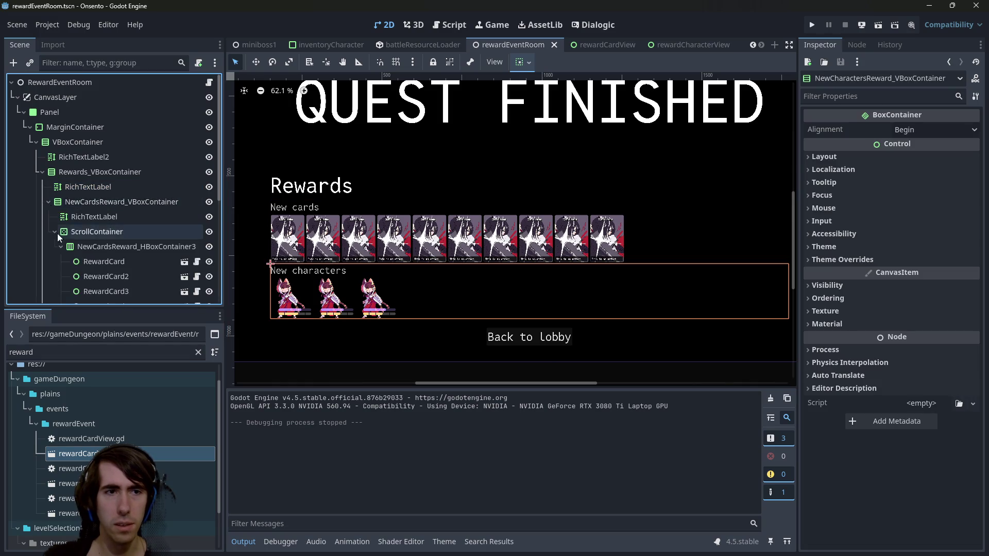
{"action": "left_click", "coordinate": [55, 232]}
{"action": "left_click", "coordinate": [54, 150]}
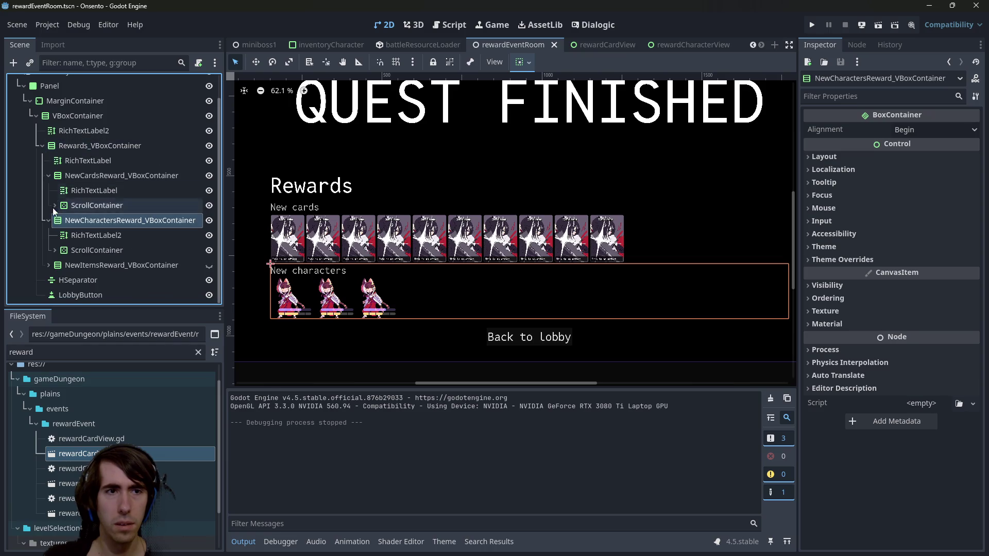
{"action": "left_click", "coordinate": [48, 263]}
{"action": "left_click", "coordinate": [63, 255]}
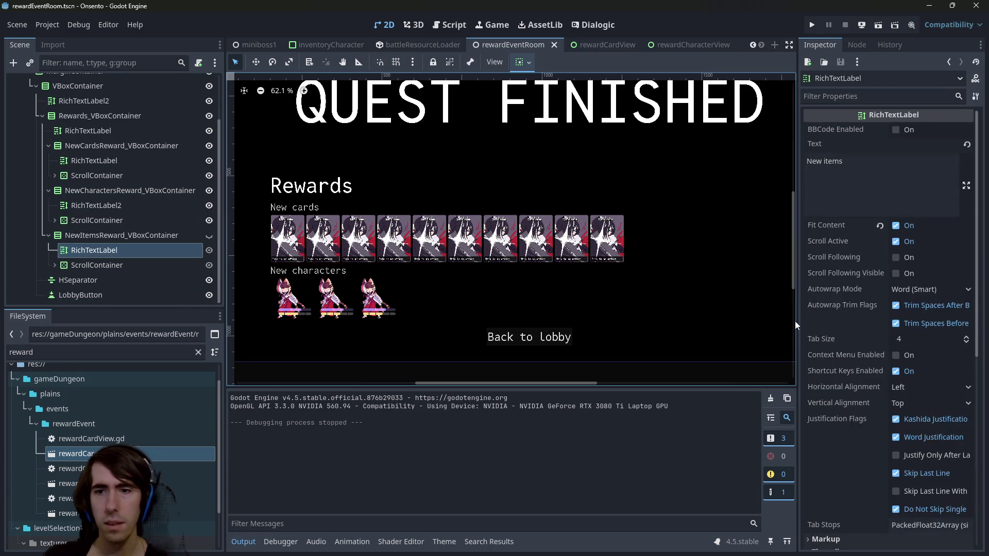
{"action": "scroll", "coordinate": [870, 399], "scroll_direction": "down", "scroll_amount": 5}
{"action": "left_click", "coordinate": [855, 456]}
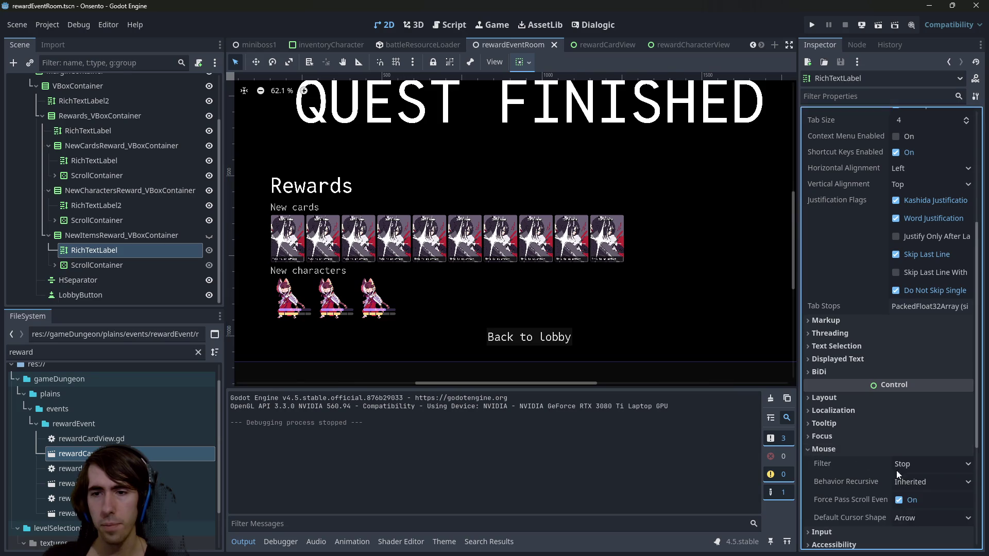
{"action": "left_click", "coordinate": [924, 467]}
{"action": "left_click", "coordinate": [916, 509]}
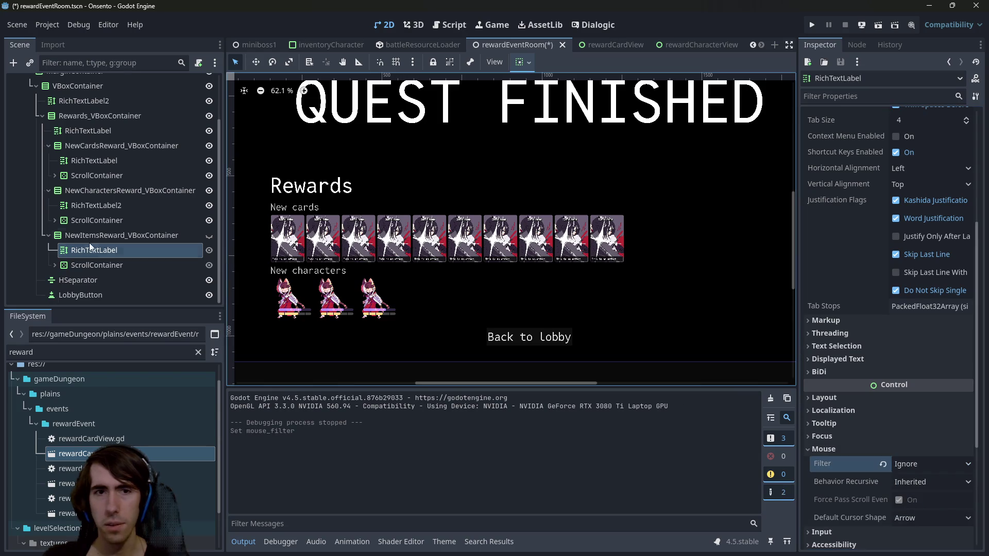
Set the New characters and New cards labels' mouse filter to Ignore, then save
{"action": "left_click", "coordinate": [97, 205]}
{"action": "scroll", "coordinate": [899, 435], "scroll_direction": "down", "scroll_amount": 5}
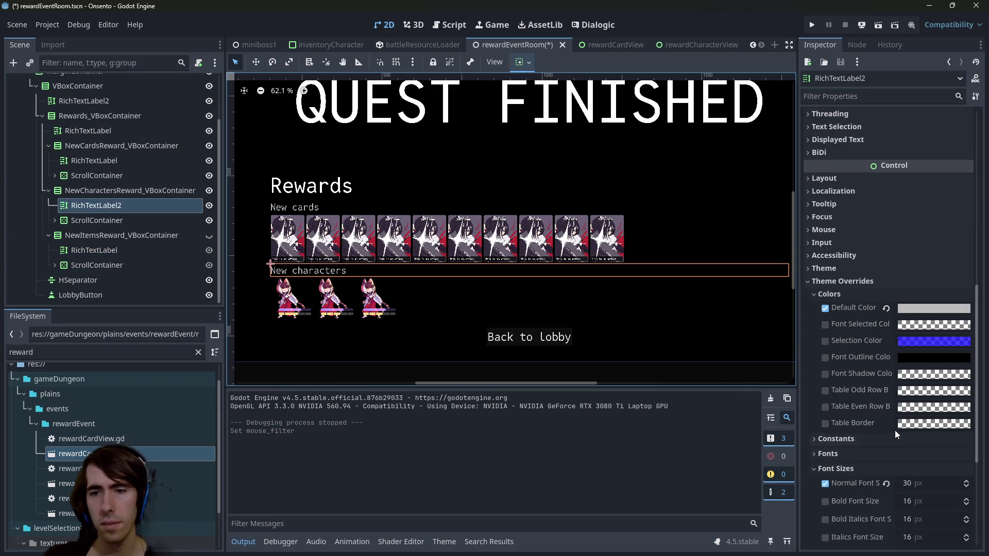
{"action": "left_click", "coordinate": [819, 278]}
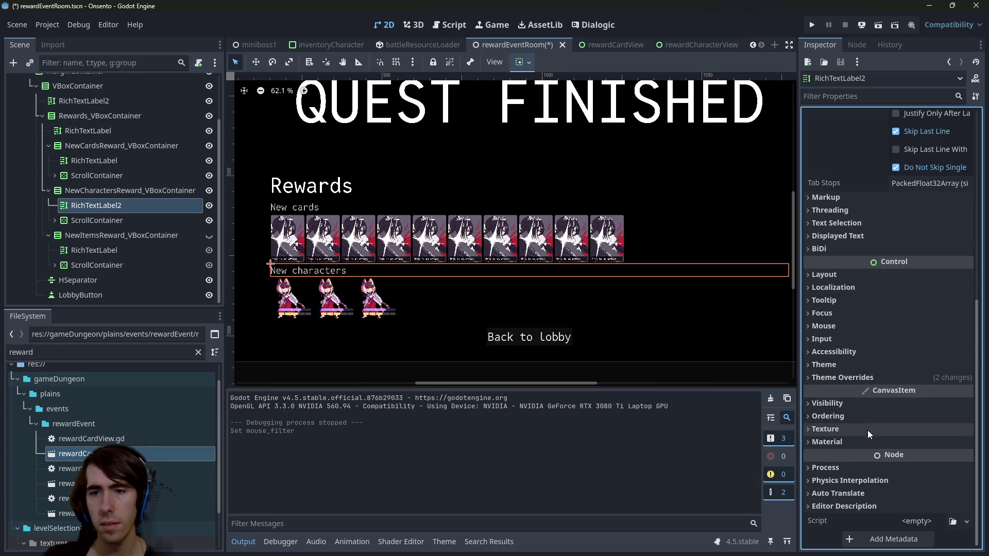
{"action": "left_click", "coordinate": [843, 422]}
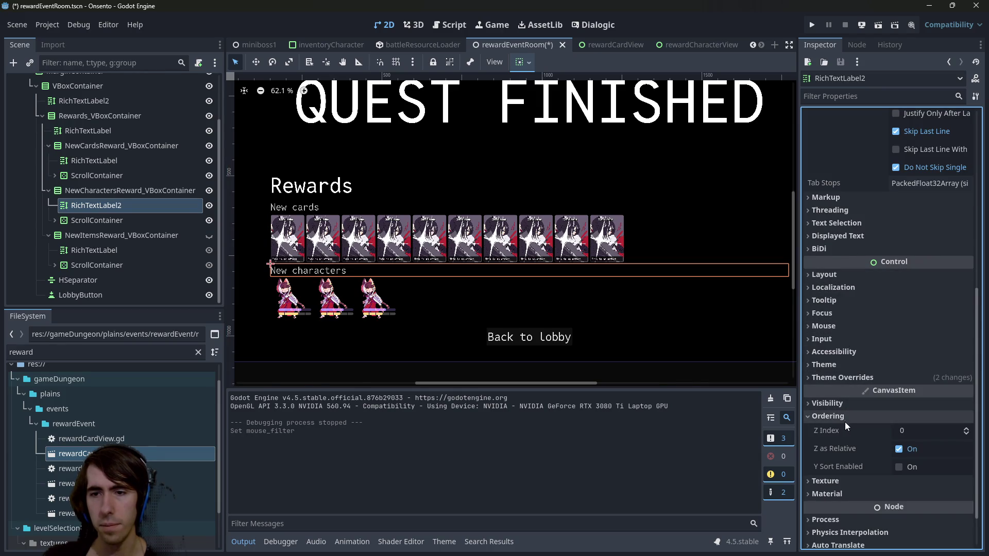
{"action": "left_click", "coordinate": [836, 414]}
{"action": "left_click", "coordinate": [842, 323]}
{"action": "left_click", "coordinate": [916, 342]}
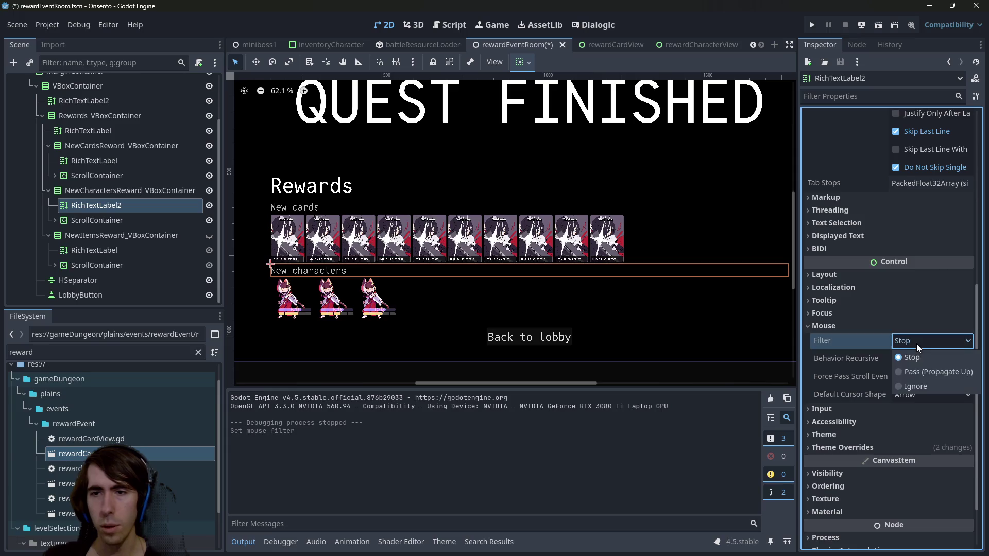
{"action": "left_click", "coordinate": [926, 383]}
{"action": "left_click", "coordinate": [103, 166]}
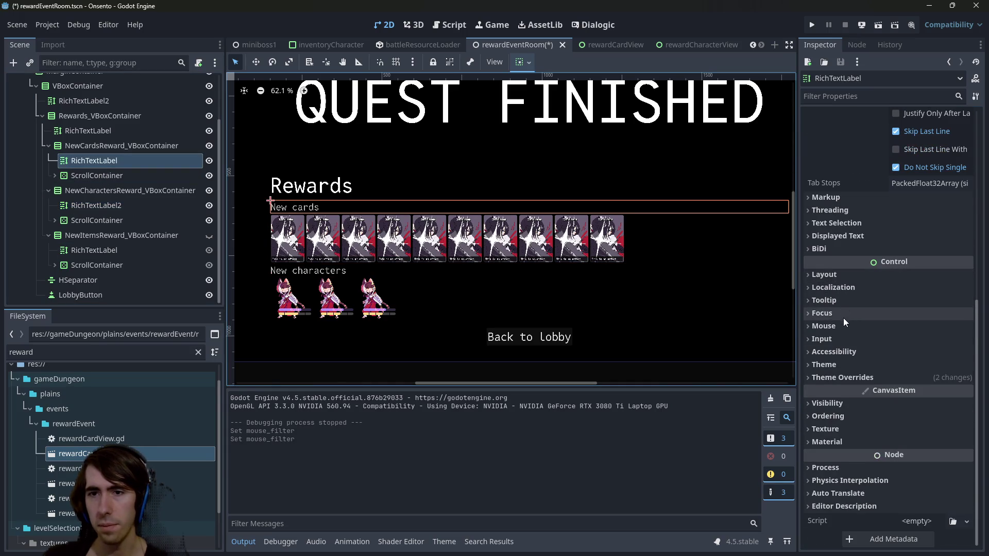
{"action": "left_click", "coordinate": [843, 326]}
{"action": "left_click", "coordinate": [935, 341]}
{"action": "left_click", "coordinate": [923, 382]}
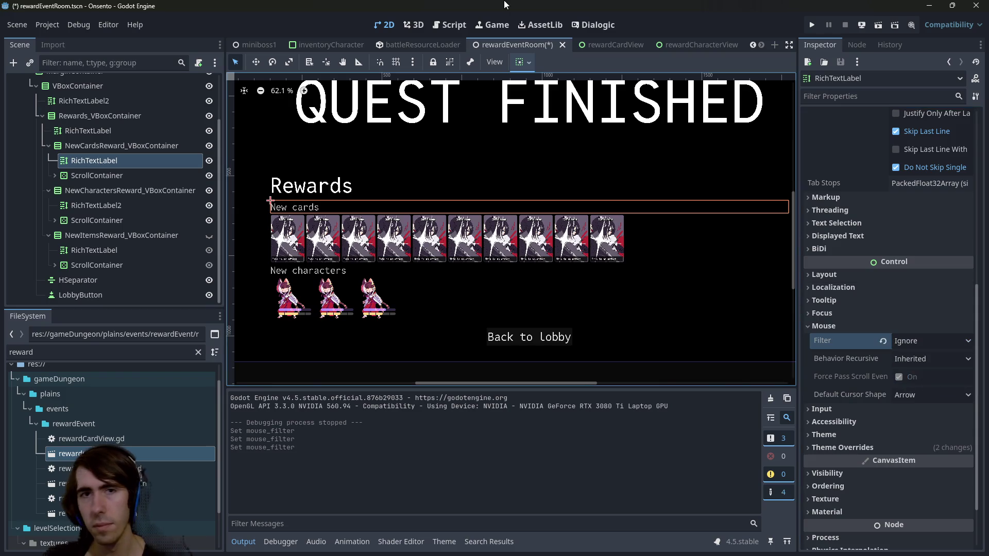
{"action": "key", "text": "ctrl+s"}
{"action": "key", "text": "F6"}
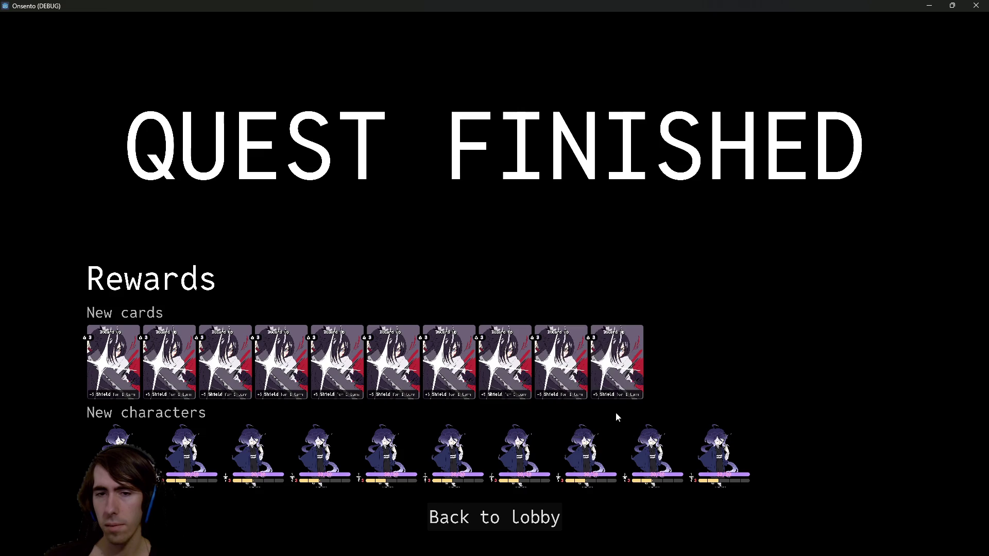
Hover reward cards and characters to check their enlarged previews, then close the game
{"action": "mouse_move", "coordinate": [617, 396]}
{"action": "mouse_move", "coordinate": [632, 434]}
{"action": "left_click", "coordinate": [977, 5]}
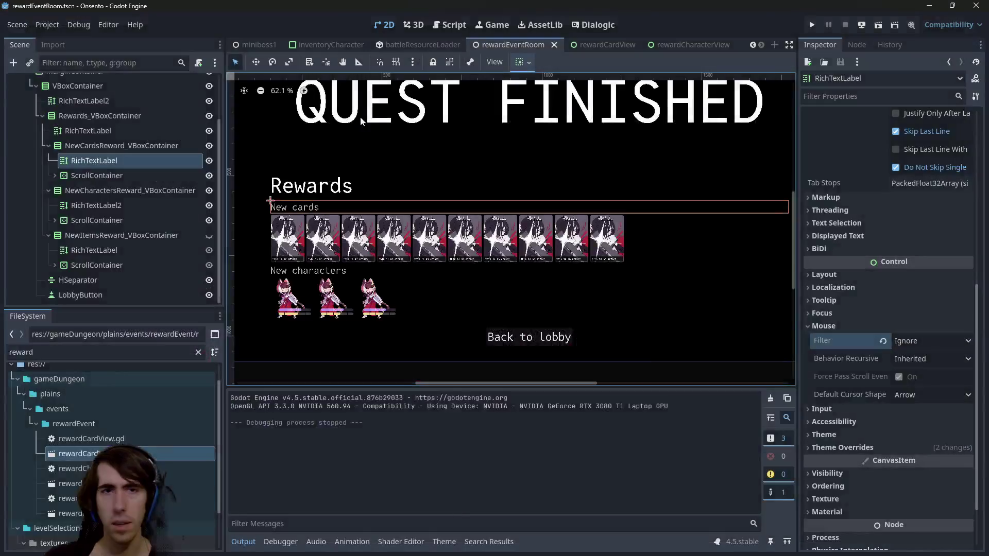
Inspect the new cards and new characters containers and heading labels in the reward group
{"action": "left_click", "coordinate": [106, 175]}
{"action": "left_click", "coordinate": [109, 162]}
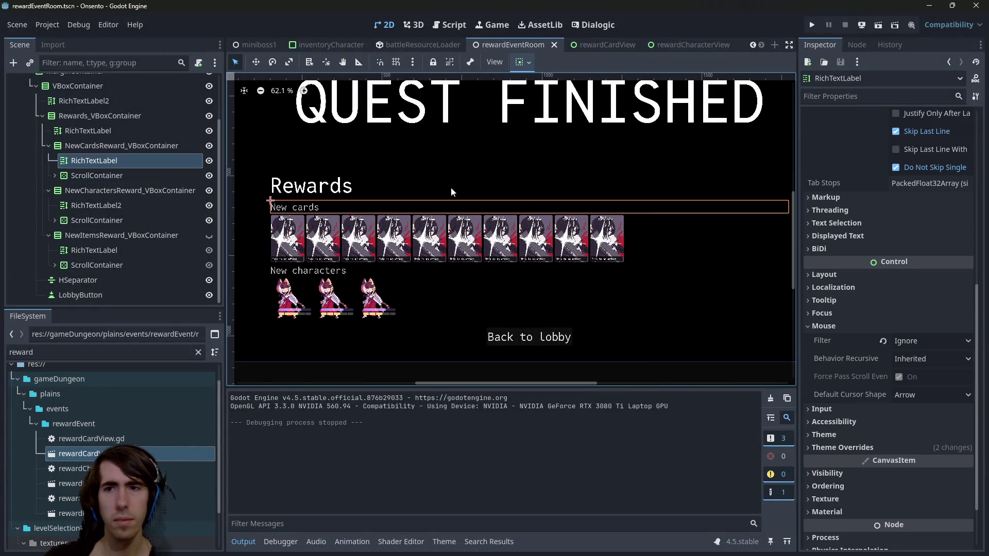
{"action": "left_click", "coordinate": [907, 342]}
{"action": "left_click", "coordinate": [906, 343]}
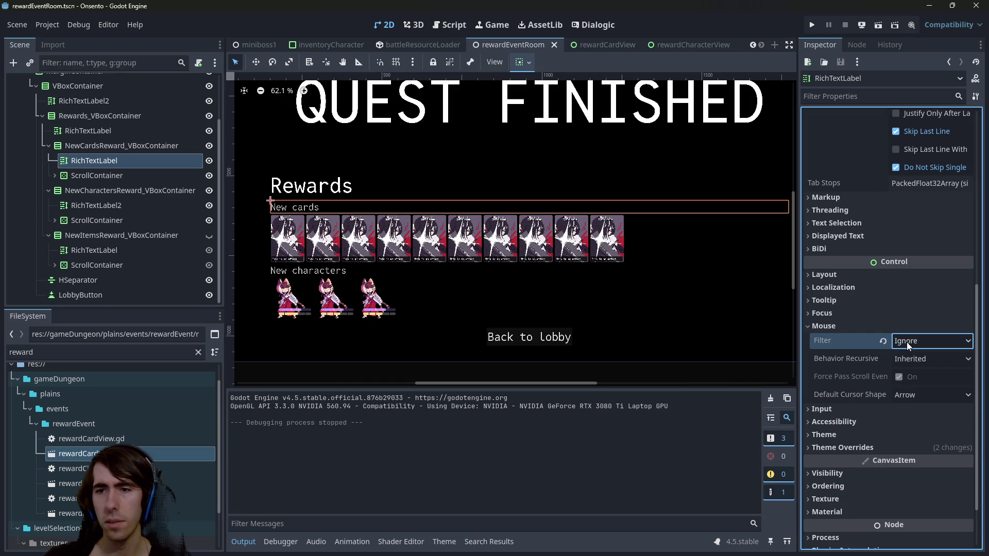
{"action": "left_click", "coordinate": [95, 145]}
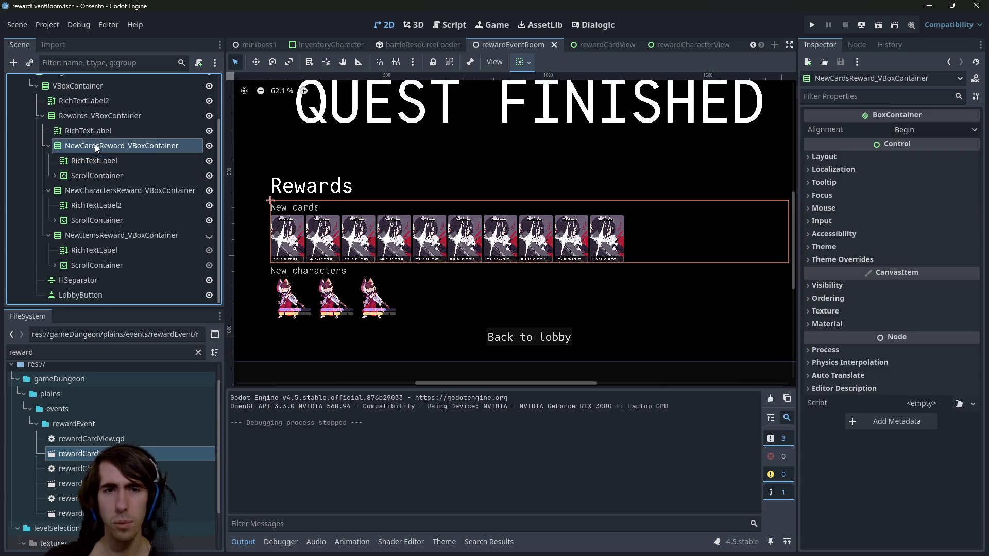
{"action": "left_click", "coordinate": [111, 157]}
{"action": "left_click", "coordinate": [105, 192]}
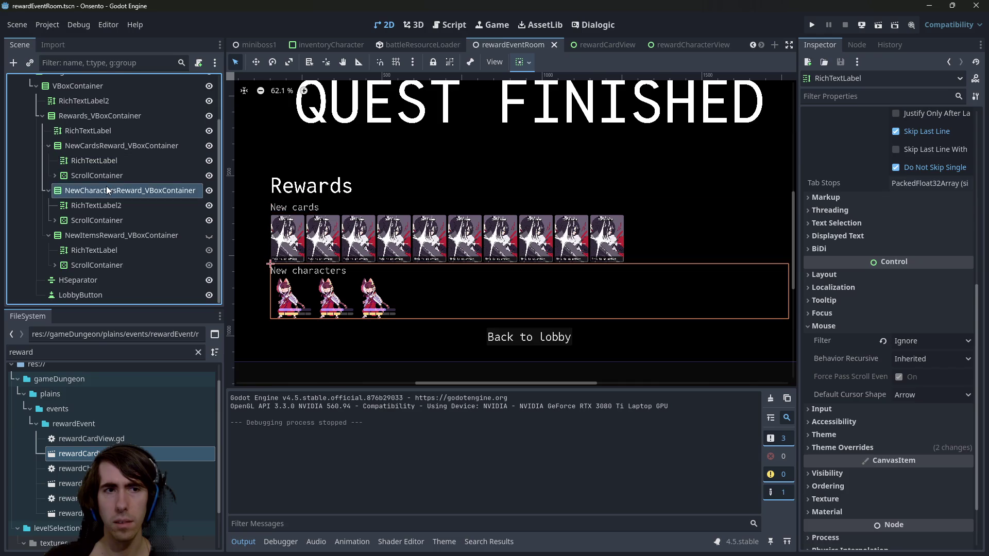
{"action": "left_click", "coordinate": [106, 204]}
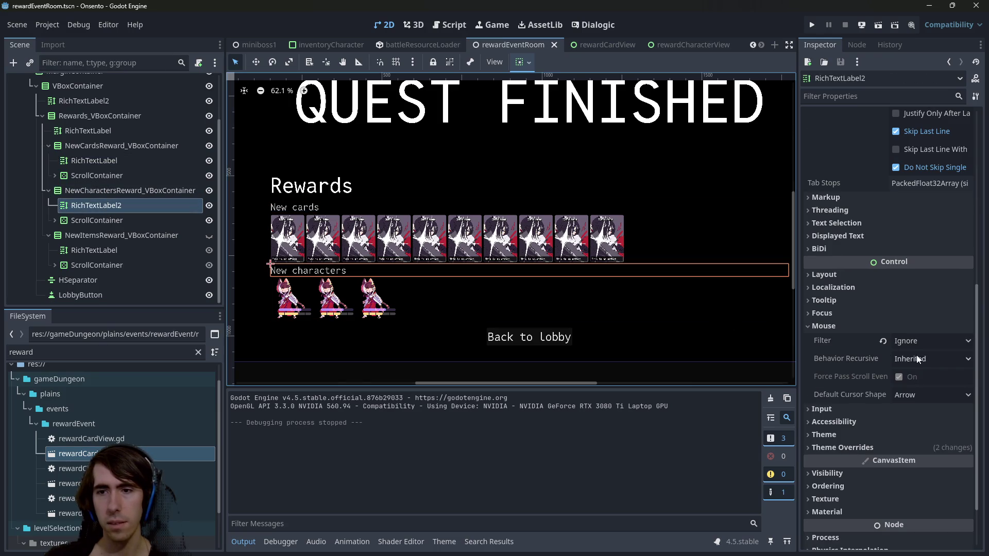
Set the New characters and New cards heading labels' mouse filter to Pass (Propagate Up)
{"action": "left_click", "coordinate": [918, 342]}
{"action": "left_click", "coordinate": [920, 369]}
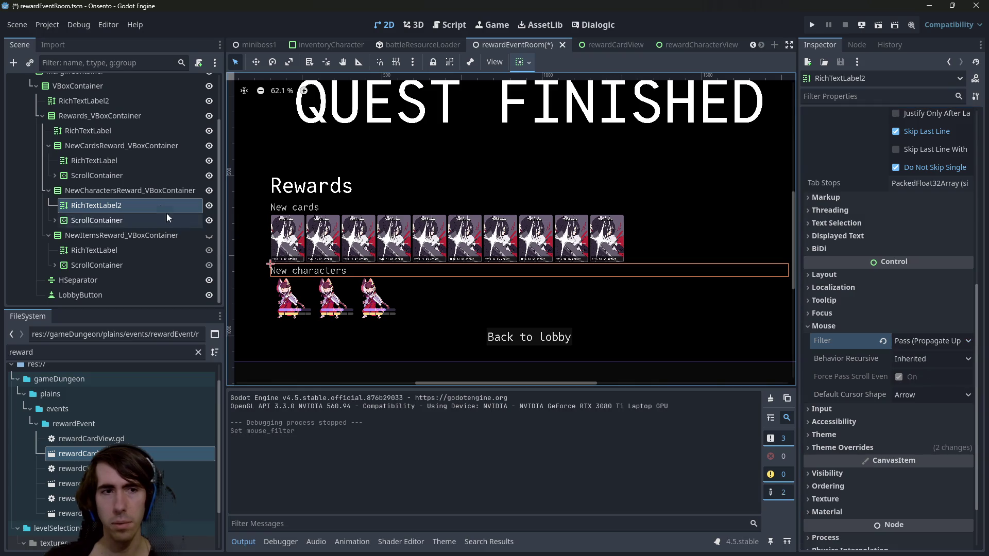
{"action": "left_click", "coordinate": [110, 163]}
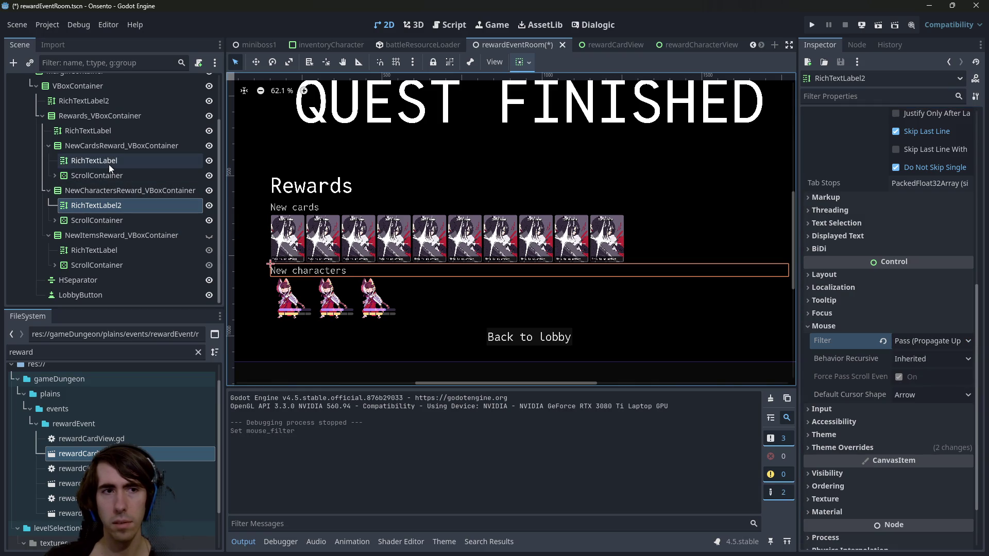
{"action": "left_click", "coordinate": [907, 344]}
{"action": "left_click", "coordinate": [910, 368]}
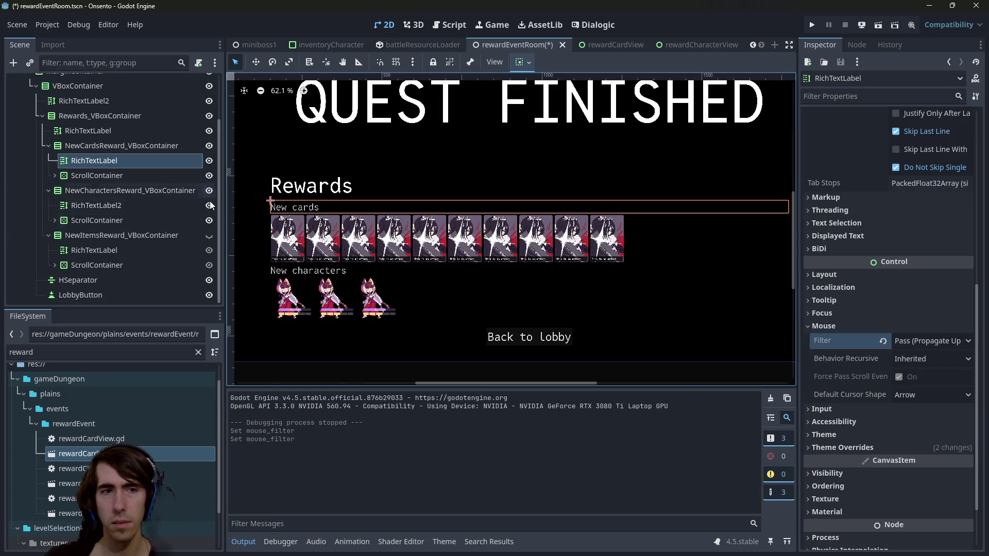
Review the New items heading and new cards nodes, then save the reward scene
{"action": "left_click", "coordinate": [141, 249]}
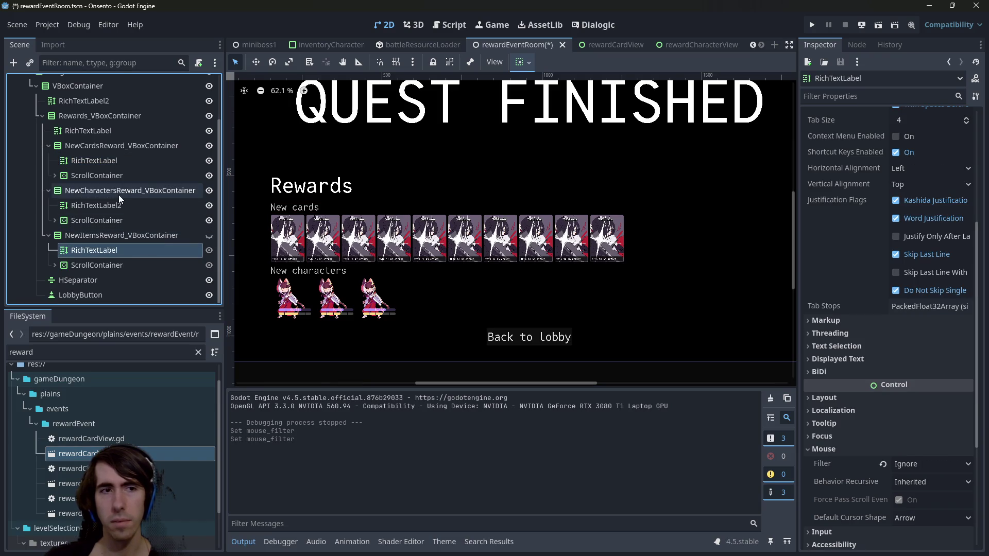
{"action": "left_click", "coordinate": [132, 161]}
{"action": "left_click", "coordinate": [128, 176]}
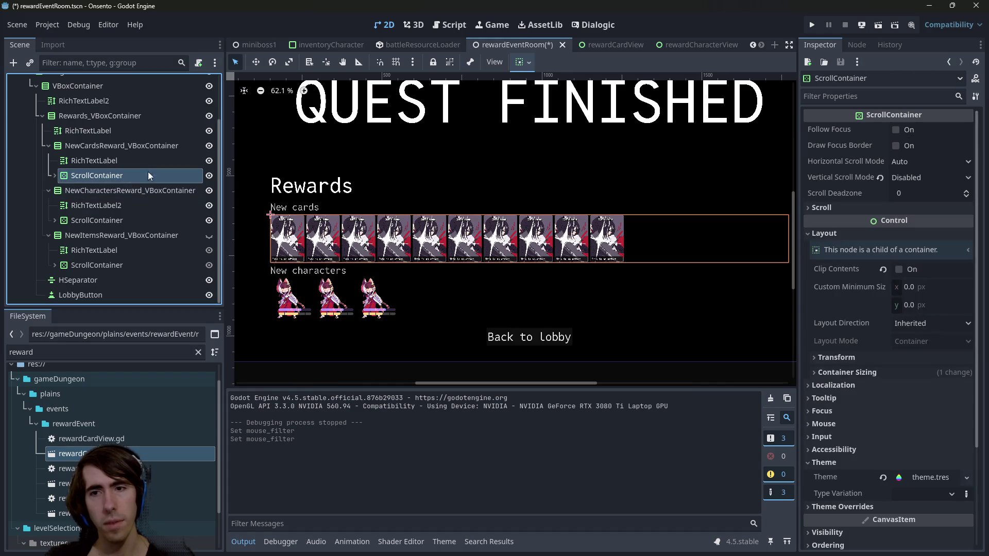
{"action": "left_click", "coordinate": [126, 163]}
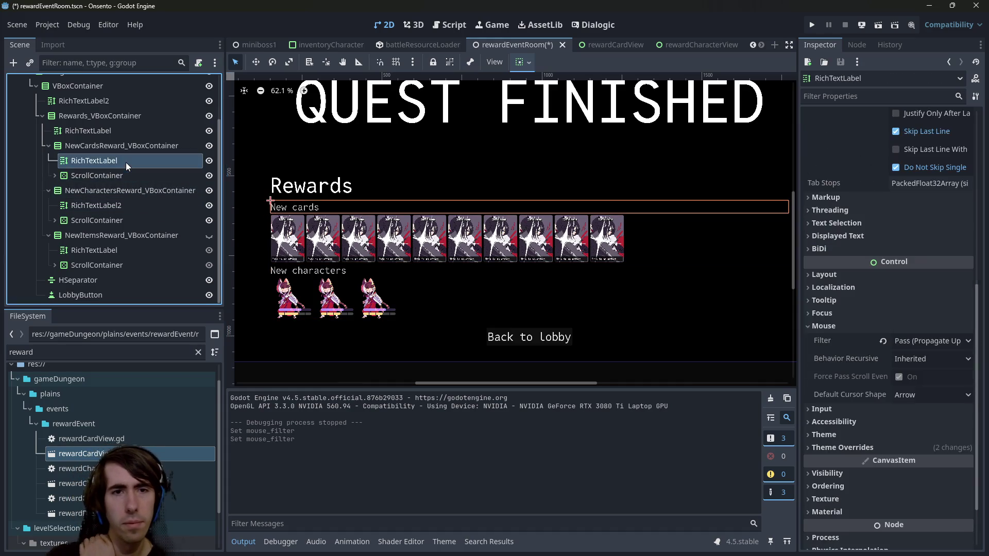
{"action": "left_click", "coordinate": [125, 177]}
{"action": "key", "text": "ctrl+s"}
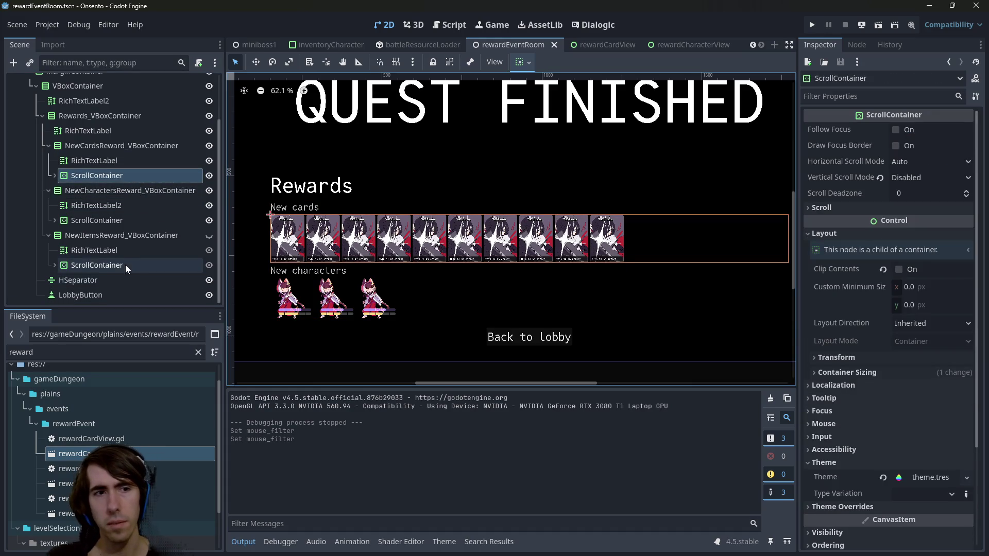
Set the New items label's mouse filter to Pass (Propagate Up) and launch the game with F6
{"action": "left_click", "coordinate": [685, 315]}
{"action": "scroll", "coordinate": [887, 423], "scroll_direction": "down", "scroll_amount": 5}
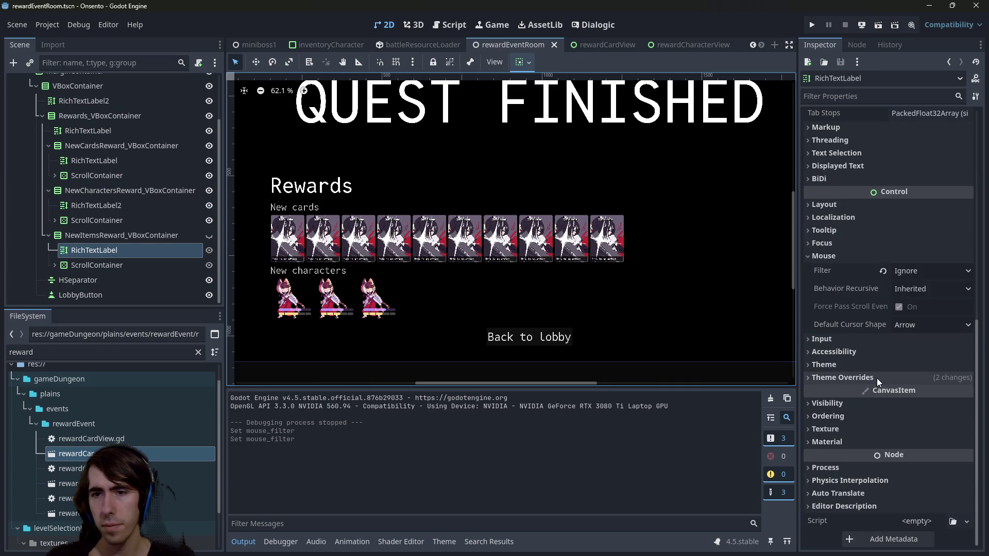
{"action": "left_click", "coordinate": [915, 269]}
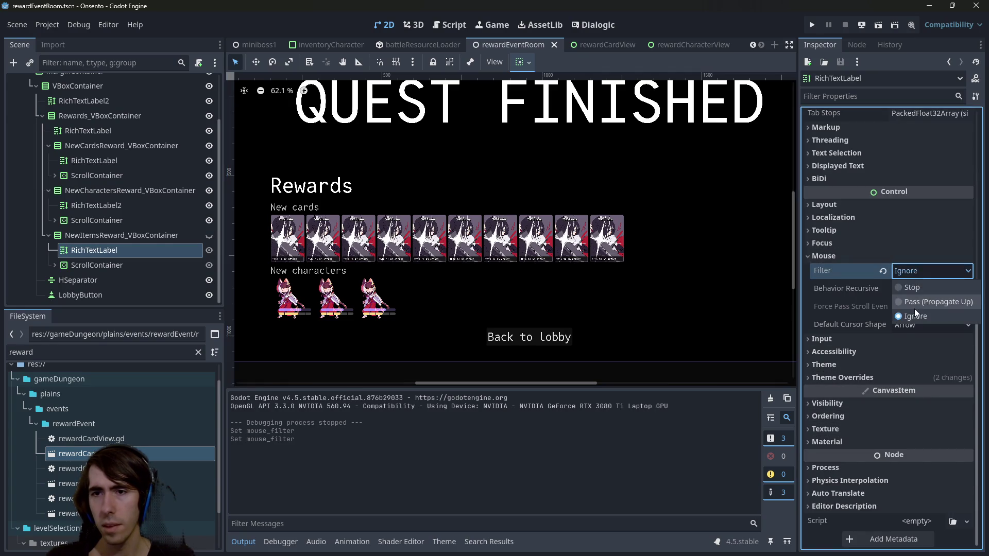
{"action": "left_click", "coordinate": [914, 304]}
{"action": "key", "text": "F6"}
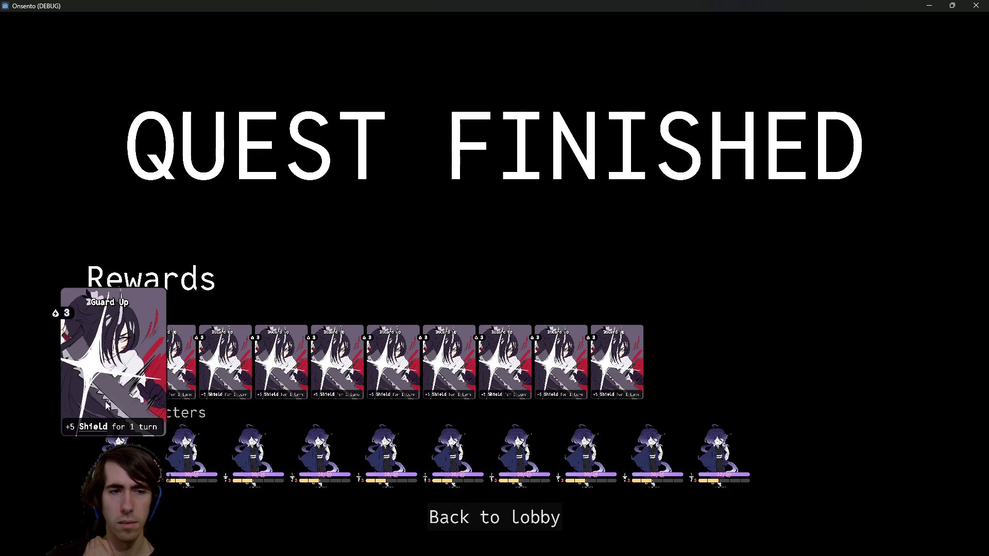
Close the running game window after testing the reward card hover
{"action": "left_click", "coordinate": [974, 5]}
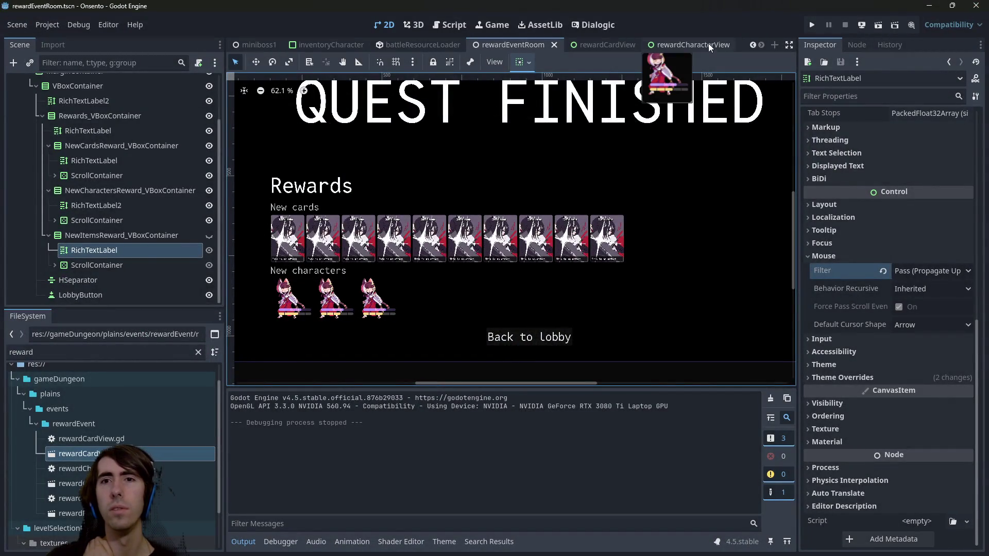
Open characterView2D.tscn through the quick file search after glancing at the reward view scenes
{"action": "left_click", "coordinate": [694, 45]}
{"action": "left_click", "coordinate": [608, 39]}
{"action": "left_click", "coordinate": [663, 39]}
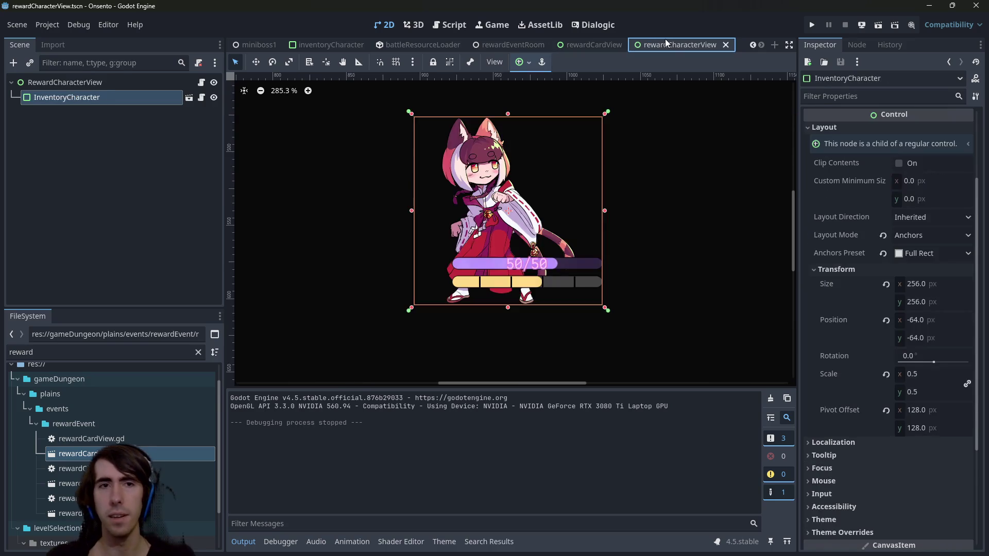
{"action": "key", "text": "shift+alt+o"}
{"action": "type", "text": "charactervi"}
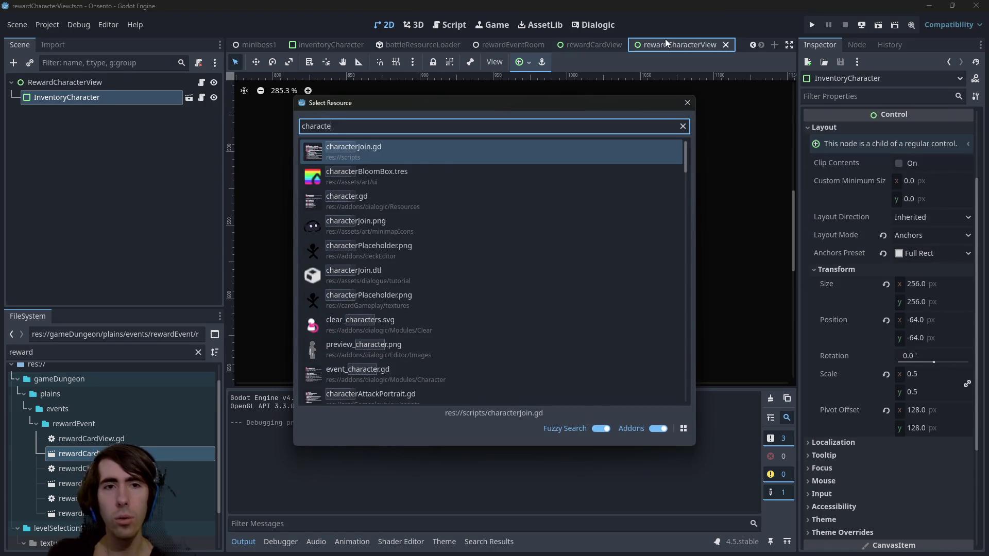
{"action": "type", "text": "ew"}
{"action": "key", "text": "Down"}
{"action": "key", "text": "Down"}
{"action": "key", "text": "Return"}
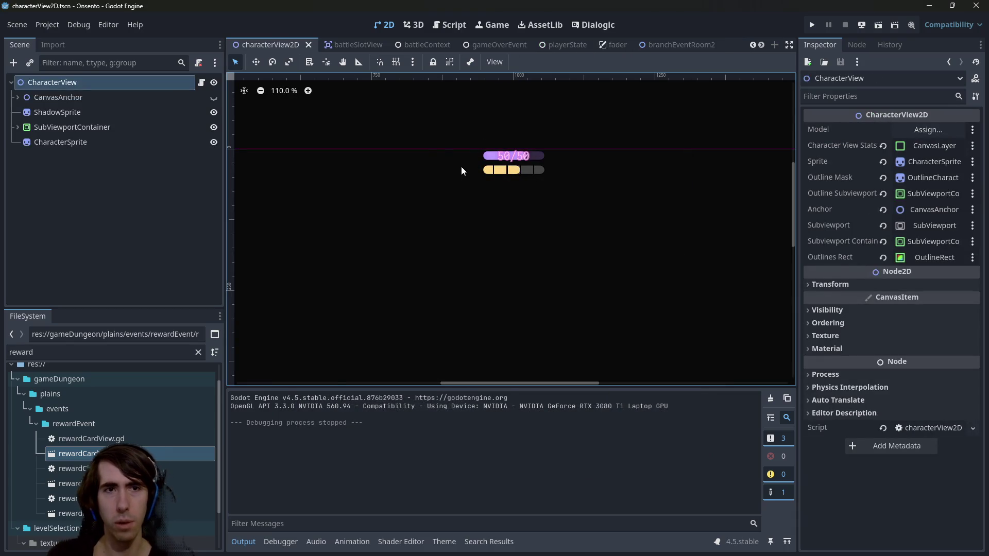
Expand SubViewportContainer and inspect it and its Control node, centring the subviewport on the canvas
{"action": "left_click", "coordinate": [17, 127]}
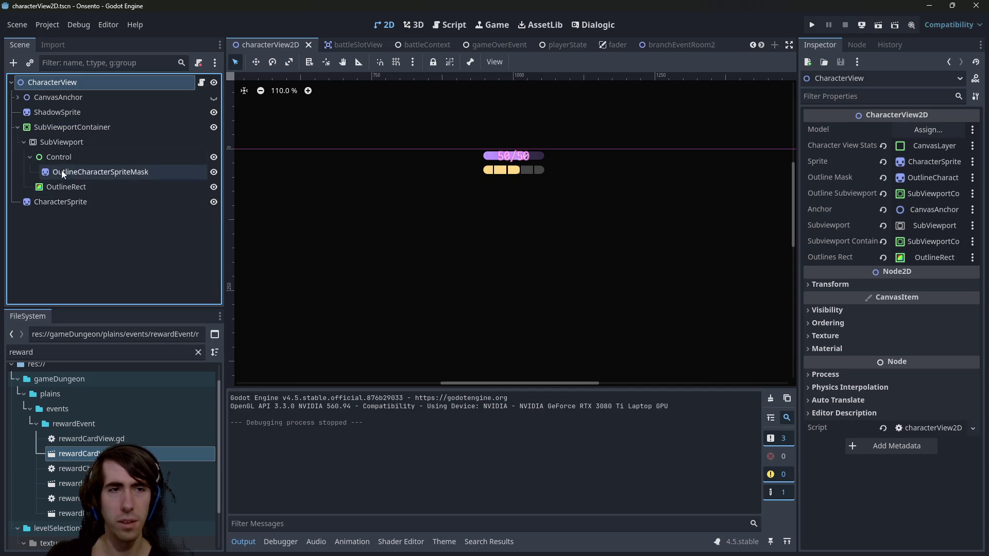
{"action": "left_click", "coordinate": [51, 132]}
{"action": "scroll", "coordinate": [440, 255], "scroll_direction": "down", "scroll_amount": 4}
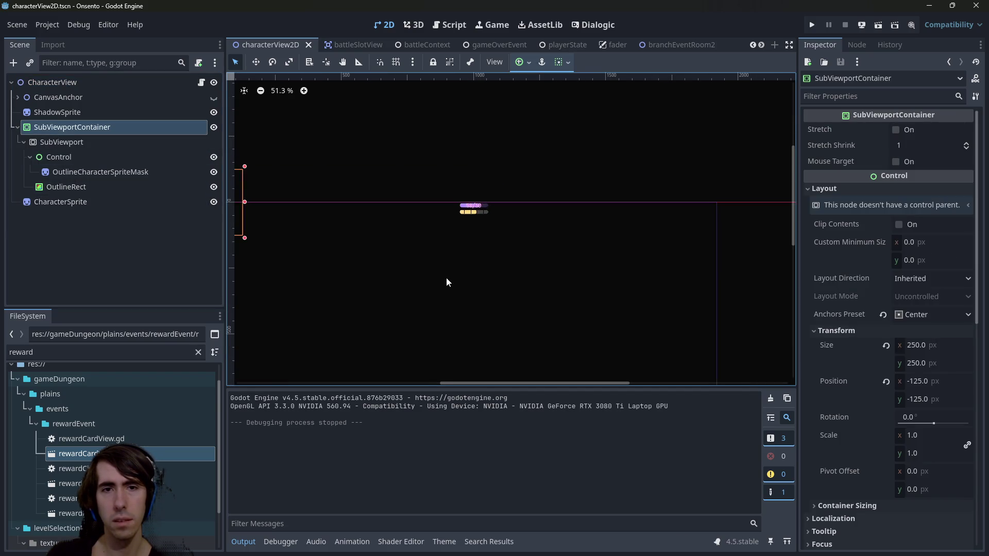
{"action": "left_click_drag", "start_coordinate": [446, 277], "coordinate": [555, 274]}
{"action": "scroll", "coordinate": [369, 235], "scroll_direction": "up", "scroll_amount": 2}
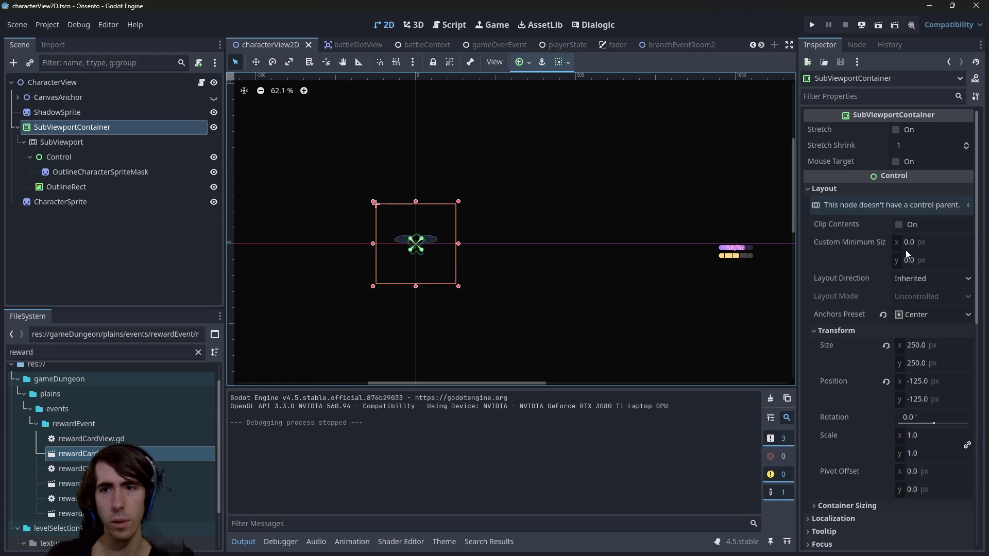
{"action": "scroll", "coordinate": [888, 419], "scroll_direction": "down", "scroll_amount": 2}
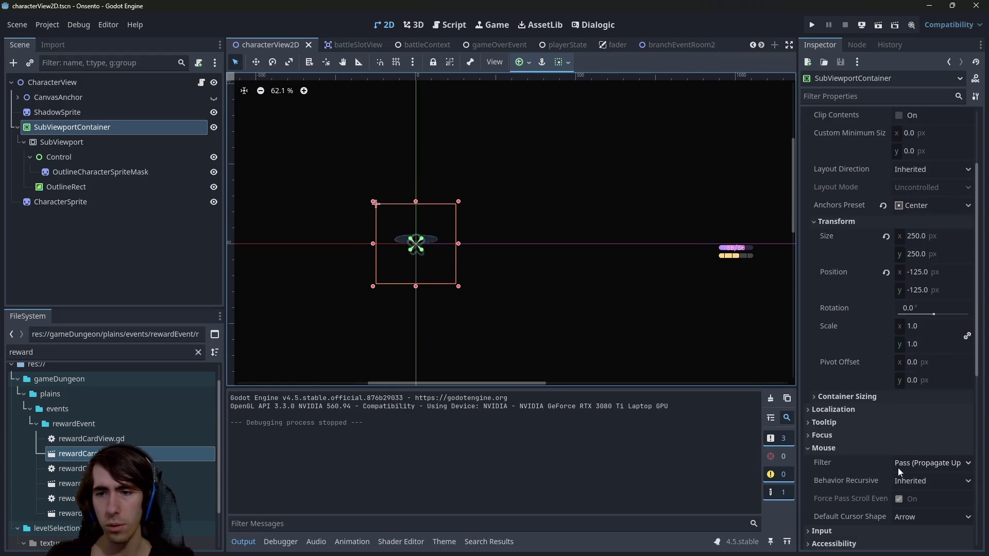
{"action": "left_click", "coordinate": [70, 156]}
{"action": "scroll", "coordinate": [869, 420], "scroll_direction": "down", "scroll_amount": 3}
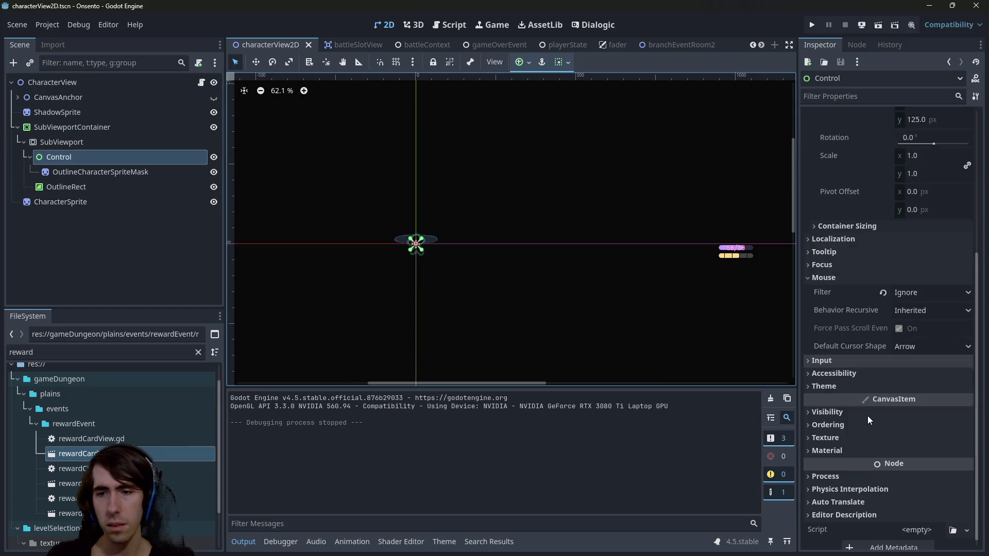
Inspect the OutlineRect node's mouse settings, collapsing its visibility and shader material sections
{"action": "left_click", "coordinate": [66, 187]}
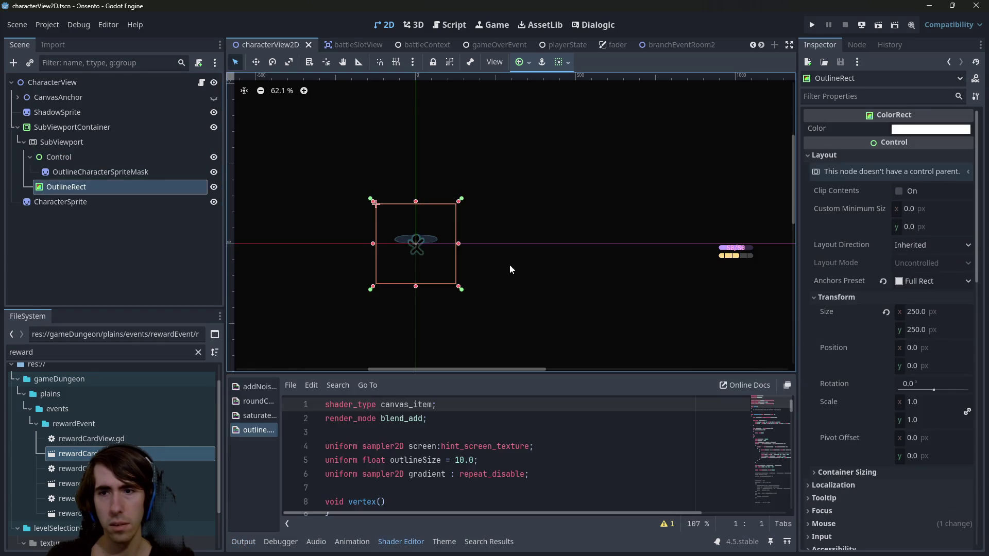
{"action": "scroll", "coordinate": [902, 403], "scroll_direction": "down", "scroll_amount": 5}
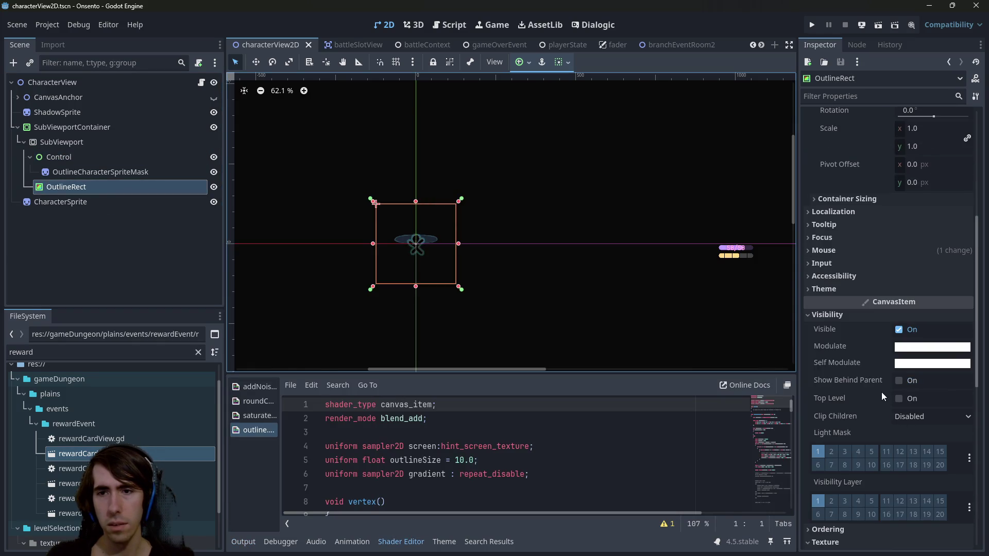
{"action": "left_click", "coordinate": [828, 315]}
{"action": "scroll", "coordinate": [881, 377], "scroll_direction": "down", "scroll_amount": 3}
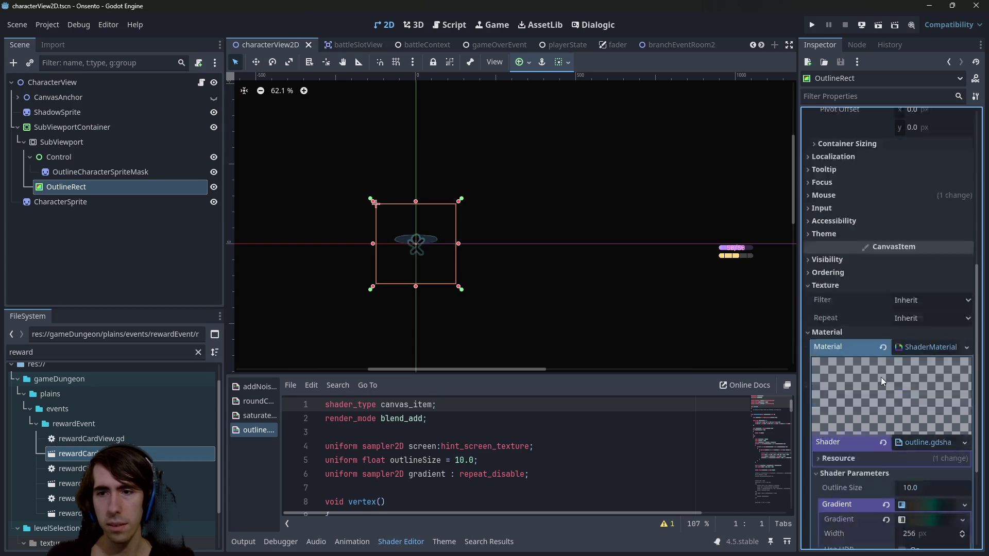
{"action": "left_click", "coordinate": [924, 234]}
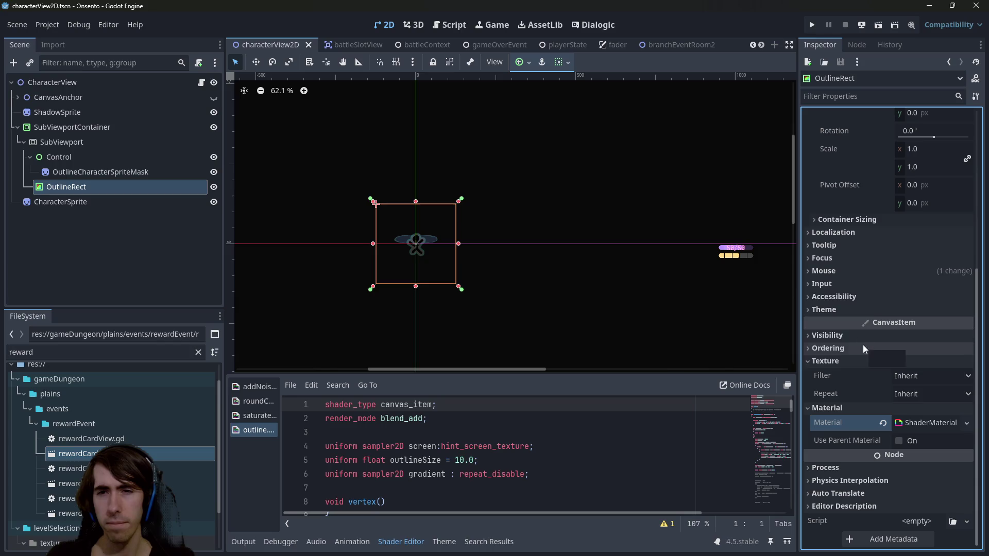
{"action": "left_click", "coordinate": [854, 273]}
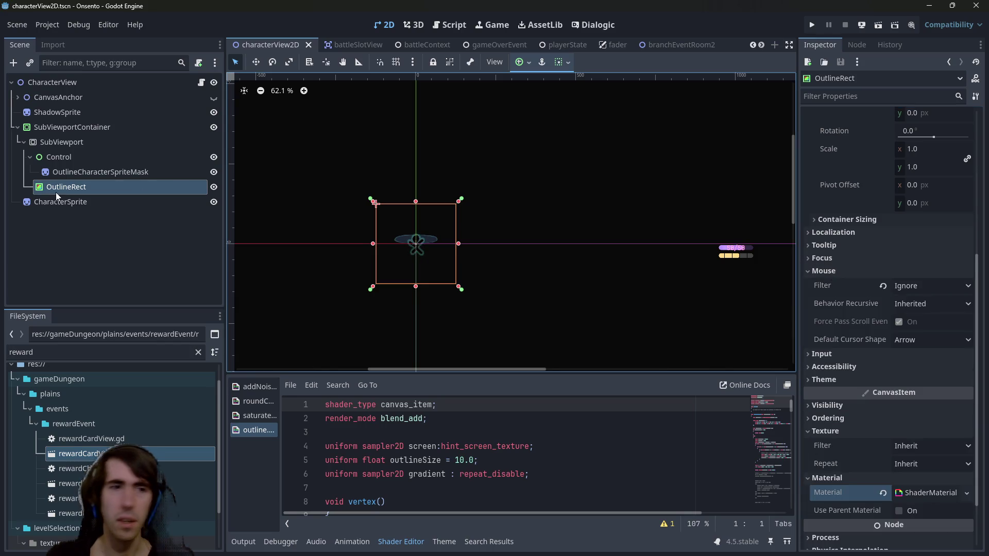
Check the SubViewport, ShadowSprite, CanvasAnchor and CharacterView root nodes' properties
{"action": "left_click", "coordinate": [79, 138]}
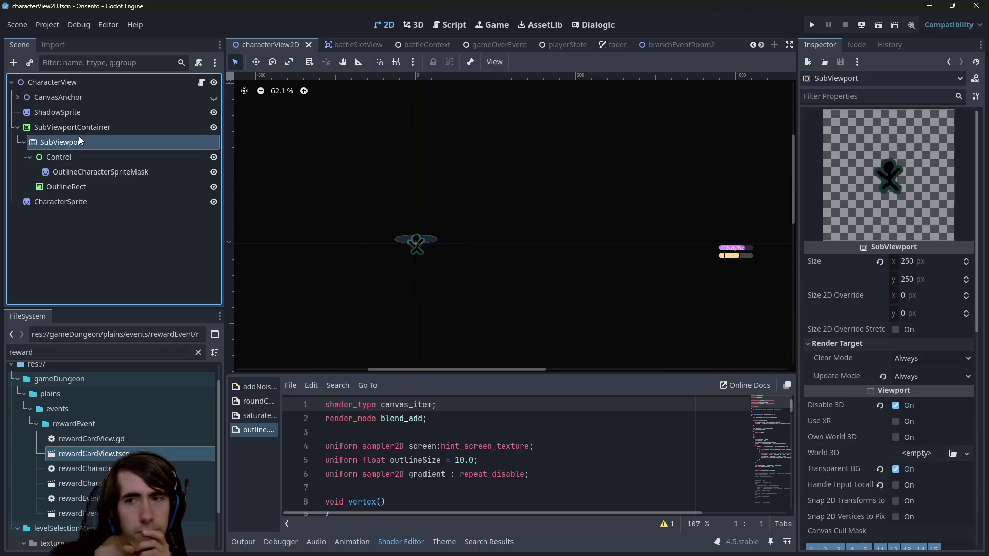
{"action": "scroll", "coordinate": [838, 338], "scroll_direction": "down", "scroll_amount": 10}
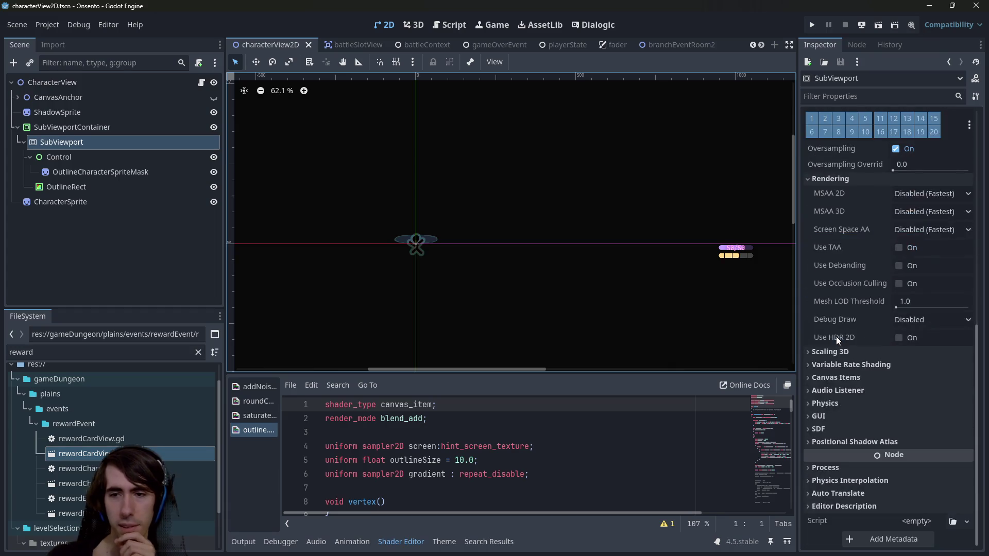
{"action": "left_click", "coordinate": [76, 129]}
{"action": "left_click", "coordinate": [66, 115]}
{"action": "left_click", "coordinate": [63, 101]}
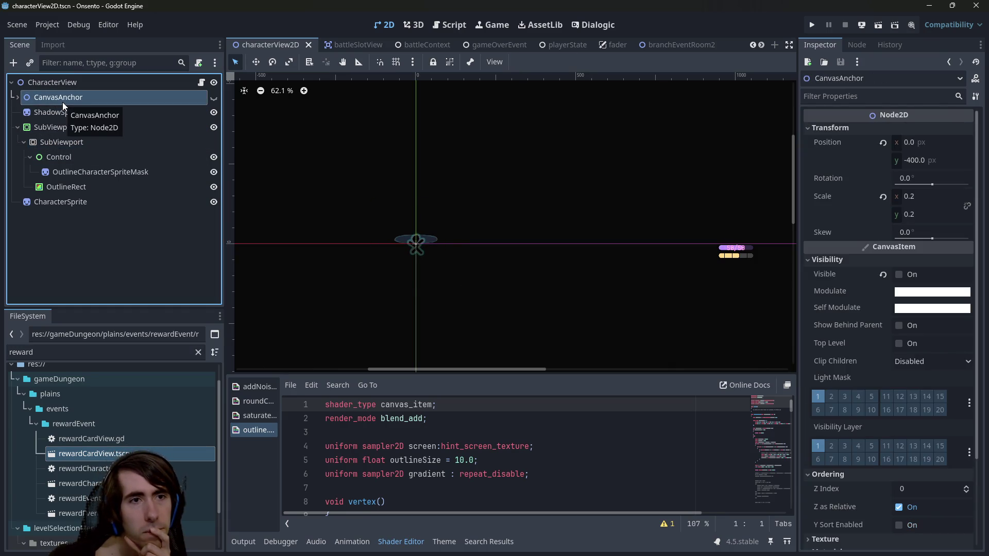
{"action": "left_click", "coordinate": [71, 82]}
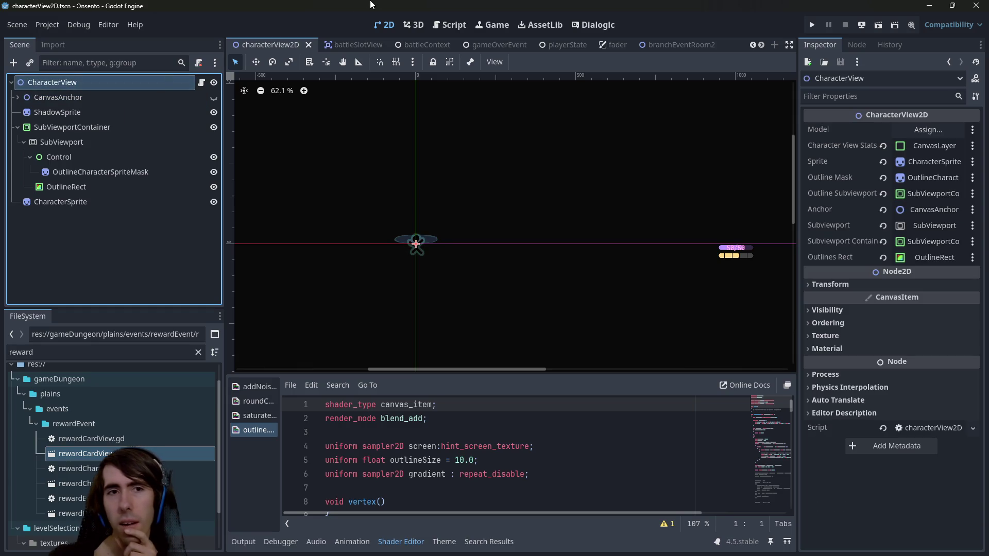
{"action": "key", "text": "shift+alt+o"}
Open inventoryCharacter.tscn and inspect the TextureRect, Draggable and CharacterViewStats mouse settings
{"action": "type", "text": "inventorychara"}
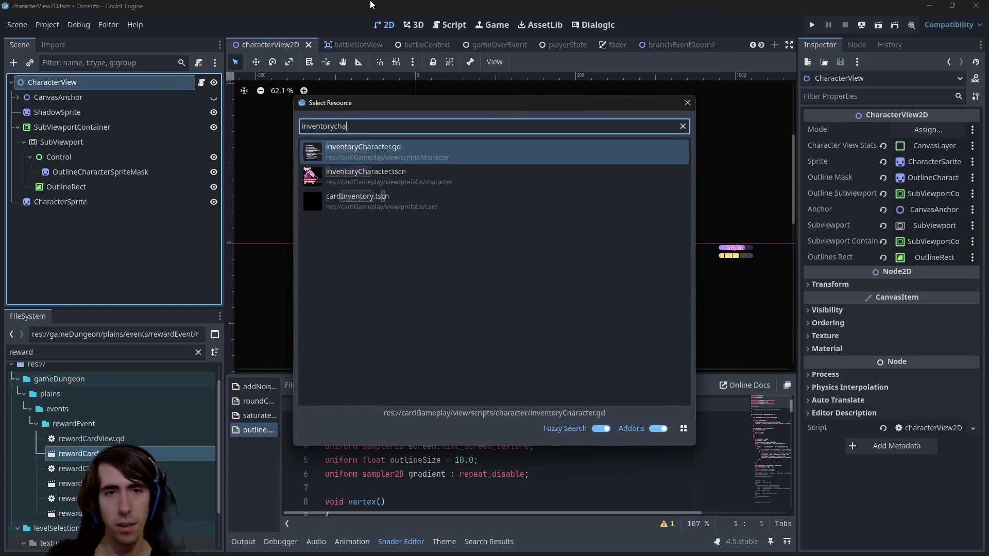
{"action": "key", "text": "Down"}
{"action": "key", "text": "Return"}
{"action": "left_click", "coordinate": [81, 98]}
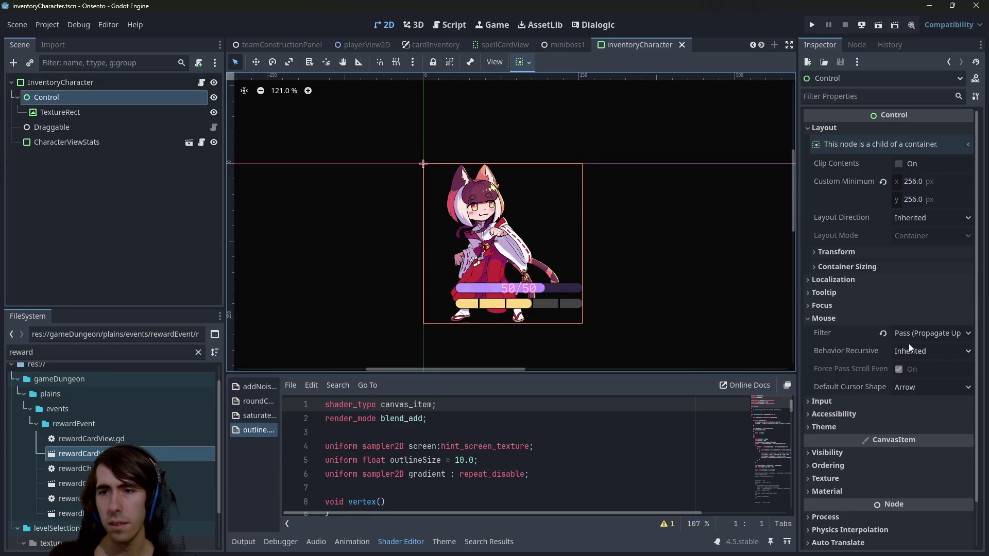
{"action": "left_click", "coordinate": [87, 110]}
{"action": "scroll", "coordinate": [898, 413], "scroll_direction": "down", "scroll_amount": 5}
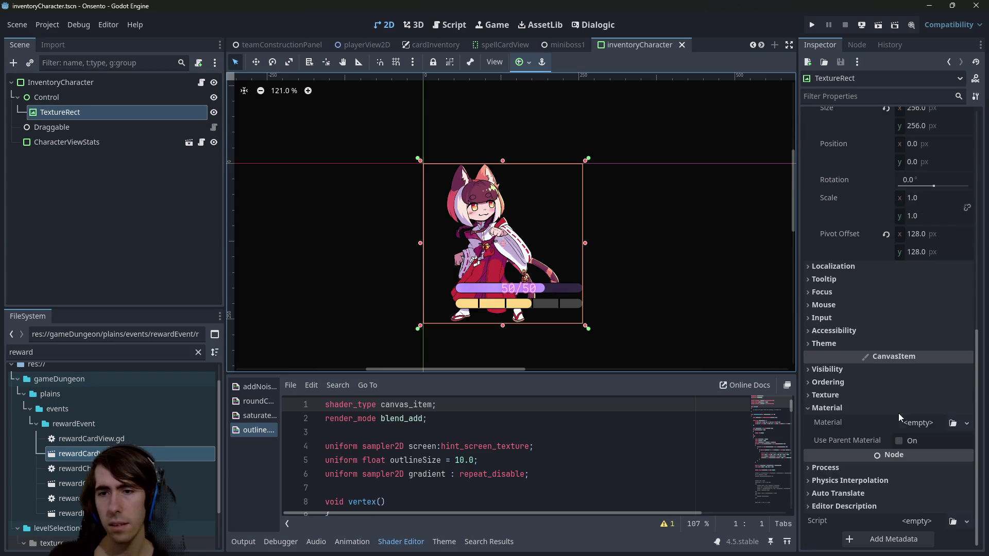
{"action": "left_click", "coordinate": [855, 306]}
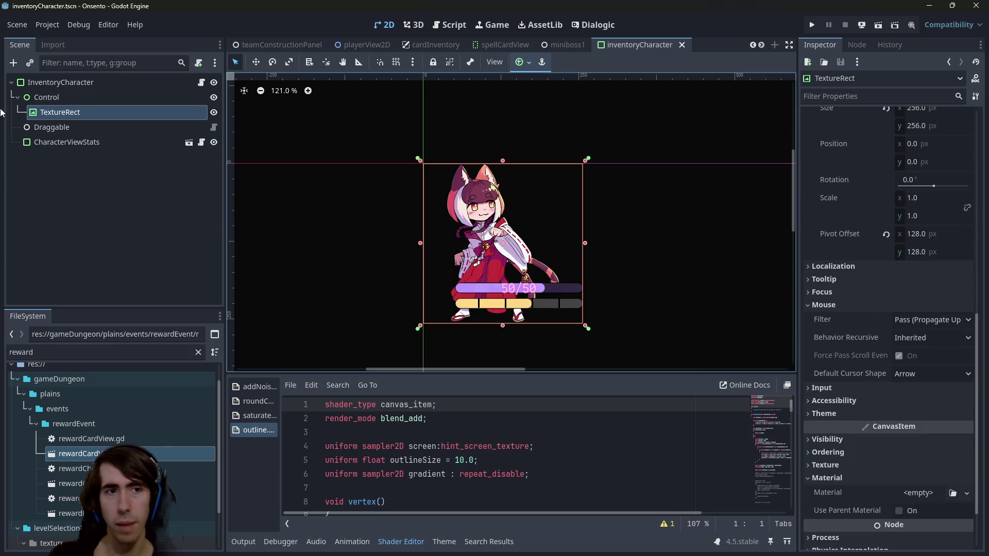
{"action": "left_click", "coordinate": [77, 127]}
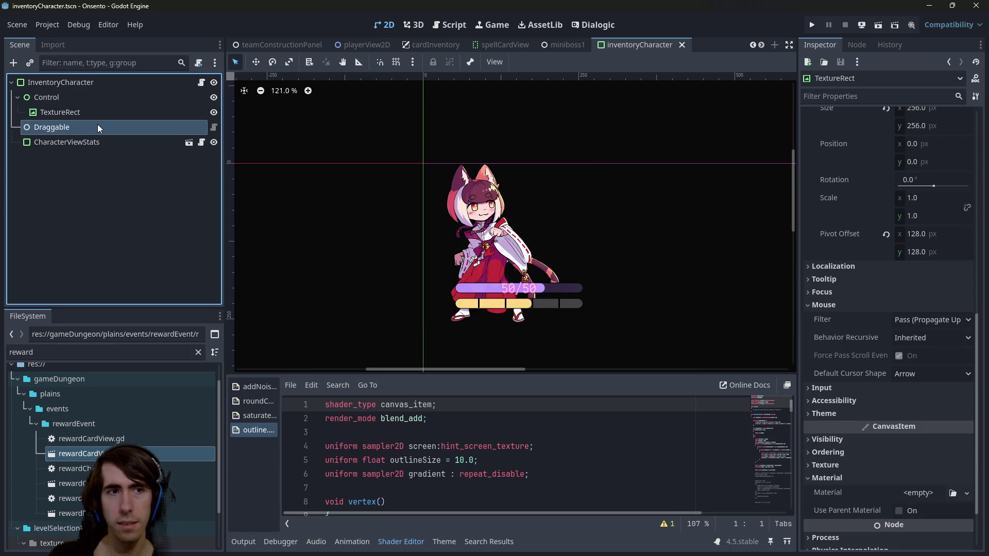
{"action": "left_click", "coordinate": [129, 144]}
{"action": "left_click", "coordinate": [848, 384]}
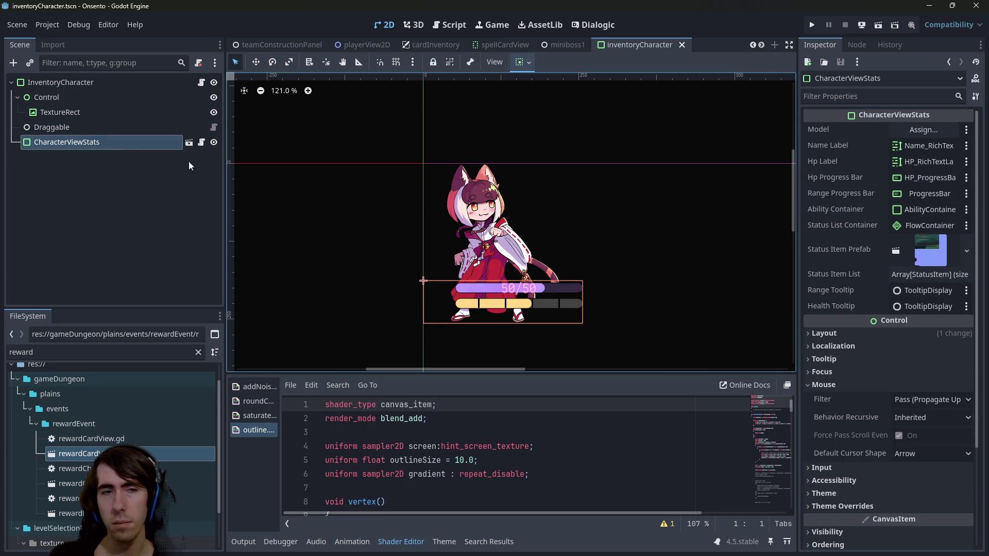
Set the InventoryCharacter root's mouse filter to Pass (Propagate Up) and save the scene
{"action": "left_click", "coordinate": [67, 82]}
{"action": "scroll", "coordinate": [877, 354], "scroll_direction": "down", "scroll_amount": 10}
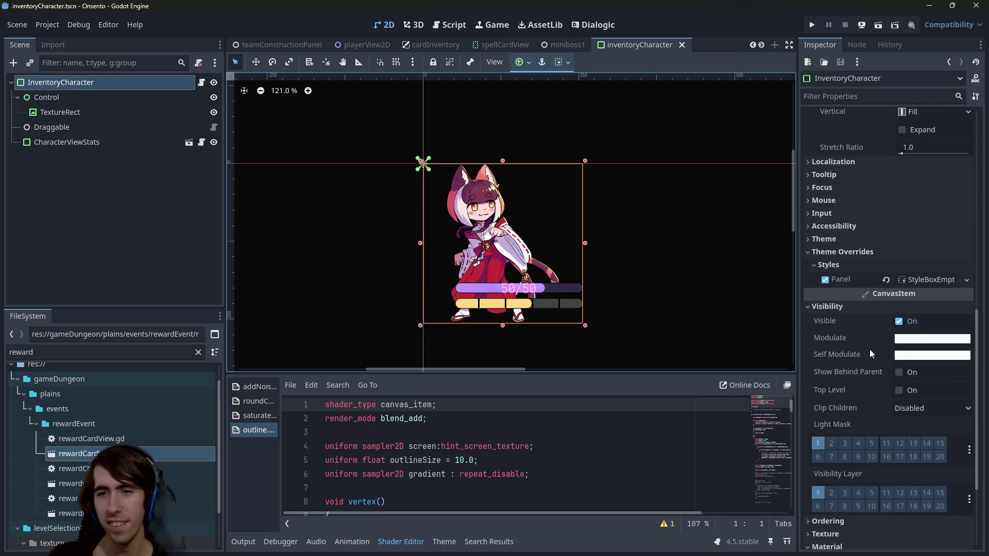
{"action": "left_click", "coordinate": [848, 200]}
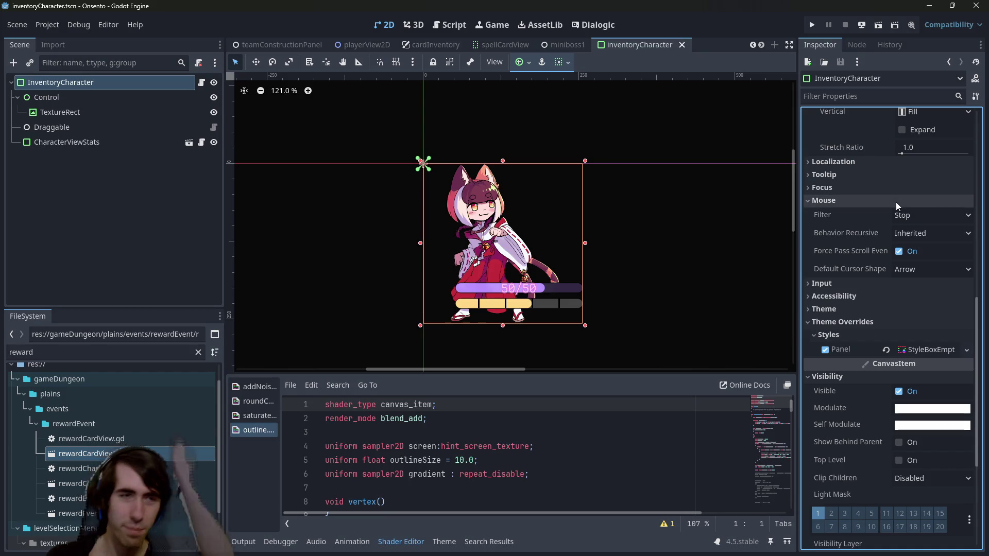
{"action": "left_click", "coordinate": [907, 212]}
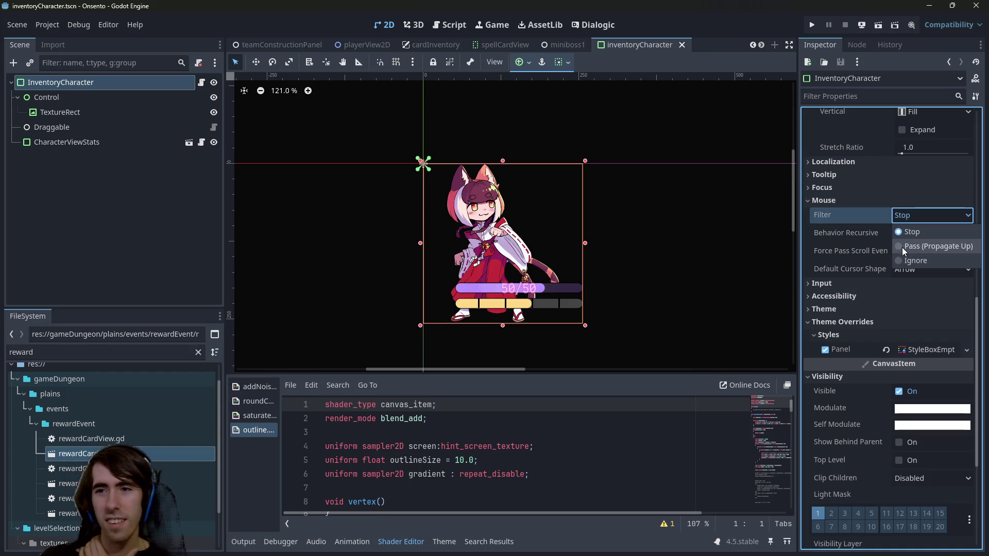
{"action": "left_click", "coordinate": [901, 247]}
{"action": "key", "text": "ctrl+s"}
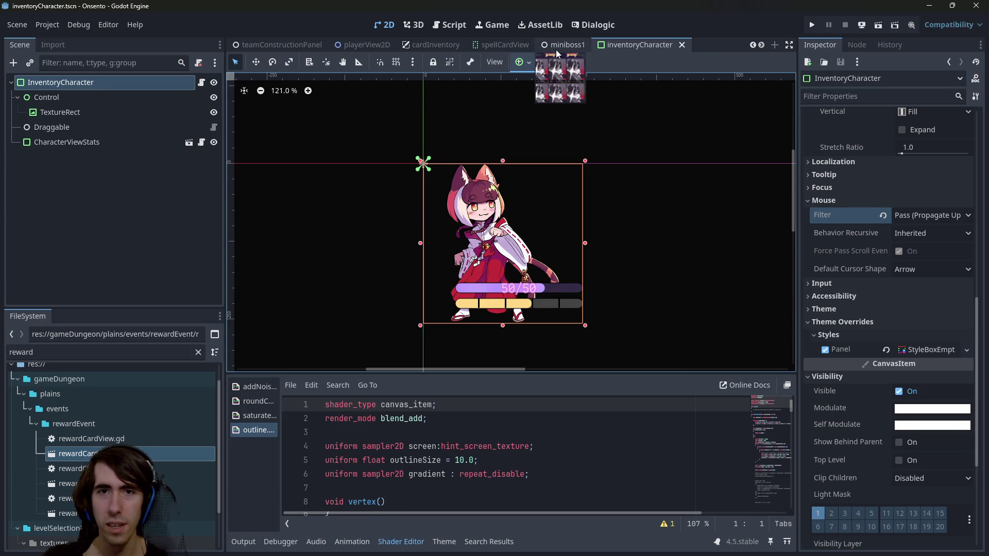
Return to the rewardEventRoom scene and run it to test hovering
{"action": "scroll", "coordinate": [555, 49], "scroll_direction": "down", "scroll_amount": 4}
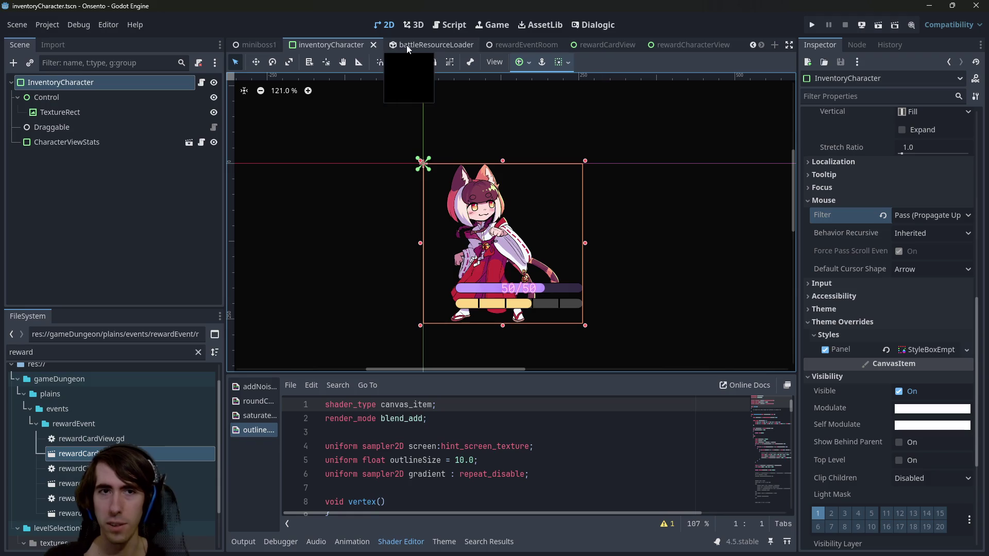
{"action": "left_click", "coordinate": [530, 45]}
{"action": "left_click", "coordinate": [895, 23]}
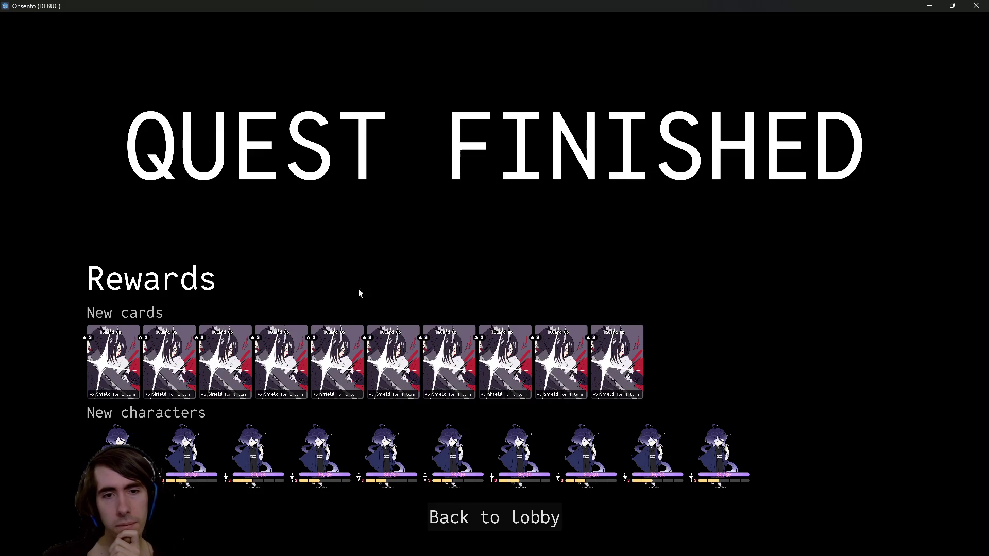
Check that hovered reward characters and cards enlarge, then close the Onsento debug window
{"action": "mouse_move", "coordinate": [326, 392]}
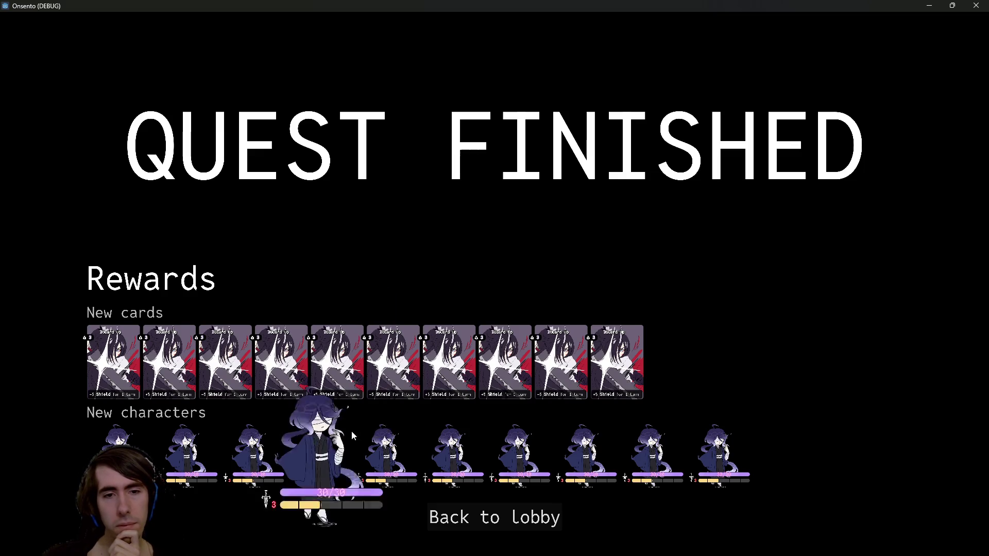
{"action": "mouse_move", "coordinate": [333, 440]}
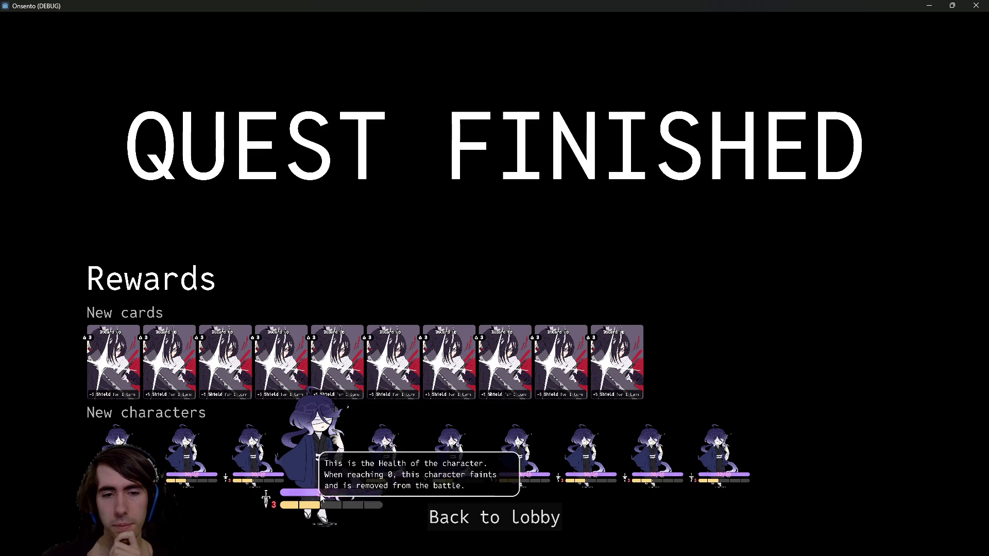
{"action": "mouse_move", "coordinate": [371, 504]}
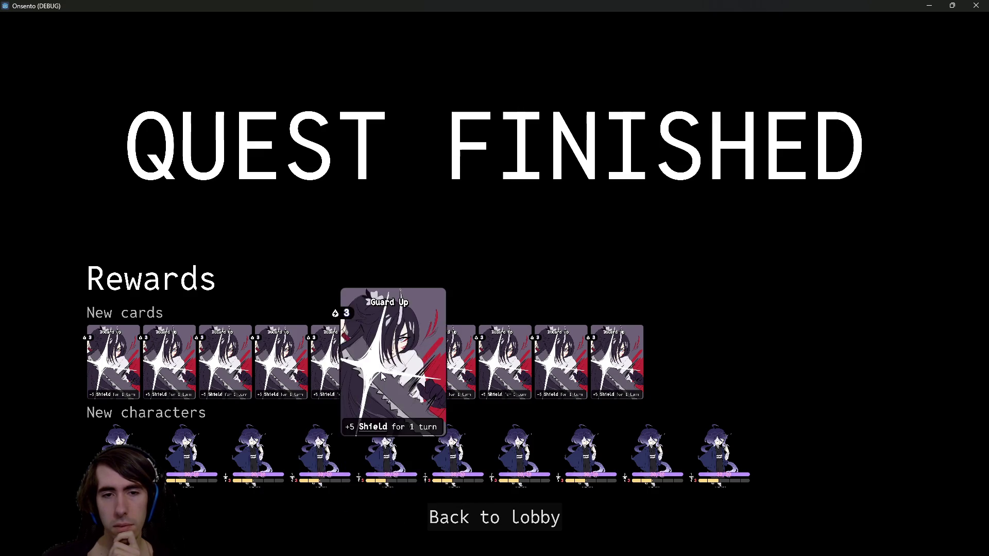
{"action": "mouse_move", "coordinate": [397, 396]}
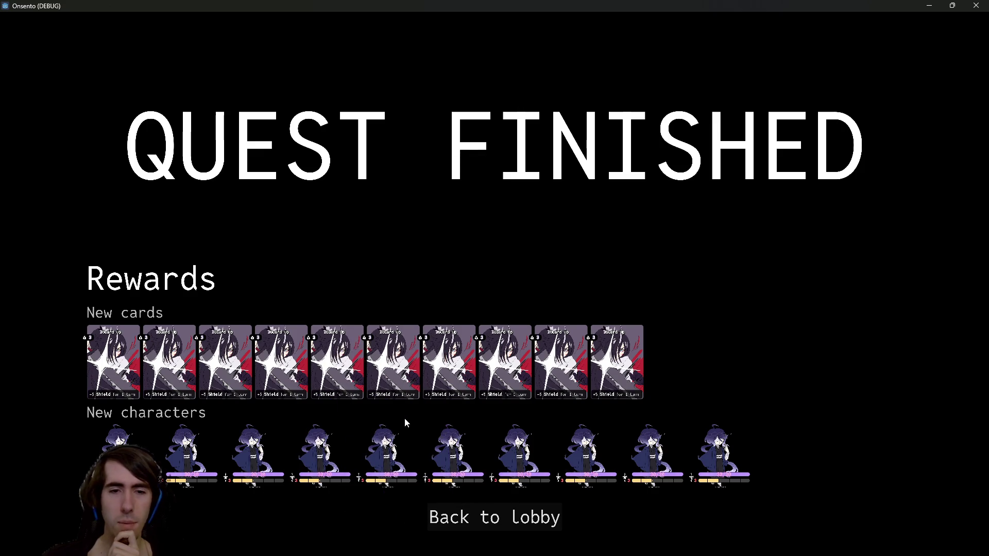
{"action": "left_click", "coordinate": [966, 5]}
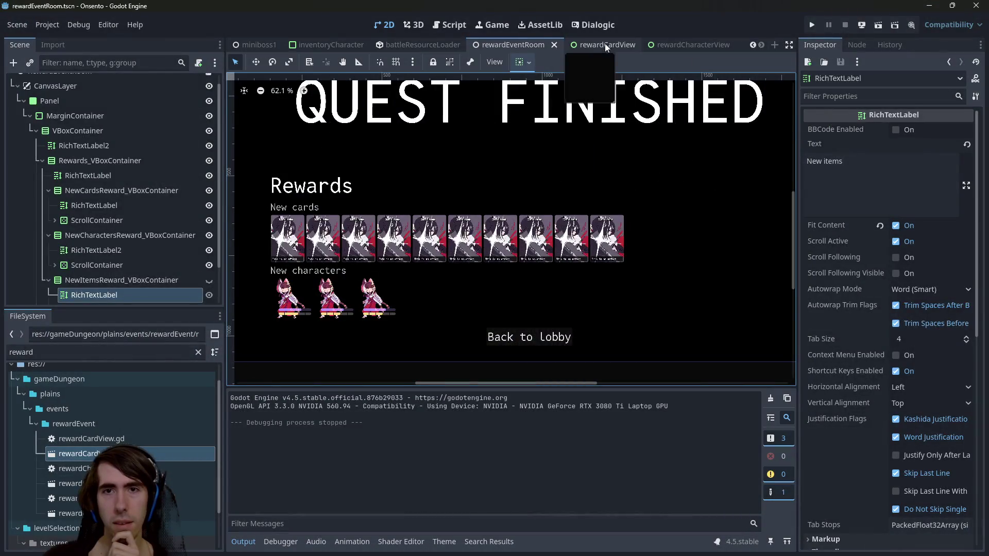
Set the RewardCardView root's mouse filter to Pass (Propagate Up)
{"action": "left_click", "coordinate": [604, 44]}
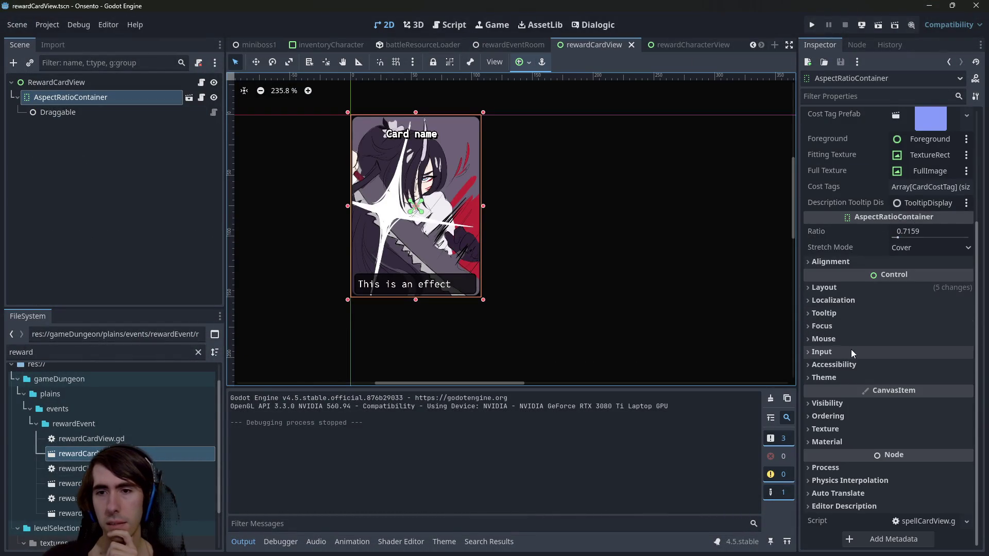
{"action": "left_click", "coordinate": [56, 82]}
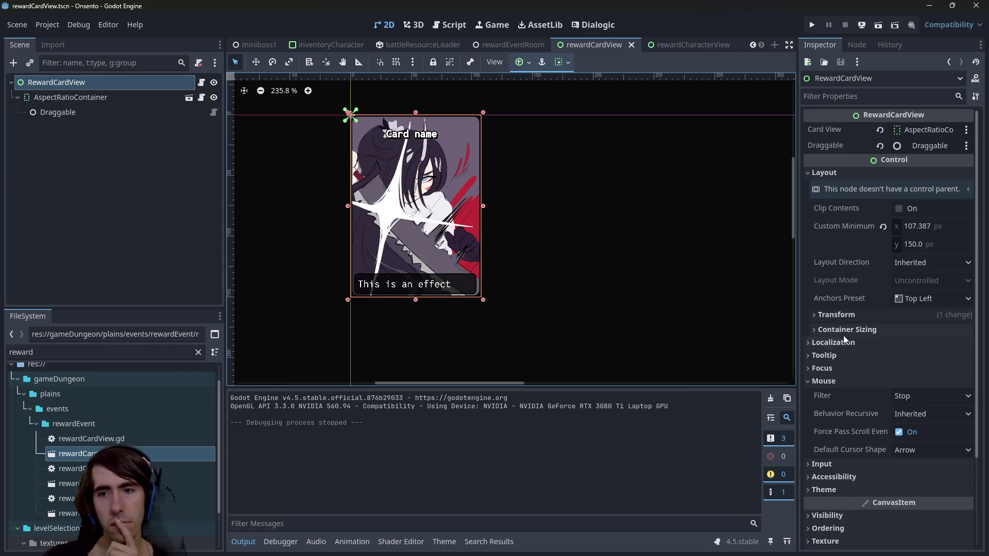
{"action": "left_click", "coordinate": [851, 172]}
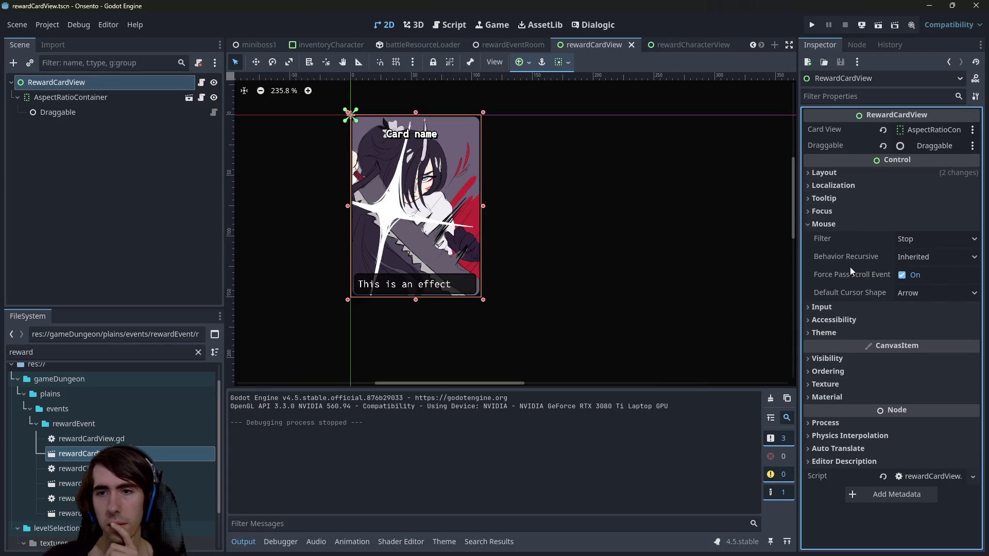
{"action": "left_click", "coordinate": [917, 238]}
{"action": "left_click", "coordinate": [930, 269]}
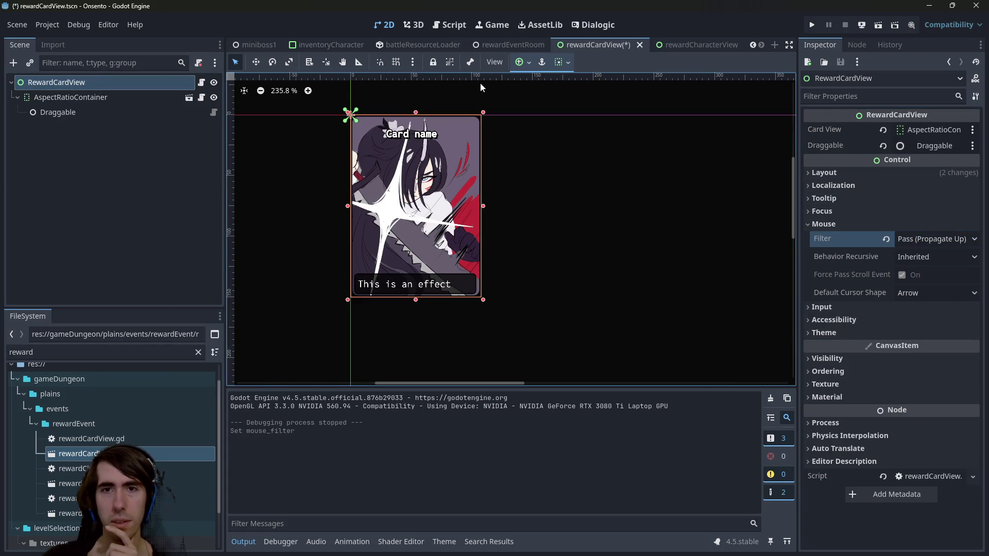
Set the RewardCharacterView root's mouse filter to Pass (Propagate Up) and save that scene
{"action": "left_click", "coordinate": [676, 45]}
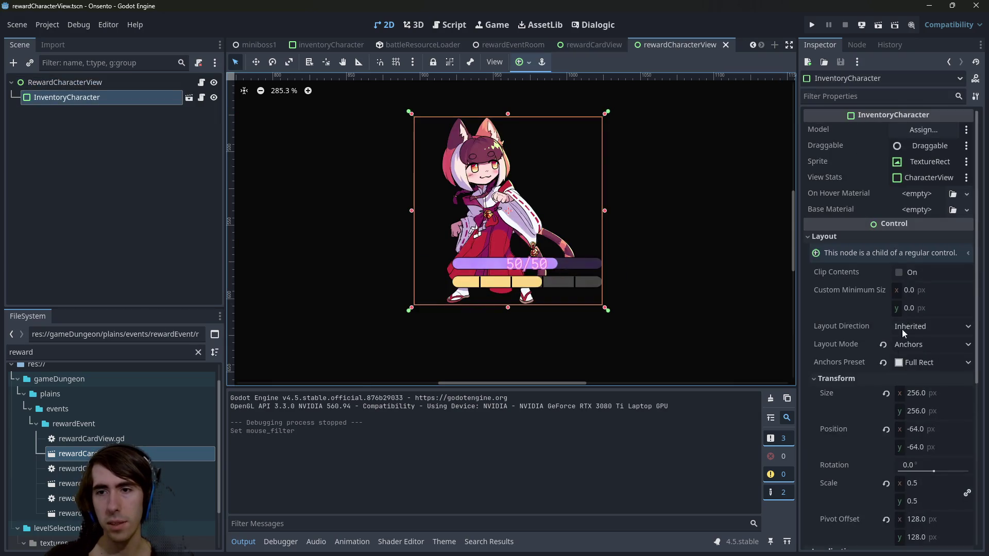
{"action": "left_click", "coordinate": [837, 185]}
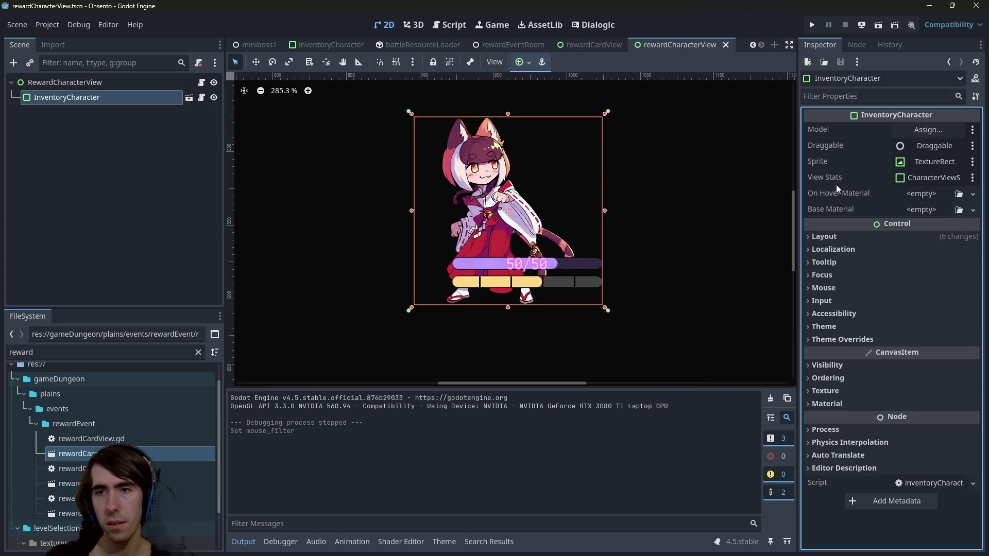
{"action": "left_click", "coordinate": [840, 287]}
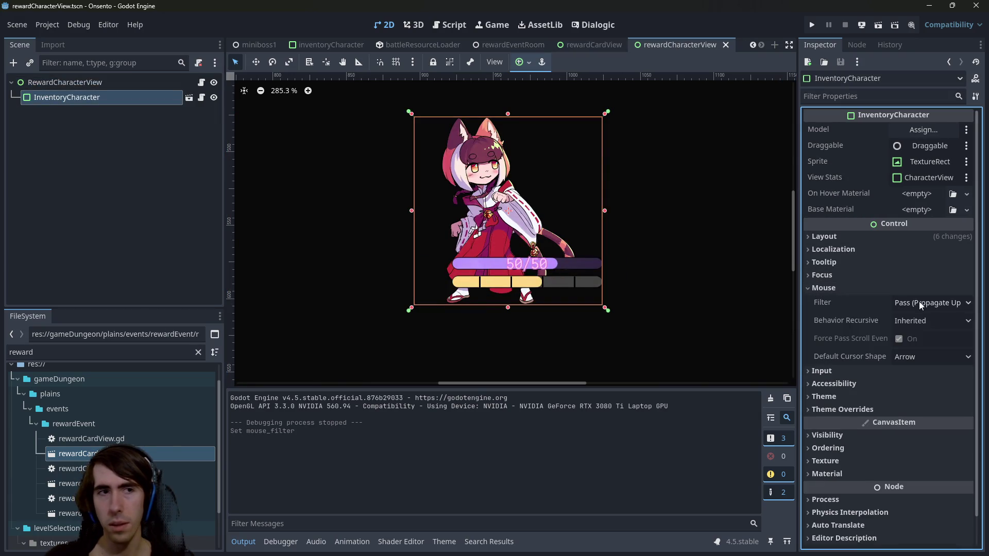
{"action": "left_click", "coordinate": [169, 85]}
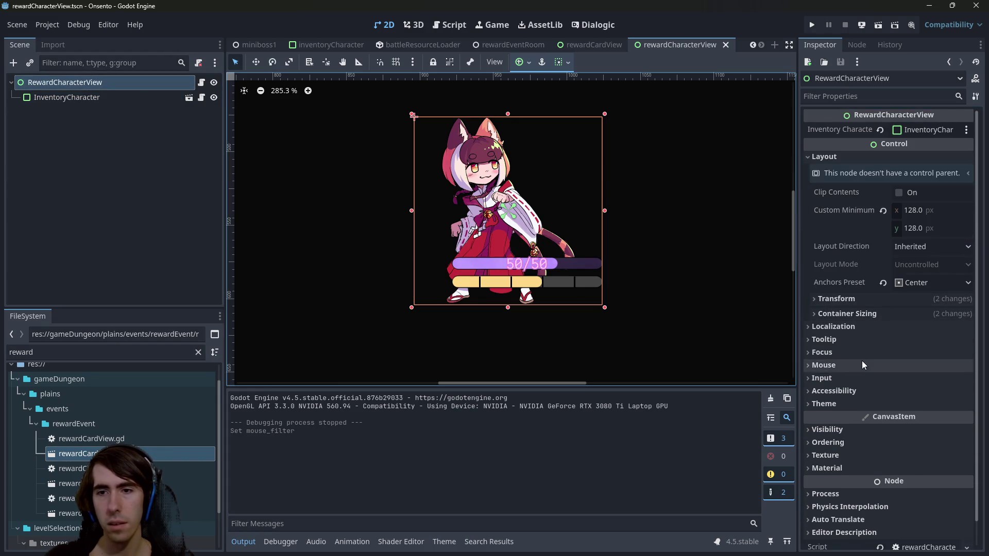
{"action": "left_click", "coordinate": [864, 365]}
{"action": "left_click", "coordinate": [908, 384]}
{"action": "left_click", "coordinate": [918, 412]}
{"action": "key", "text": "ctrl+s"}
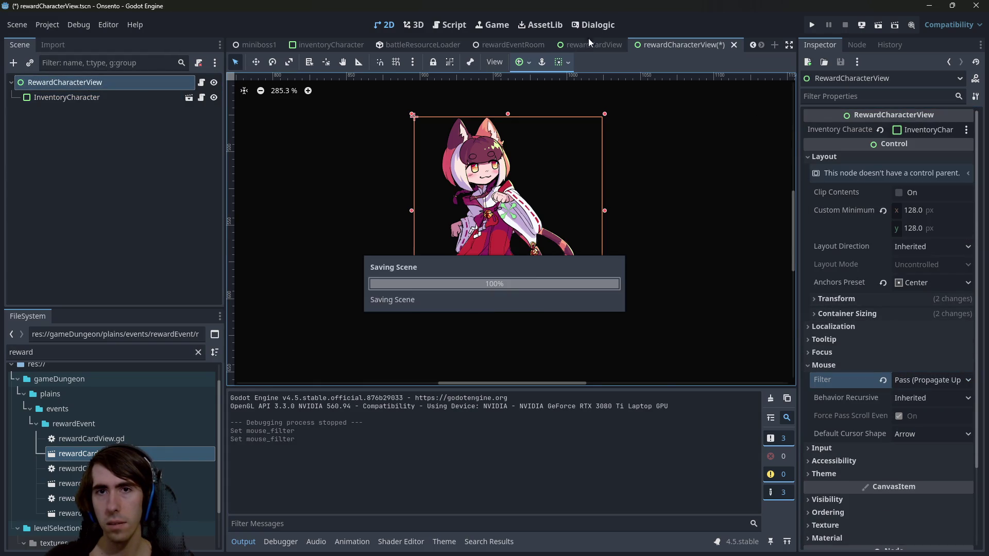
Check the card root's draw order, then test-run rewardEventRoom with F6 and stop it
{"action": "left_click", "coordinate": [577, 47]}
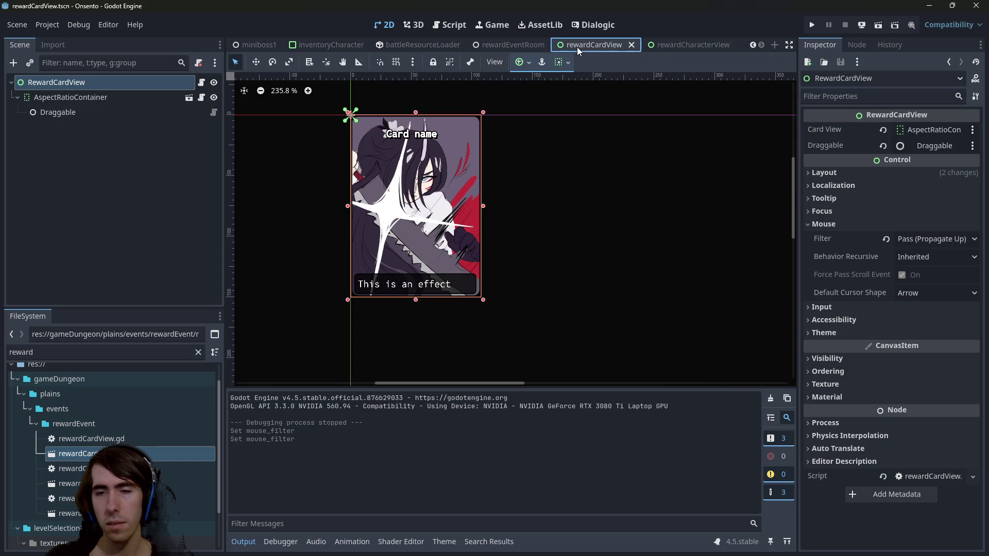
{"action": "left_click", "coordinate": [874, 374]}
{"action": "left_click", "coordinate": [874, 374]}
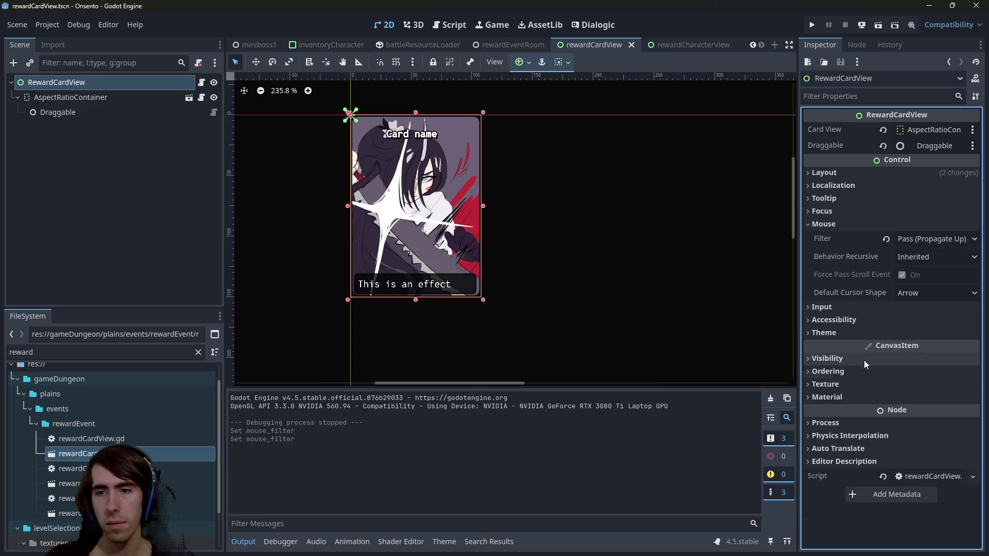
{"action": "left_click", "coordinate": [509, 44]}
{"action": "key", "text": "F6"}
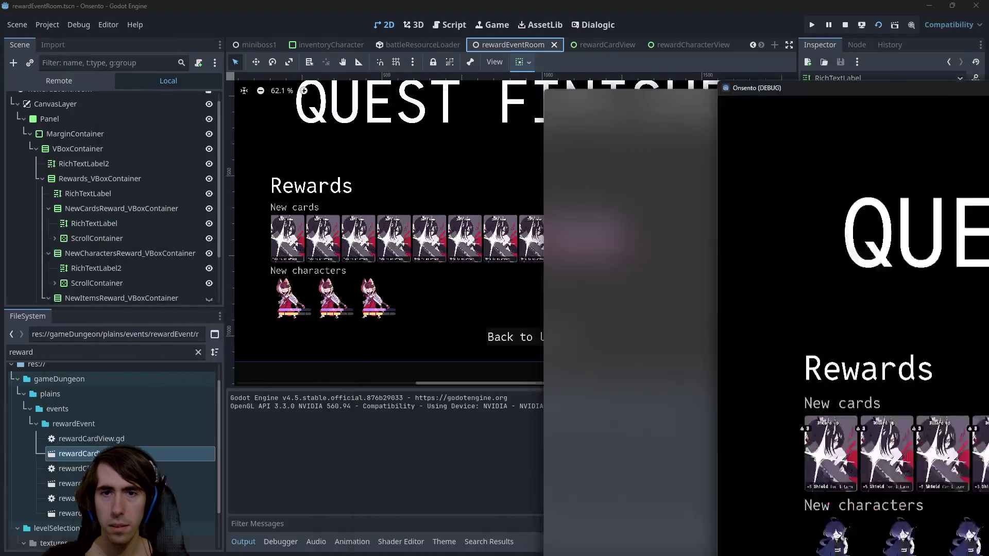
{"action": "key", "text": "alt+F4"}
{"action": "left_click", "coordinate": [281, 542]}
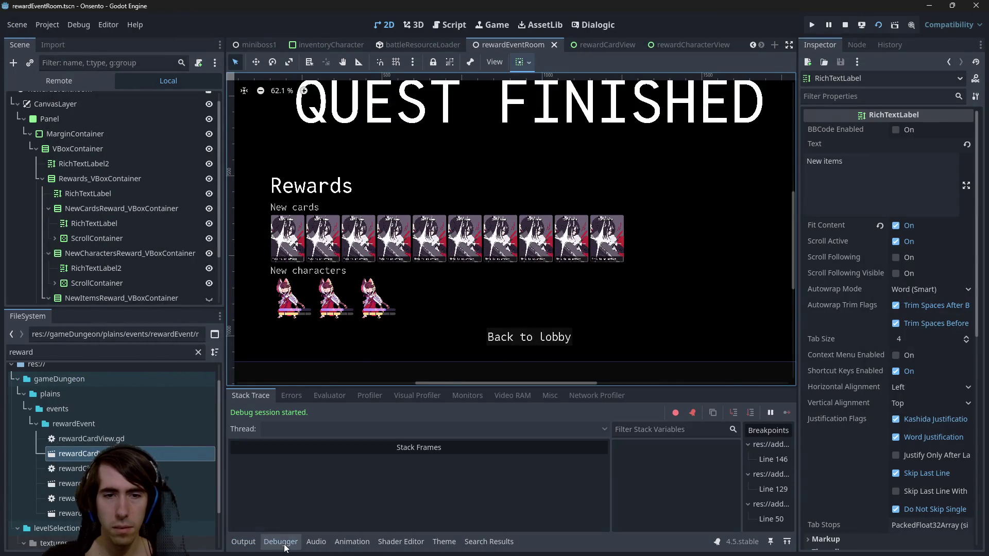
Read the Clicked Control path in Debugger > Misc and check NewCharactersReward_VBoxContainer's mouse properties
{"action": "left_click", "coordinate": [595, 394]}
{"action": "left_click", "coordinate": [550, 396]}
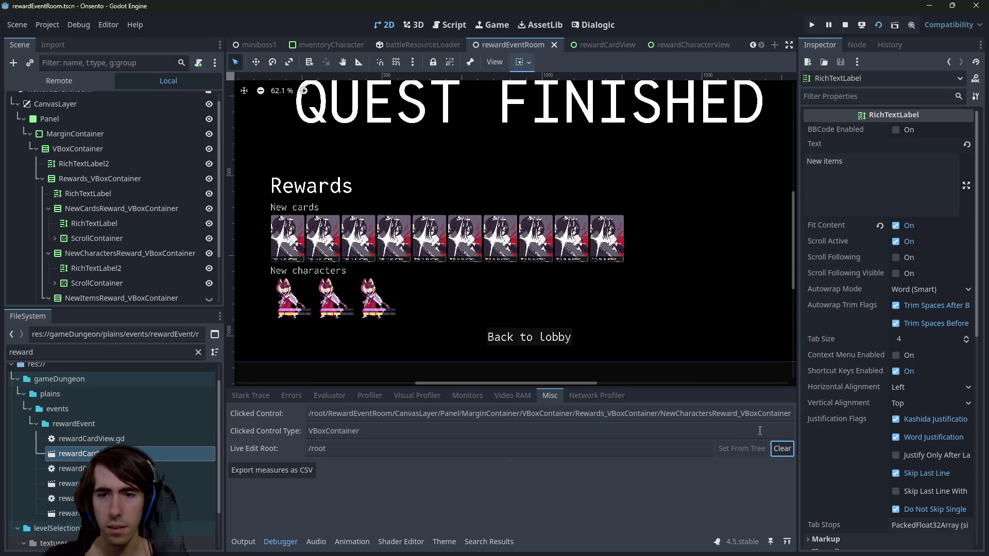
{"action": "left_click_drag", "start_coordinate": [727, 414], "coordinate": [786, 417]}
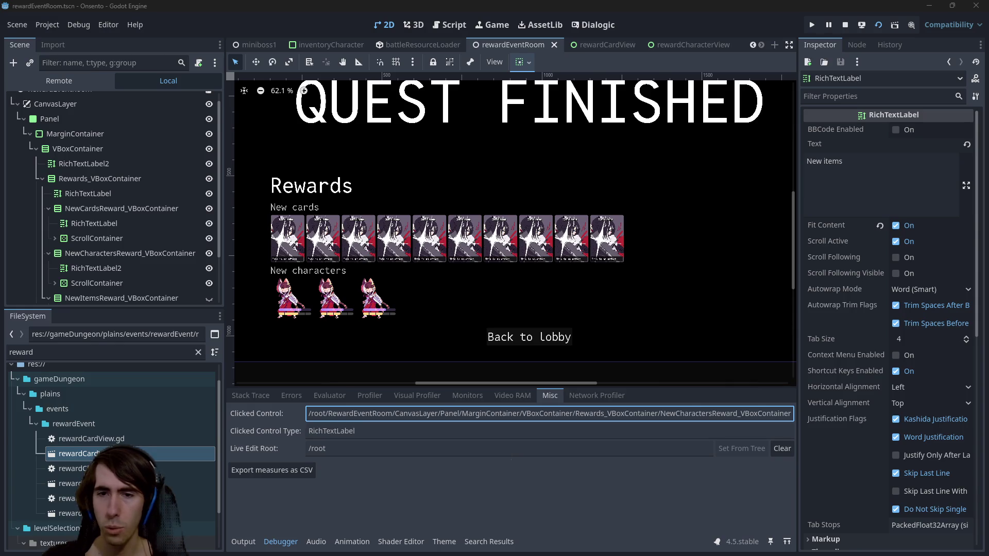
{"action": "left_click", "coordinate": [110, 250]}
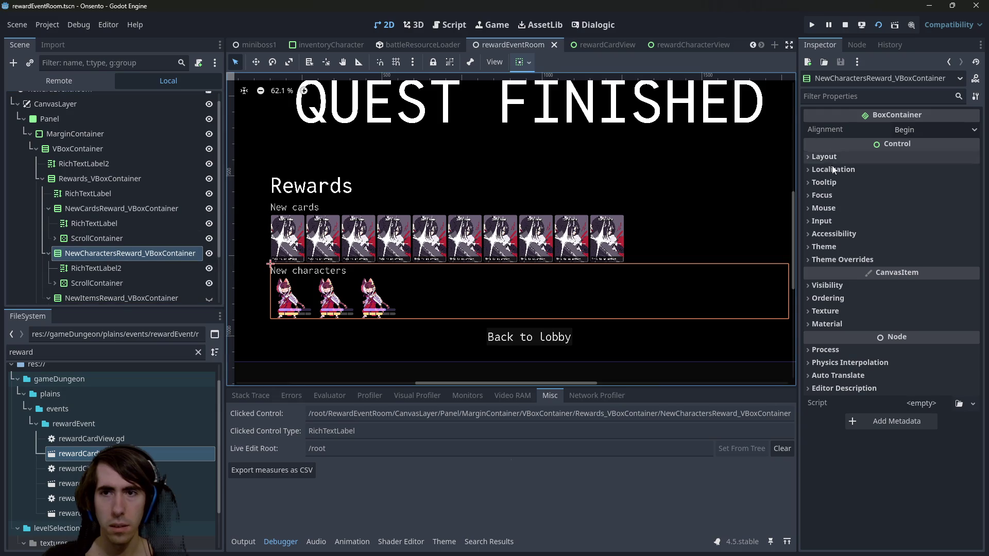
{"action": "left_click", "coordinate": [854, 209]}
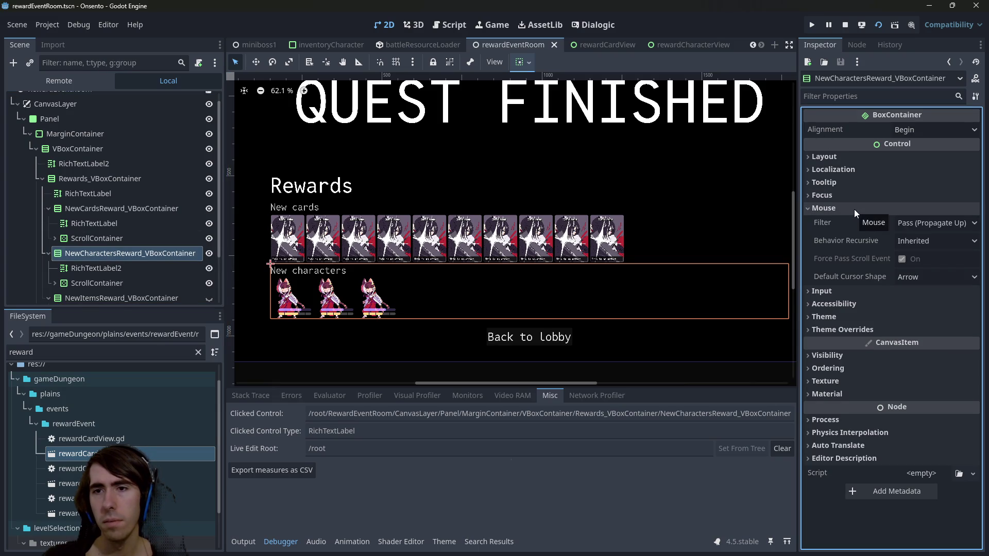
{"action": "left_click", "coordinate": [858, 196]}
{"action": "left_click", "coordinate": [857, 195]}
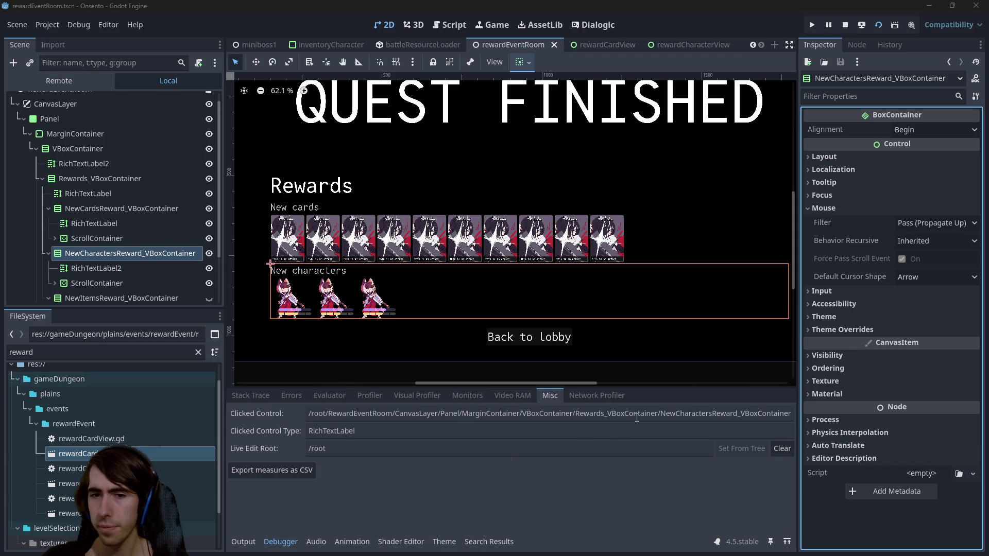
{"action": "left_click_drag", "start_coordinate": [731, 414], "coordinate": [795, 416]}
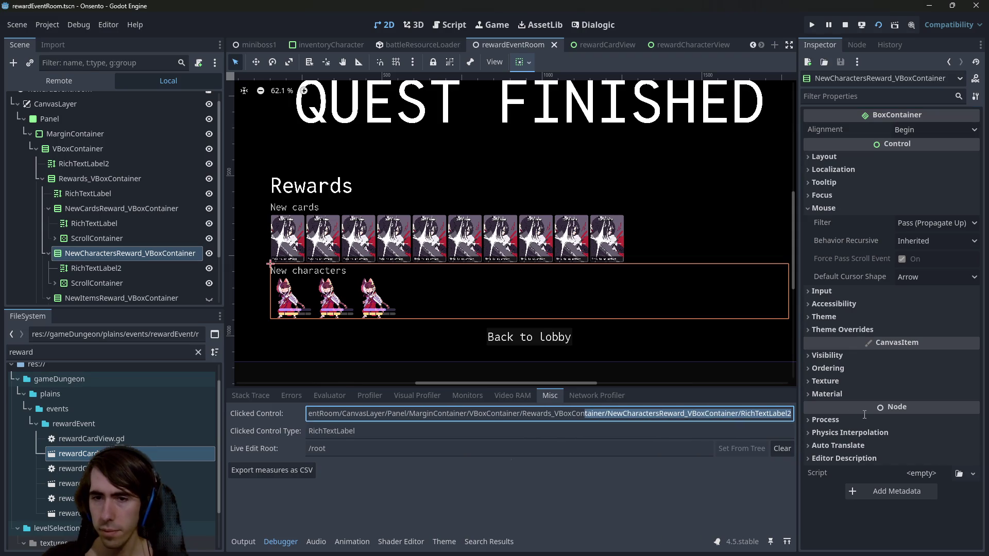
Set the New characters heading label's mouse filter to Ignore
{"action": "left_click", "coordinate": [125, 273]}
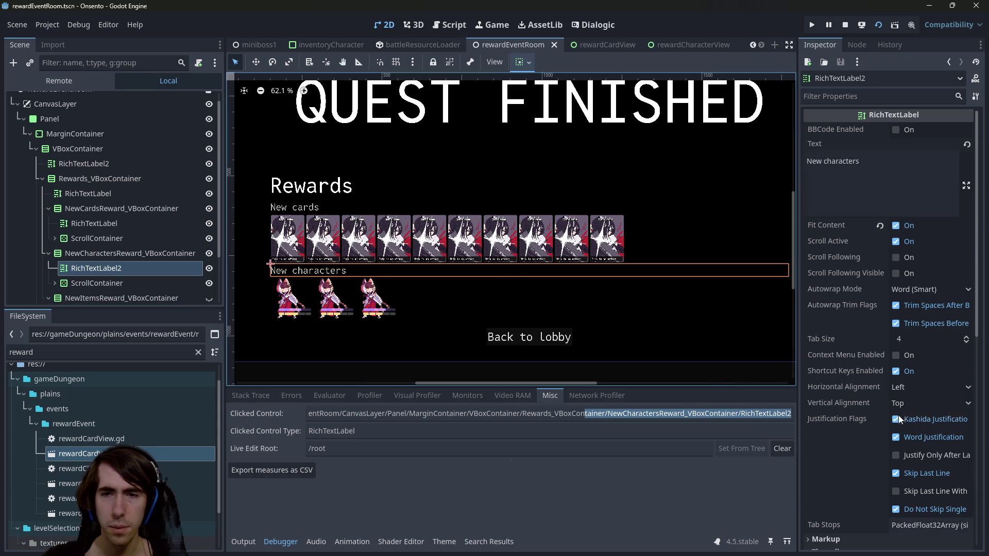
{"action": "scroll", "coordinate": [892, 415], "scroll_direction": "down", "scroll_amount": 5}
{"action": "scroll", "coordinate": [865, 419], "scroll_direction": "down", "scroll_amount": 3}
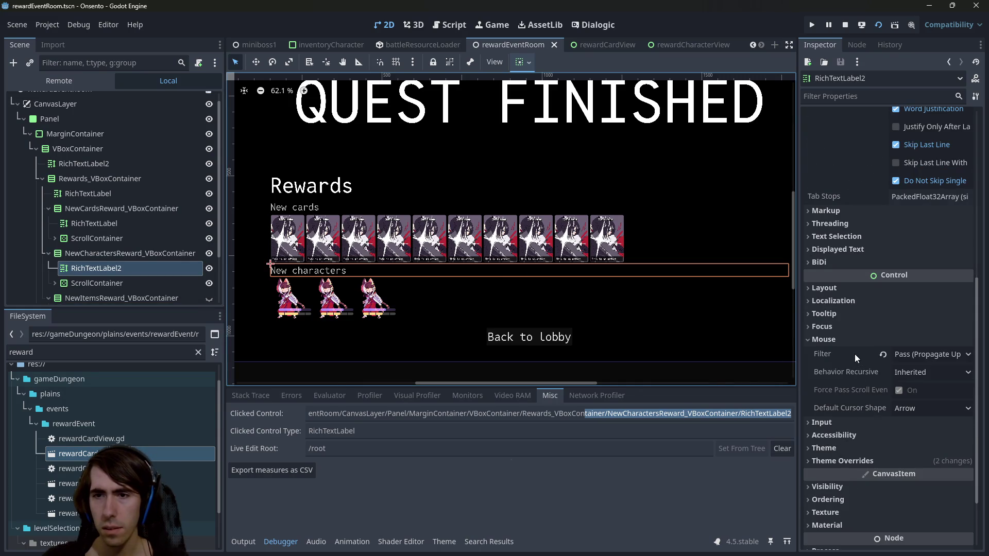
{"action": "left_click", "coordinate": [914, 352]}
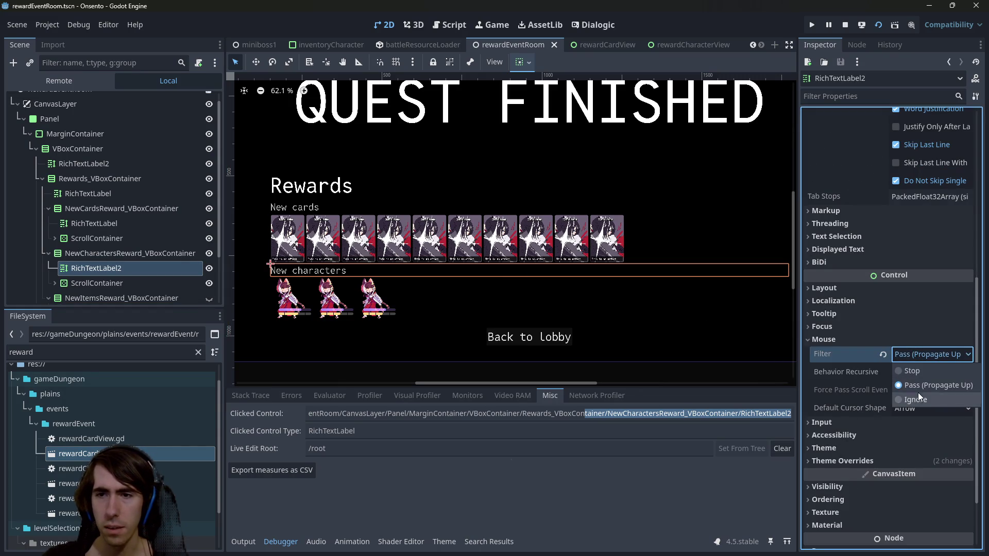
{"action": "left_click", "coordinate": [919, 400]}
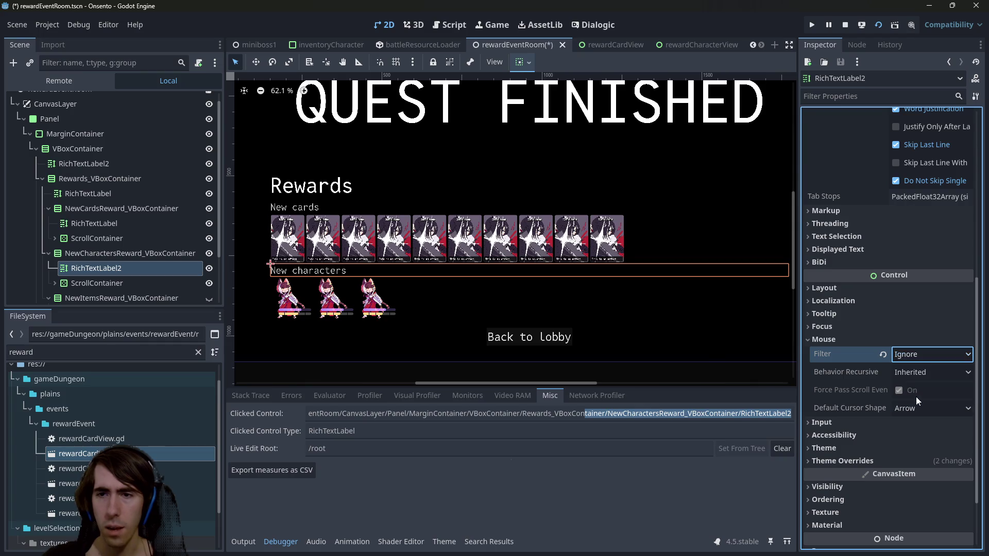
Set the New cards heading label's mouse filter to Ignore
{"action": "left_click", "coordinate": [103, 227]}
{"action": "scroll", "coordinate": [907, 400], "scroll_direction": "down", "scroll_amount": 9}
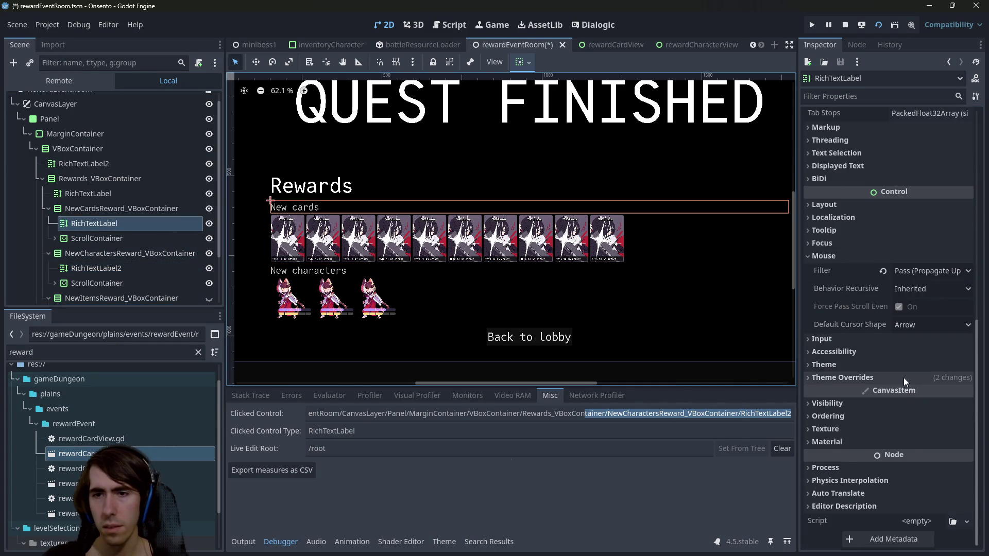
{"action": "scroll", "coordinate": [908, 388], "scroll_direction": "down", "scroll_amount": 2}
{"action": "left_click", "coordinate": [894, 380]}
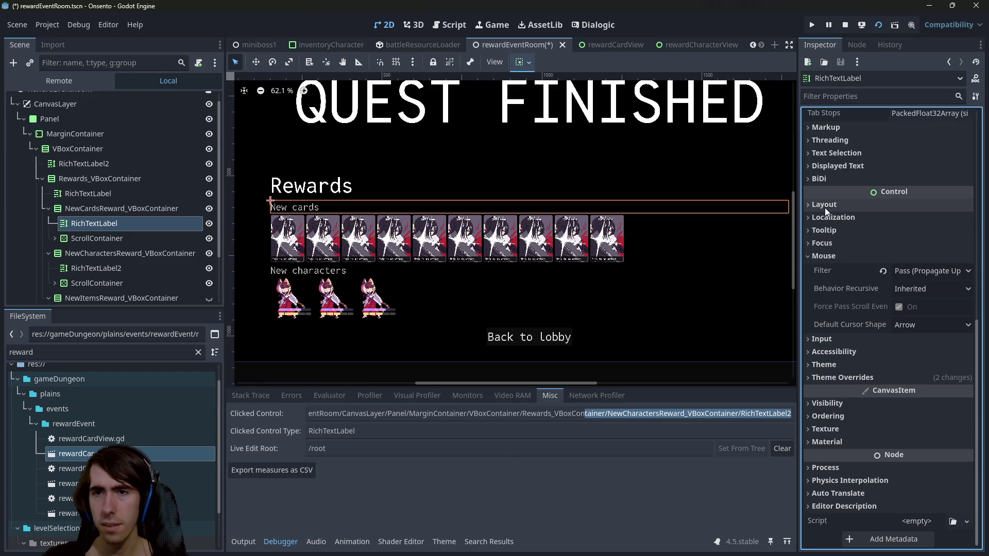
{"action": "left_click", "coordinate": [845, 204]}
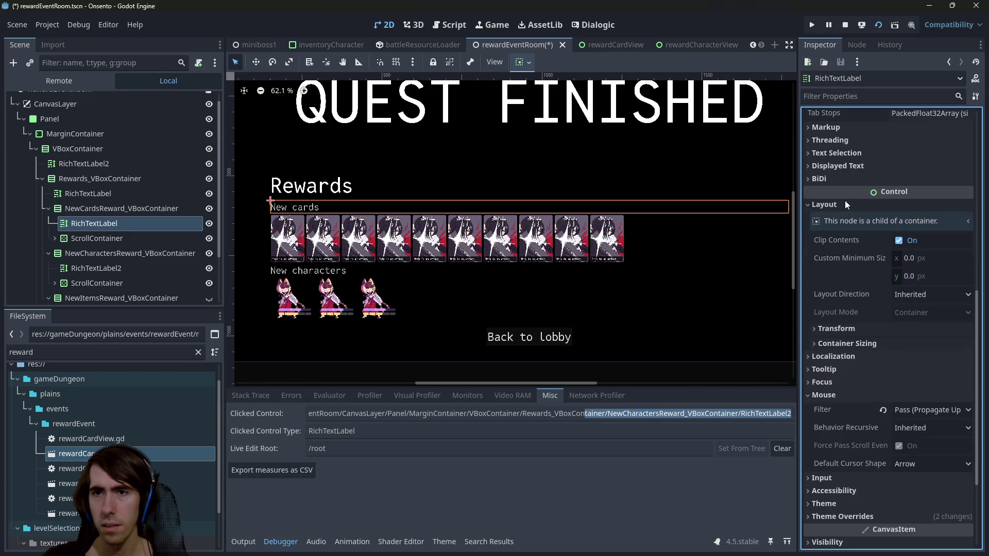
{"action": "left_click", "coordinate": [845, 204]}
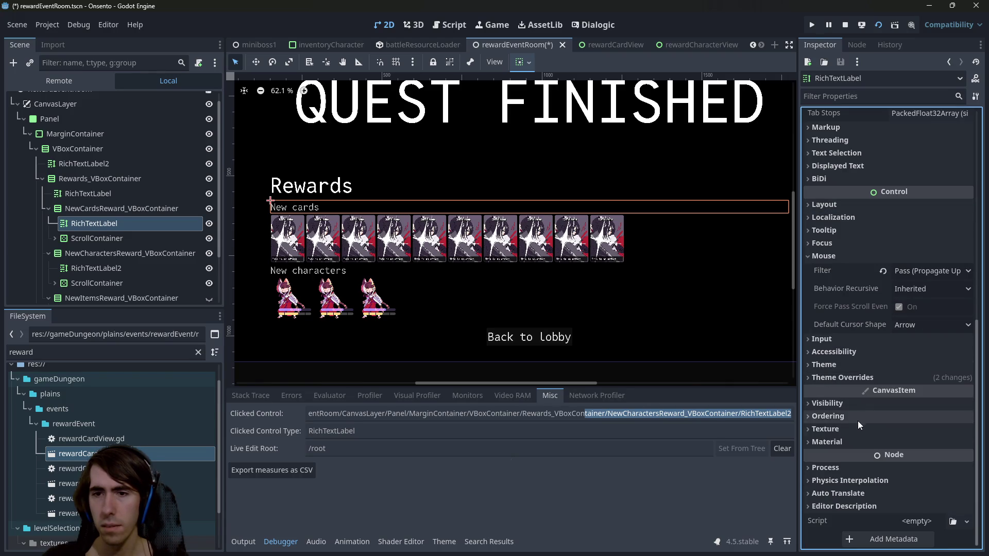
{"action": "left_click", "coordinate": [898, 271]}
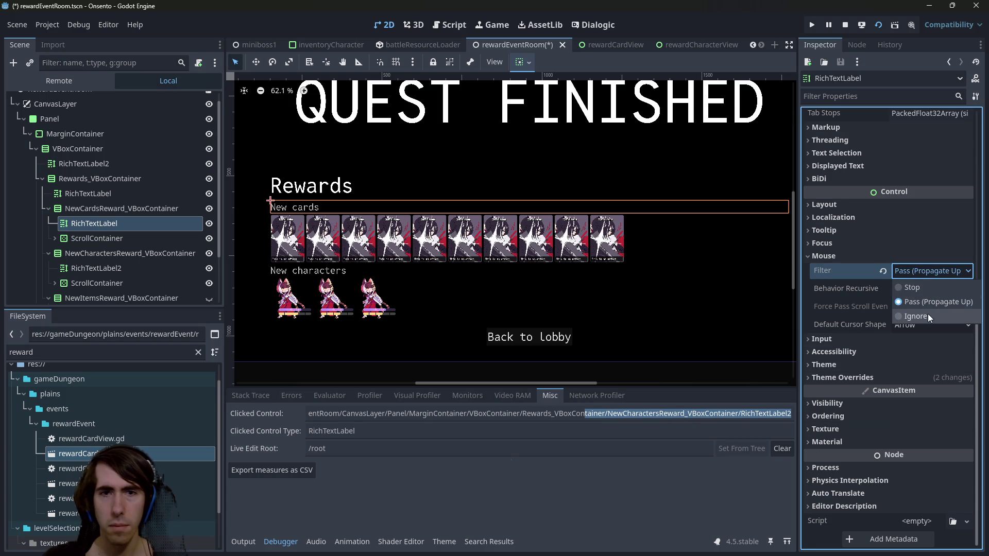
{"action": "left_click", "coordinate": [928, 315]}
Set the Rewards heading label's mouse filter to Ignore
{"action": "left_click", "coordinate": [113, 191]}
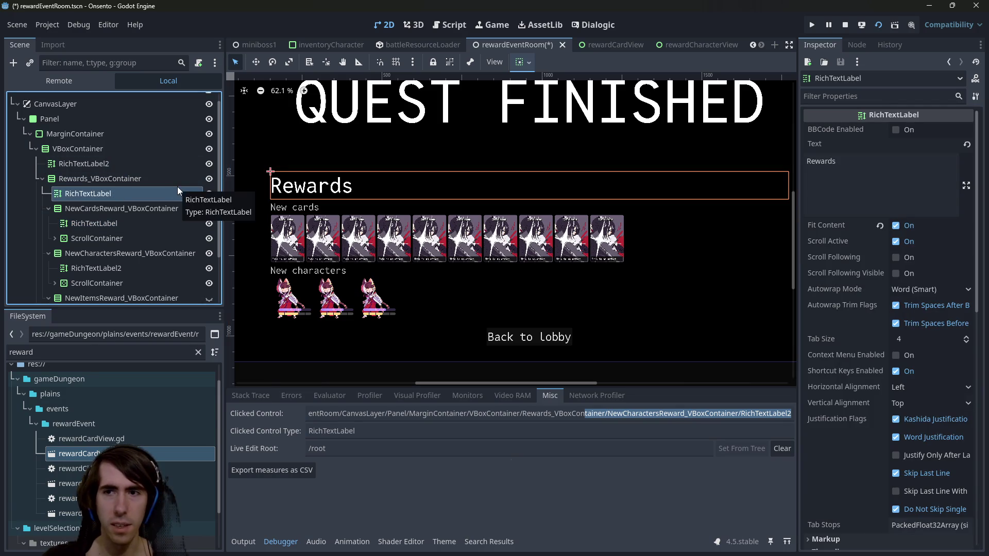
{"action": "scroll", "coordinate": [837, 383], "scroll_direction": "down", "scroll_amount": 10}
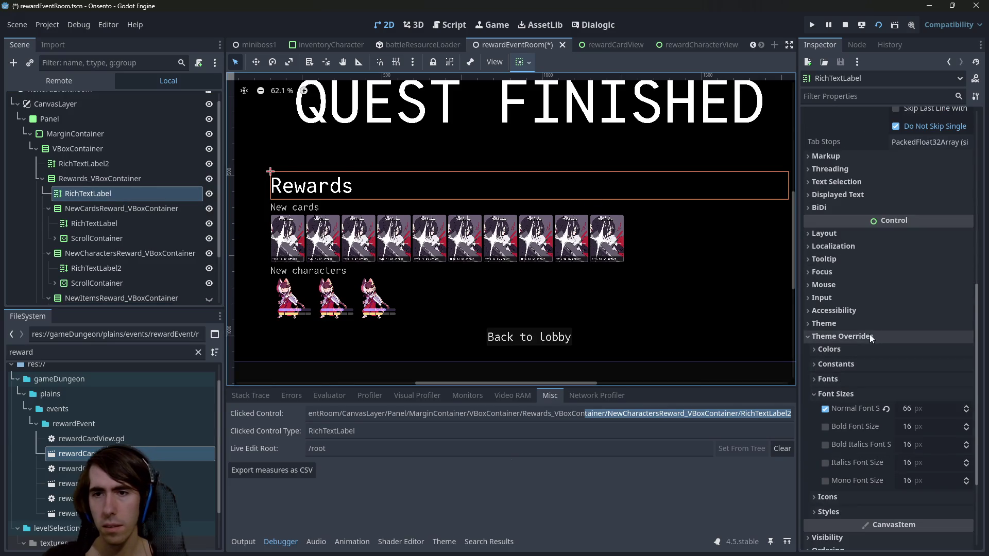
{"action": "left_click", "coordinate": [858, 336]}
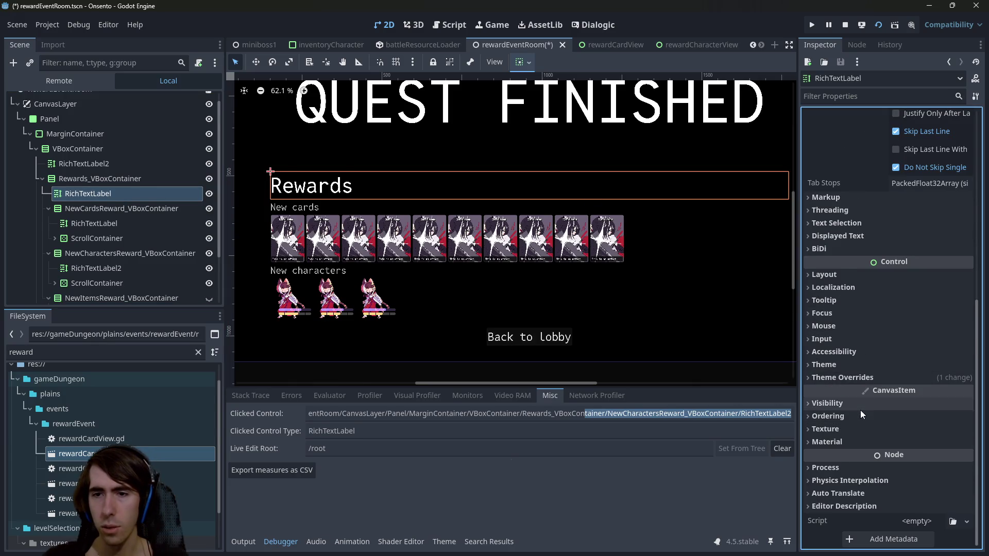
{"action": "left_click", "coordinate": [835, 324]}
{"action": "left_click", "coordinate": [931, 343]}
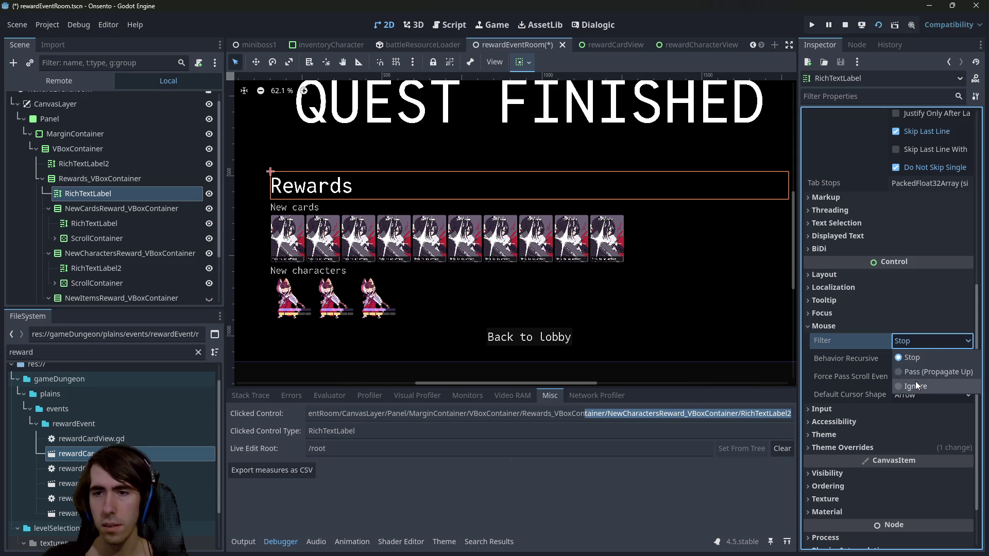
{"action": "left_click", "coordinate": [915, 385]}
Set the New items label's mouse filter to Ignore and save the rewardEventRoom scene
{"action": "scroll", "coordinate": [72, 271], "scroll_direction": "down", "scroll_amount": 3}
{"action": "left_click", "coordinate": [95, 262]}
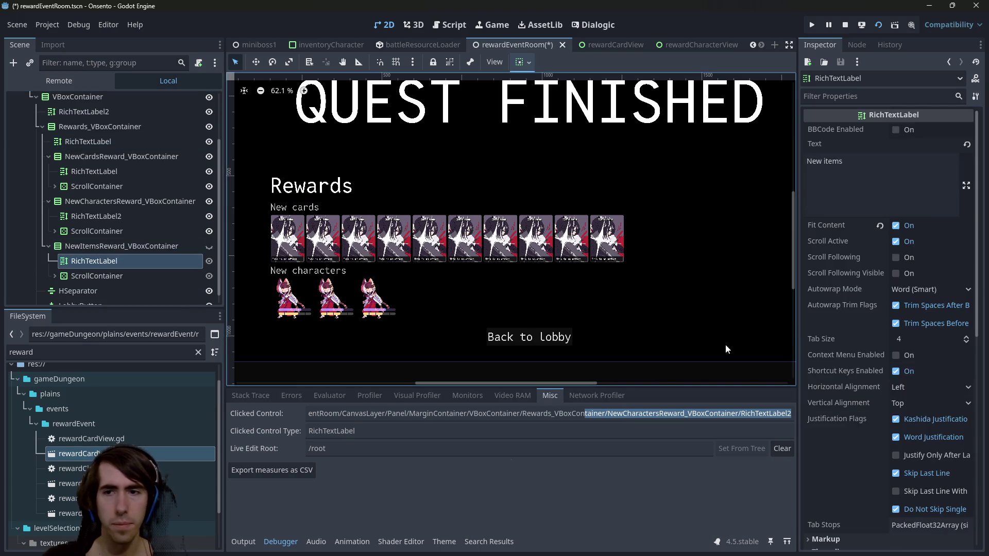
{"action": "scroll", "coordinate": [893, 402], "scroll_direction": "down", "scroll_amount": 10}
{"action": "left_click", "coordinate": [932, 271]}
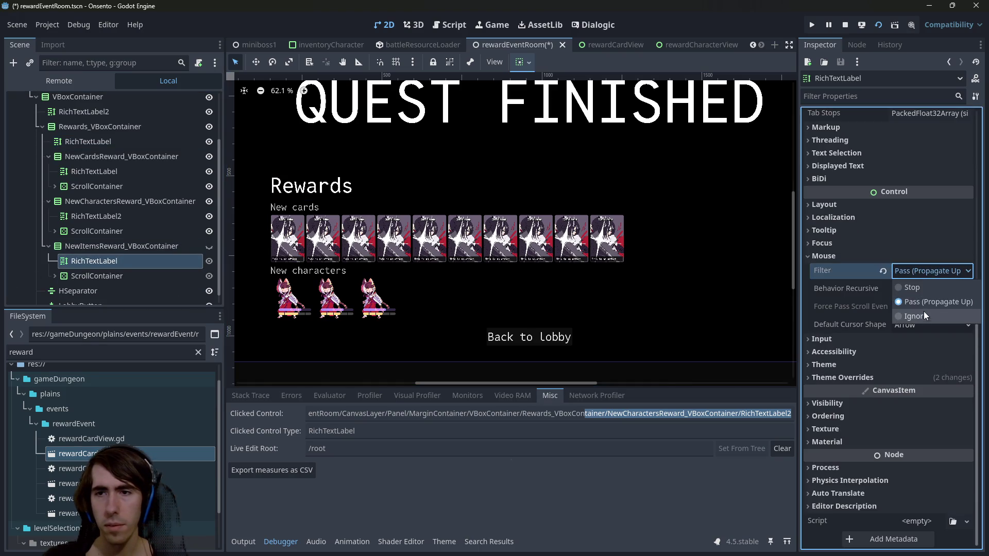
{"action": "left_click", "coordinate": [915, 315]}
{"action": "key", "text": "ctrl+s"}
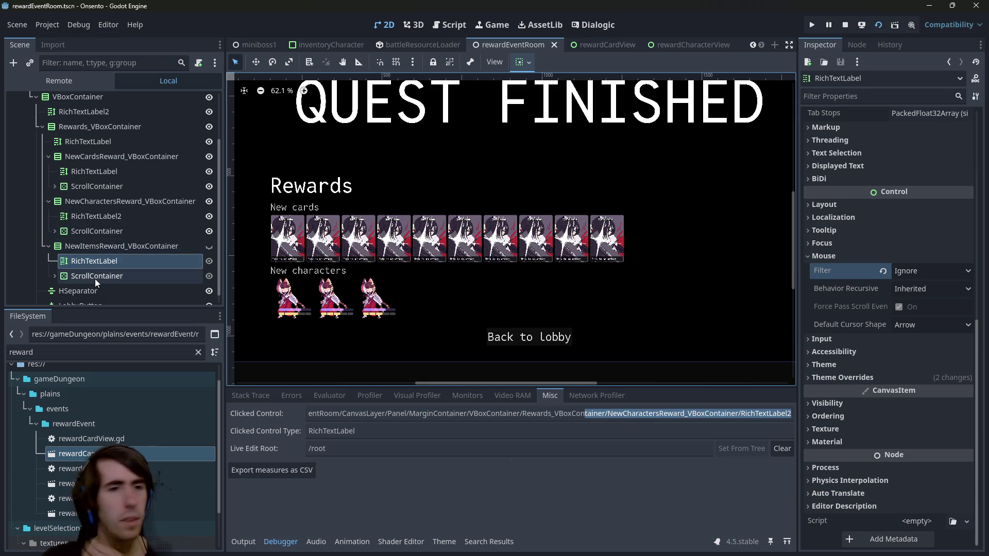
{"action": "left_click", "coordinate": [94, 277]}
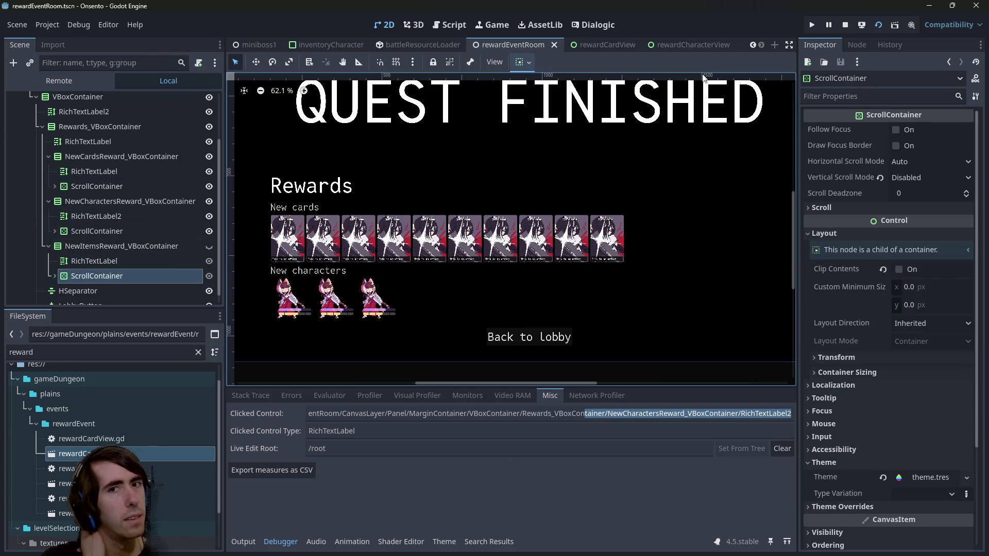
Stop the game, rerun it with F5, close it, and view the debugger's clicked-control info
{"action": "left_click", "coordinate": [847, 24]}
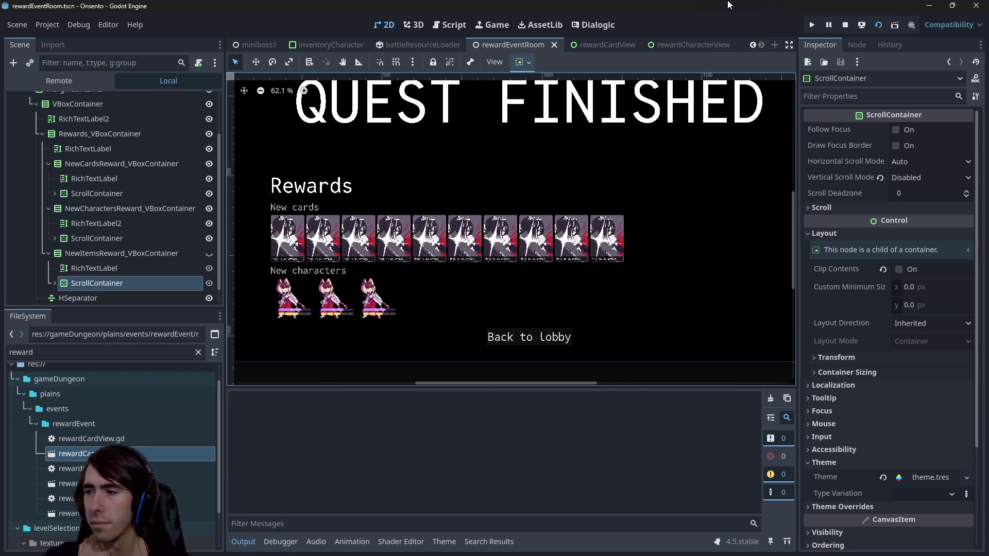
{"action": "key", "text": "F5"}
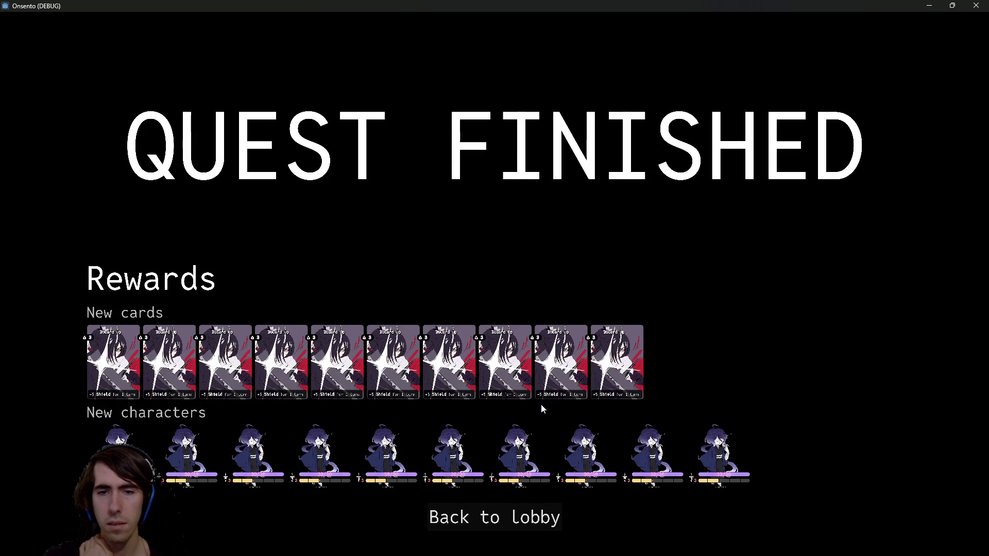
{"action": "key", "text": "alt+F4"}
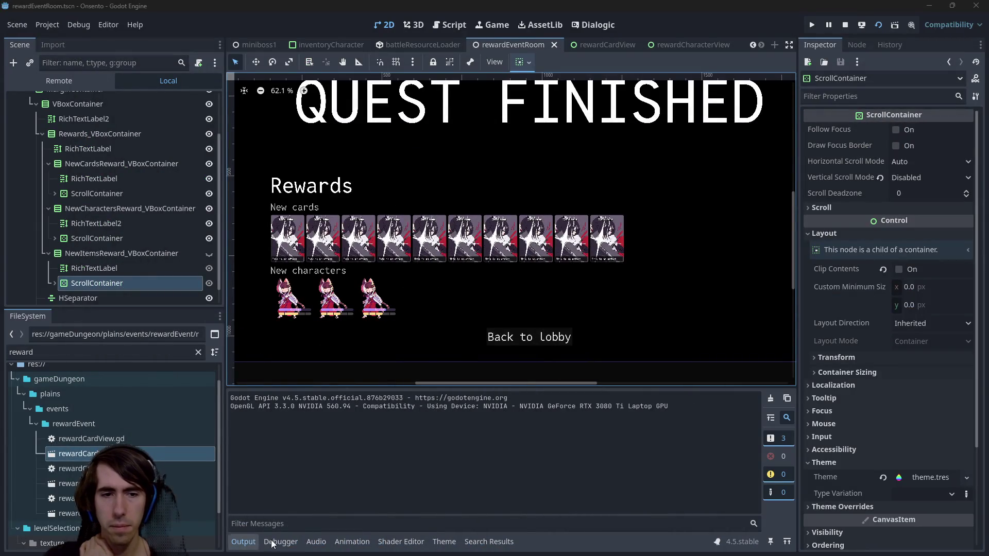
{"action": "left_click", "coordinate": [269, 542]}
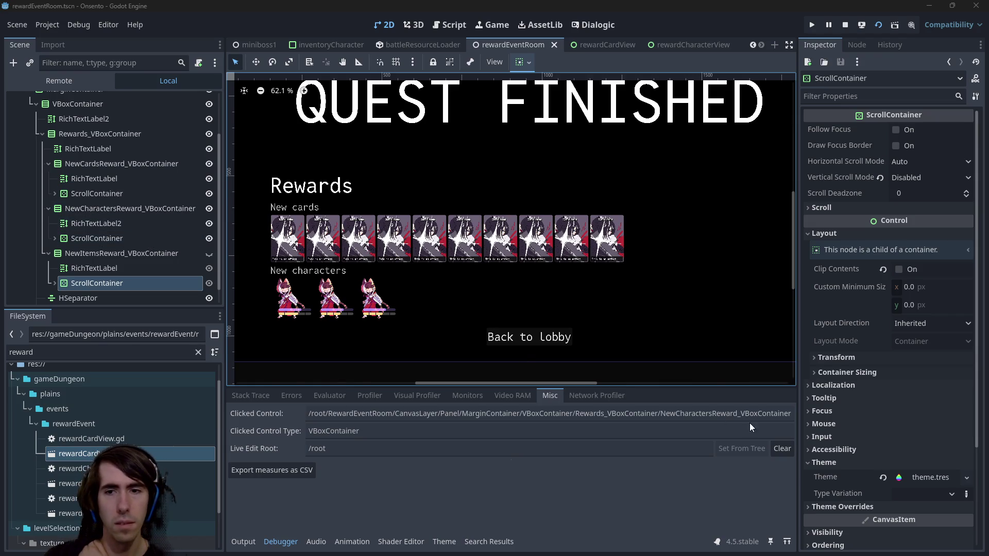
Set NewItemsReward_VBoxContainer's mouse filter to Ignore and check NewCharactersReward_VBoxContainer's mouse filter
{"action": "left_click_drag", "start_coordinate": [733, 414], "coordinate": [800, 417]}
{"action": "left_click", "coordinate": [132, 254]}
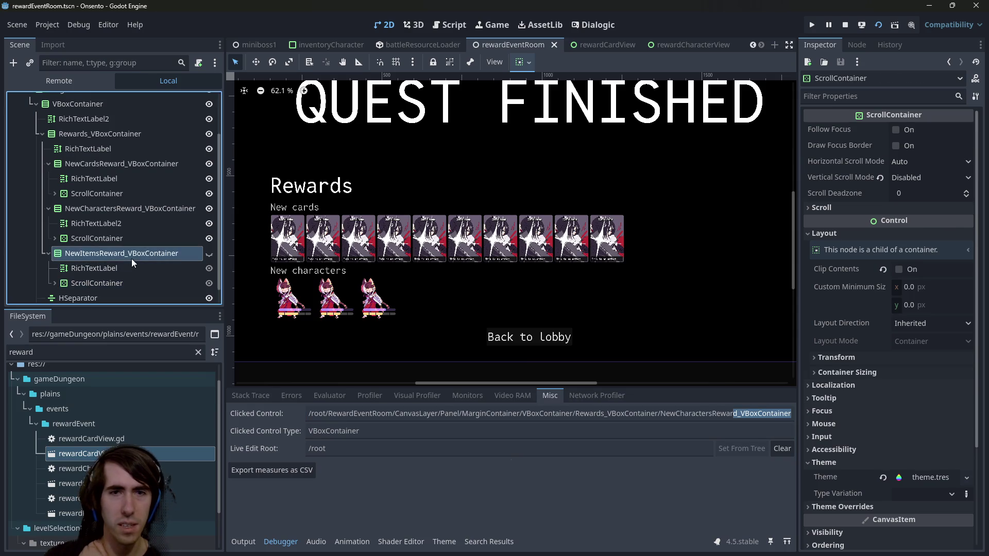
{"action": "left_click", "coordinate": [911, 223]}
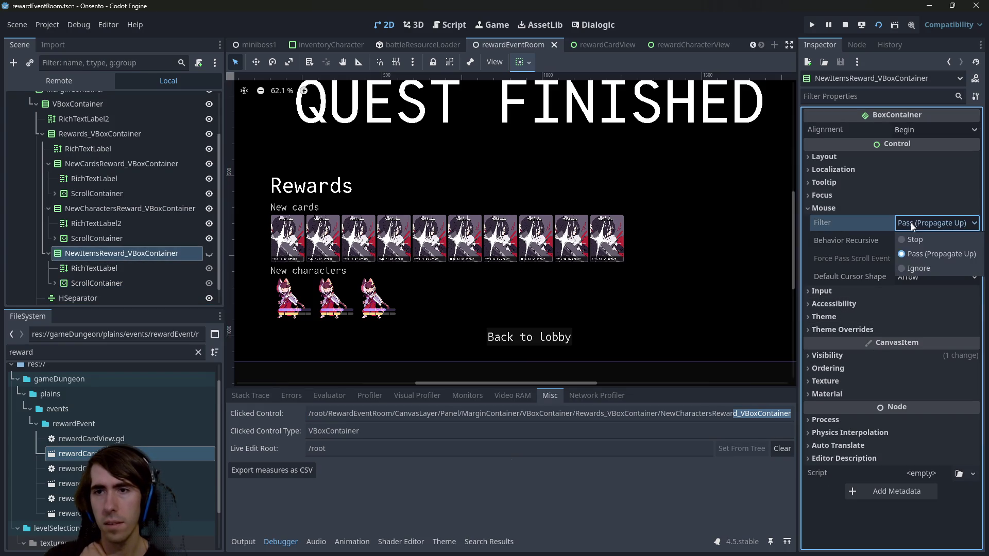
{"action": "left_click", "coordinate": [921, 273]}
{"action": "left_click", "coordinate": [138, 208]}
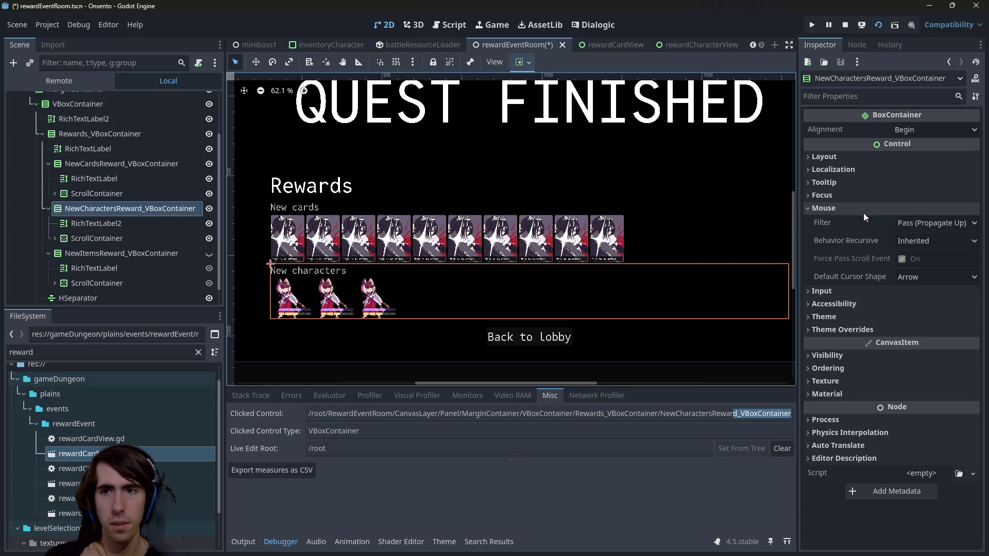
{"action": "left_click", "coordinate": [926, 225]}
{"action": "left_click", "coordinate": [935, 267]}
Set NewCardsReward_VBoxContainer's mouse filter to Ignore, save the scene, and restart the game
{"action": "left_click", "coordinate": [129, 164]}
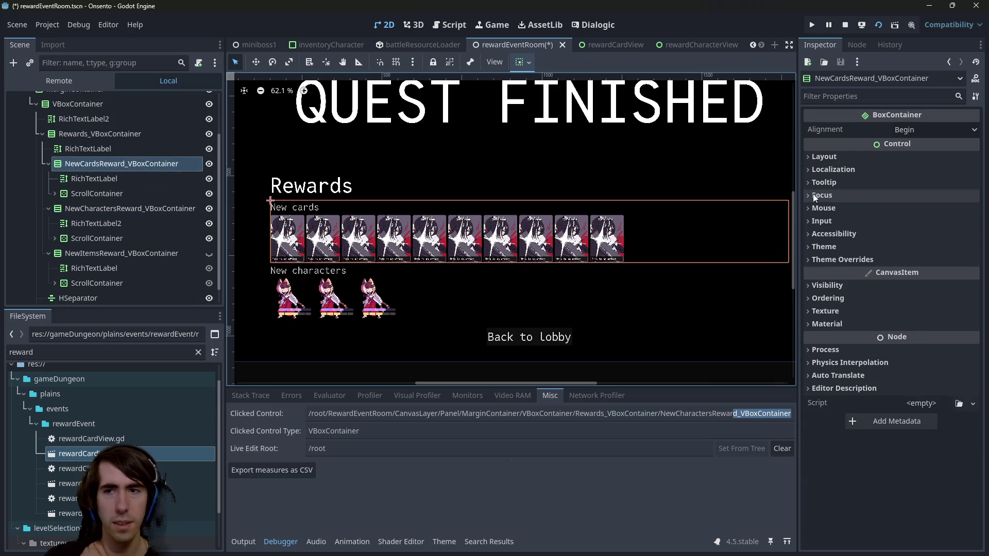
{"action": "left_click", "coordinate": [852, 215]}
{"action": "left_click", "coordinate": [922, 223]}
{"action": "left_click", "coordinate": [919, 268]}
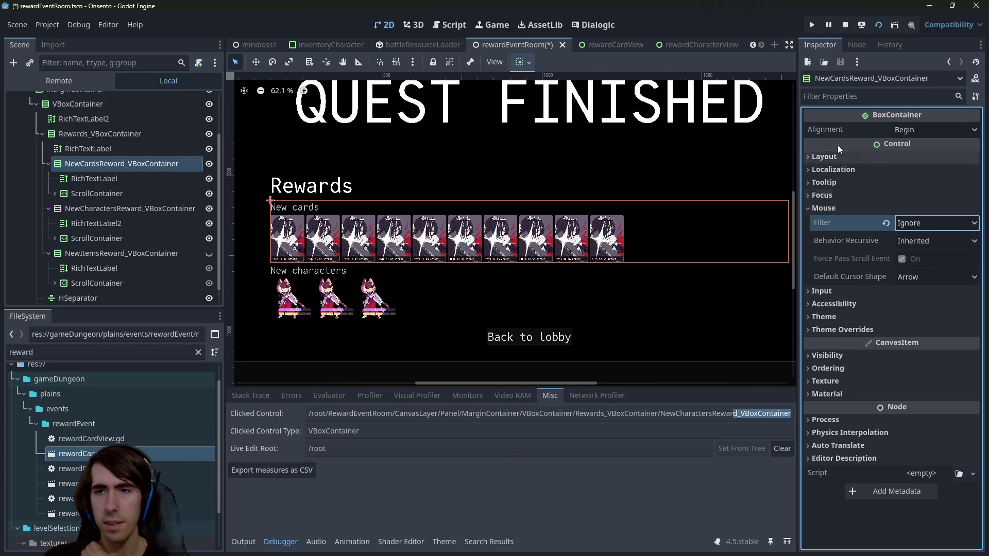
{"action": "key", "text": "ctrl+s"}
{"action": "left_click", "coordinate": [846, 24]}
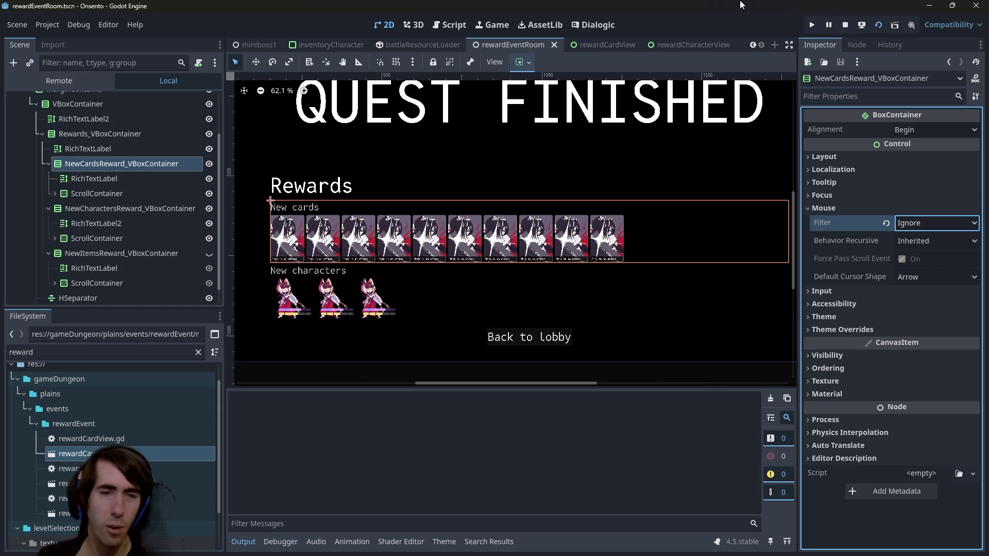
{"action": "key", "text": "F5"}
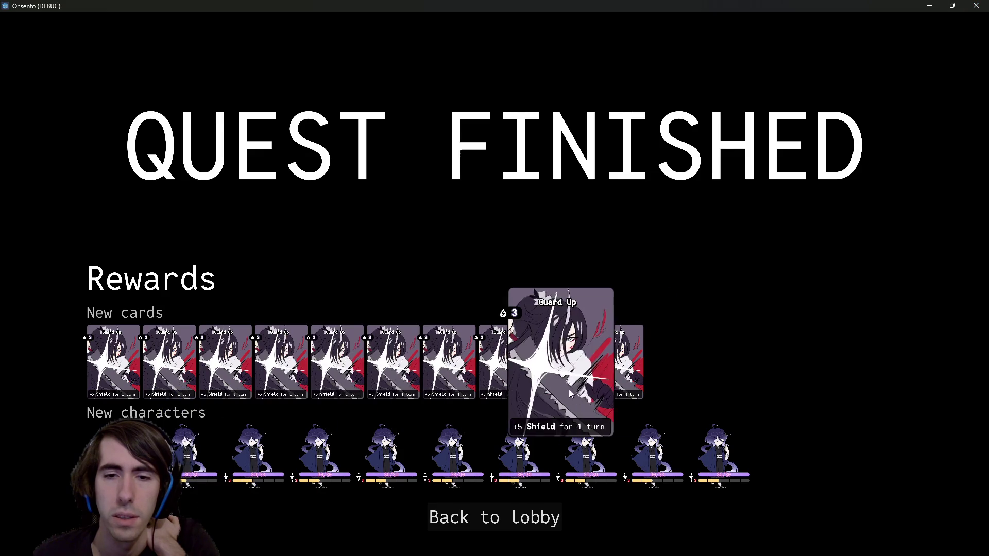
Hover the reward cards to confirm they enlarge above neighbours, then close the game window
{"action": "mouse_move", "coordinate": [606, 416]}
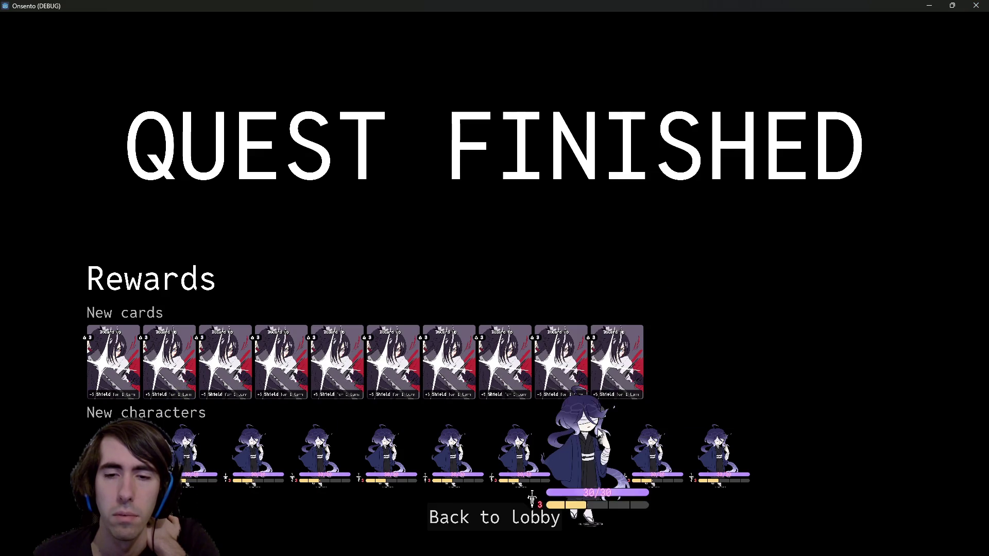
{"action": "mouse_move", "coordinate": [614, 389]}
{"action": "left_click", "coordinate": [975, 6]}
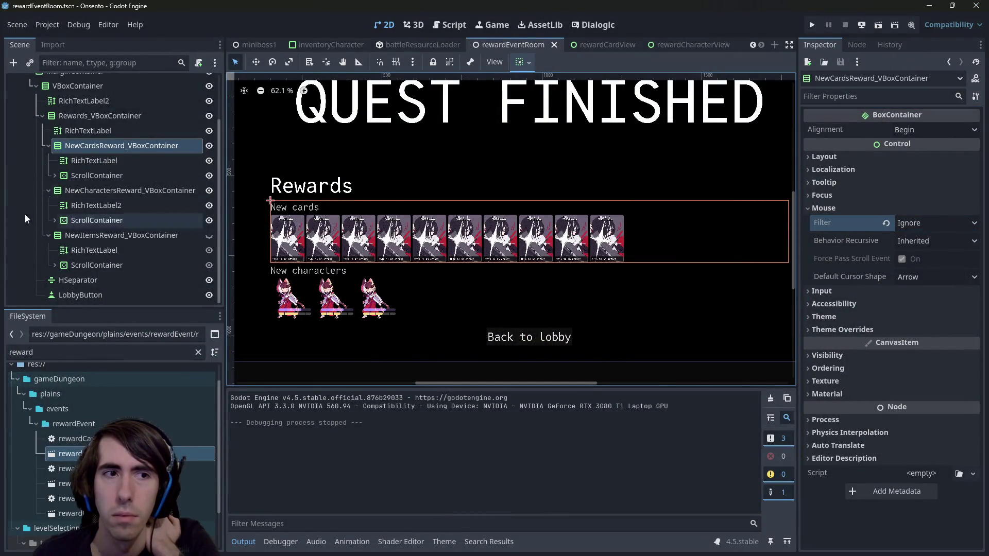
Browse the Scene dock through MarginContainer, VBoxContainer and Rewards_VBoxContainer
{"action": "scroll", "coordinate": [72, 123], "scroll_direction": "up", "scroll_amount": 2}
{"action": "left_click", "coordinate": [62, 145]}
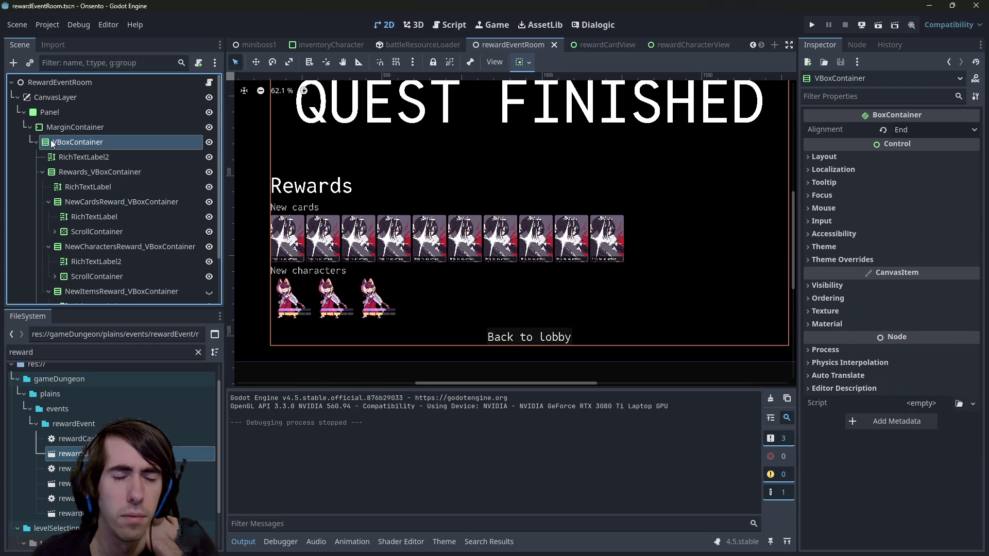
{"action": "left_click", "coordinate": [29, 127]}
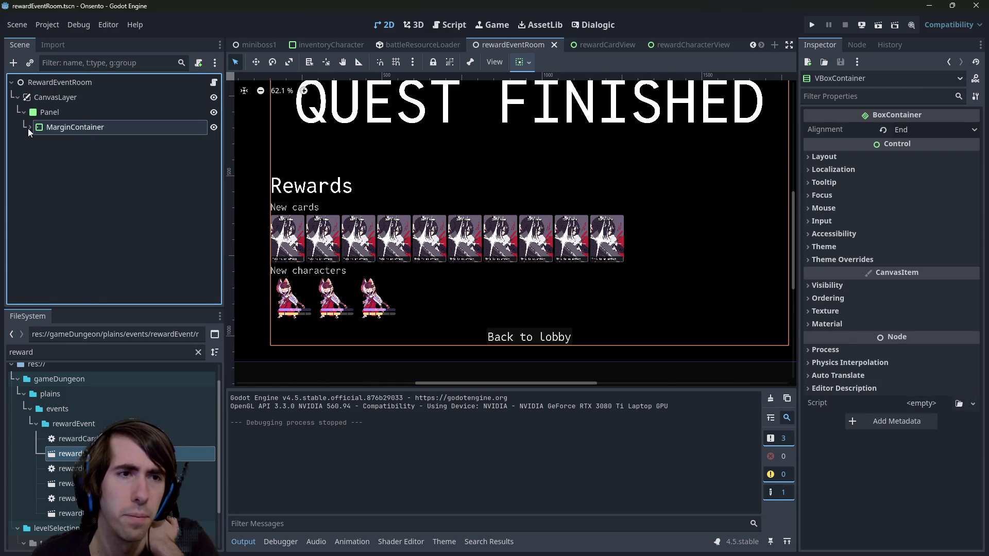
{"action": "left_click", "coordinate": [27, 128]}
{"action": "left_click", "coordinate": [36, 142]}
{"action": "left_click", "coordinate": [64, 172]}
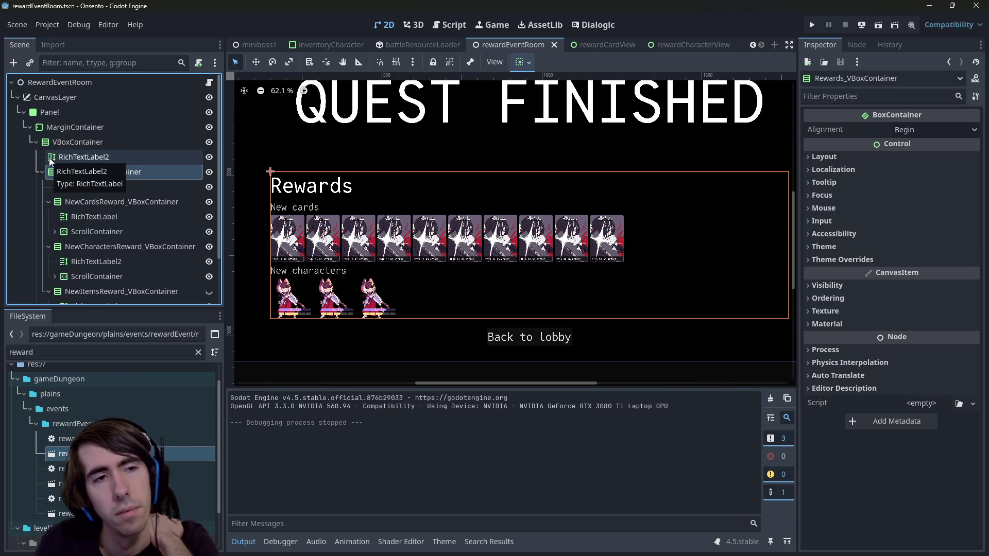
{"action": "left_click", "coordinate": [42, 172]}
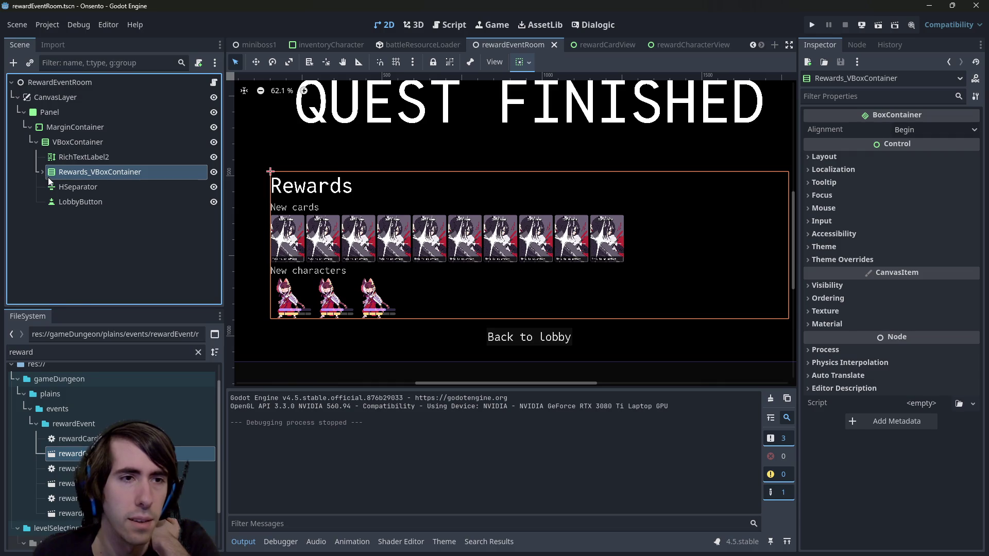
{"action": "left_click", "coordinate": [42, 173]}
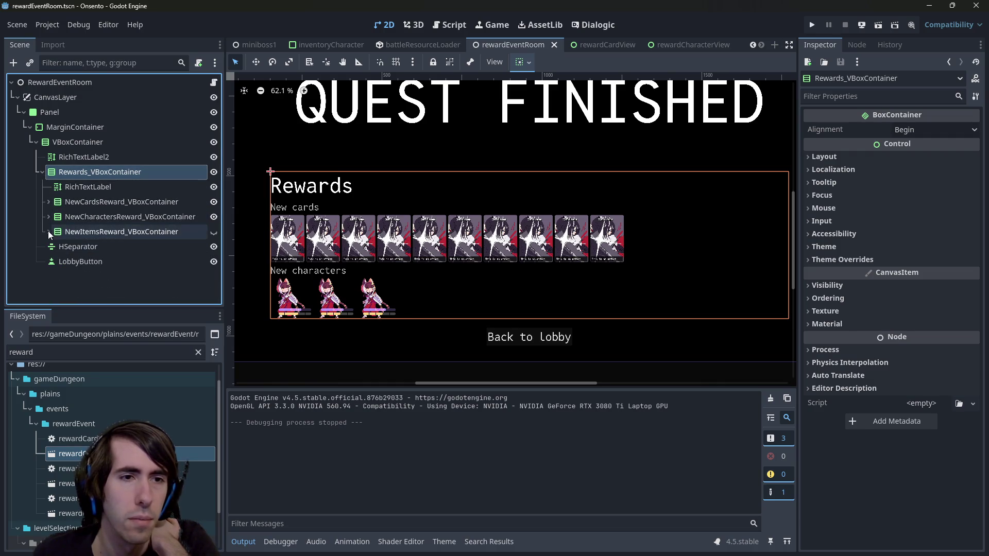
Reveal the RewardCard nodes under NewCardsReward_VBoxContainer, then bring up rewardCharacterView.gd
{"action": "left_click", "coordinate": [48, 202]}
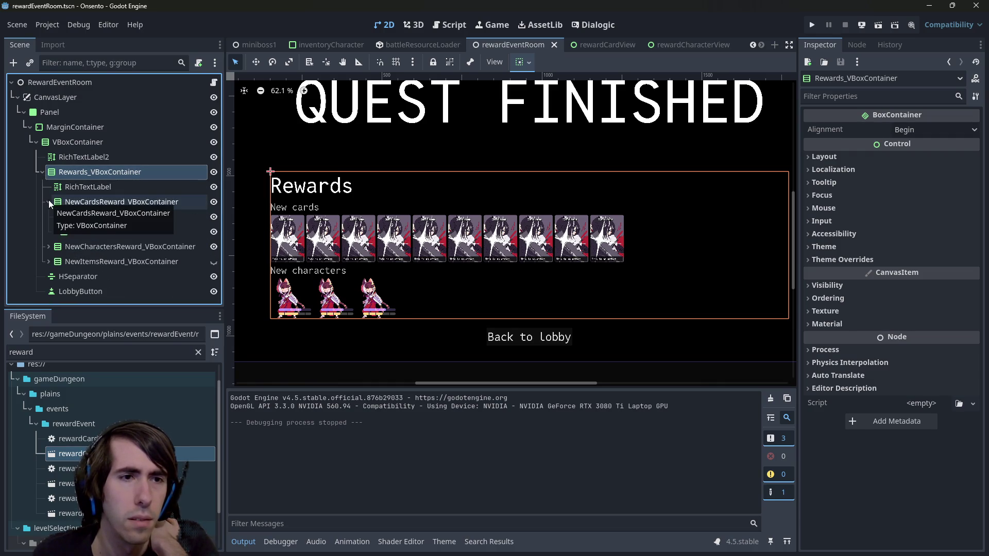
{"action": "left_click", "coordinate": [54, 231]}
{"action": "left_click", "coordinate": [54, 232]}
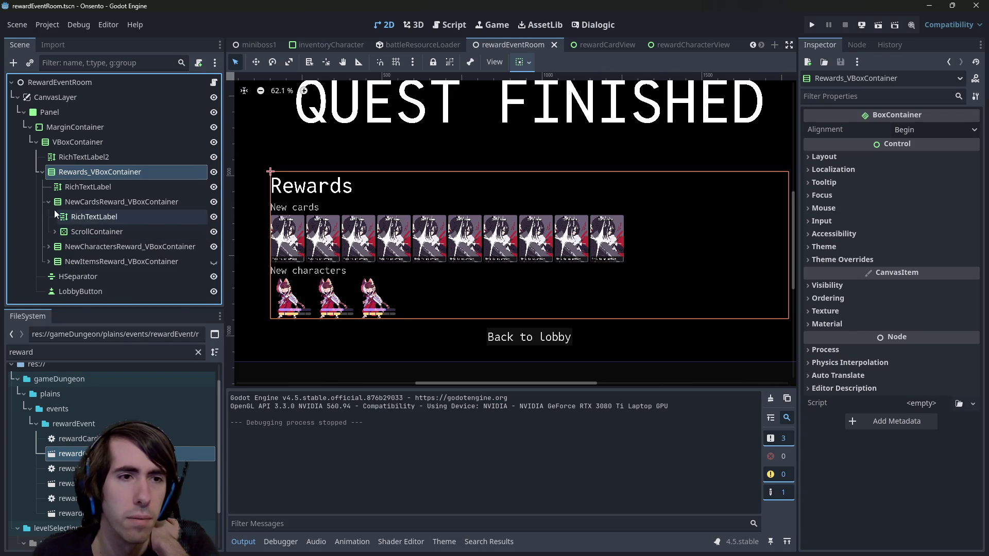
{"action": "left_click", "coordinate": [55, 231]}
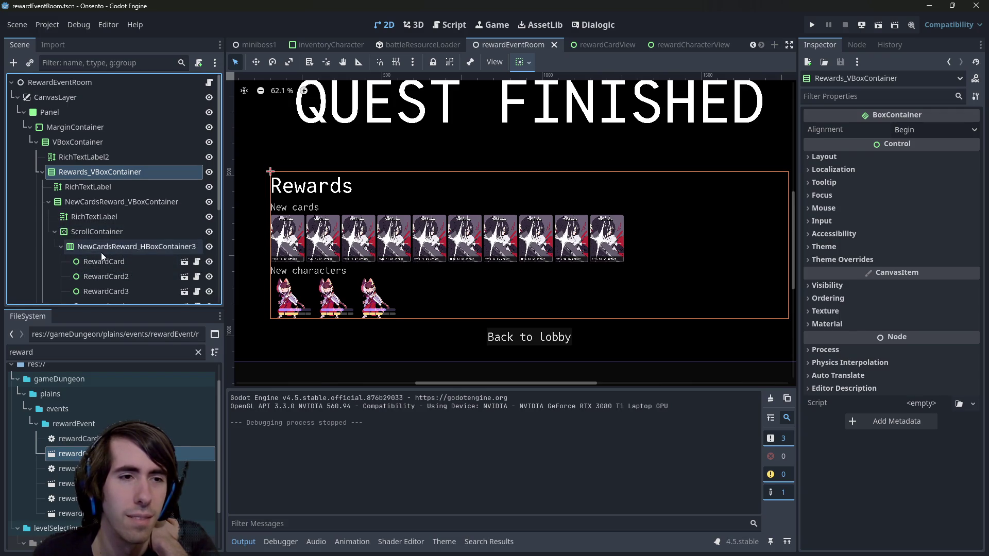
{"action": "left_click", "coordinate": [44, 201]}
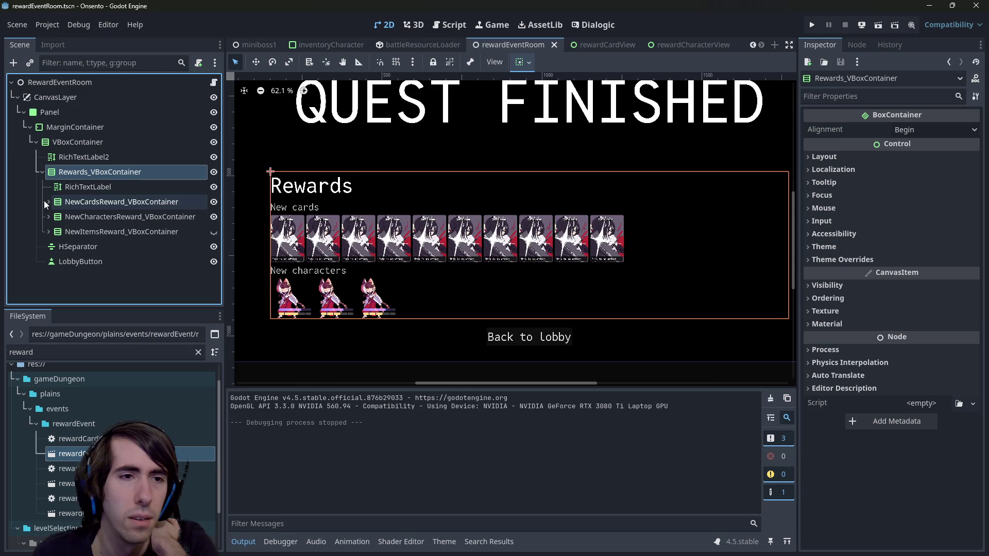
{"action": "left_click", "coordinate": [440, 27]}
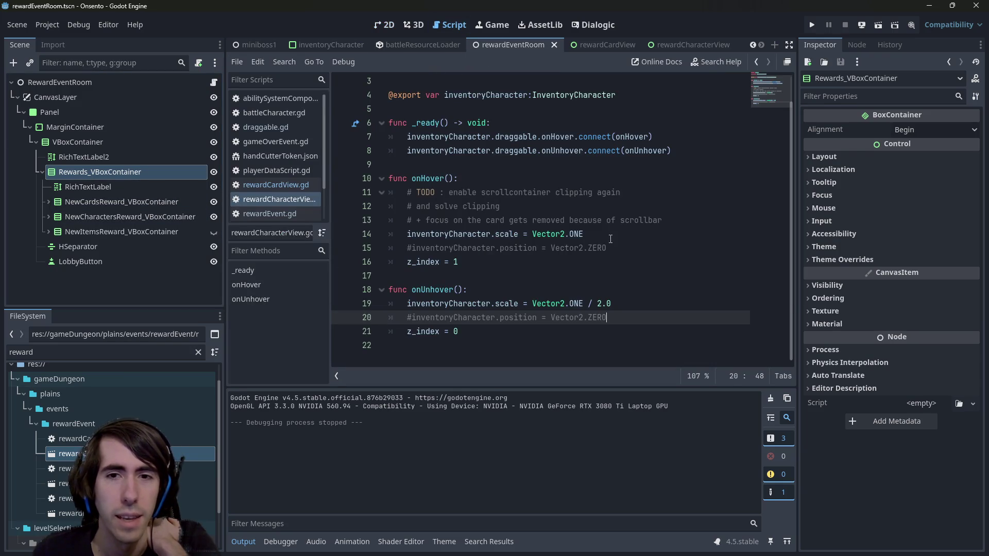
Add a get_parent().get_parent().get_parent() chain on a new line after z_index = 1 in onHover
{"action": "left_click", "coordinate": [499, 256]}
{"action": "key", "text": "Return"}
{"action": "type", "text": "get_parent()"}
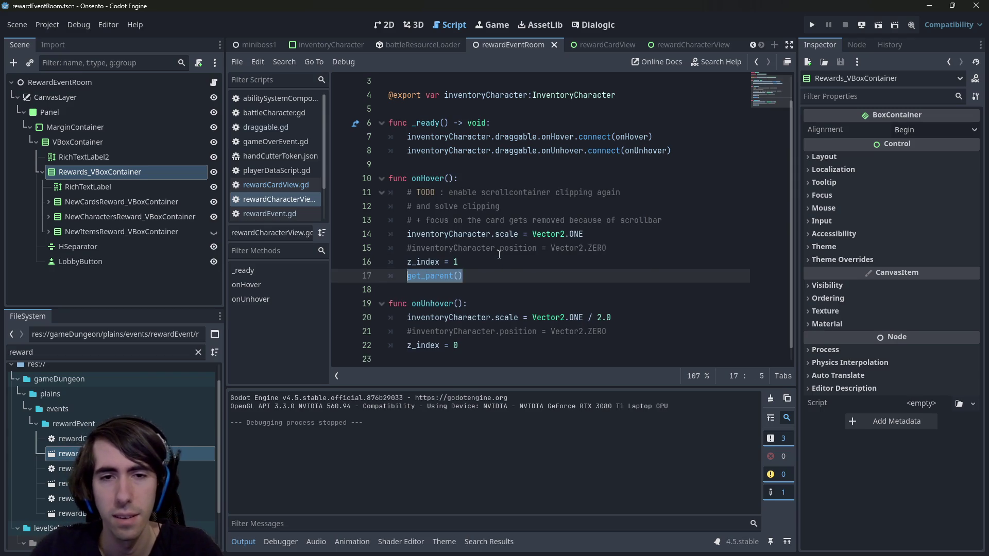
{"action": "key", "text": "Left"}
{"action": "key", "text": "ctrl+space"}
{"action": "type", "text": ").get_parent().get_parent()"}
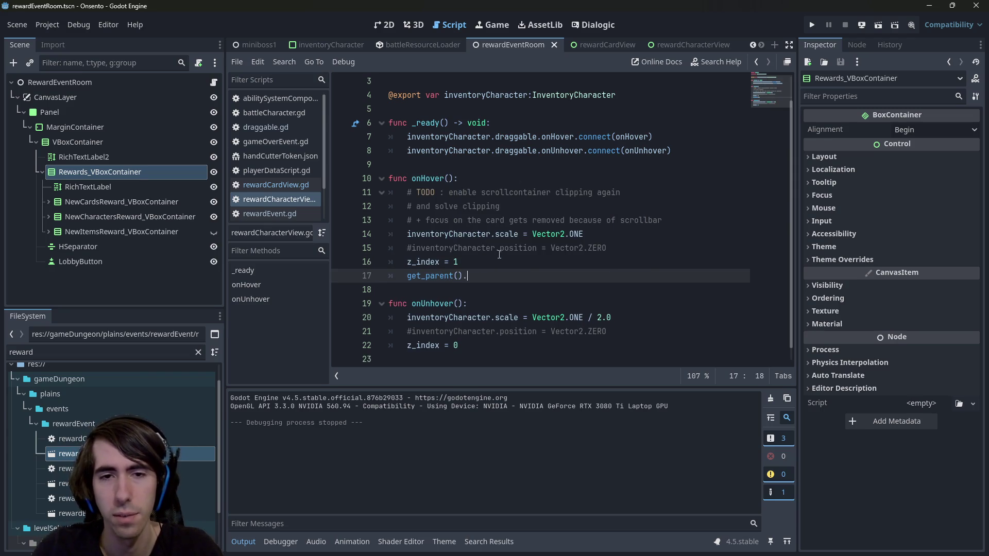
{"action": "type", "text": "."}
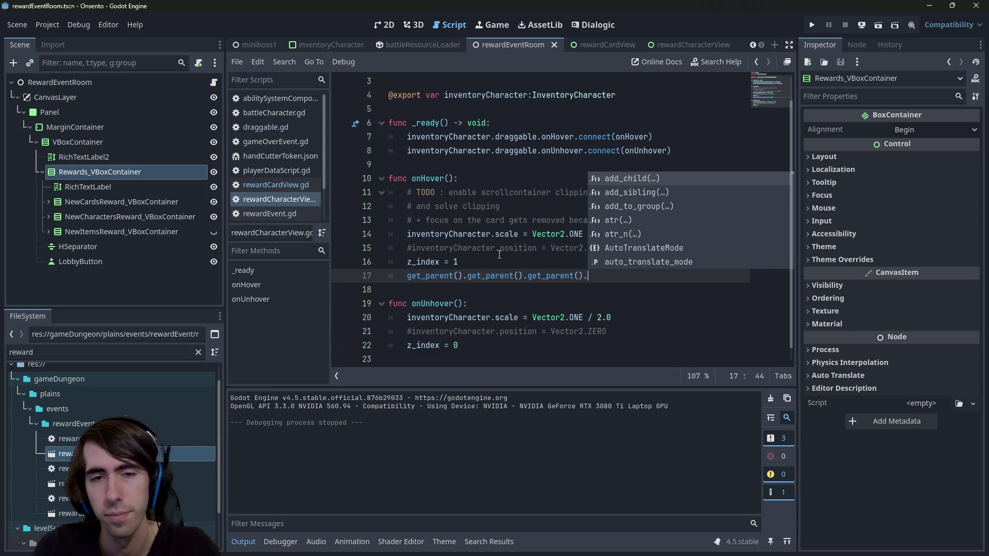
{"action": "key", "text": "BackSpace"}
Make the chain 'var box:Control = ...' and add 'box.z_index = 1' below it
{"action": "key", "text": "ctrl+Left"}
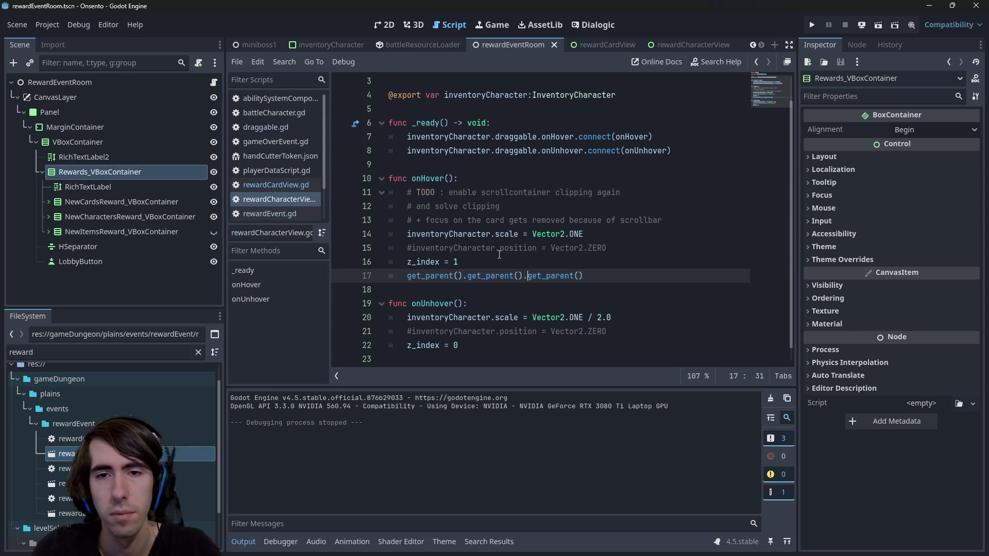
{"action": "type", "text": "var v"}
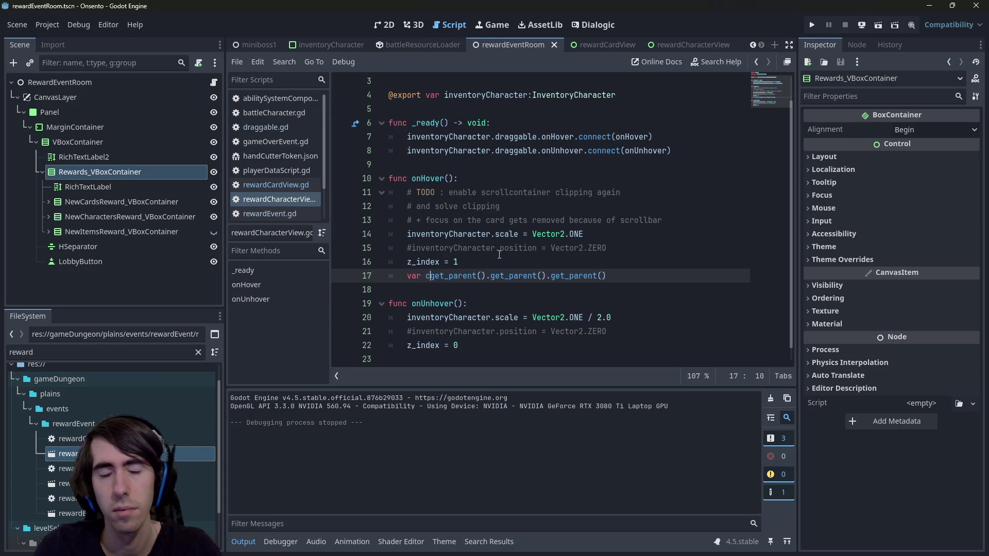
{"action": "key", "text": "BackSpace"}
{"action": "type", "text": "box ="}
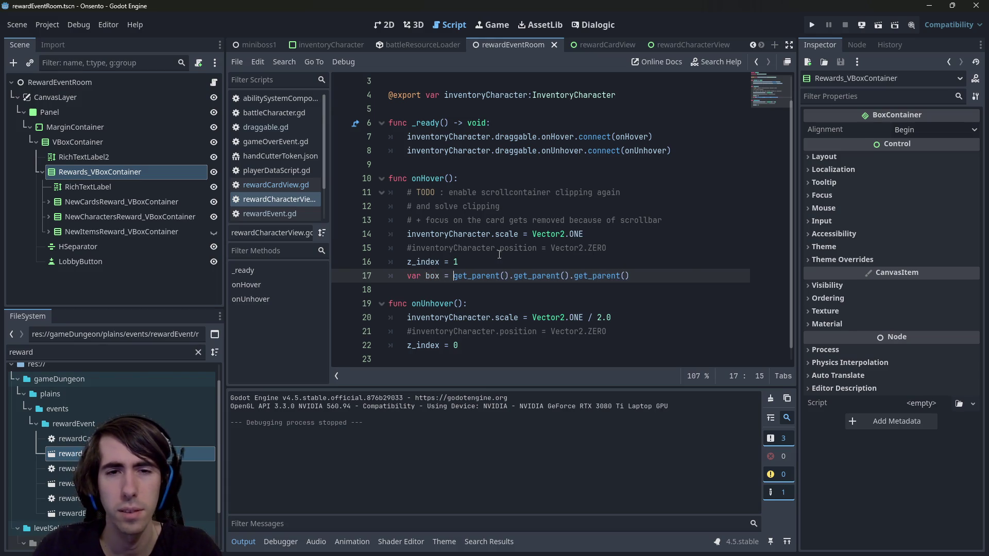
{"action": "key", "text": "ctrl+Right"}
{"action": "key", "text": "ctrl+Right"}
{"action": "key", "text": "ctrl+Right"}
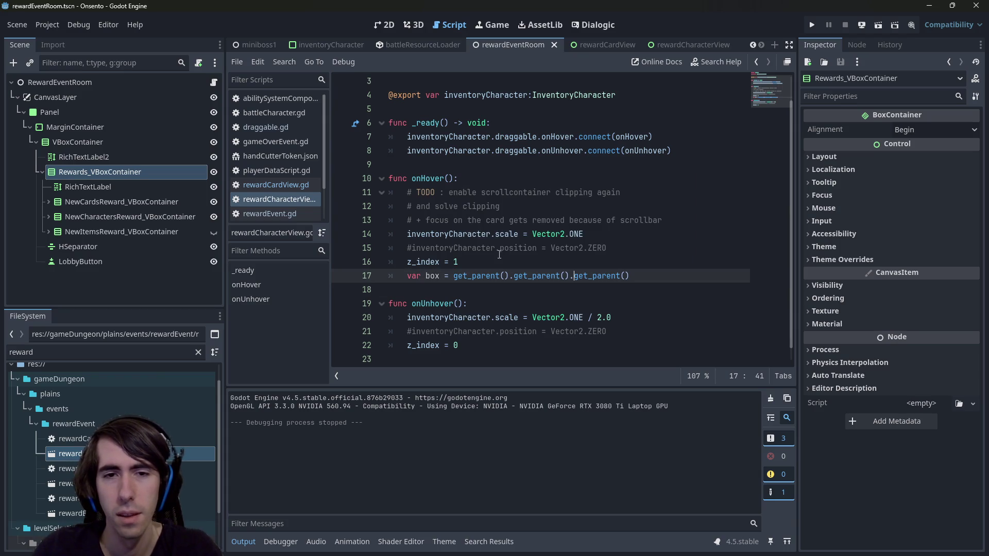
{"action": "type", "text": ":Cont"}
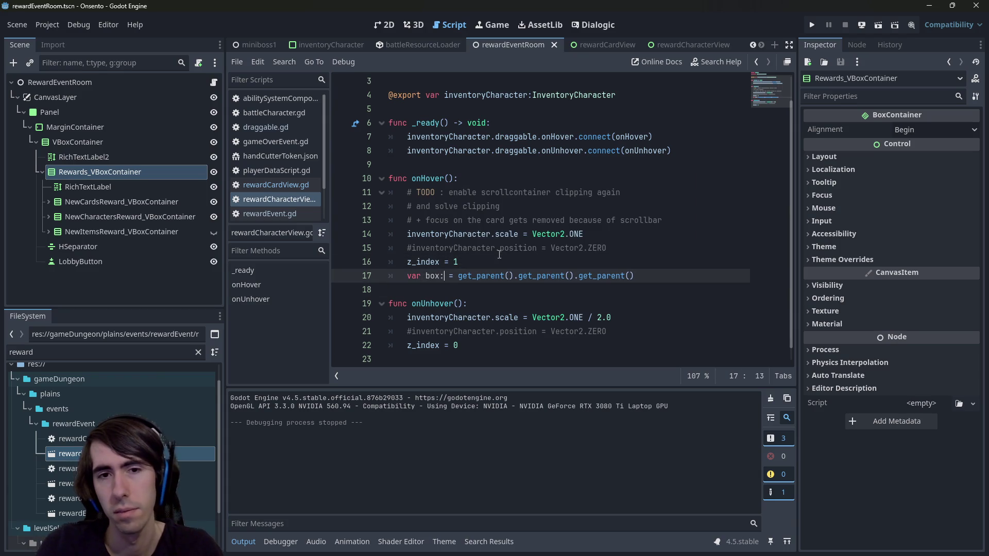
{"action": "type", "text": "rol"}
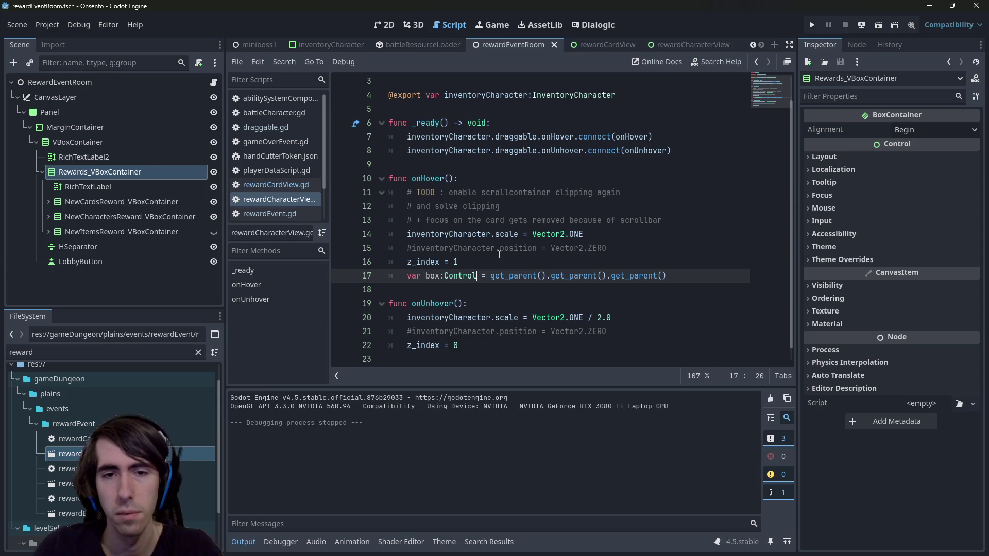
{"action": "key", "text": "End"}
{"action": "key", "text": "Return"}
{"action": "type", "text": "box.z"}
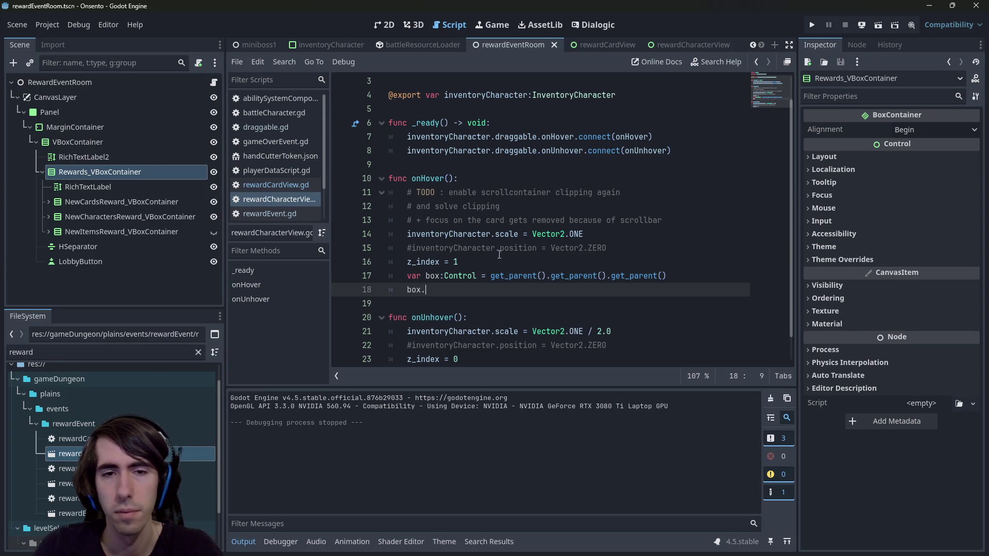
{"action": "type", "text": "_index = 1"}
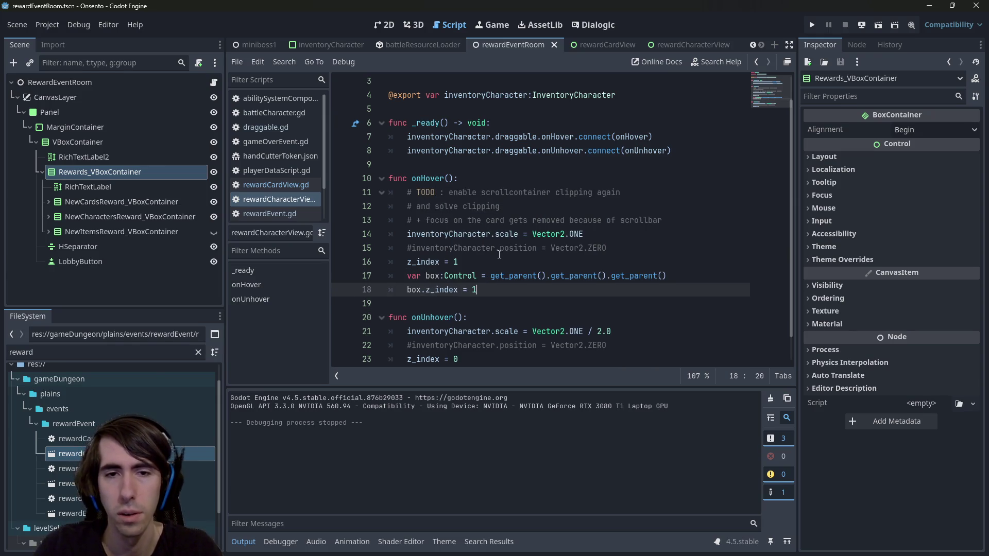
Copy the box lines into onUnhover with box.z_index = 0, save, and run the game
{"action": "scroll", "coordinate": [465, 304], "scroll_direction": "down", "scroll_amount": 1}
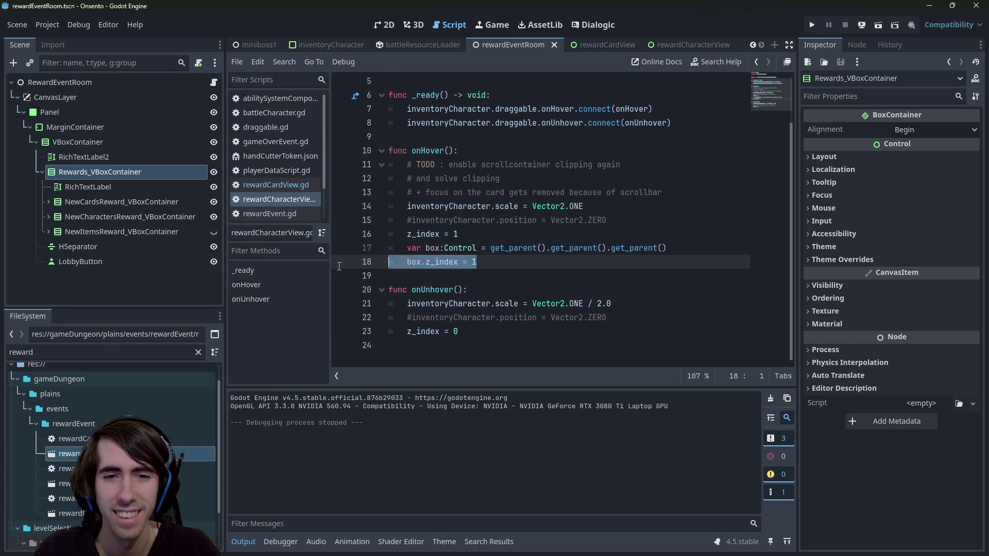
{"action": "left_click_drag", "start_coordinate": [653, 262], "coordinate": [389, 248]}
{"action": "key", "text": "ctrl+c"}
{"action": "left_click", "coordinate": [478, 345]}
{"action": "key", "text": "ctrl+v"}
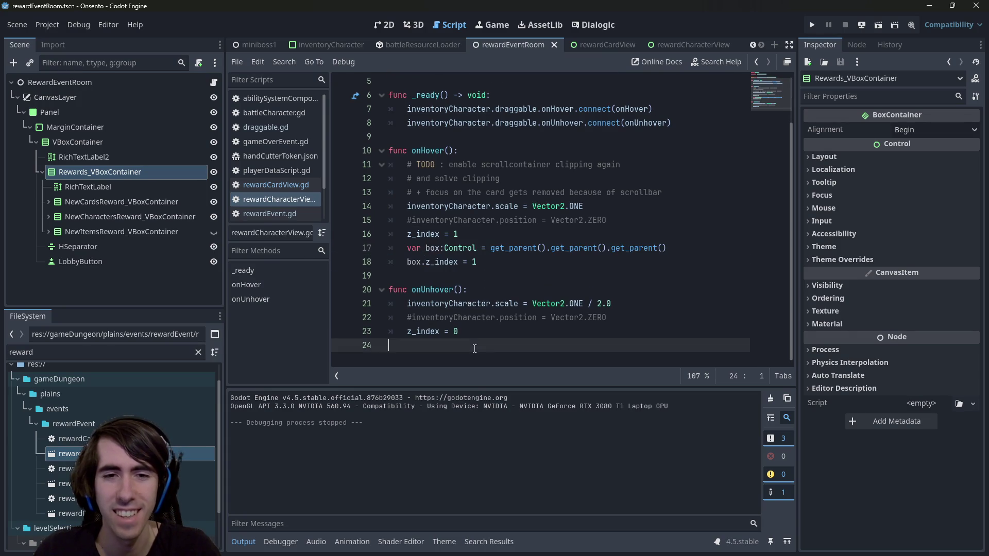
{"action": "key", "text": "BackSpace"}
{"action": "type", "text": "0"}
{"action": "key", "text": "ctrl+s"}
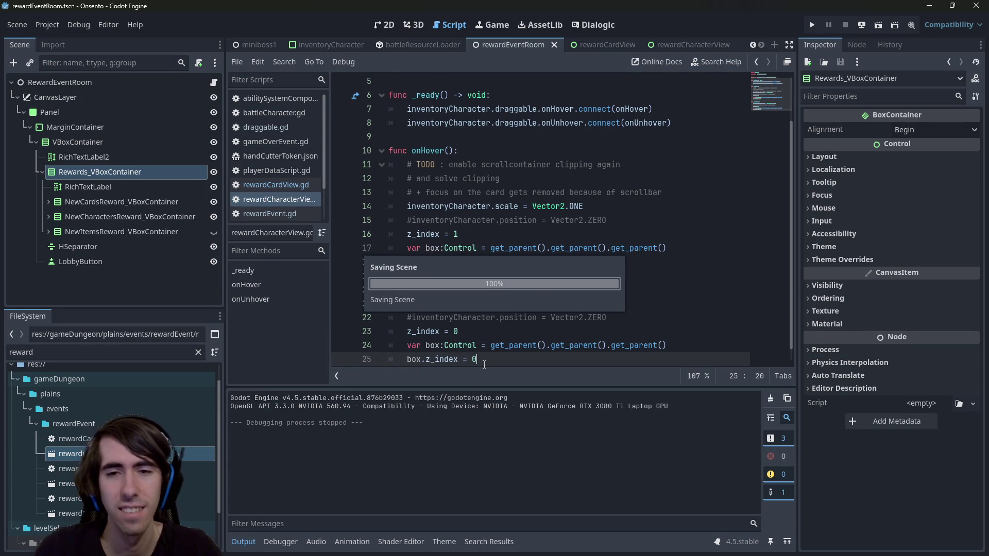
{"action": "left_click", "coordinate": [879, 26]}
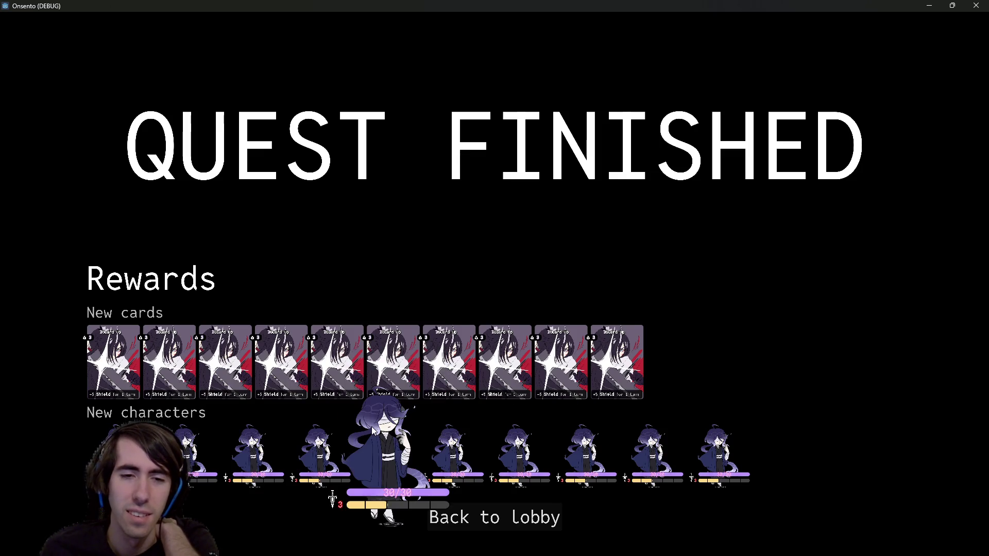
Close the Onsento game with Alt+F4 after checking the hovered character's draw order
{"action": "key", "text": "alt+F4"}
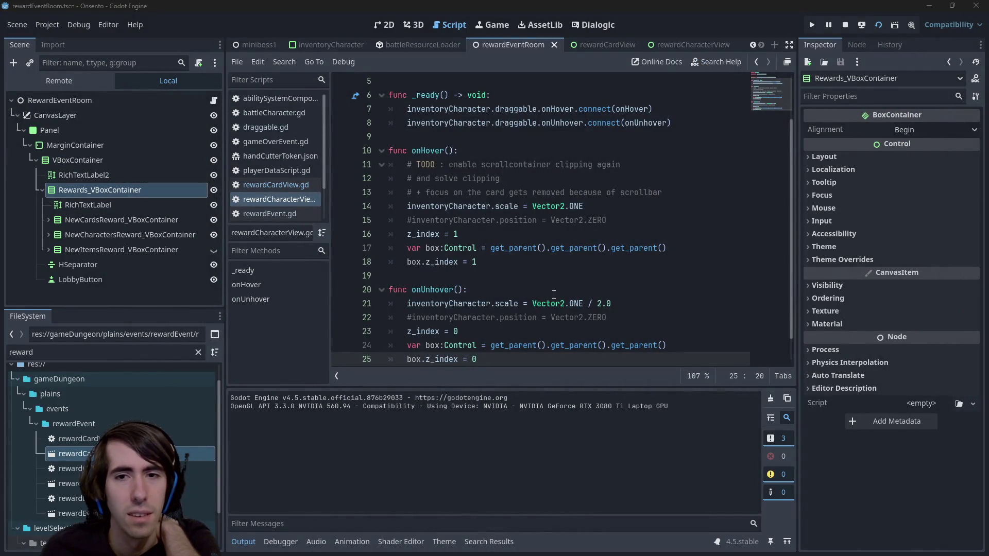
In the Remote scene tree, expand RewardEventRoom down through Rewards_VBoxContainer
{"action": "scroll", "coordinate": [547, 292], "scroll_direction": "down", "scroll_amount": 1}
{"action": "left_click", "coordinate": [45, 79]}
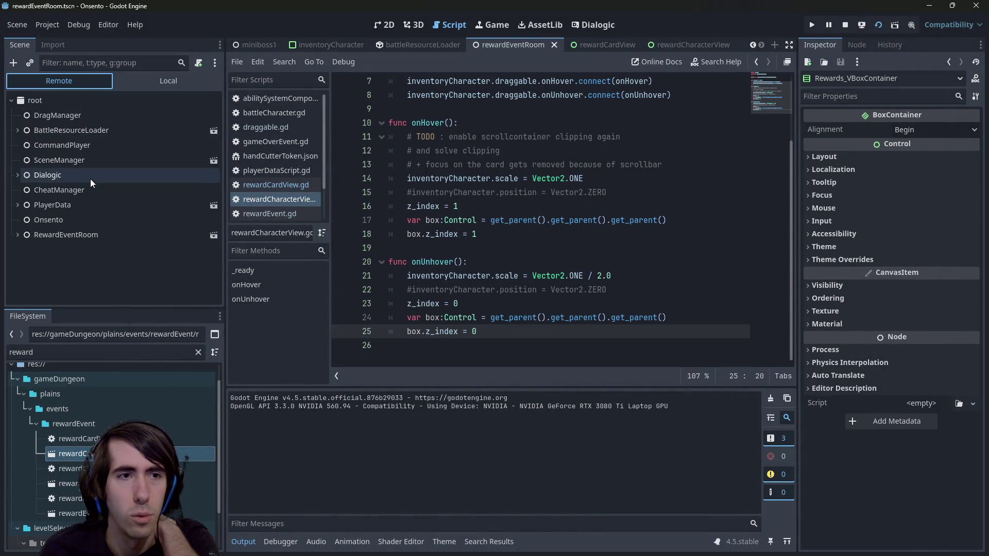
{"action": "left_click", "coordinate": [18, 234]}
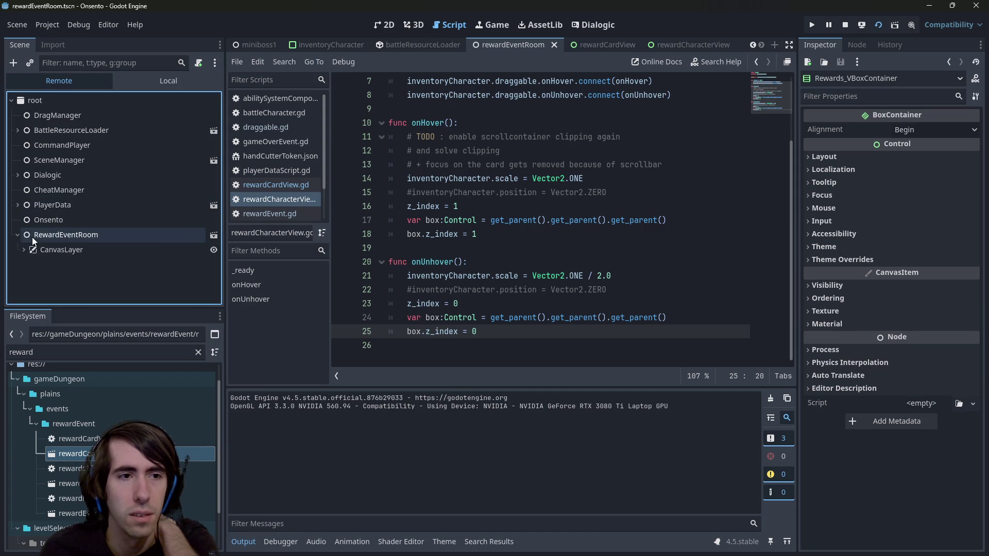
{"action": "left_click", "coordinate": [24, 250]}
{"action": "left_click", "coordinate": [30, 264]}
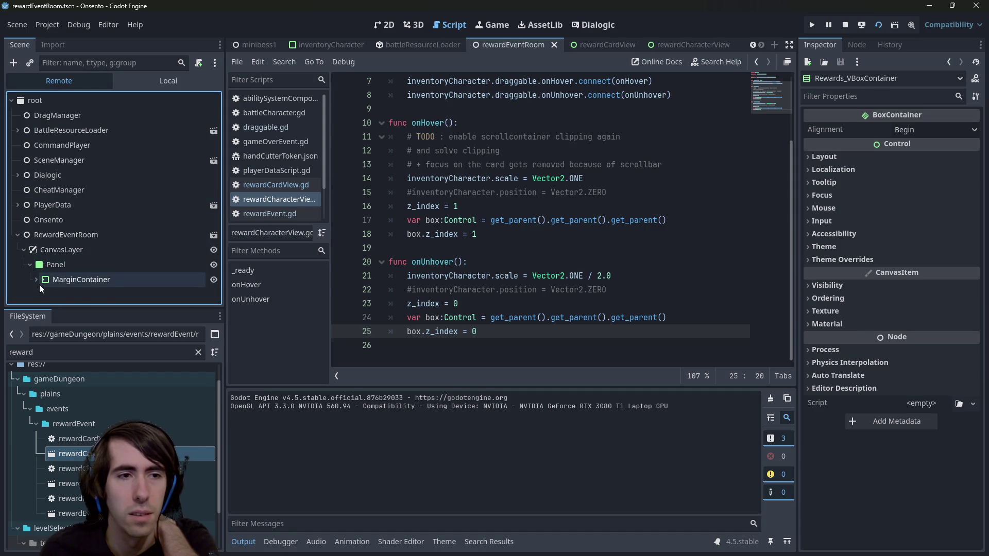
{"action": "left_click", "coordinate": [36, 279]}
{"action": "left_click", "coordinate": [42, 295]}
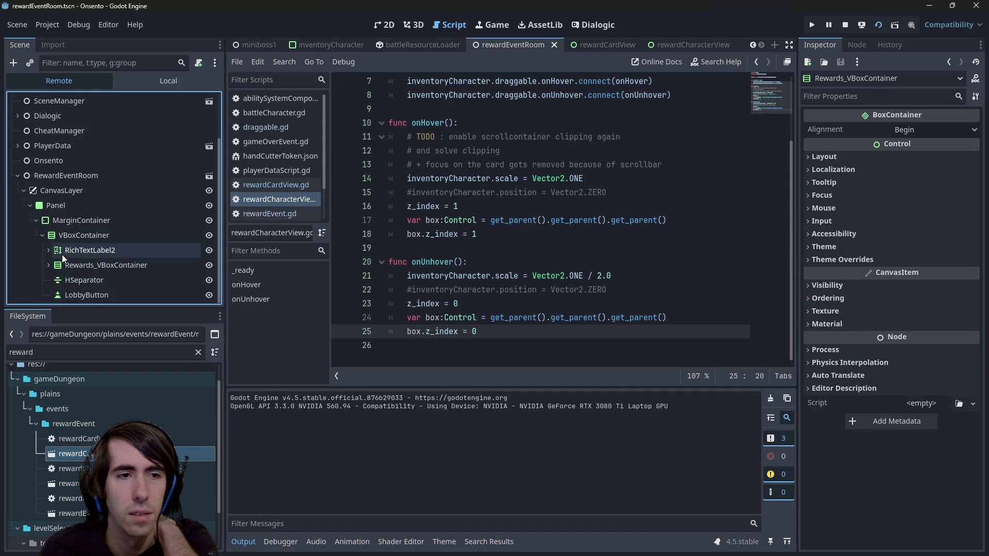
{"action": "left_click", "coordinate": [48, 265]}
Expand NewCharactersReward_VBoxContainer to its HBoxContainer, inspect its live Z Index, then stop the game
{"action": "scroll", "coordinate": [48, 263], "scroll_direction": "down", "scroll_amount": 2}
{"action": "left_click", "coordinate": [54, 250]}
{"action": "scroll", "coordinate": [53, 253], "scroll_direction": "down", "scroll_amount": 1}
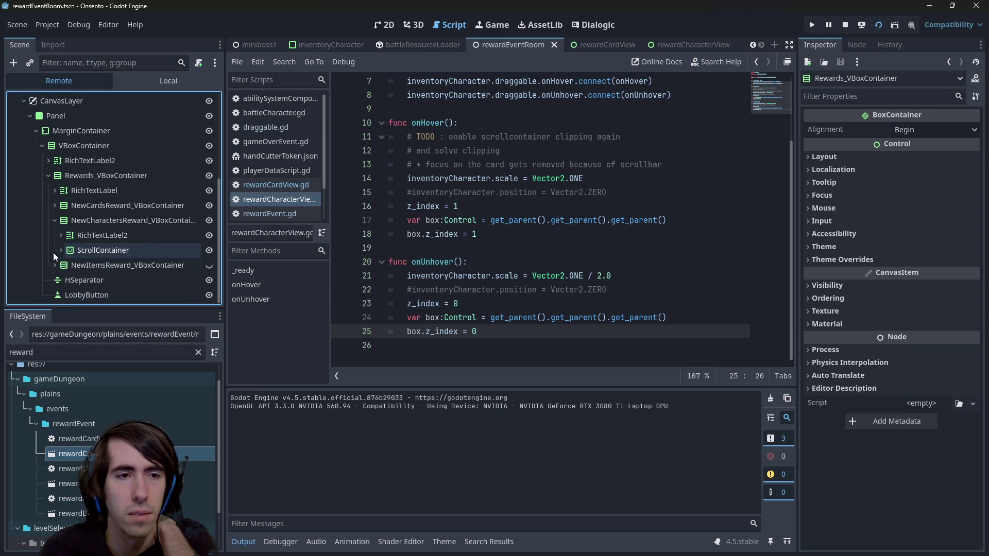
{"action": "left_click", "coordinate": [57, 251]}
{"action": "scroll", "coordinate": [72, 247], "scroll_direction": "down", "scroll_amount": 2}
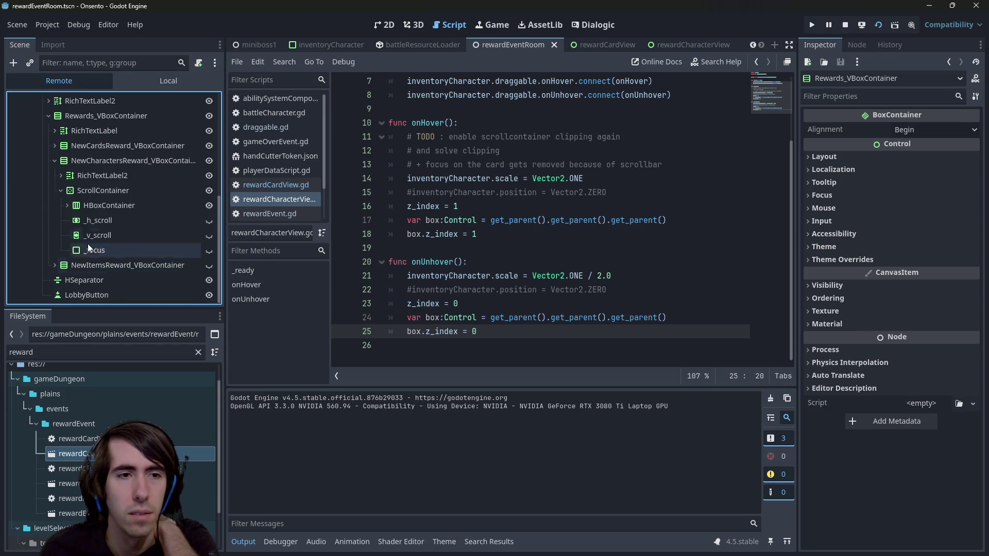
{"action": "left_click", "coordinate": [67, 206]}
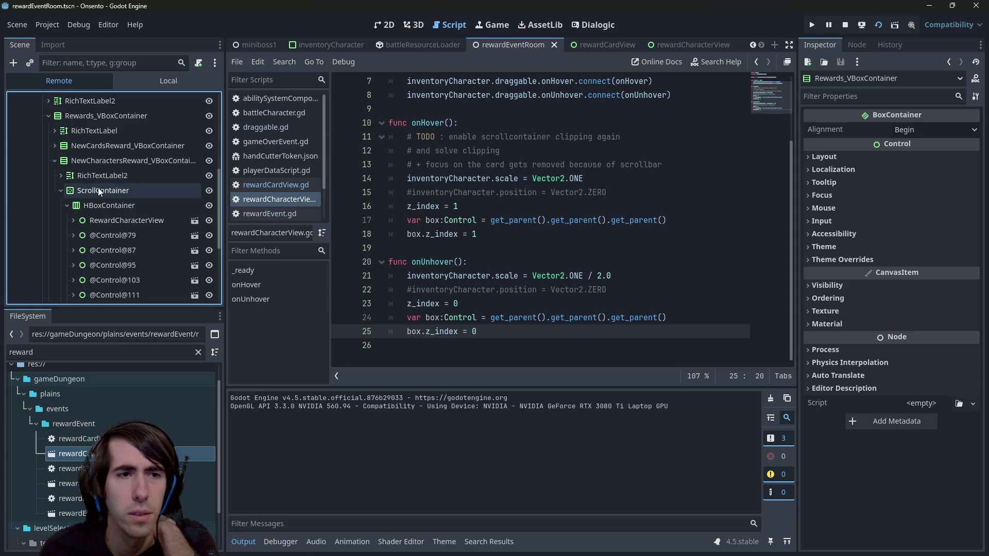
{"action": "left_click", "coordinate": [91, 161]}
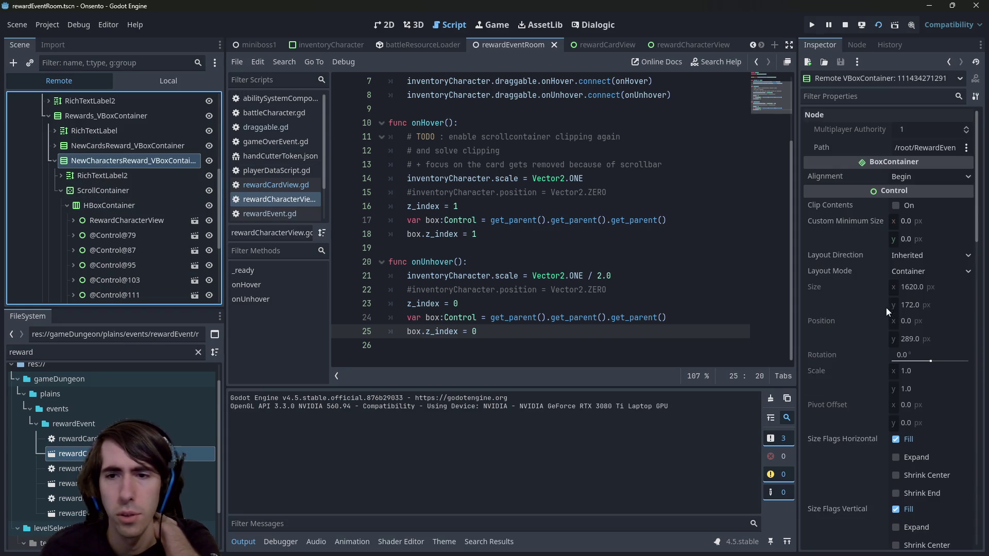
{"action": "scroll", "coordinate": [889, 348], "scroll_direction": "down", "scroll_amount": 15}
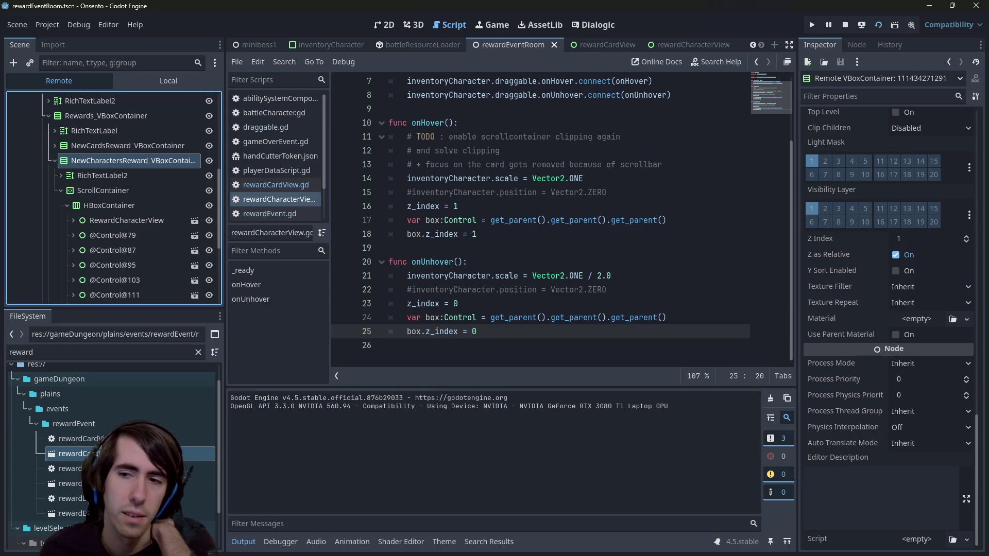
{"action": "scroll", "coordinate": [854, 385], "scroll_direction": "up", "scroll_amount": 5}
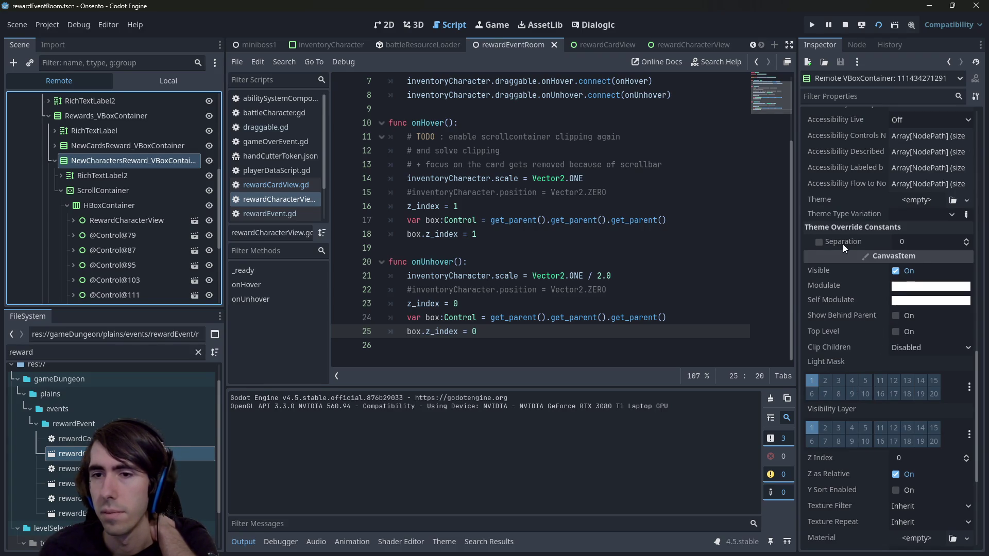
{"action": "scroll", "coordinate": [843, 246], "scroll_direction": "down", "scroll_amount": 1}
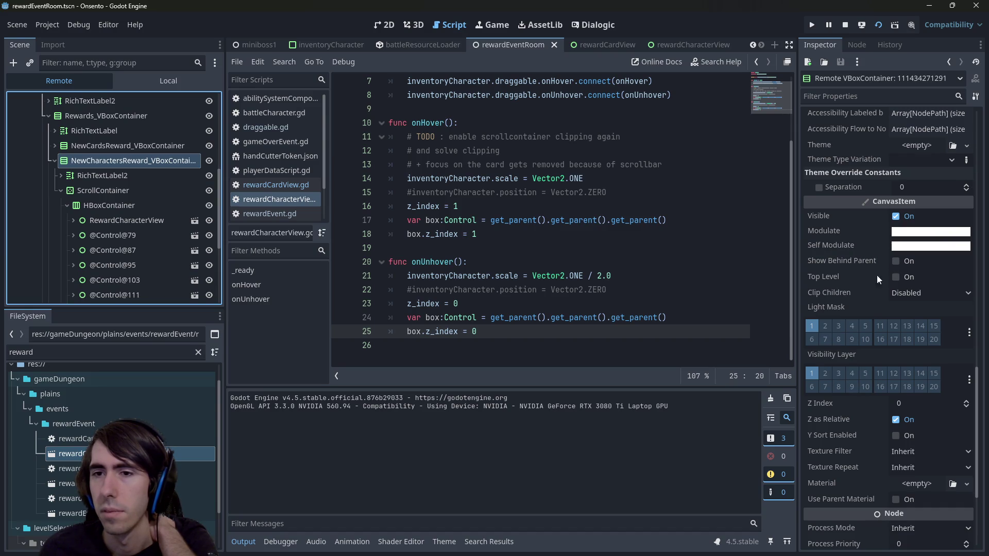
{"action": "mouse_move", "coordinate": [827, 275]}
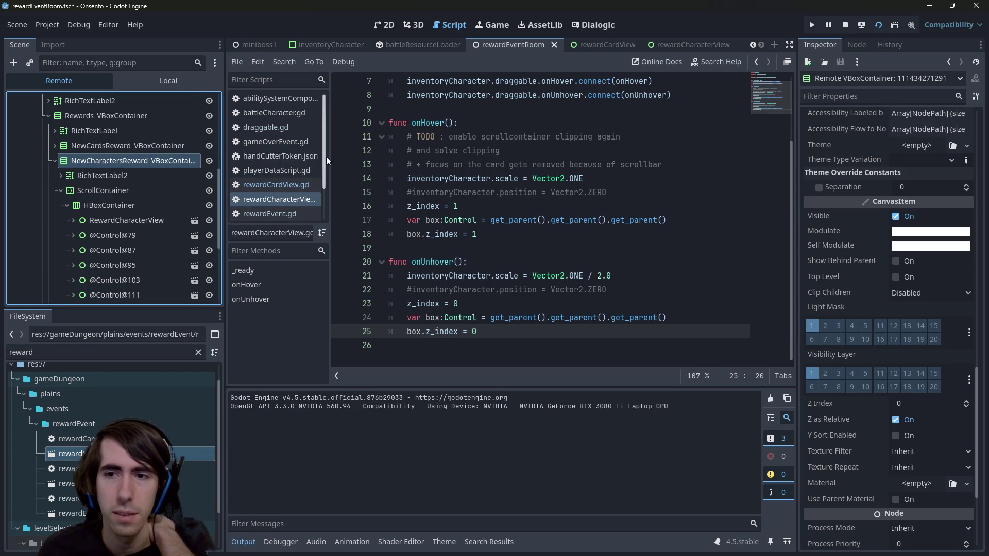
{"action": "left_click", "coordinate": [845, 25]}
Comment out the box z_index lines in both onHover and onUnhover
{"action": "left_click", "coordinate": [513, 228]}
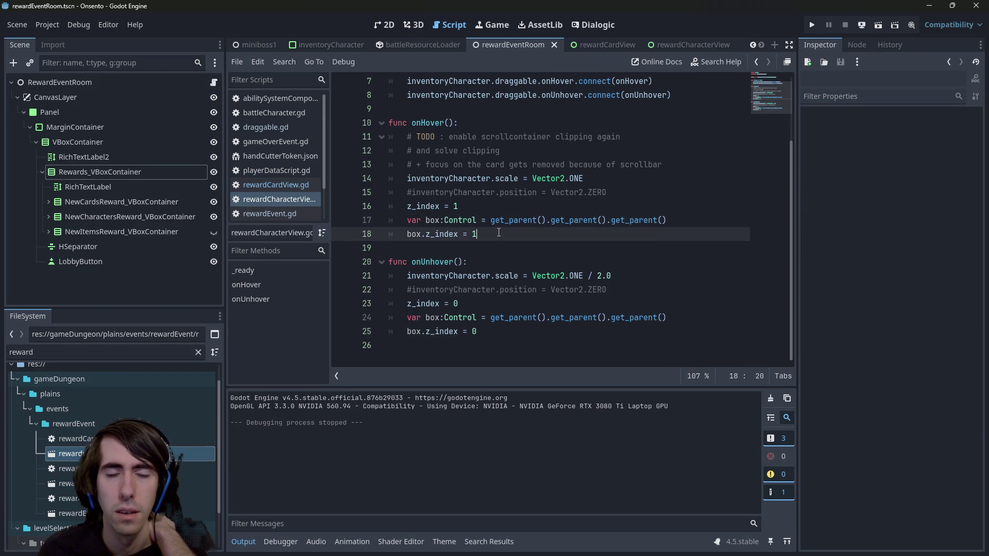
{"action": "left_click_drag", "start_coordinate": [477, 234], "coordinate": [384, 213]}
{"action": "key", "text": "ctrl+k"}
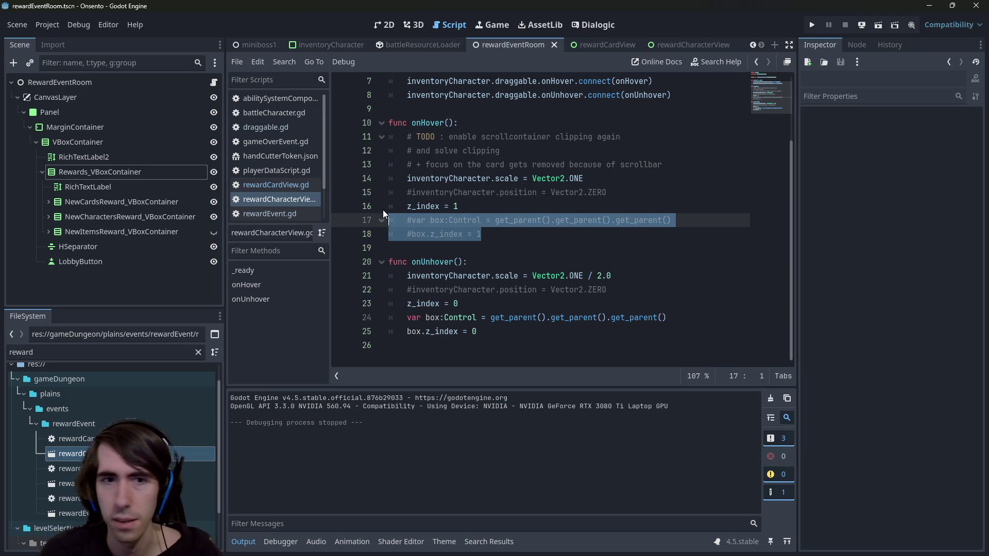
{"action": "left_click_drag", "start_coordinate": [480, 332], "coordinate": [344, 335]}
{"action": "left_click_drag", "start_coordinate": [535, 334], "coordinate": [370, 315]}
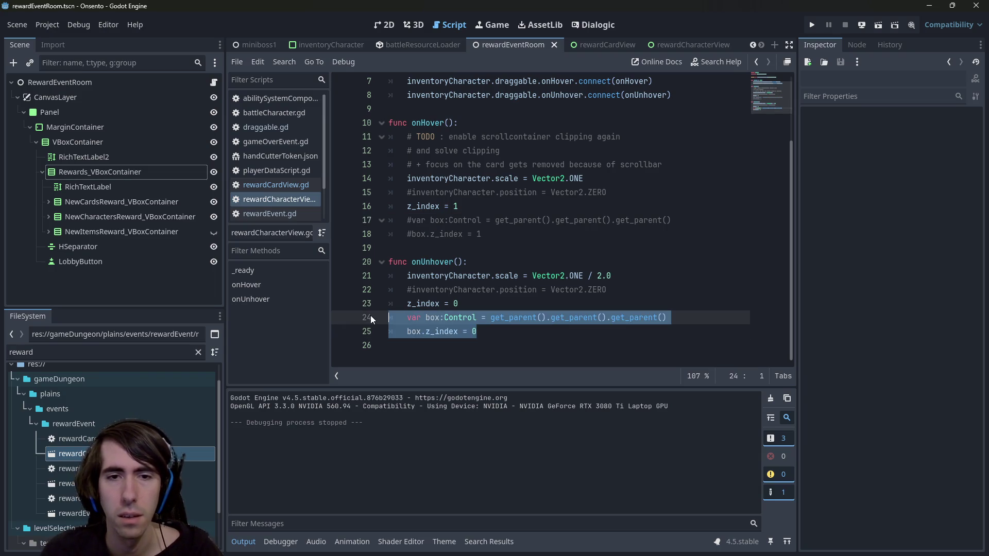
{"action": "key", "text": "ctrl+k"}
{"action": "key", "text": "Up"}
Add 'top_level = false' in onUnhover and 'top_level = true' in onHover, then save and run the scene
{"action": "key", "text": "Return"}
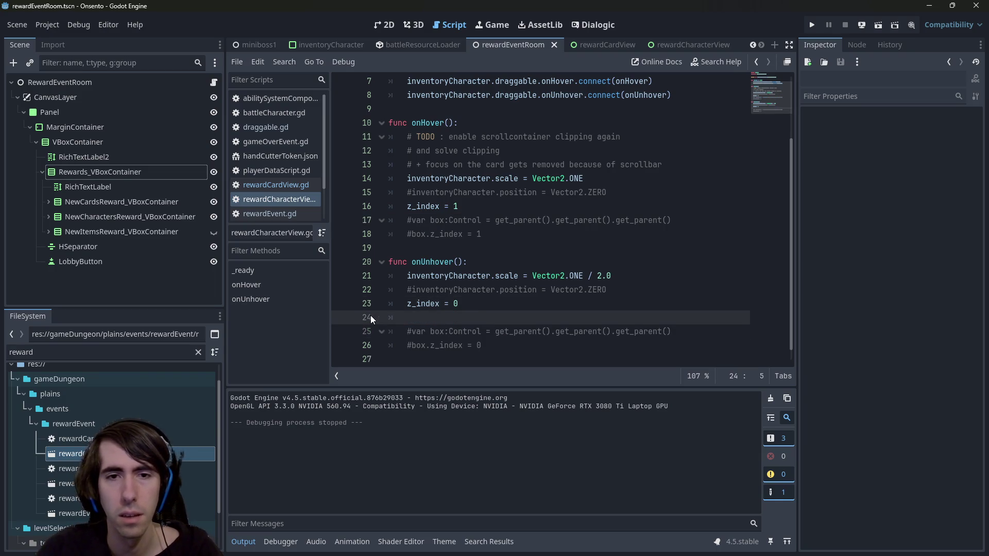
{"action": "type", "text": "top_level = false"}
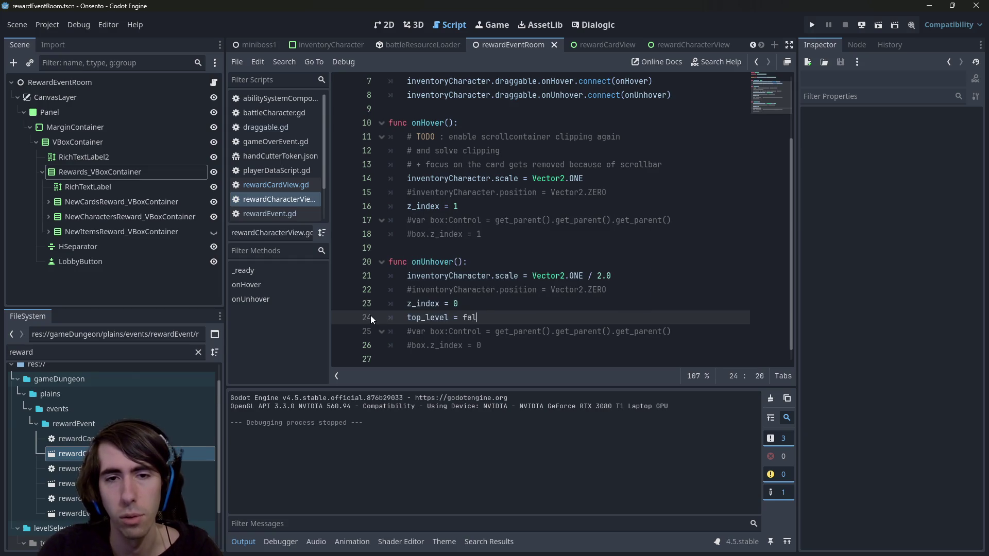
{"action": "key", "text": "ctrl+shift+Left"}
{"action": "key", "text": "ctrl+shift+Left"}
{"action": "key", "text": "ctrl+shift+Left"}
{"action": "left_click", "coordinate": [503, 205]}
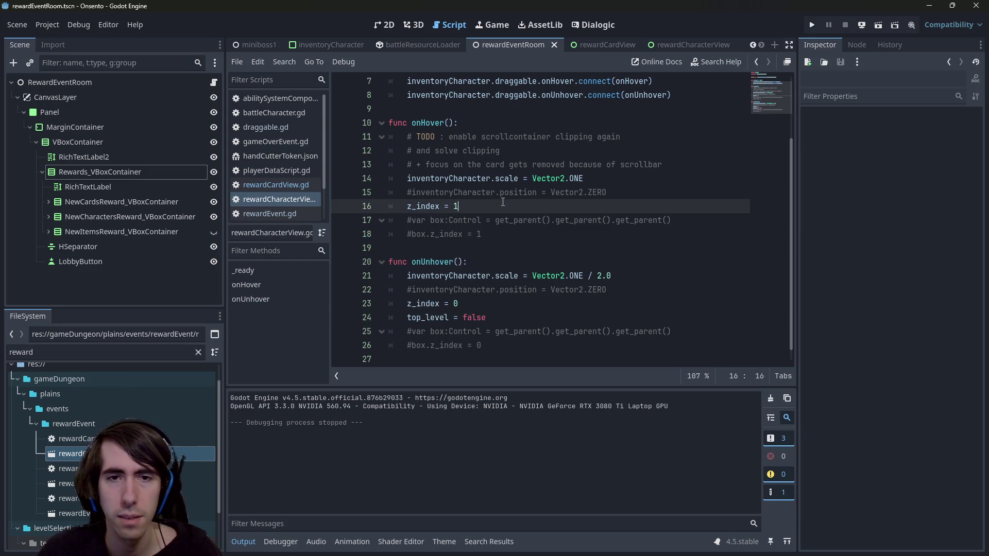
{"action": "key", "text": "Return"}
{"action": "type", "text": "top_level = true"}
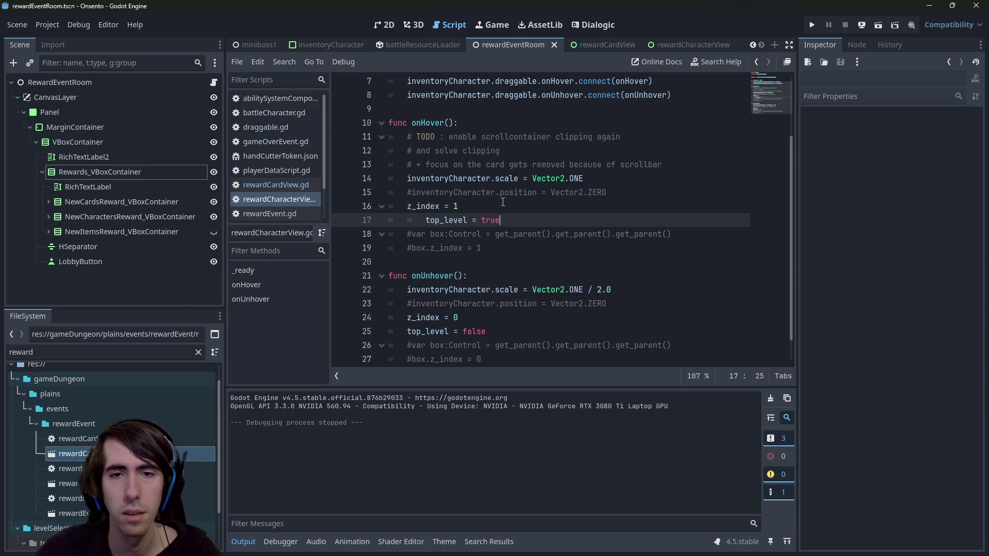
{"action": "key", "text": "shift+Tab"}
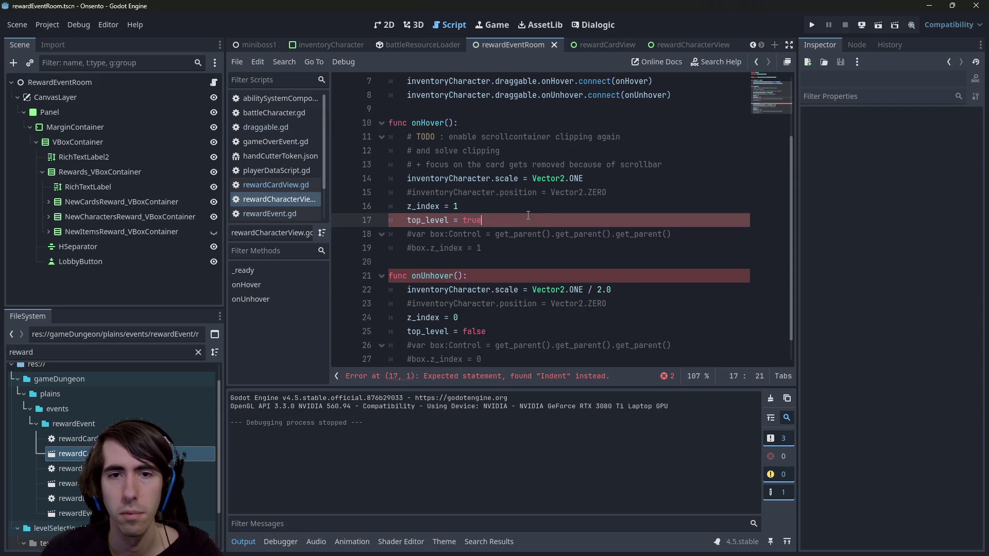
{"action": "key", "text": "F6"}
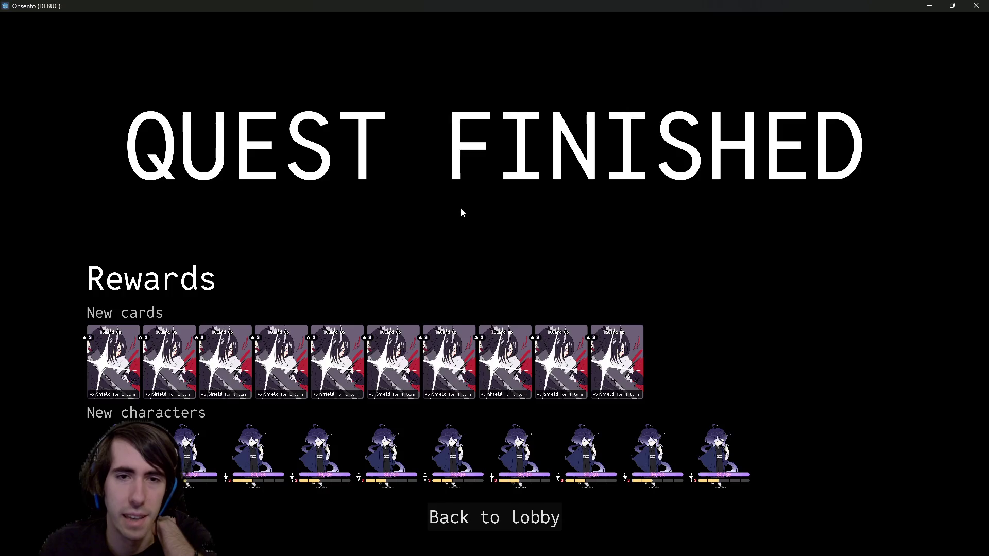
Hover a reward character and the Guard Up card, then close the running game
{"action": "mouse_move", "coordinate": [448, 401]}
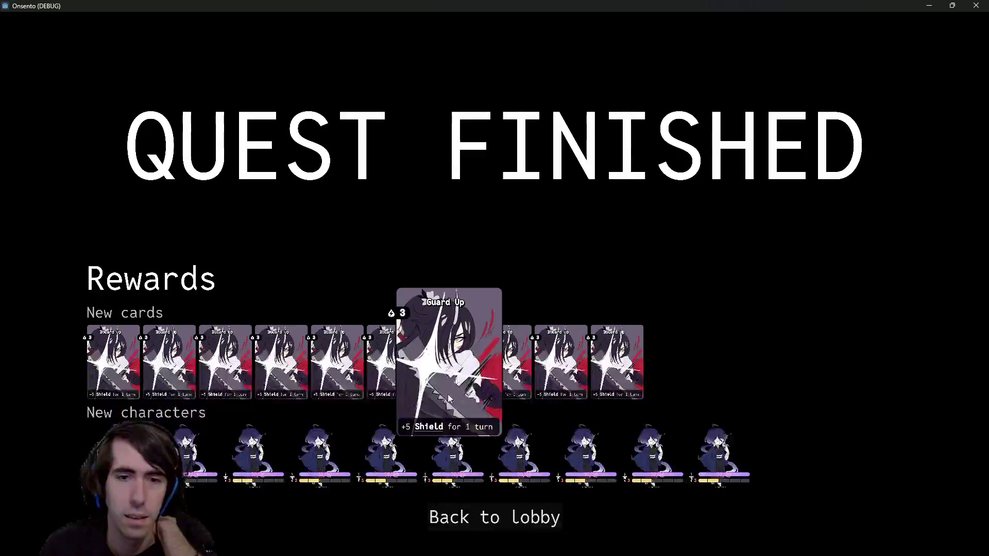
{"action": "left_click", "coordinate": [428, 430]}
{"action": "left_click", "coordinate": [428, 425]}
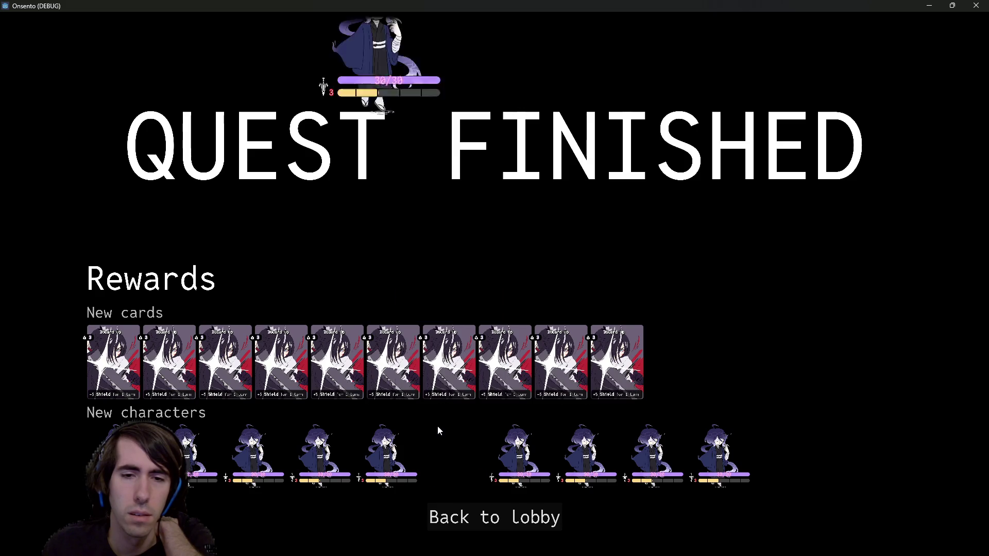
{"action": "mouse_move", "coordinate": [450, 470]}
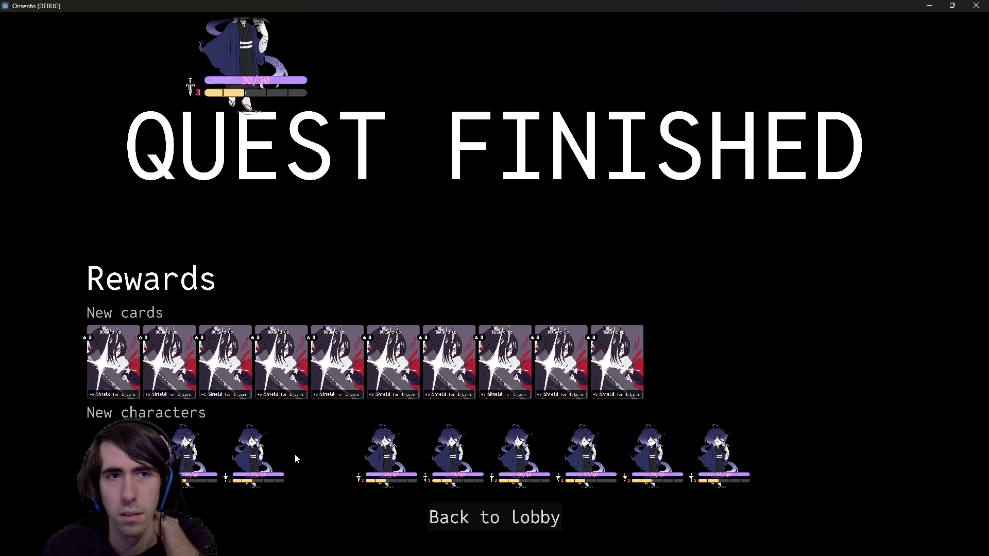
{"action": "left_click", "coordinate": [977, 5]}
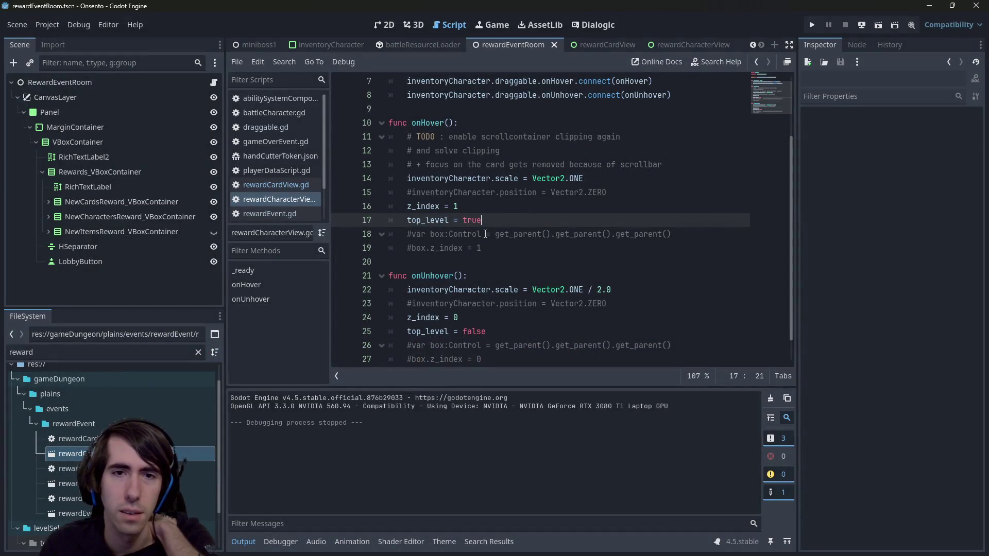
Select the top_level = true line in onHover
{"action": "left_click_drag", "start_coordinate": [503, 221], "coordinate": [355, 221]}
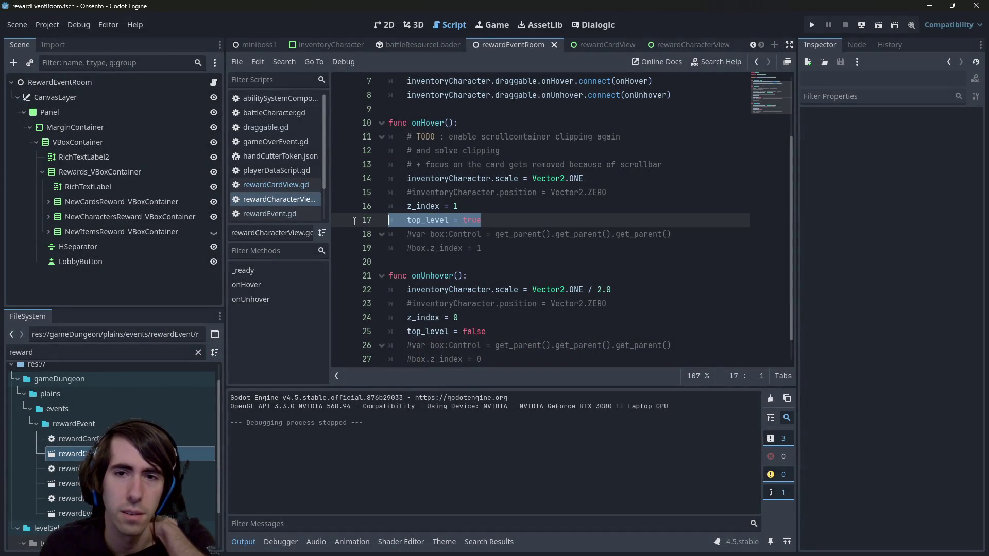
{"action": "scroll", "coordinate": [360, 225], "scroll_direction": "down", "scroll_amount": 1}
{"action": "scroll", "coordinate": [518, 234], "scroll_direction": "up", "scroll_amount": 2}
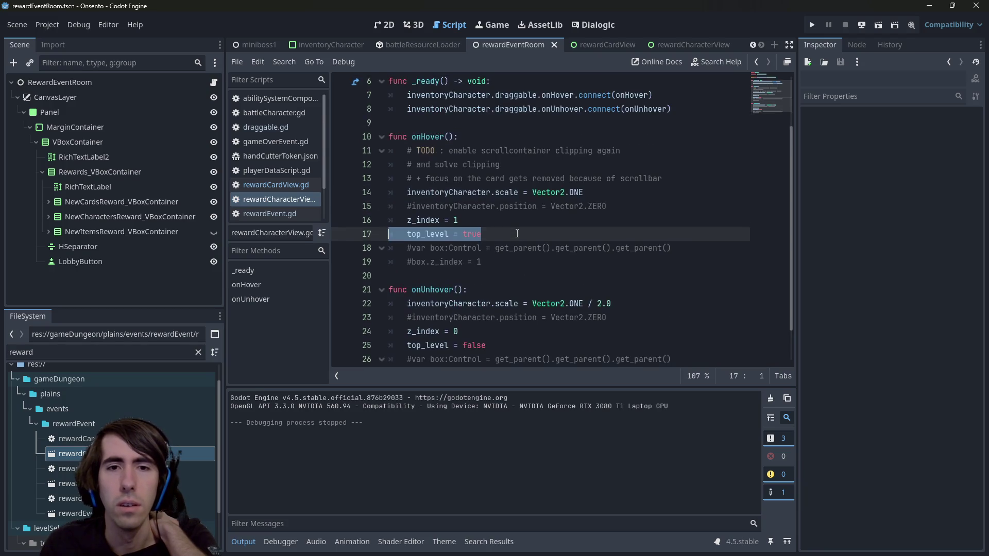
Delete both top_level lines and select the commented box lines in onHover
{"action": "key", "text": "BackSpace"}
{"action": "key", "text": "BackSpace"}
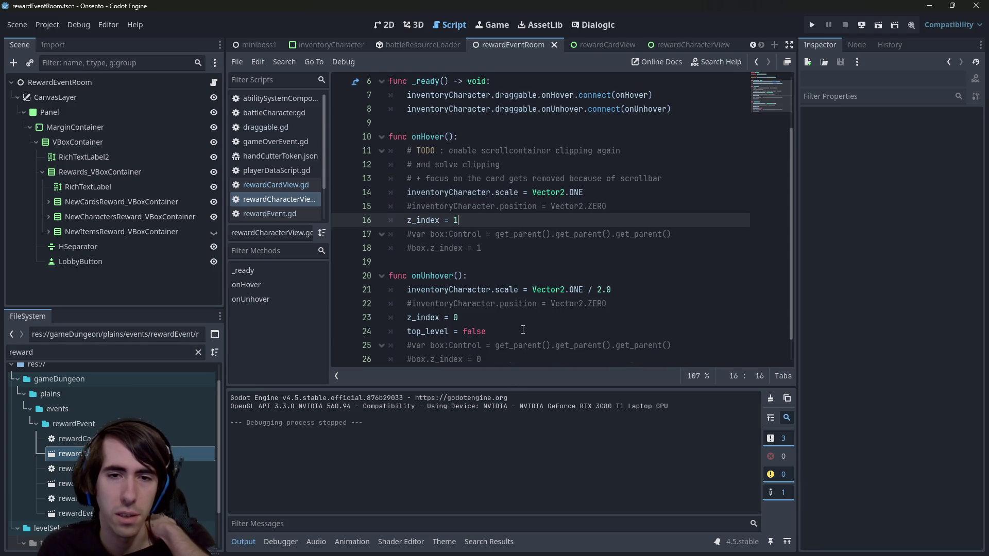
{"action": "left_click_drag", "start_coordinate": [523, 331], "coordinate": [365, 329]}
{"action": "key", "text": "BackSpace"}
{"action": "key", "text": "BackSpace"}
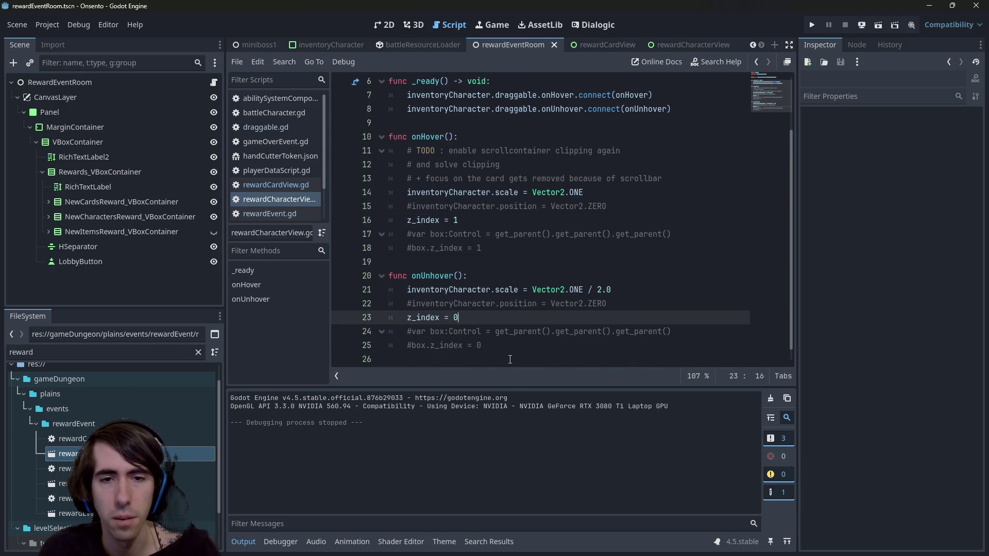
{"action": "mouse_move", "coordinate": [482, 247]}
{"action": "left_mouse_down"}
{"action": "mouse_move", "coordinate": [516, 233]}
{"action": "mouse_move", "coordinate": [390, 234]}
{"action": "left_mouse_up"}
{"action": "key", "text": "ctrl+c"}
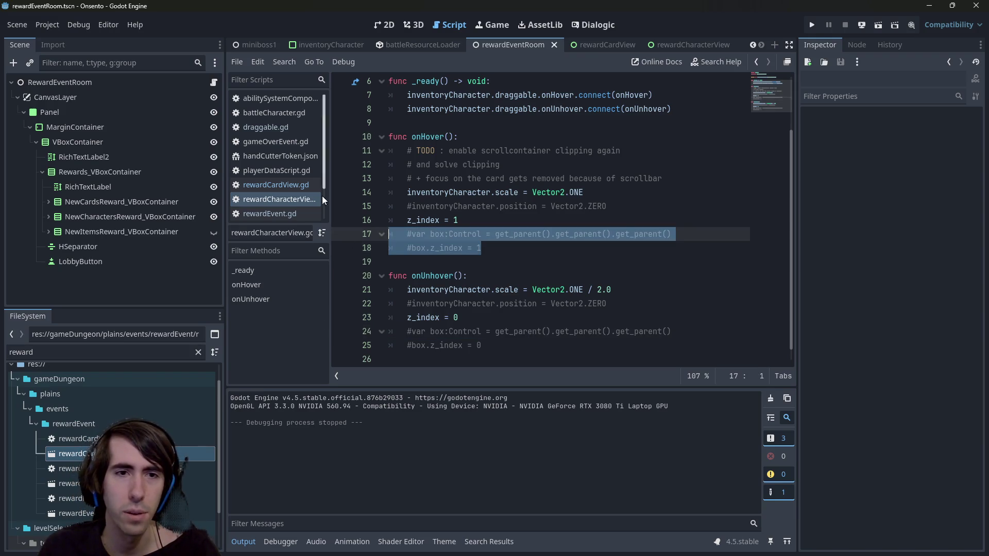
In rewardCardView.gd, paste the commented box lines after z_index = 1 and z_index = 0
{"action": "left_click", "coordinate": [275, 186]}
{"action": "left_click", "coordinate": [518, 282]}
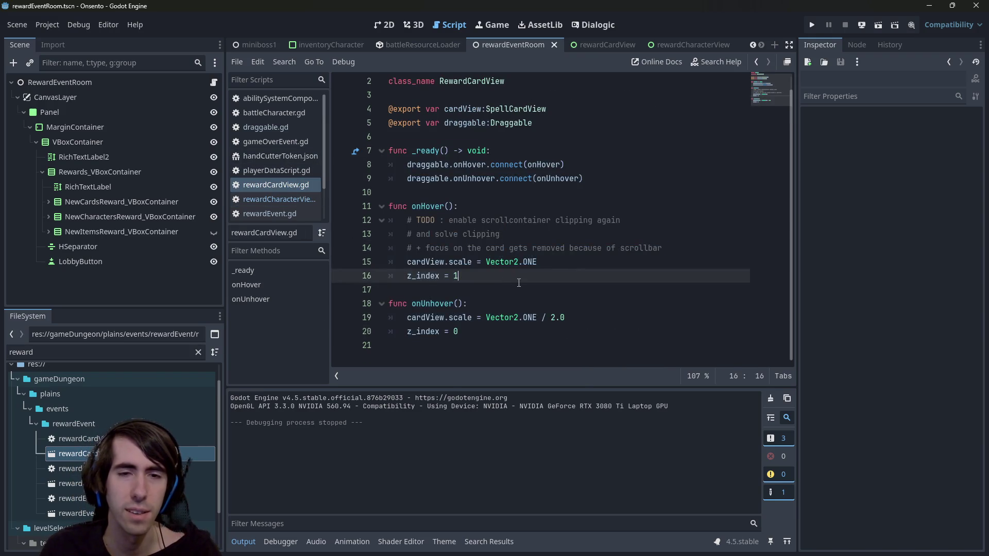
{"action": "key", "text": "Return"}
{"action": "key", "text": "ctrl+v"}
{"action": "scroll", "coordinate": [487, 328], "scroll_direction": "down", "scroll_amount": 1}
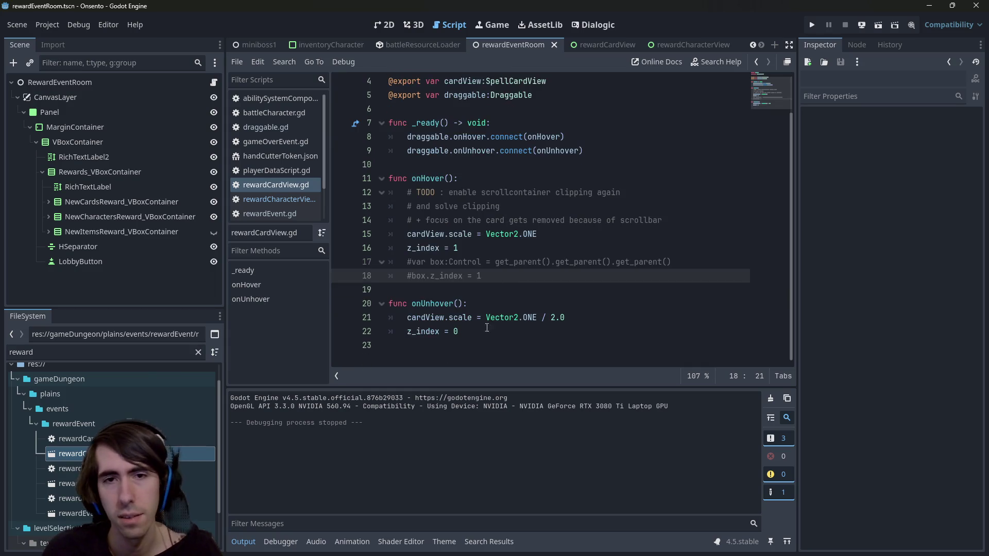
{"action": "left_click", "coordinate": [488, 332]}
{"action": "key", "text": "Return"}
{"action": "key", "text": "ctrl+v"}
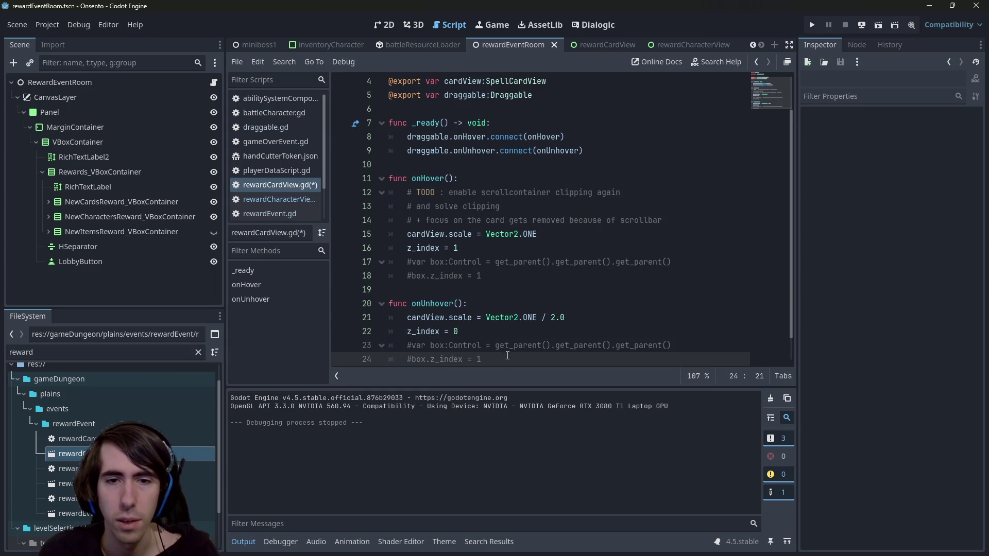
Uncomment the pasted box lines in onUnhover and onHover, save the card script, and run the scene
{"action": "key", "text": "shift+Home"}
{"action": "key", "text": "shift+Up"}
{"action": "key", "text": "shift+Up"}
{"action": "key", "text": "ctrl+k"}
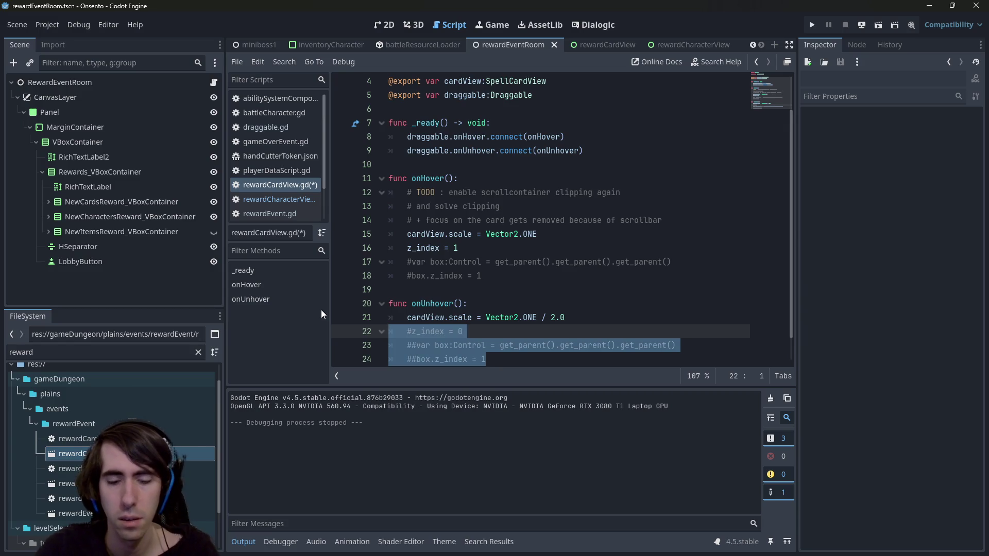
{"action": "key", "text": "ctrl+k"}
{"action": "scroll", "coordinate": [333, 328], "scroll_direction": "down", "scroll_amount": 1}
{"action": "key", "text": "shift+Down"}
{"action": "key", "text": "shift+Down"}
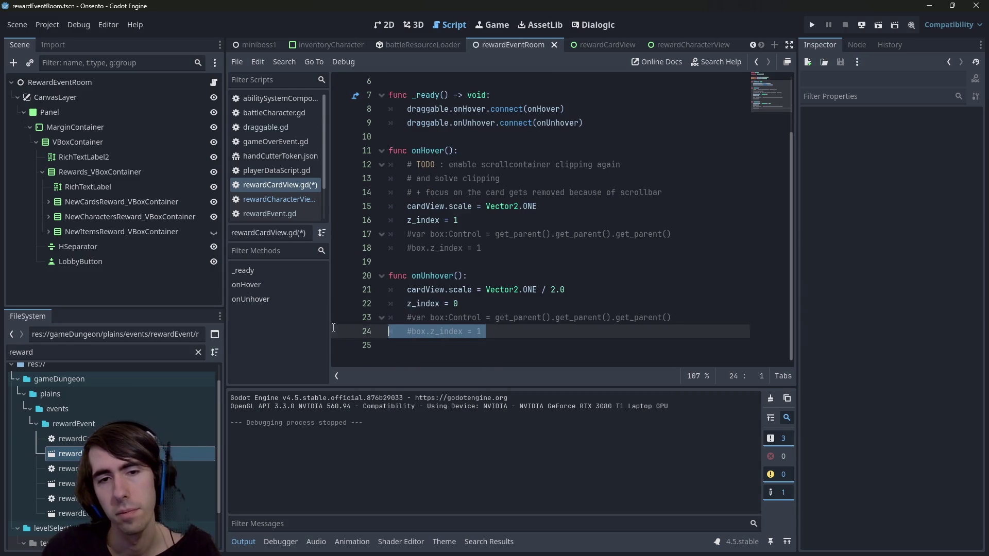
{"action": "key", "text": "shift+Up"}
{"action": "key", "text": "ctrl+k"}
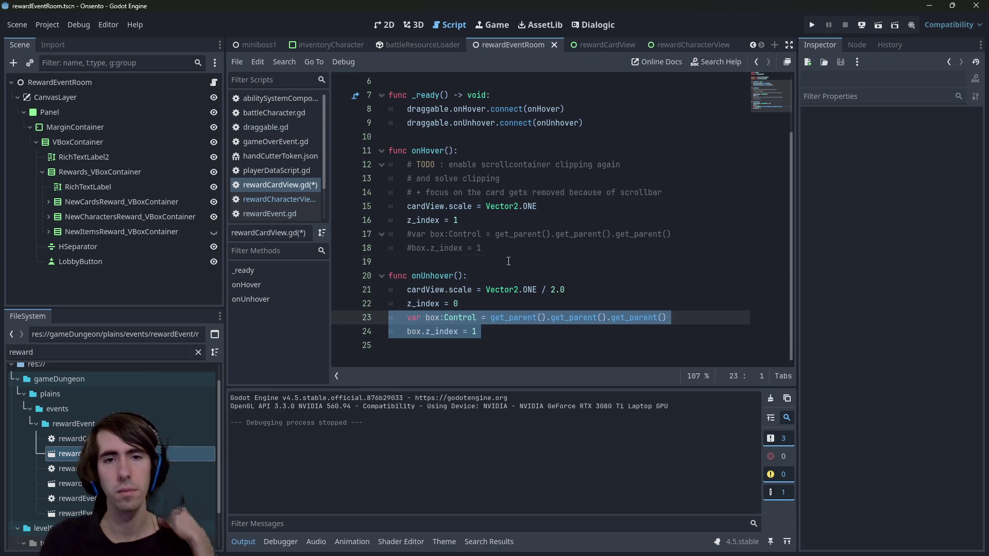
{"action": "left_click_drag", "start_coordinate": [484, 249], "coordinate": [390, 234]}
{"action": "key", "text": "ctrl+k"}
{"action": "key", "text": "ctrl+s"}
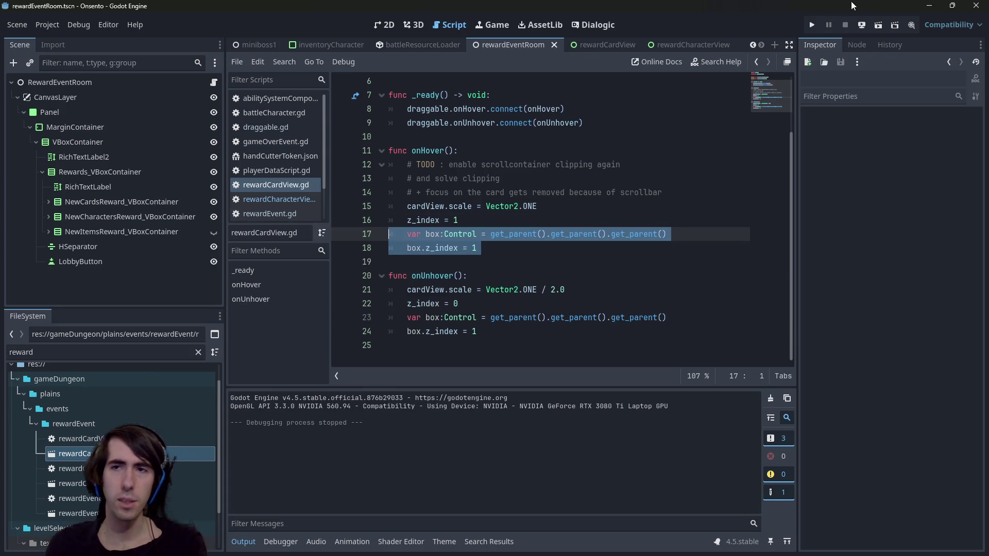
{"action": "left_click", "coordinate": [876, 25]}
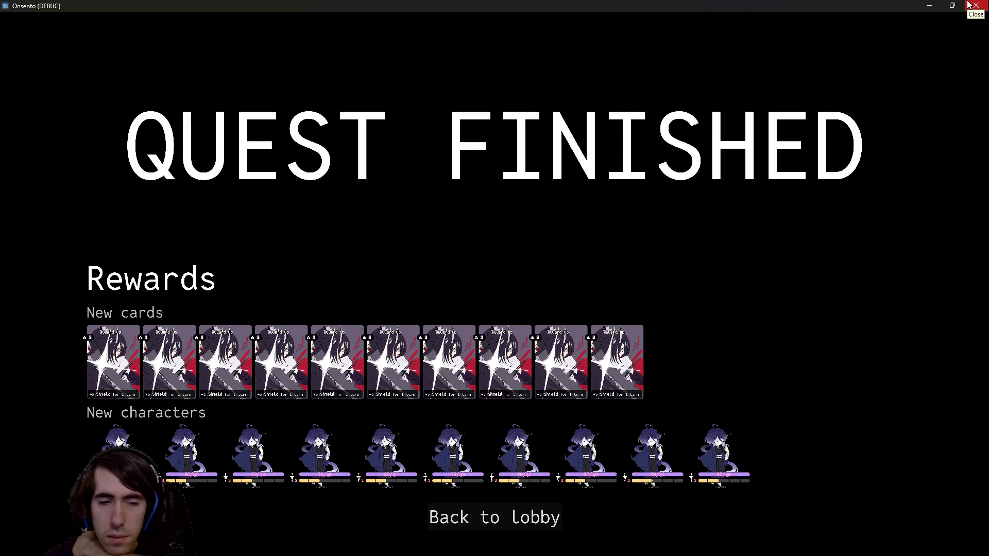
Hover several reward cards and characters to confirm they enlarge in place, then close the game
{"action": "mouse_move", "coordinate": [439, 403]}
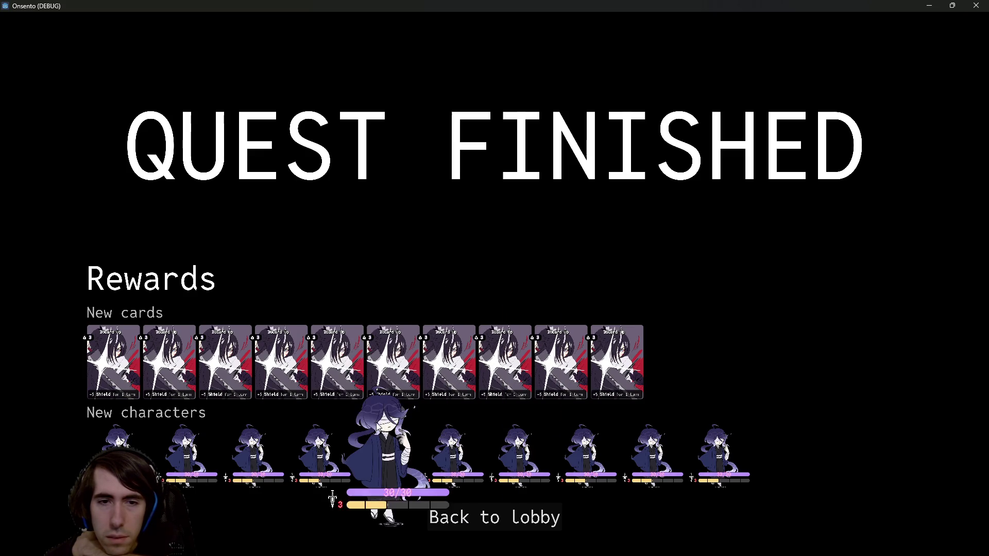
{"action": "mouse_move", "coordinate": [367, 449]}
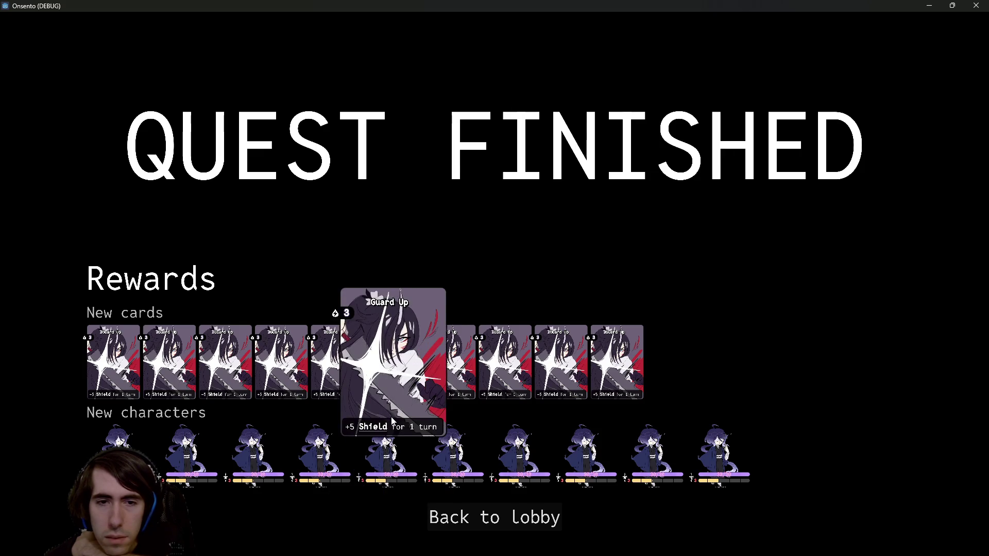
{"action": "mouse_move", "coordinate": [379, 430]}
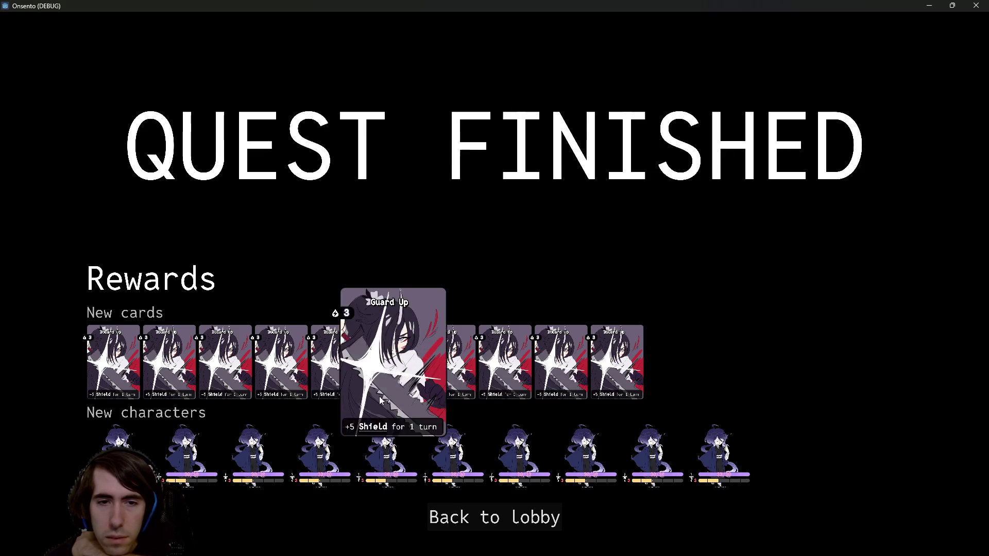
{"action": "mouse_move", "coordinate": [387, 406]}
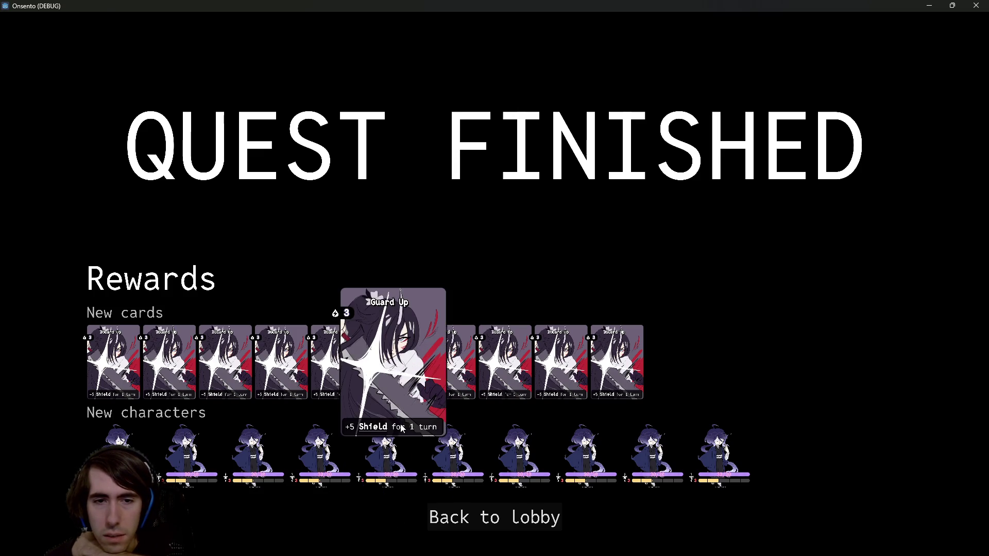
{"action": "left_click", "coordinate": [976, 5]}
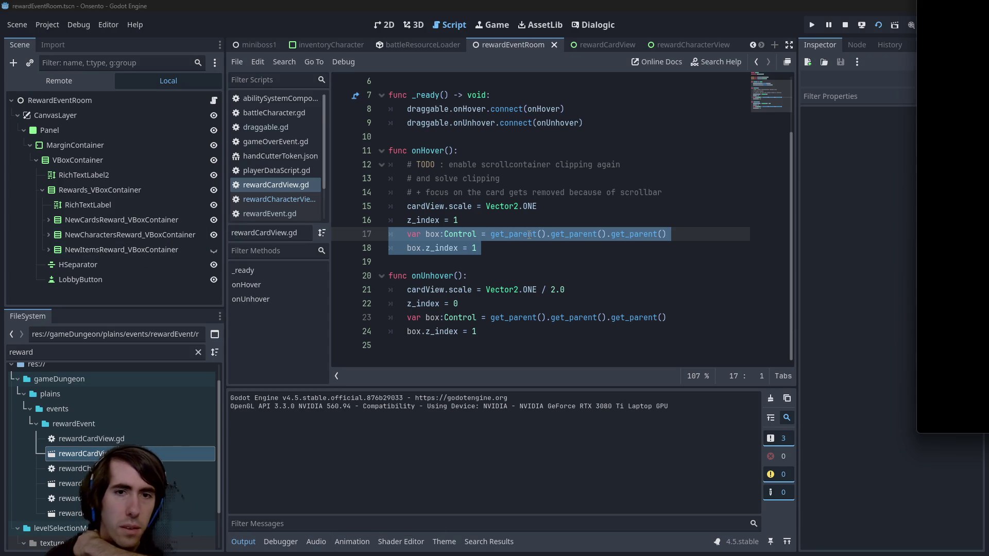
Comment out the box lines in rewardCardView.gd's onHover and onUnhover, and save the script
{"action": "left_click_drag", "start_coordinate": [477, 247], "coordinate": [371, 240]}
{"action": "key", "text": "ctrl+k"}
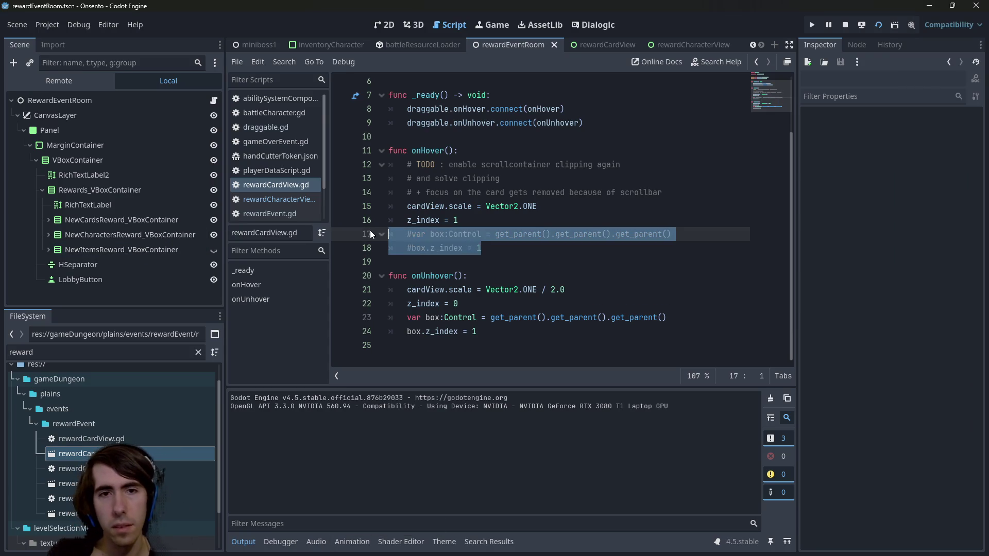
{"action": "mouse_move", "coordinate": [481, 332]}
{"action": "left_mouse_down"}
{"action": "mouse_move", "coordinate": [413, 332]}
{"action": "mouse_move", "coordinate": [329, 312]}
{"action": "left_mouse_up"}
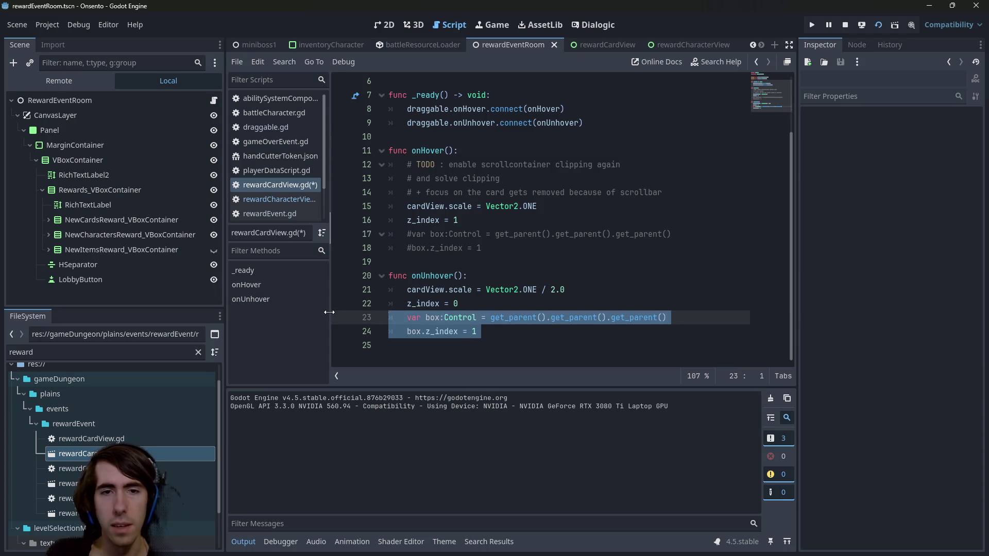
{"action": "key", "text": "ctrl+k"}
{"action": "key", "text": "ctrl+s"}
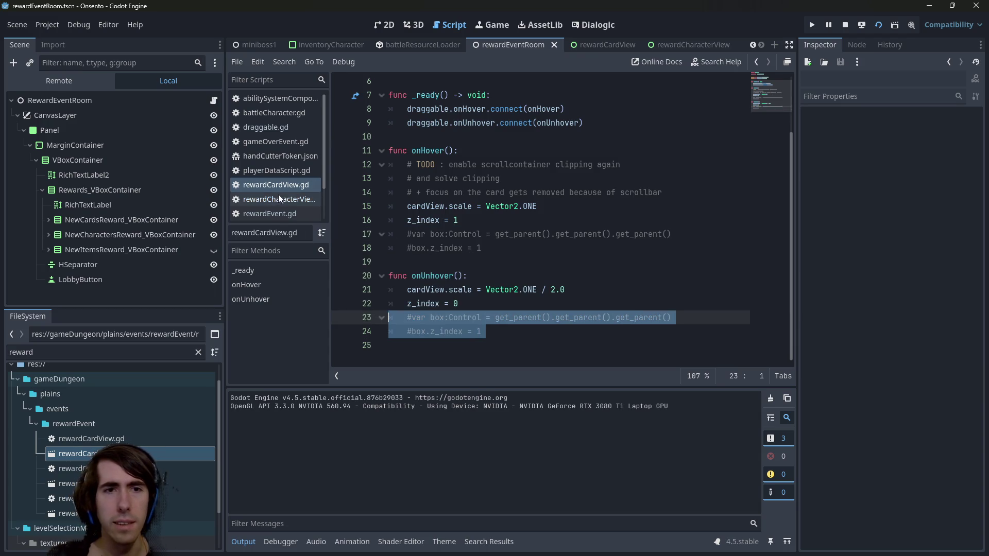
In rewardCharacterView.gd, toggle a comment on the onHover scale line, then undo it
{"action": "key", "text": "alt+Left"}
{"action": "left_click", "coordinate": [527, 192]}
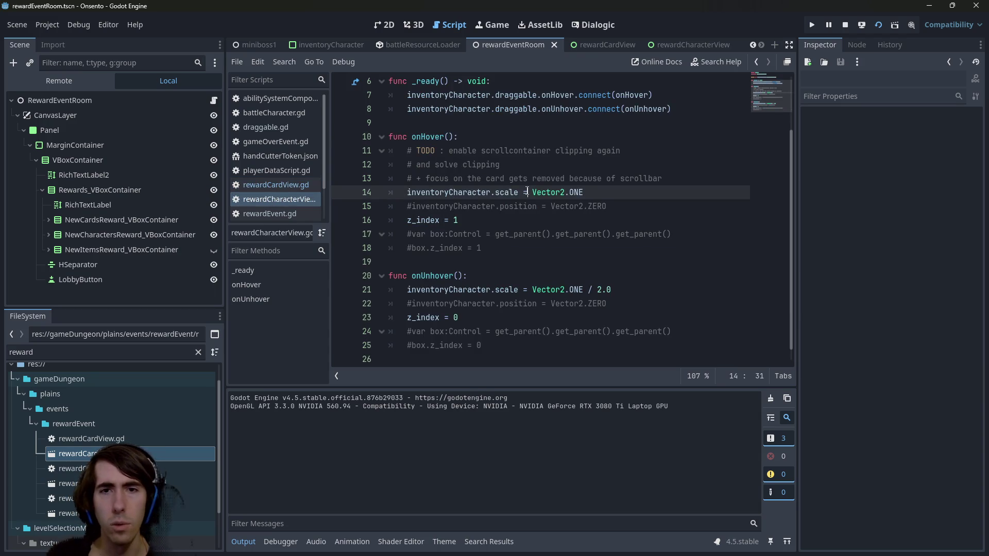
{"action": "key", "text": "ctrl+k"}
{"action": "left_click", "coordinate": [466, 220]}
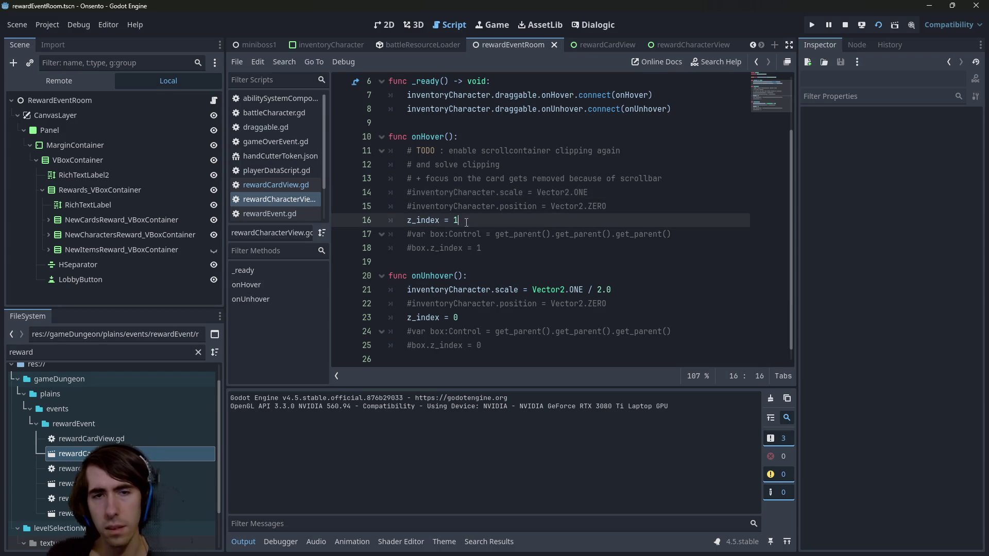
{"action": "key", "text": "ctrl+k"}
{"action": "key", "text": "ctrl+z"}
{"action": "key", "text": "ctrl+z"}
Delete the commented position and box lines from onHover and onUnhover
{"action": "left_click_drag", "start_coordinate": [608, 207], "coordinate": [378, 211]}
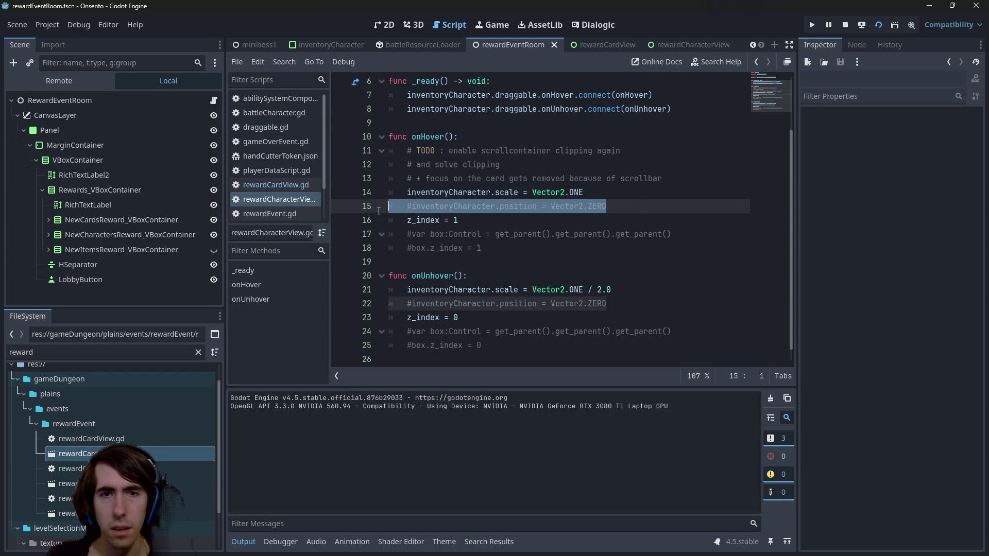
{"action": "key", "text": "ctrl+d"}
{"action": "key", "text": "BackSpace"}
{"action": "key", "text": "BackSpace"}
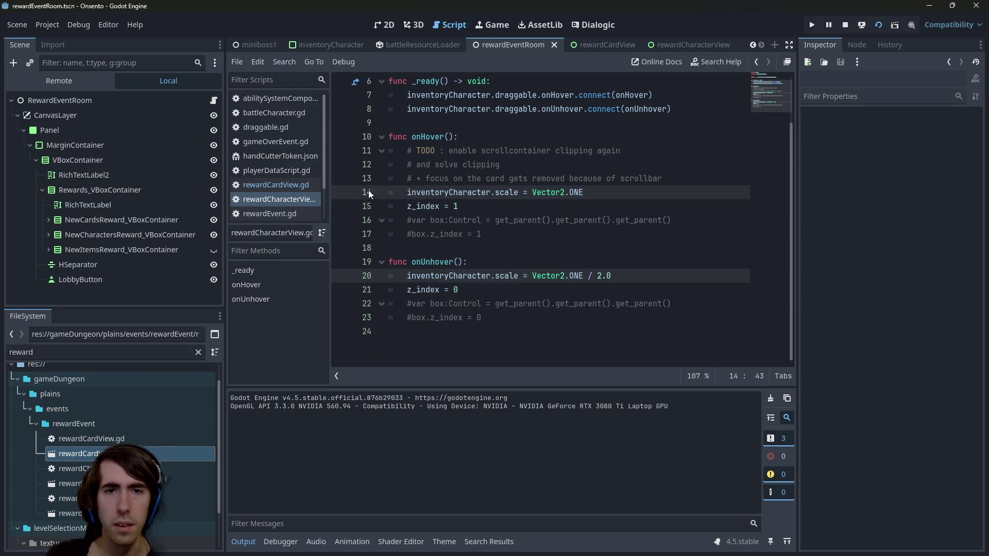
{"action": "left_click", "coordinate": [449, 180]}
{"action": "left_click_drag", "start_coordinate": [526, 242], "coordinate": [348, 221]}
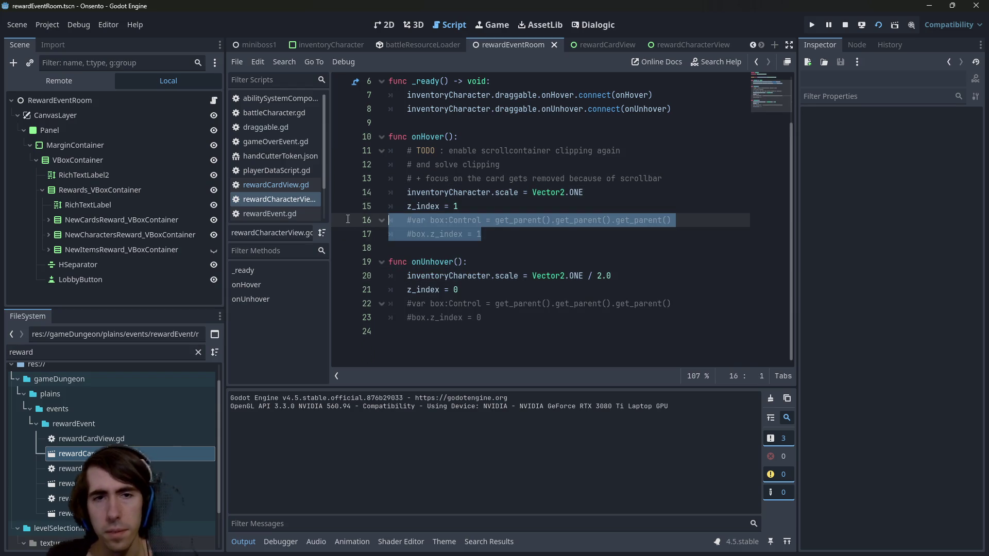
{"action": "key", "text": "BackSpace"}
{"action": "key", "text": "BackSpace"}
Comment out onHover's scale and z_index lines and add a pass line below them
{"action": "mouse_move", "coordinate": [350, 272]}
{"action": "left_mouse_down"}
{"action": "mouse_move", "coordinate": [351, 285]}
{"action": "mouse_move", "coordinate": [365, 254]}
{"action": "left_mouse_up"}
{"action": "key", "text": "ctrl+k"}
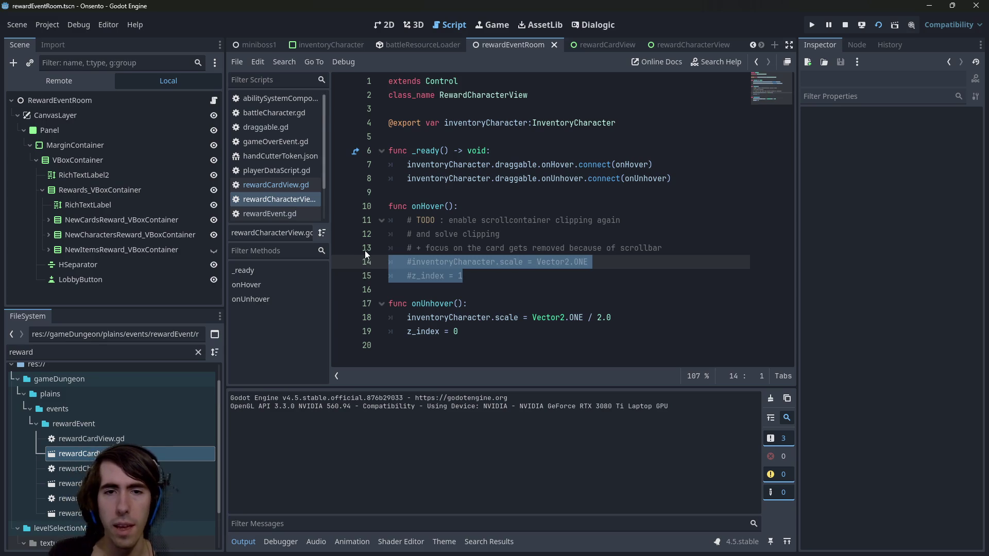
{"action": "key", "text": "Down"}
{"action": "key", "text": "End"}
{"action": "key", "text": "Return"}
{"action": "type", "text": "ass"}
{"action": "key", "text": "BackSpace"}
{"action": "key", "text": "BackSpace"}
{"action": "key", "text": "BackSpace"}
{"action": "type", "text": "pass"}
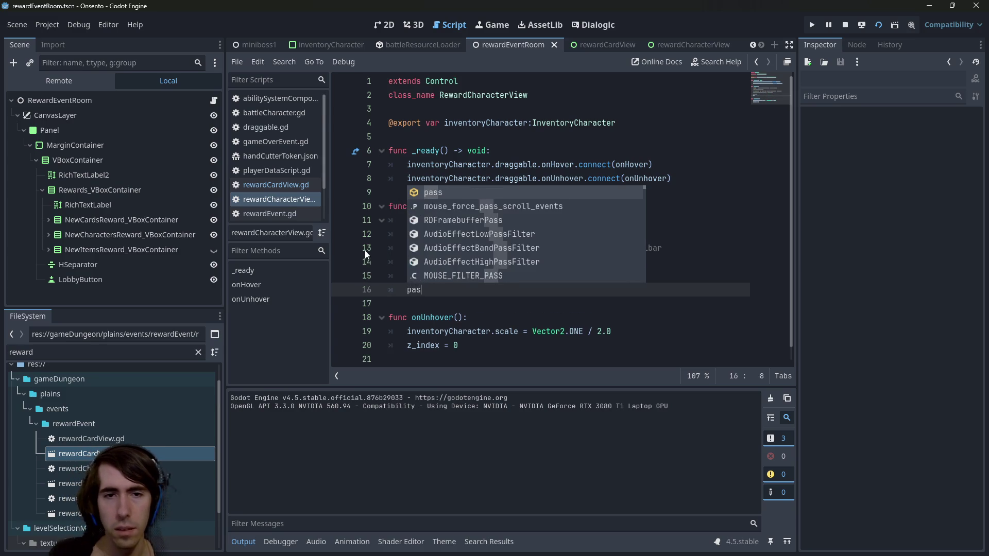
Comment out onUnhover's scale and z_index lines, add pass, and save rewardCharacterView.gd
{"action": "mouse_move", "coordinate": [471, 346]}
{"action": "left_mouse_down"}
{"action": "mouse_move", "coordinate": [402, 344]}
{"action": "mouse_move", "coordinate": [362, 331]}
{"action": "left_mouse_up"}
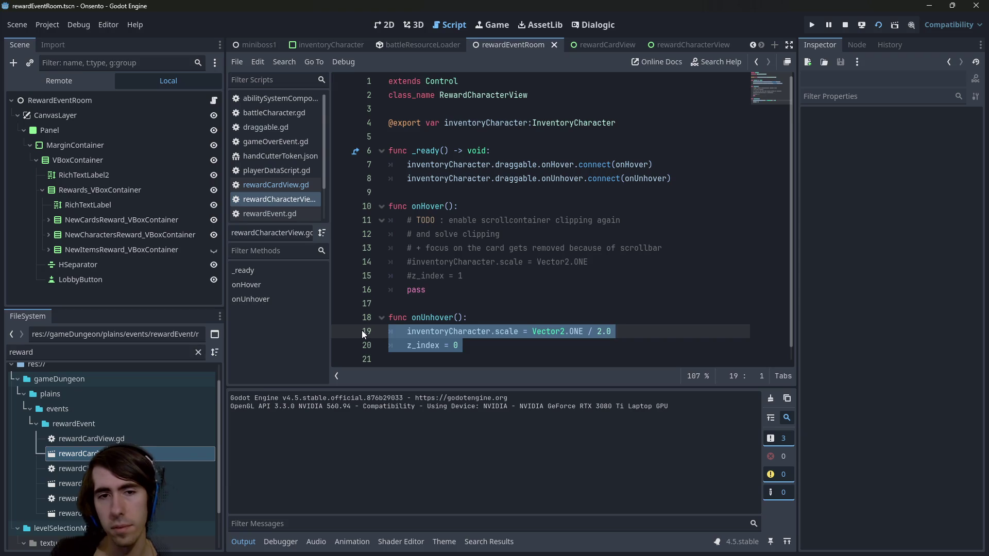
{"action": "key", "text": "ctrl+k"}
{"action": "key", "text": "Down"}
{"action": "key", "text": "End"}
{"action": "key", "text": "Return"}
{"action": "type", "text": "pass"}
{"action": "key", "text": "ctrl+s"}
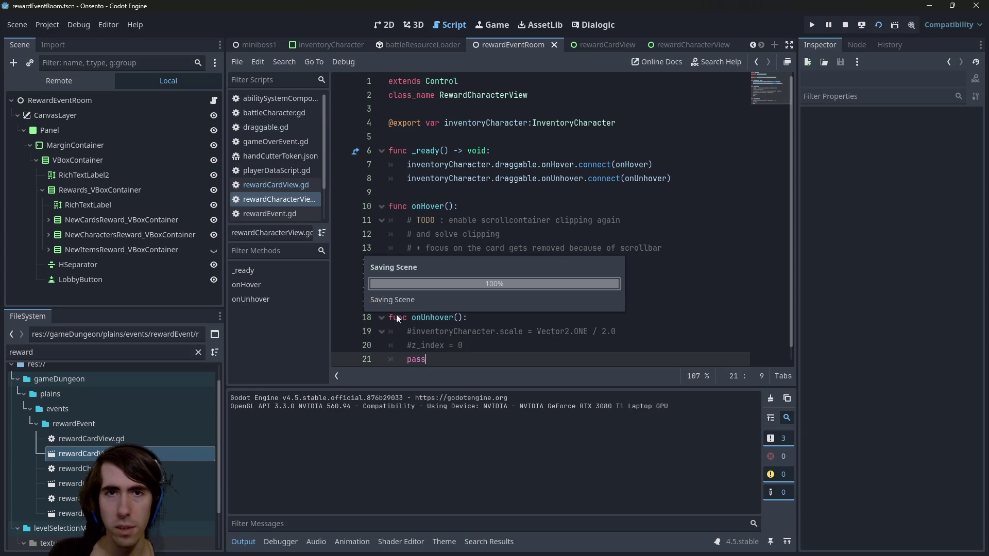
Restart the running game and show the Debugger's Misc tab with the clicked-control information
{"action": "left_click", "coordinate": [845, 25]}
{"action": "left_click", "coordinate": [861, 25]}
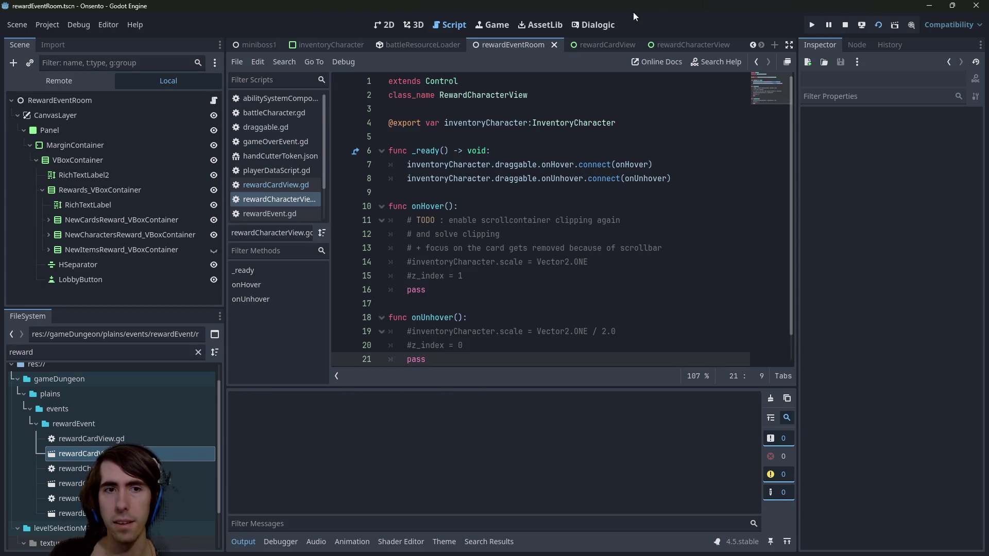
{"action": "left_click", "coordinate": [286, 187]}
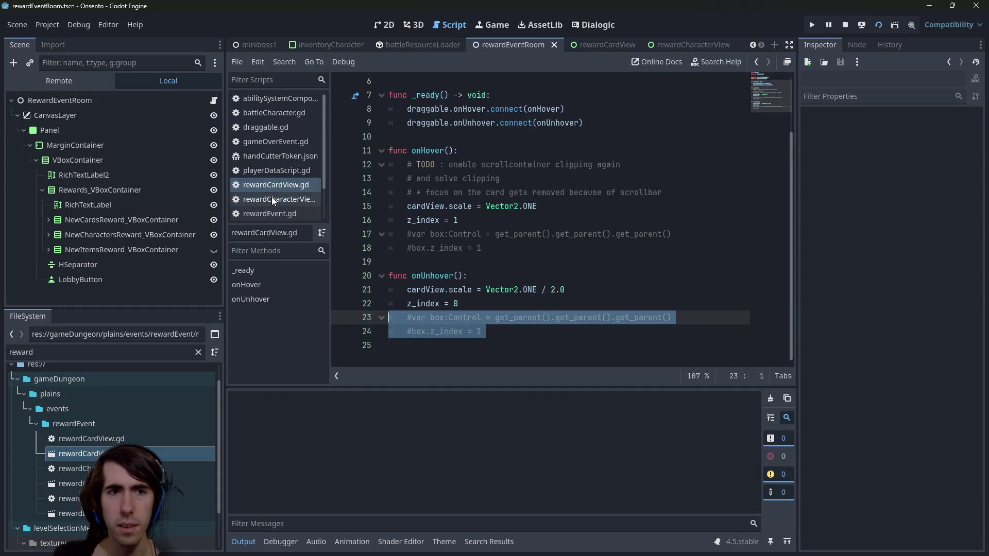
{"action": "left_click", "coordinate": [271, 198]}
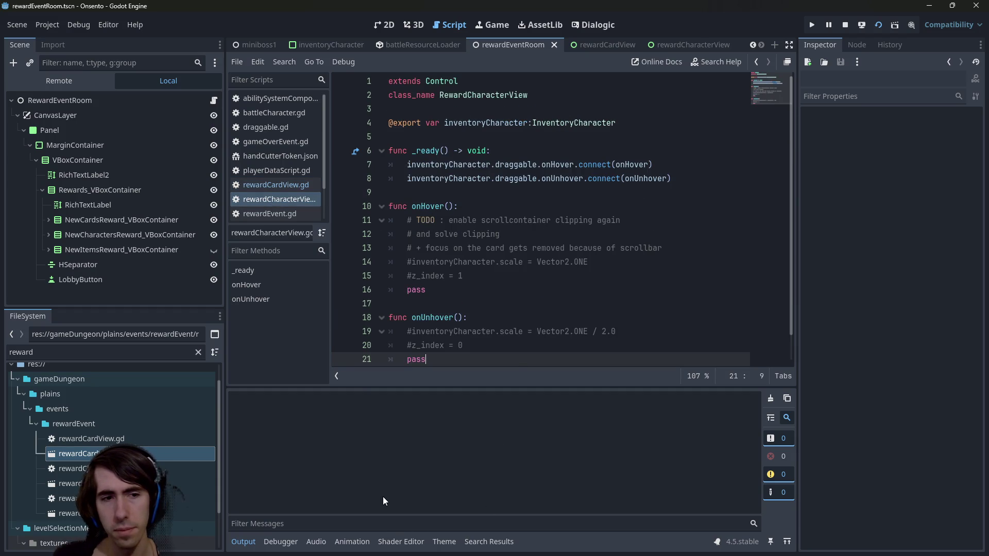
{"action": "left_click", "coordinate": [281, 541]}
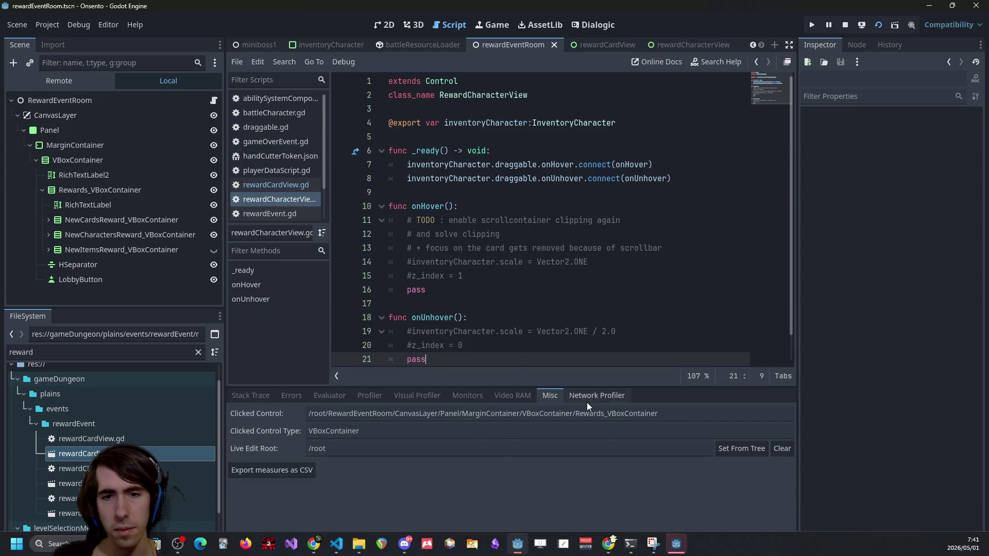
Click a reward character in the running game and move the game window aside to read Clicked Control
{"action": "left_click", "coordinate": [680, 550]}
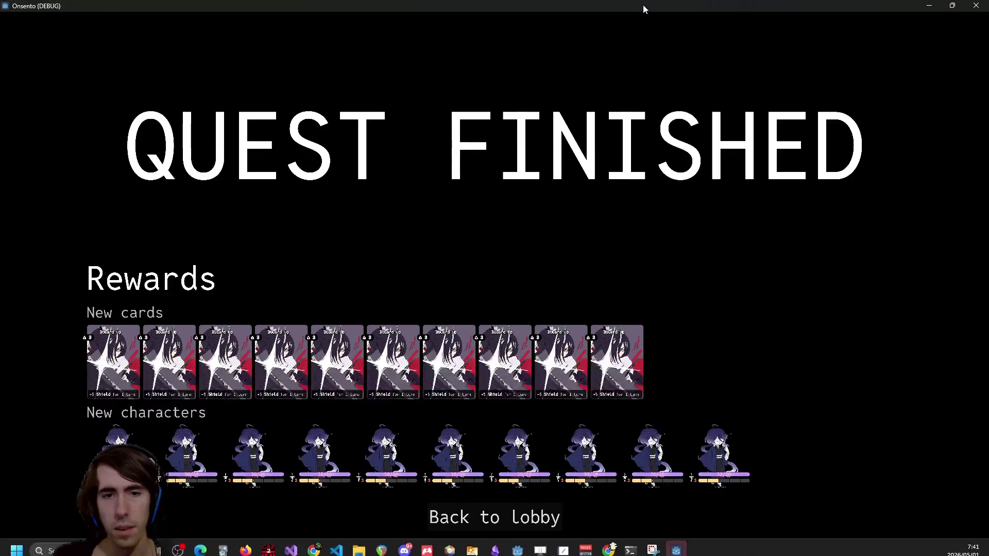
{"action": "left_click_drag", "start_coordinate": [644, 6], "coordinate": [988, 7]}
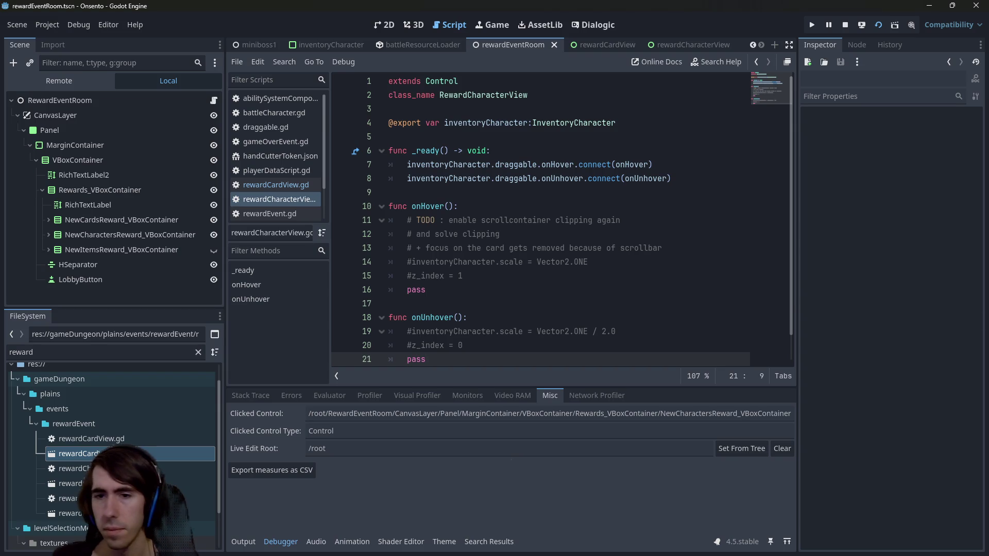
Select the final node name in the Clicked Control path, then expand NewCharactersReward_VBoxContainer > ScrollContainer
{"action": "left_click_drag", "start_coordinate": [716, 414], "coordinate": [824, 410]}
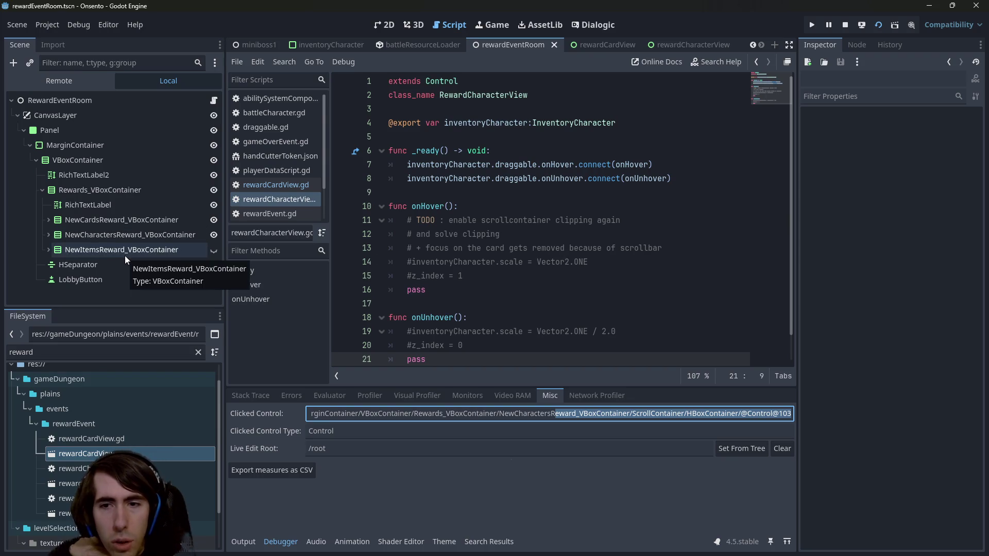
{"action": "left_click_drag", "start_coordinate": [702, 413], "coordinate": [877, 419]}
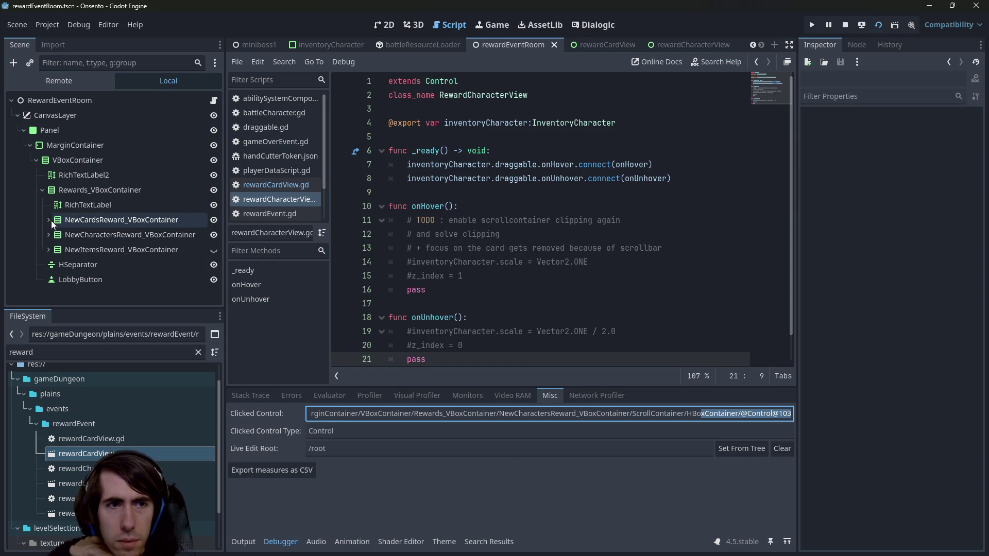
{"action": "left_click", "coordinate": [49, 235]}
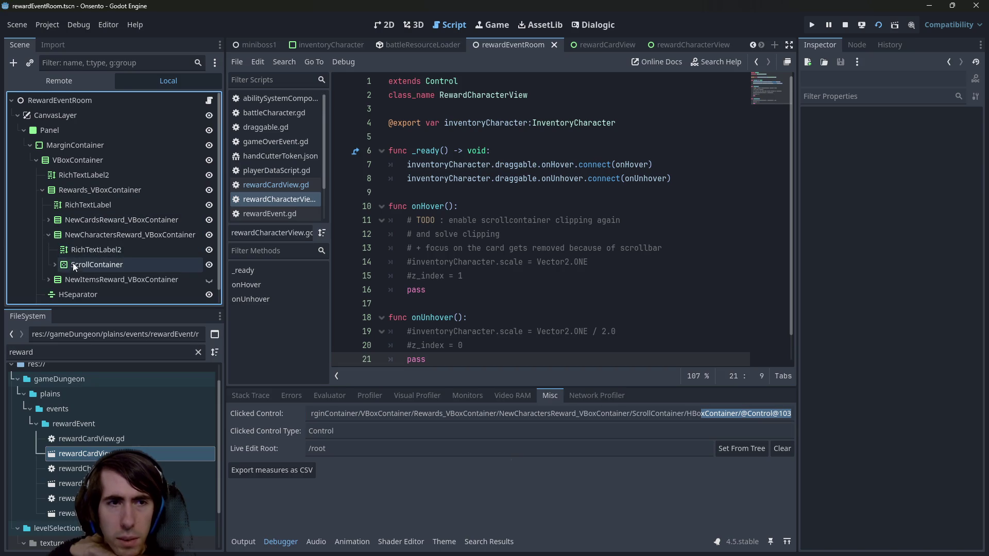
{"action": "left_click", "coordinate": [54, 265]}
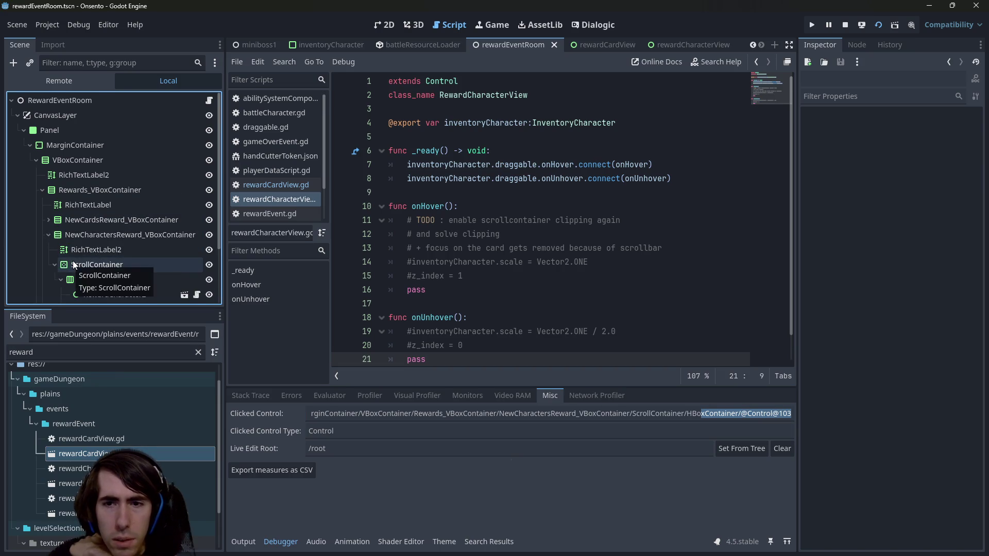
{"action": "scroll", "coordinate": [73, 261], "scroll_direction": "down", "scroll_amount": 3}
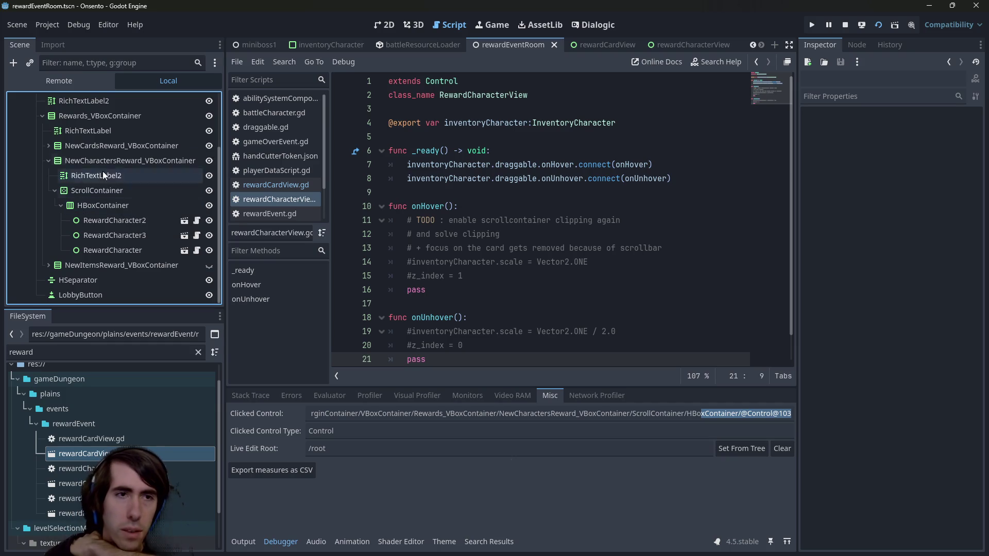
{"action": "left_click", "coordinate": [91, 79]}
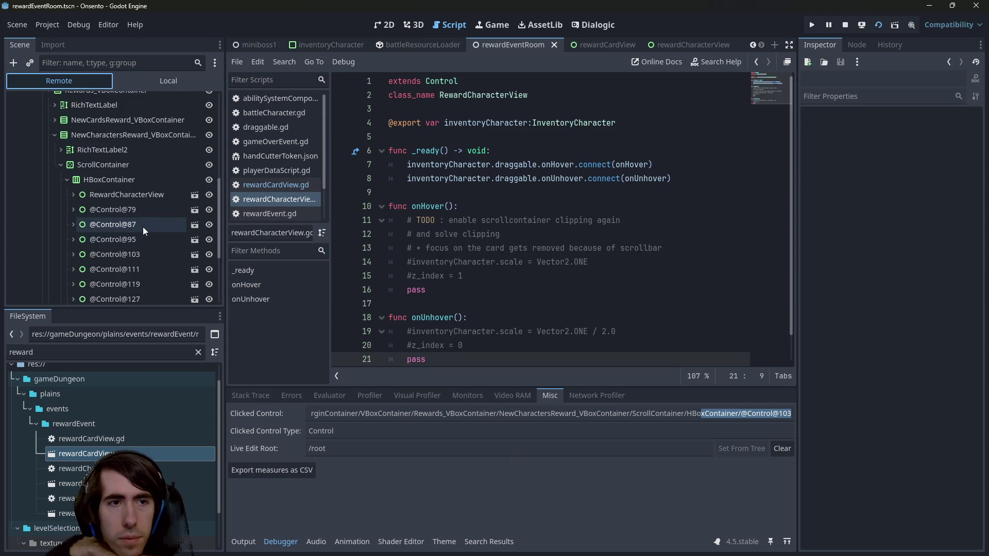
{"action": "scroll", "coordinate": [132, 260], "scroll_direction": "down", "scroll_amount": 3}
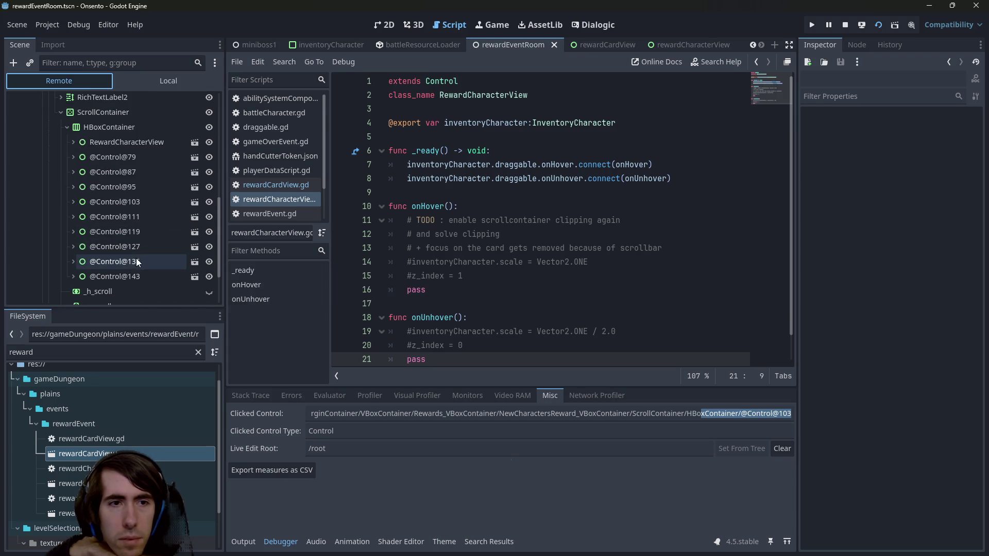
{"action": "left_click", "coordinate": [150, 202]}
{"action": "left_click_drag", "start_coordinate": [565, 413], "coordinate": [791, 414]}
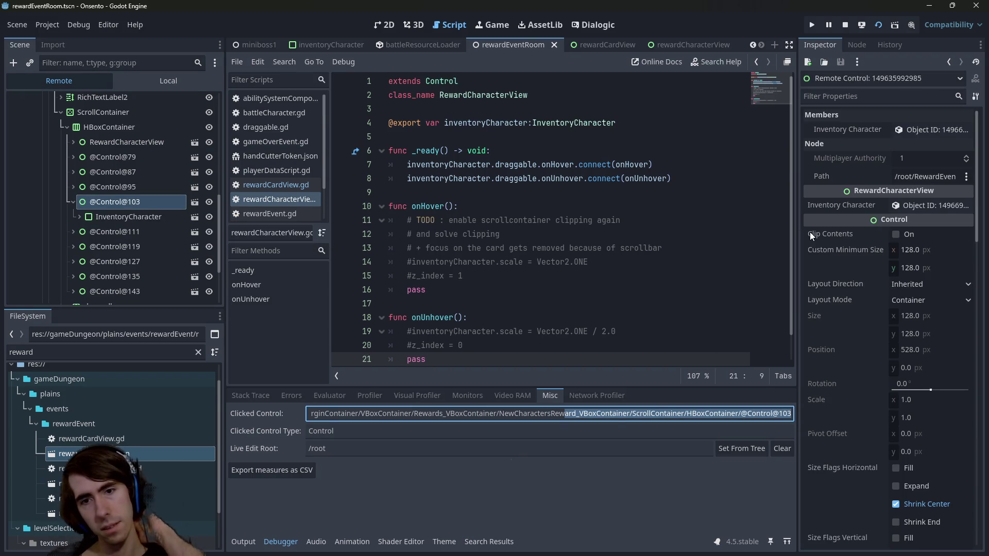
{"action": "scroll", "coordinate": [927, 425], "scroll_direction": "down", "scroll_amount": 5}
{"action": "scroll", "coordinate": [922, 418], "scroll_direction": "up", "scroll_amount": 5}
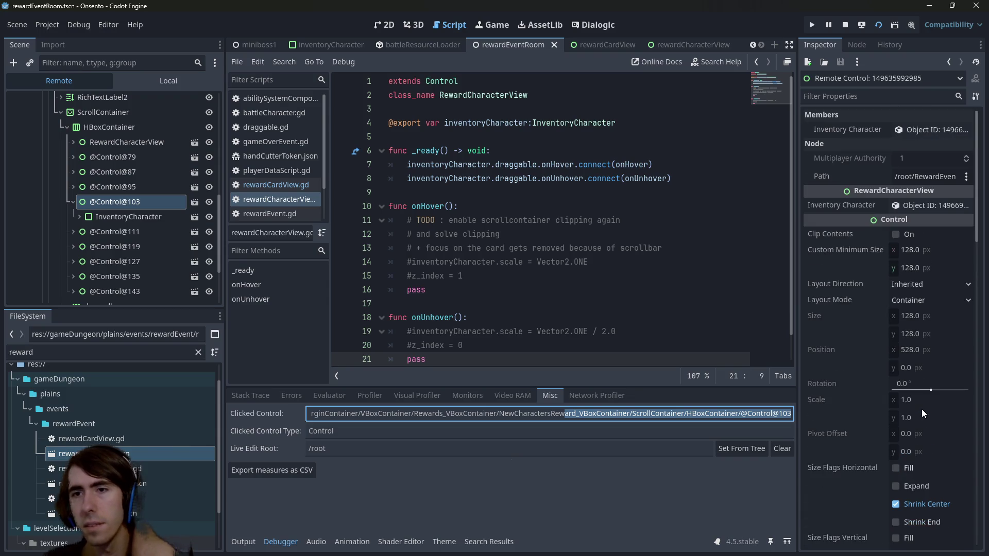
{"action": "scroll", "coordinate": [871, 436], "scroll_direction": "down", "scroll_amount": 10}
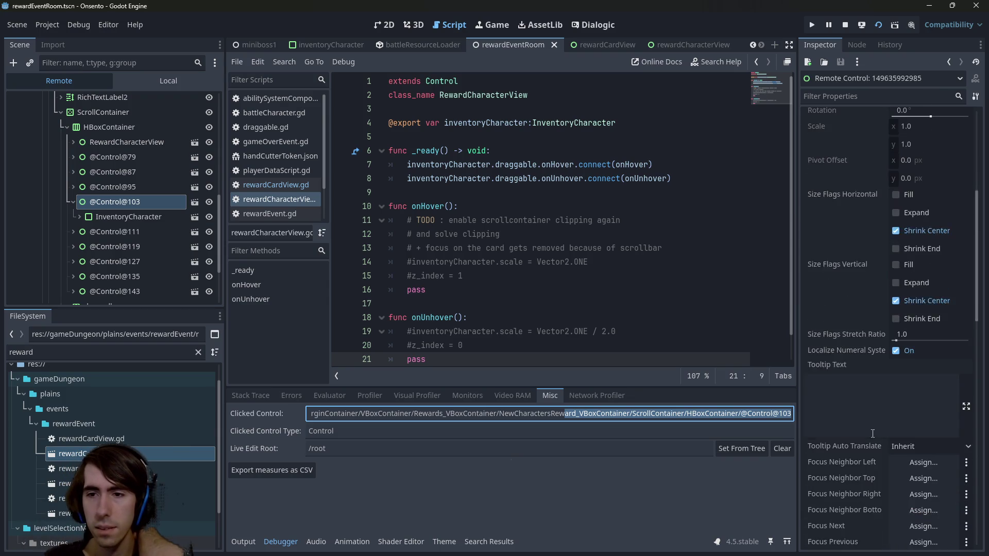
{"action": "scroll", "coordinate": [873, 434], "scroll_direction": "down", "scroll_amount": 8}
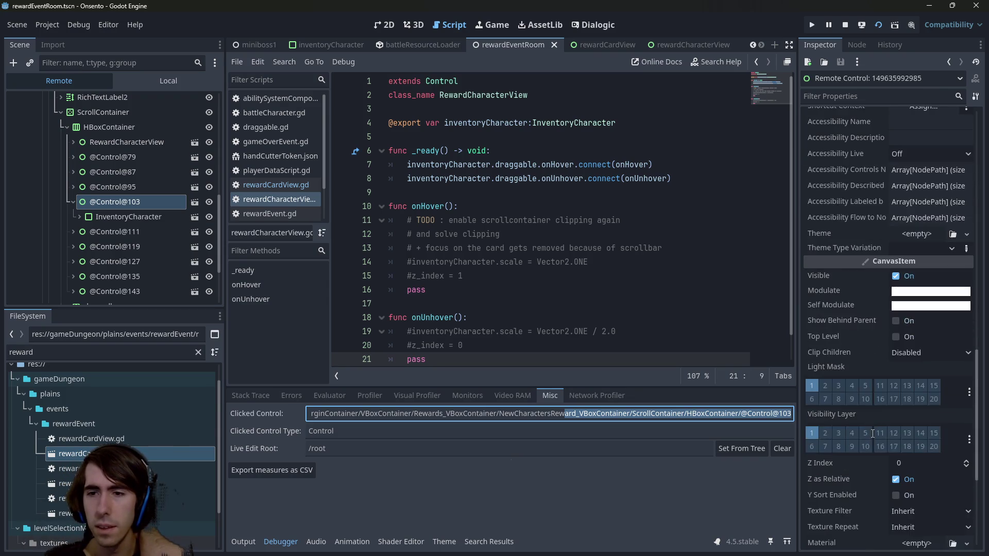
{"action": "scroll", "coordinate": [872, 434], "scroll_direction": "up", "scroll_amount": 15}
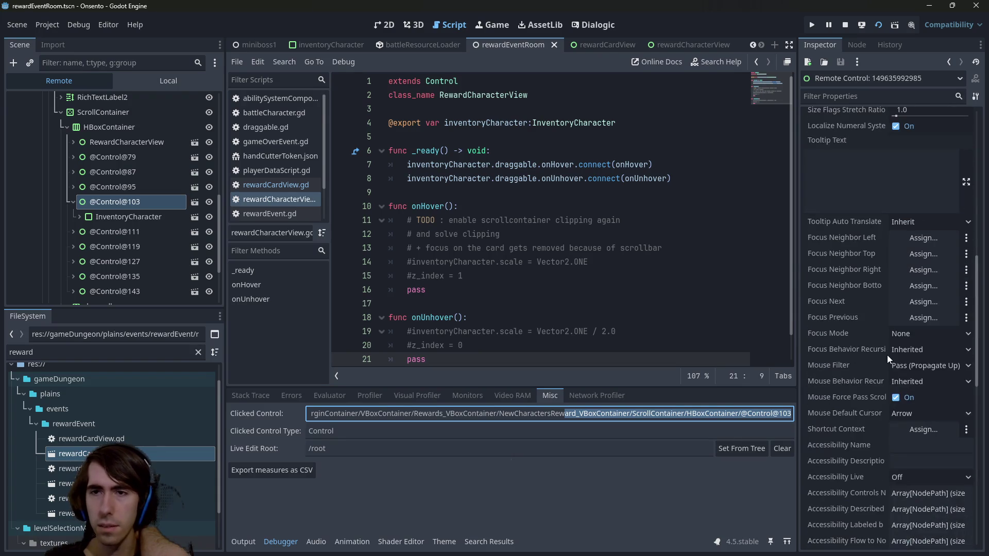